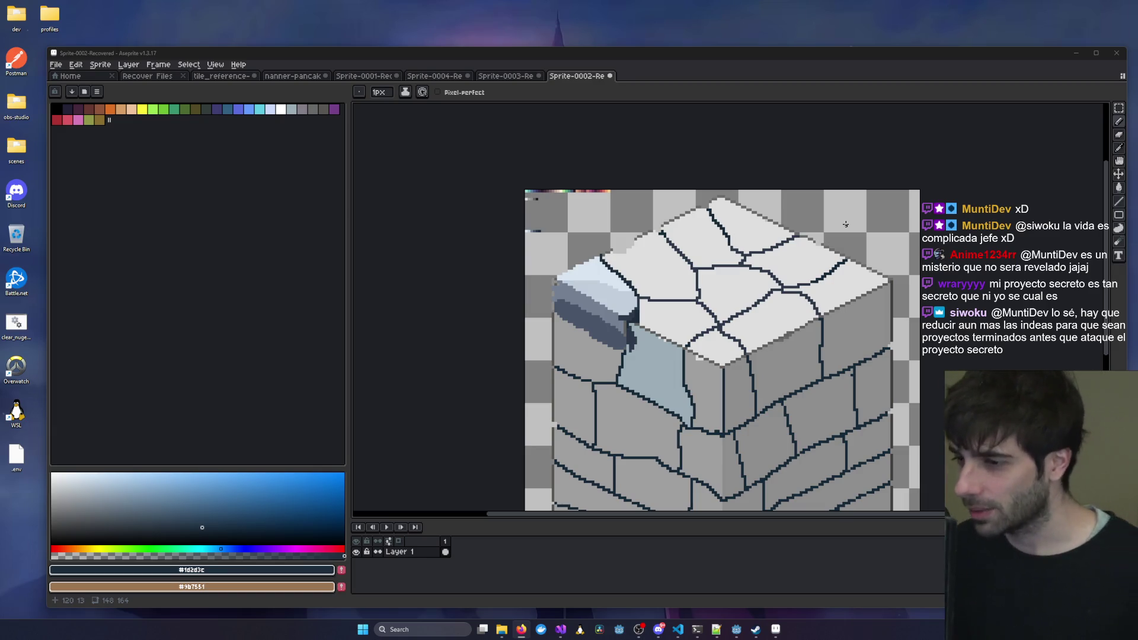
Compare the stone block in Sprite-0002 with the cobblestone reference in Sprite-0003.
{"action": "scroll", "coordinate": [639, 301], "scroll_direction": "up", "scroll_amount": 5}
{"action": "mouse_move", "coordinate": [531, 376]}
{"action": "left_mouse_down"}
{"action": "mouse_move", "coordinate": [646, 346]}
{"action": "mouse_move", "coordinate": [652, 326]}
{"action": "mouse_move", "coordinate": [653, 426]}
{"action": "left_mouse_up"}
{"action": "scroll", "coordinate": [676, 386], "scroll_direction": "down", "scroll_amount": 4}
{"action": "scroll", "coordinate": [595, 325], "scroll_direction": "up", "scroll_amount": 3}
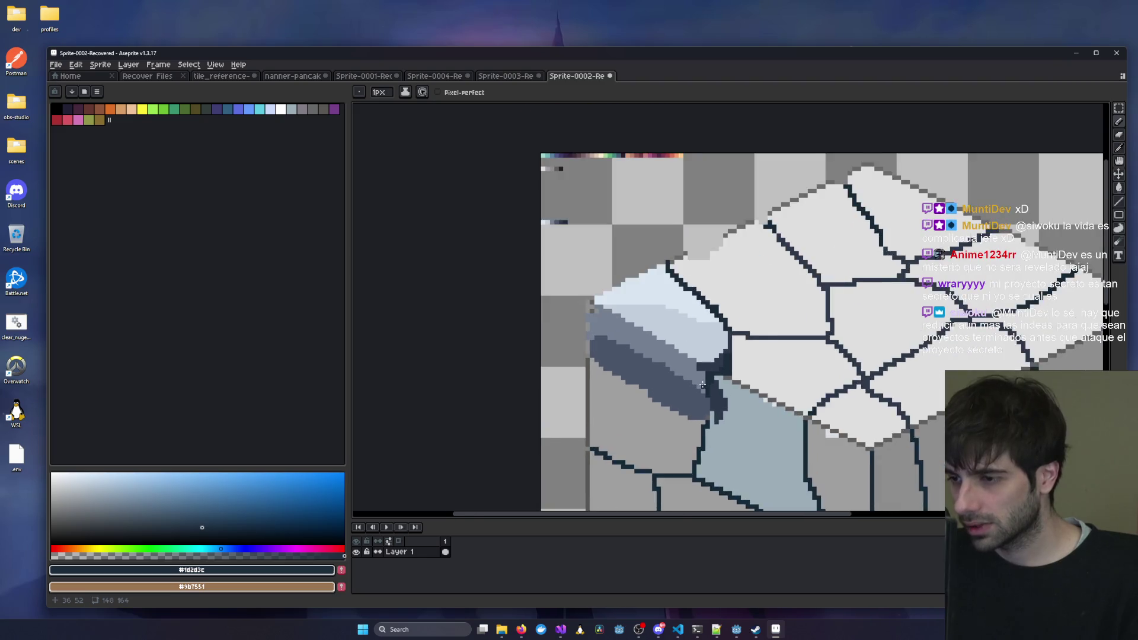
{"action": "scroll", "coordinate": [596, 324], "scroll_direction": "down", "scroll_amount": 2}
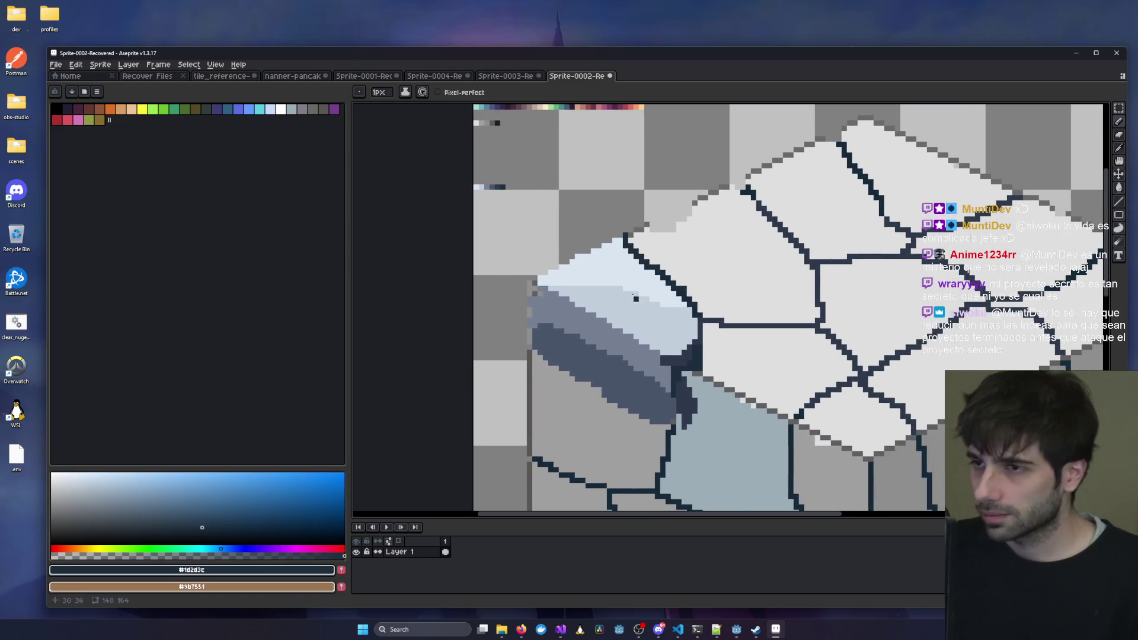
{"action": "left_click", "coordinate": [505, 82]}
{"action": "scroll", "coordinate": [559, 234], "scroll_direction": "down", "scroll_amount": 1}
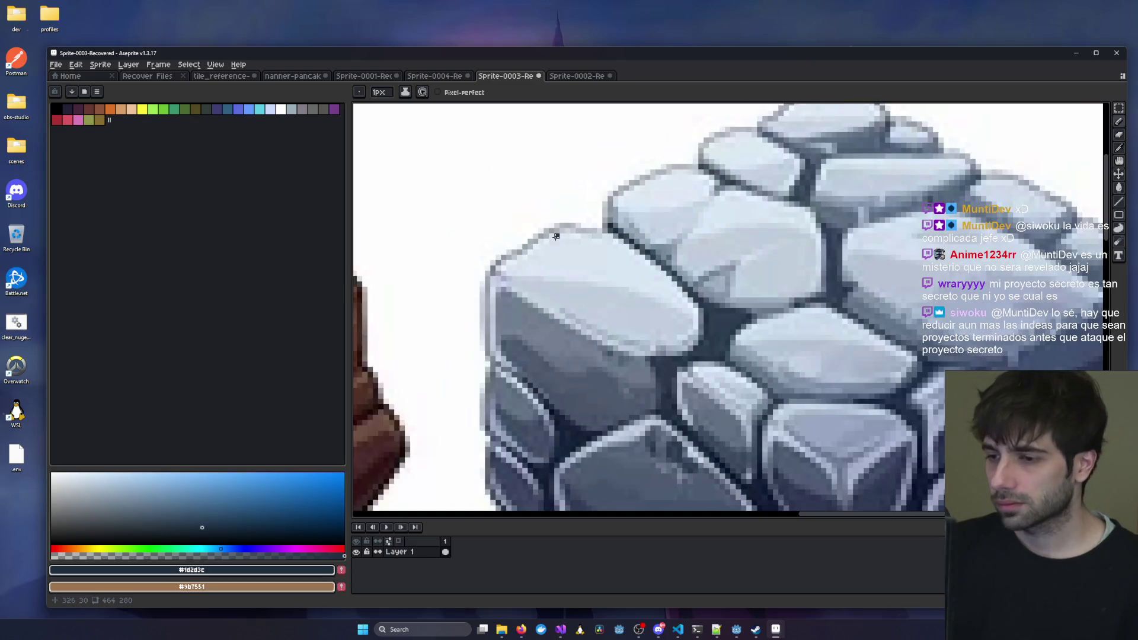
{"action": "left_click", "coordinate": [581, 81]}
{"action": "left_click", "coordinate": [513, 79]}
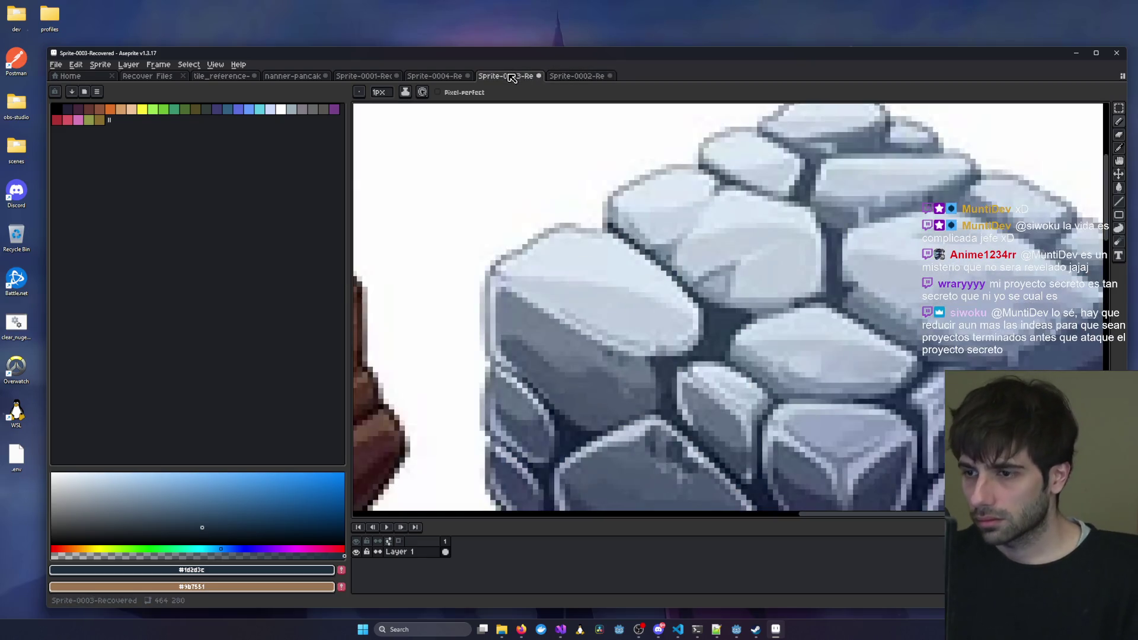
{"action": "left_click", "coordinate": [566, 79]}
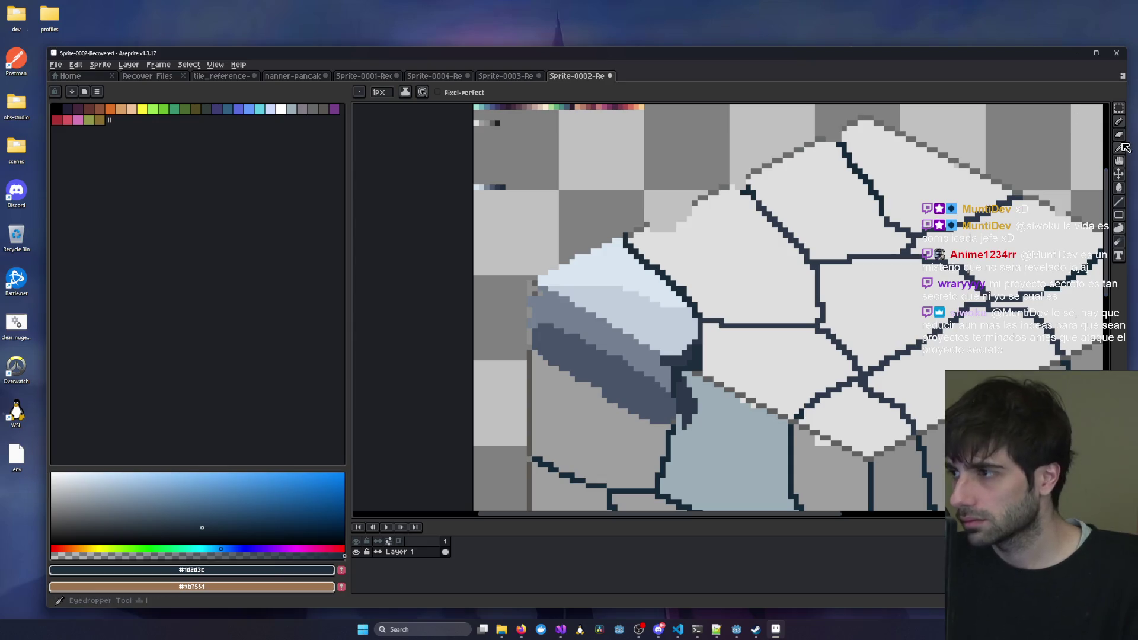
Sample slate grey #505d6f from a cobblestone and paint it as a swatch pixel in Sprite-0002.
{"action": "key", "text": "alt"}
{"action": "left_click", "coordinate": [514, 77]}
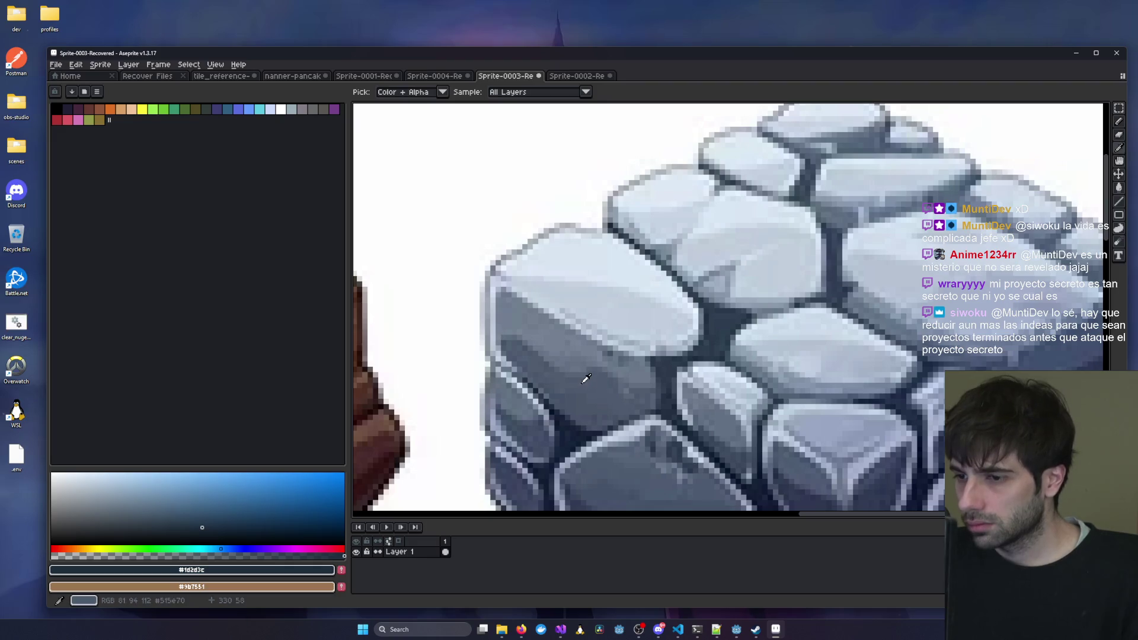
{"action": "left_click", "coordinate": [583, 380]}
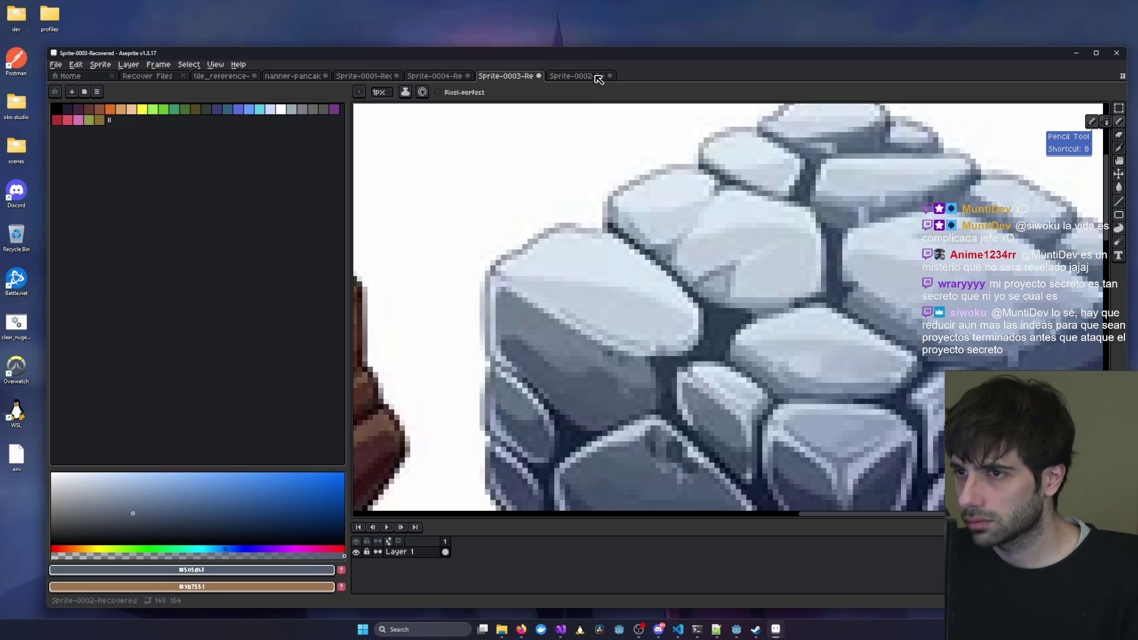
{"action": "left_click", "coordinate": [595, 76]}
{"action": "scroll", "coordinate": [496, 191], "scroll_direction": "up", "scroll_amount": 2}
{"action": "left_click", "coordinate": [481, 191]}
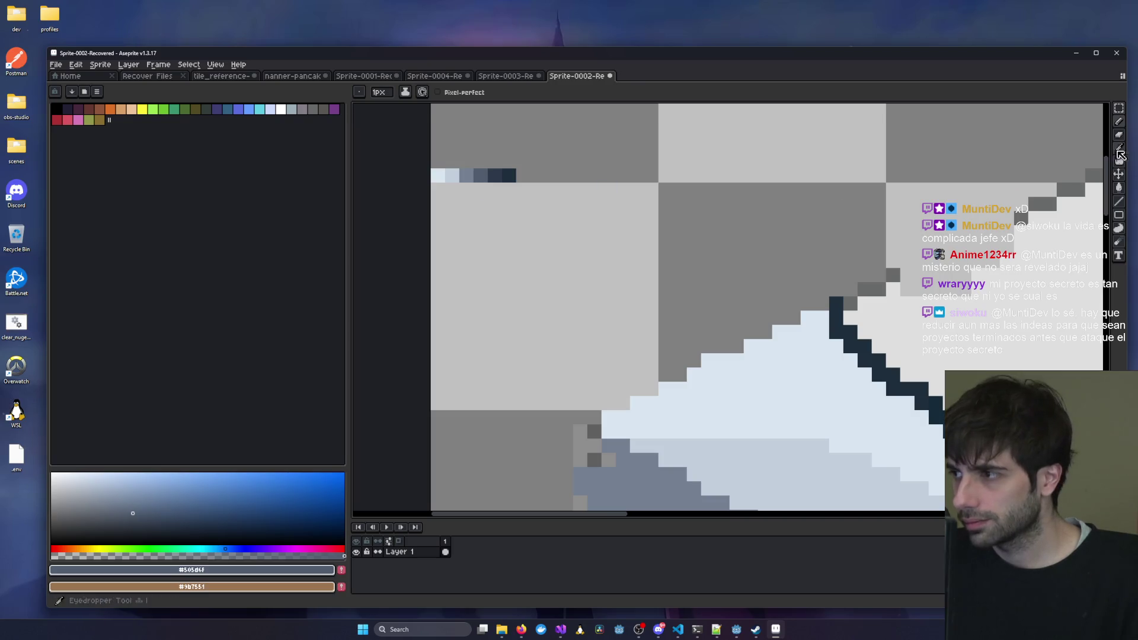
{"action": "left_click", "coordinate": [1119, 188]}
{"action": "scroll", "coordinate": [641, 207], "scroll_direction": "down", "scroll_amount": 2}
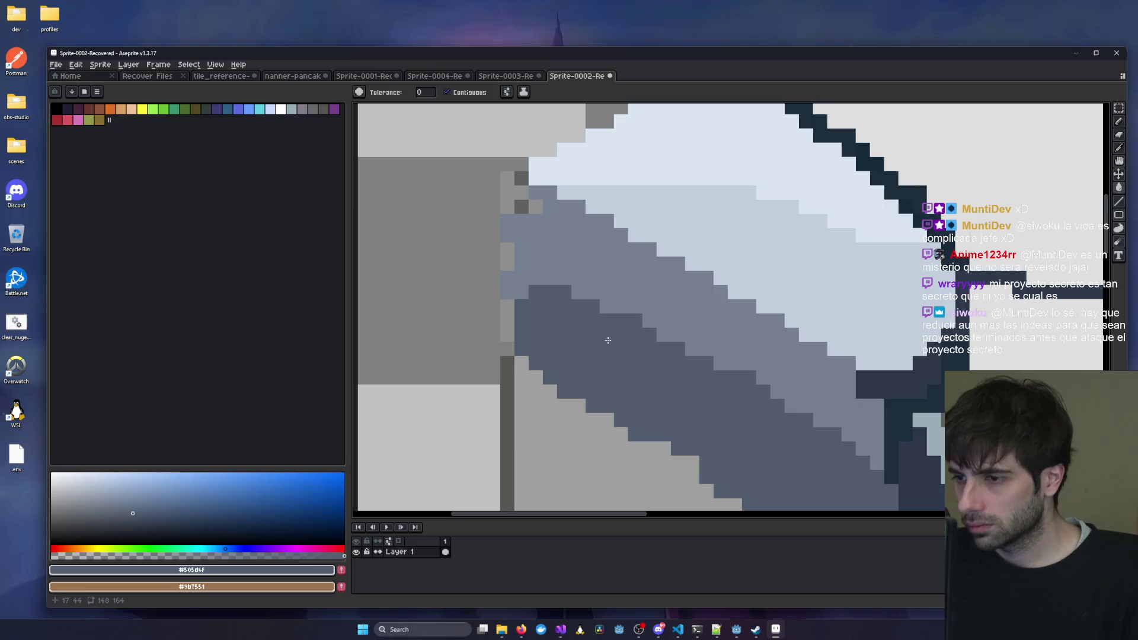
Fill the dark navy patch at the block's upper-left corner with slate grey #505d6f.
{"action": "scroll", "coordinate": [641, 206], "scroll_direction": "up", "scroll_amount": 1}
{"action": "scroll", "coordinate": [641, 207], "scroll_direction": "down", "scroll_amount": 2}
{"action": "left_click", "coordinate": [676, 252]}
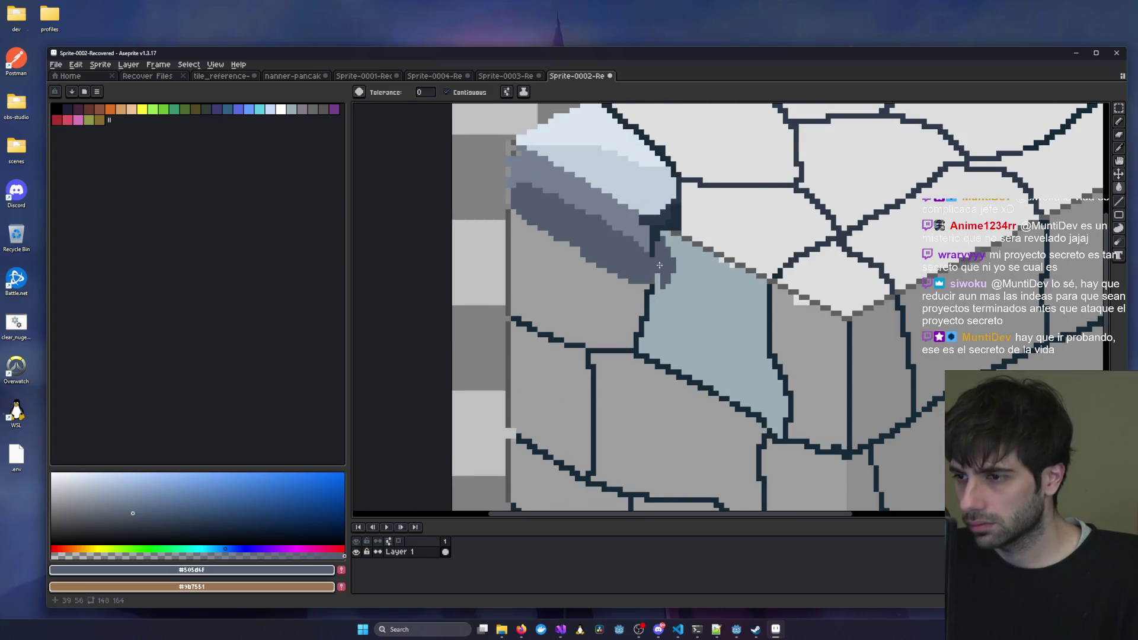
{"action": "scroll", "coordinate": [748, 283], "scroll_direction": "up", "scroll_amount": 2}
{"action": "mouse_move", "coordinate": [748, 282]}
{"action": "left_mouse_down"}
{"action": "mouse_move", "coordinate": [593, 296]}
{"action": "mouse_move", "coordinate": [591, 280]}
{"action": "left_mouse_up"}
{"action": "mouse_move", "coordinate": [759, 178]}
{"action": "left_mouse_down"}
{"action": "mouse_move", "coordinate": [829, 232]}
{"action": "mouse_move", "coordinate": [803, 269]}
{"action": "left_mouse_up"}
{"action": "scroll", "coordinate": [770, 263], "scroll_direction": "down", "scroll_amount": 5}
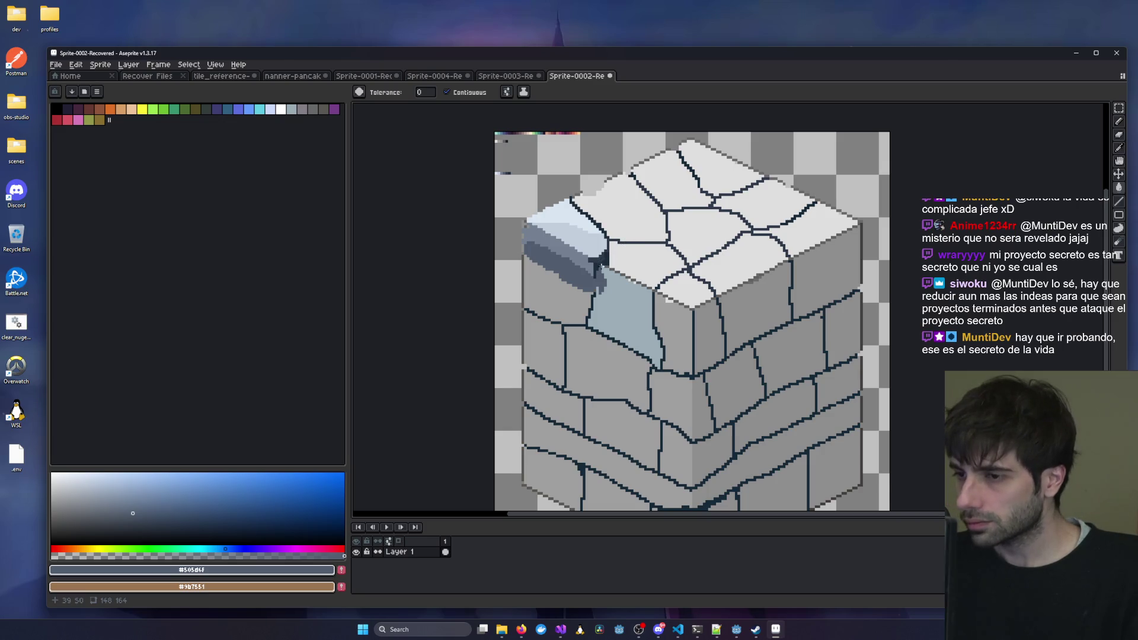
{"action": "scroll", "coordinate": [569, 270], "scroll_direction": "up", "scroll_amount": 3}
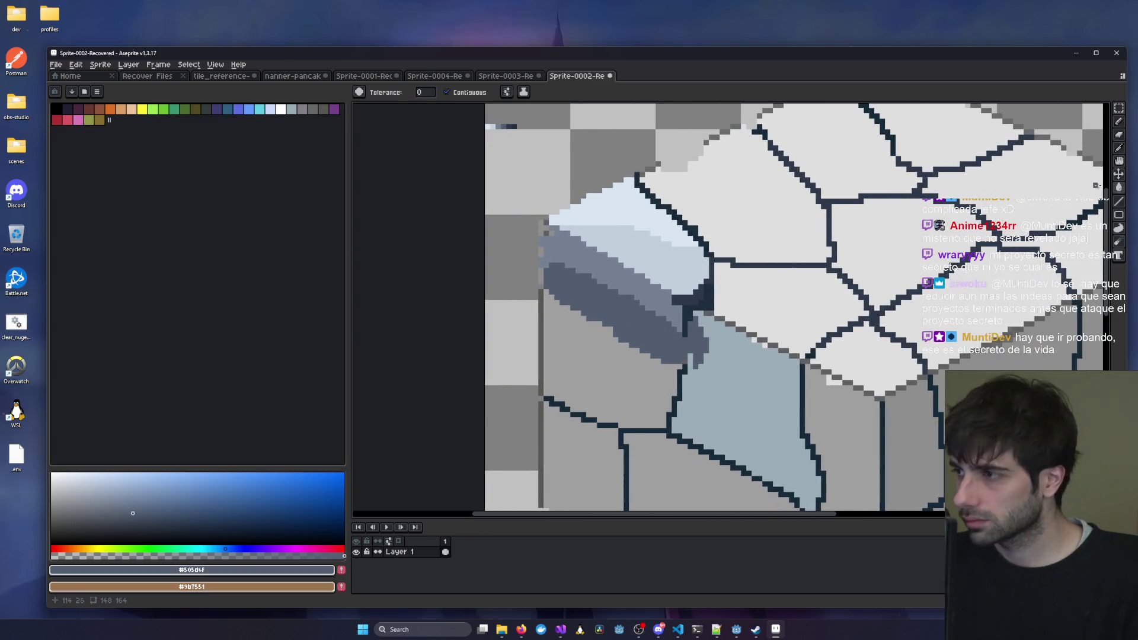
Pick the dark outline colour #2d3a4c from the canvas for pencil drawing.
{"action": "left_click", "coordinate": [1118, 148]}
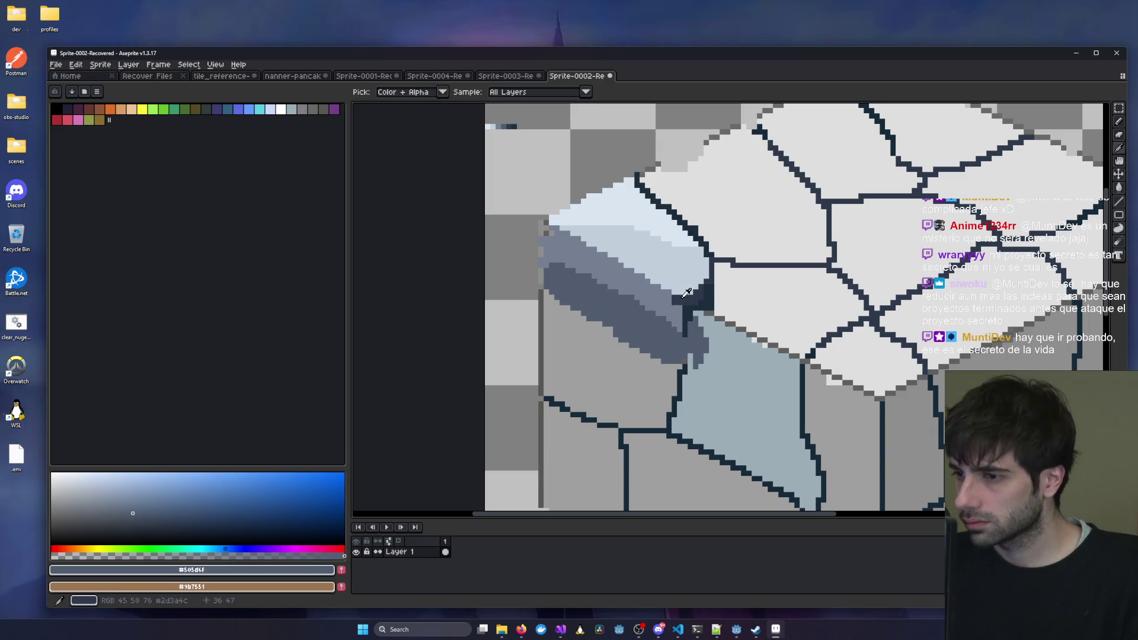
{"action": "left_click", "coordinate": [831, 265]}
{"action": "left_click", "coordinate": [1119, 121]}
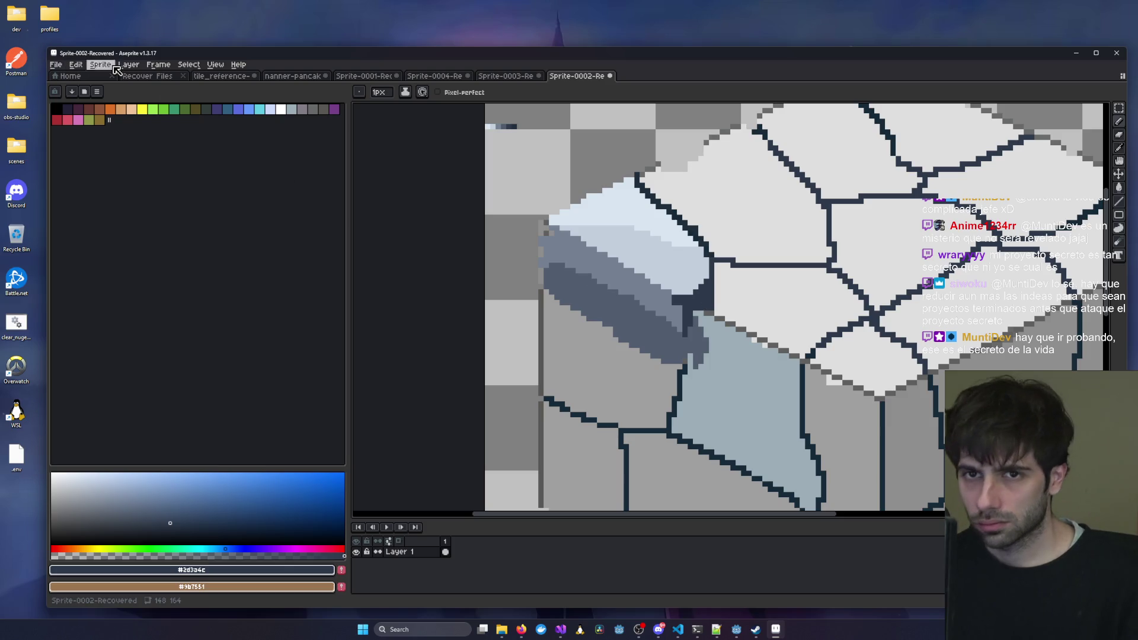
Try Replace Color with slate grey and then transparency, then cancel without applying.
{"action": "left_click", "coordinate": [76, 64]}
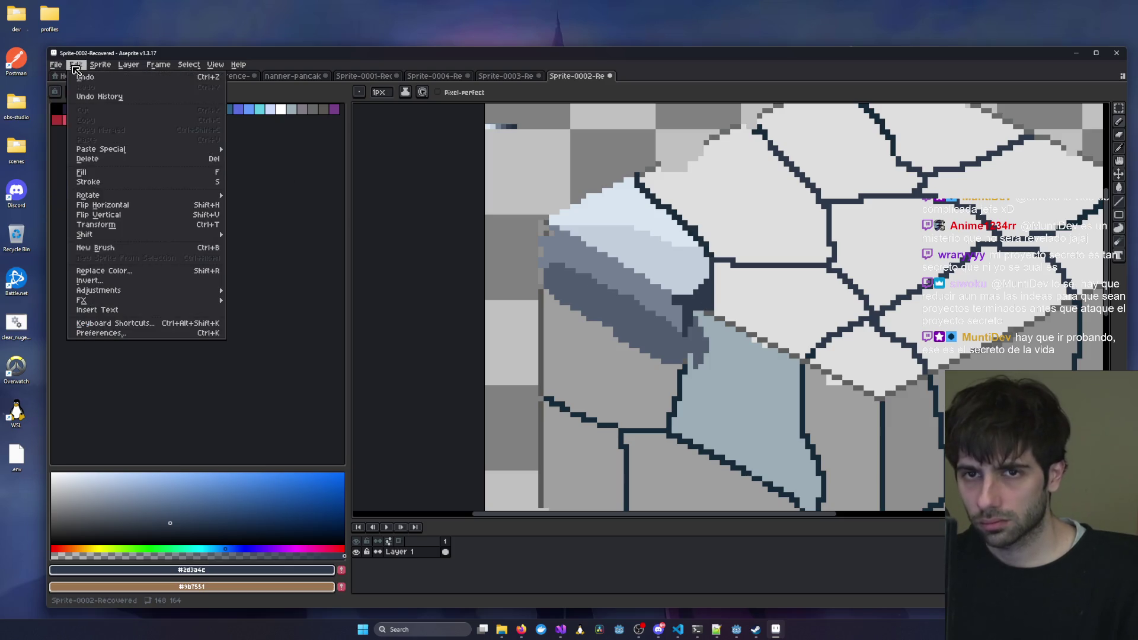
{"action": "mouse_move", "coordinate": [98, 196]}
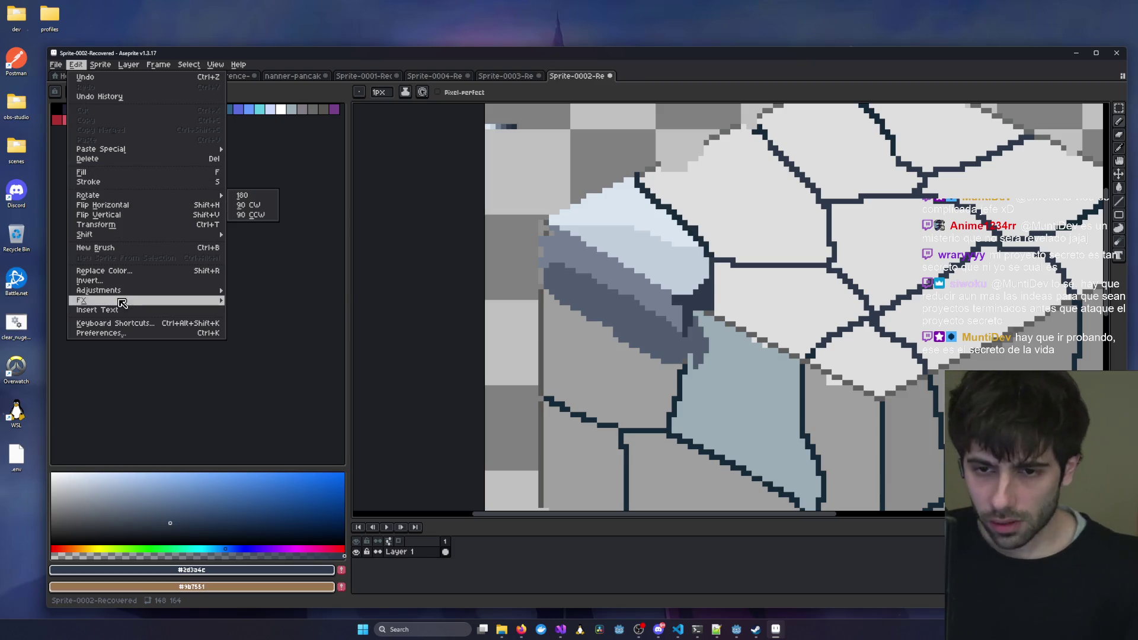
{"action": "left_click", "coordinate": [127, 272]}
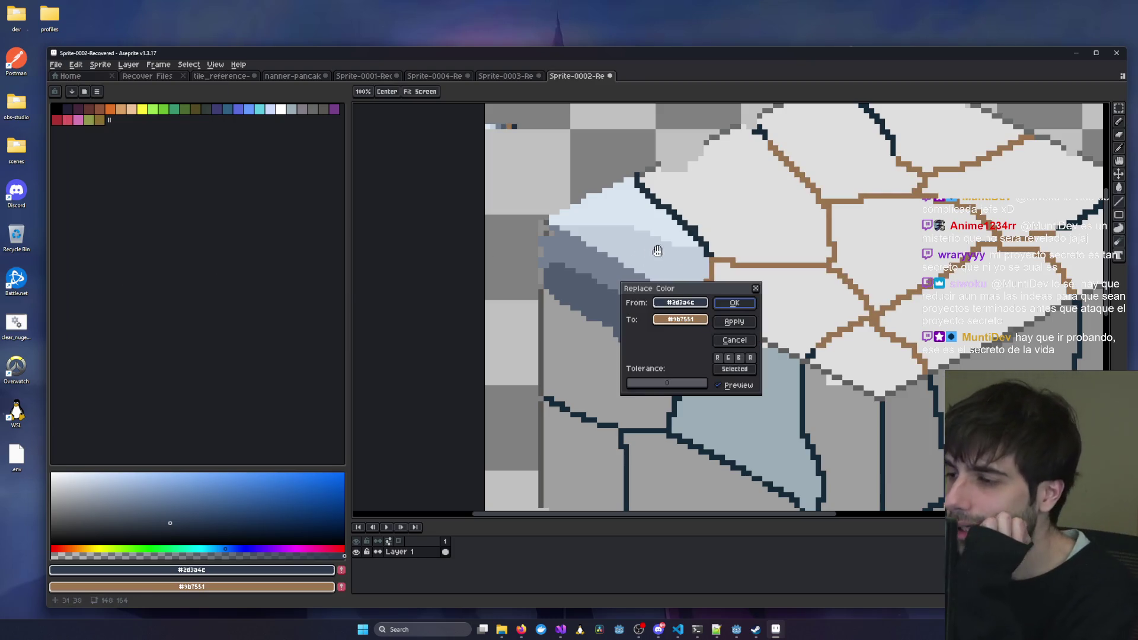
{"action": "left_click_drag", "start_coordinate": [736, 291], "coordinate": [881, 299]}
{"action": "left_click_drag", "start_coordinate": [825, 328], "coordinate": [678, 332]}
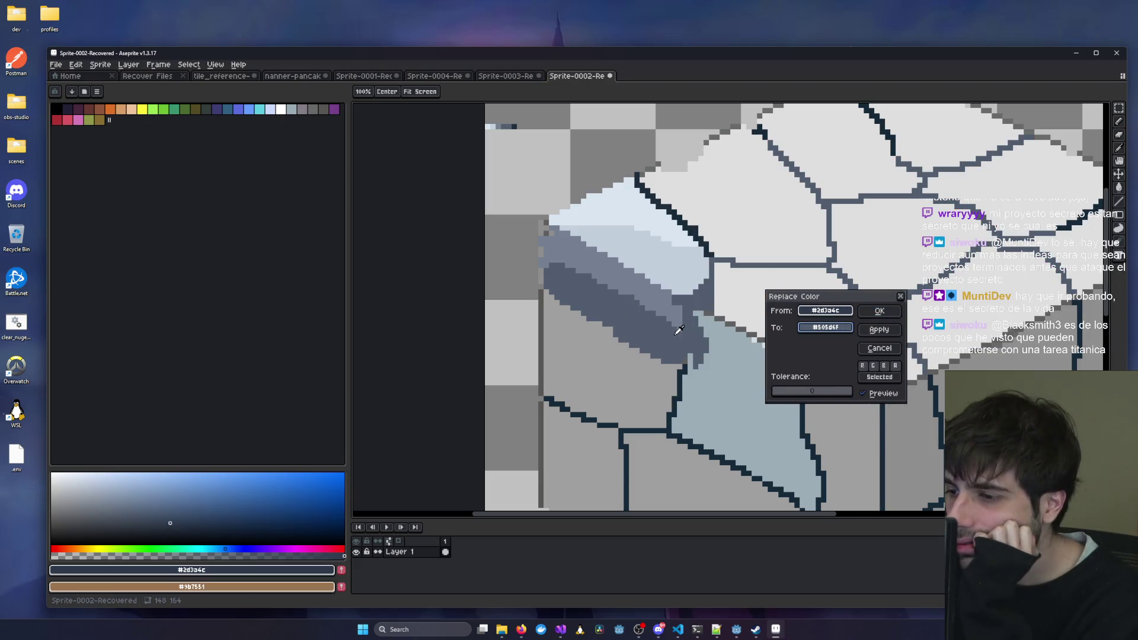
{"action": "left_click_drag", "start_coordinate": [678, 330], "coordinate": [519, 109]}
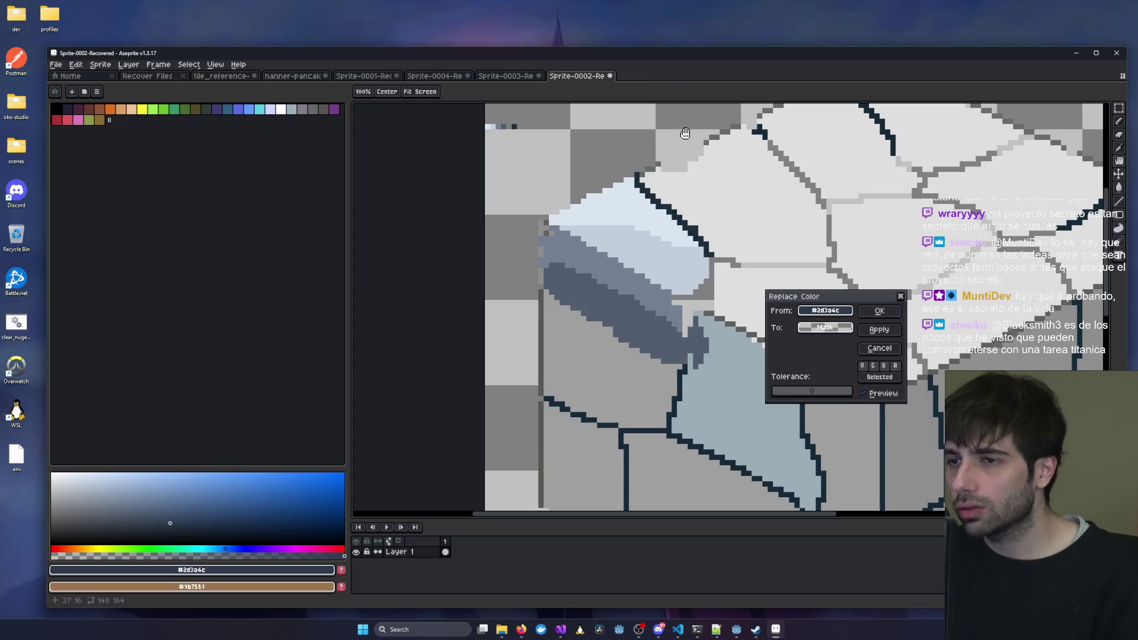
{"action": "key", "text": "Escape"}
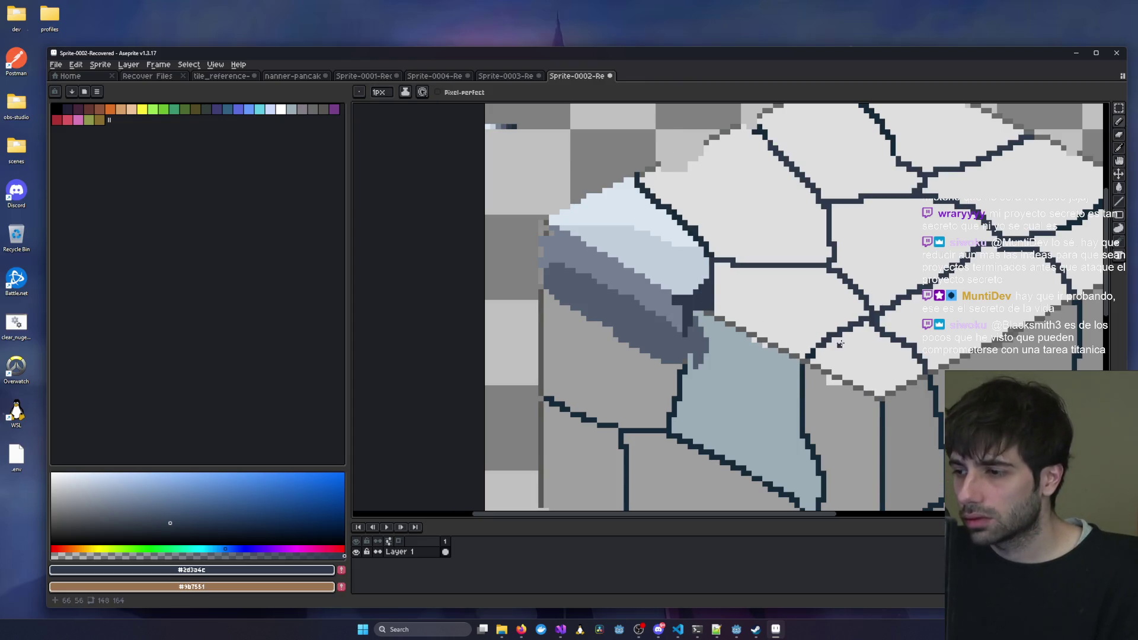
Replace every #152a39 outline pixel with #2d3a4c using Replace Color.
{"action": "left_click", "coordinate": [1119, 148]}
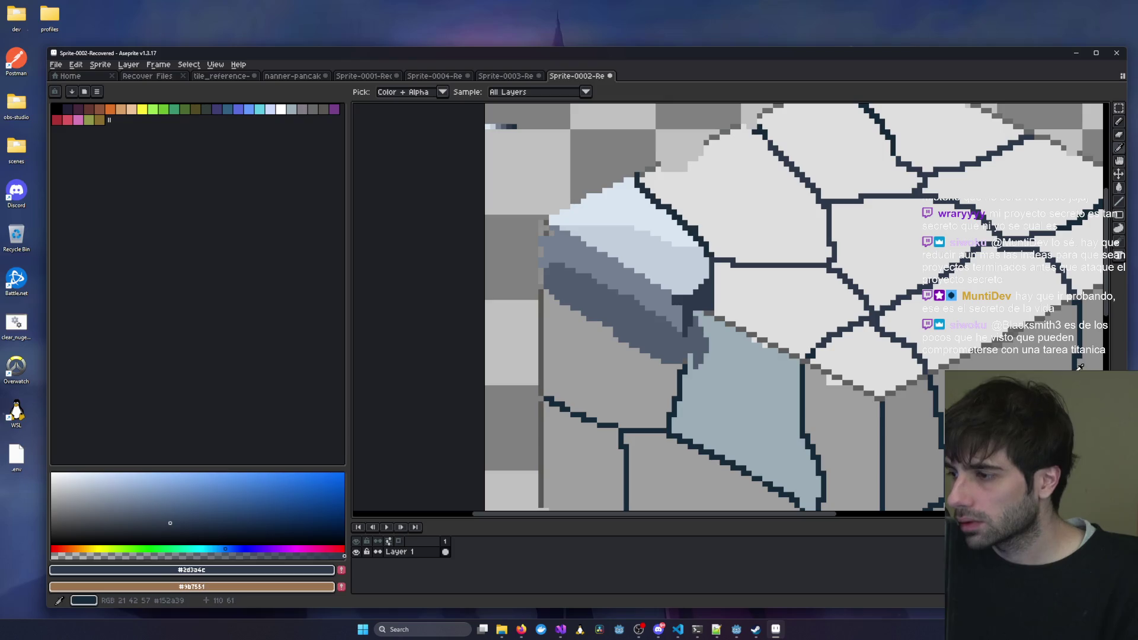
{"action": "left_click", "coordinate": [1079, 368]}
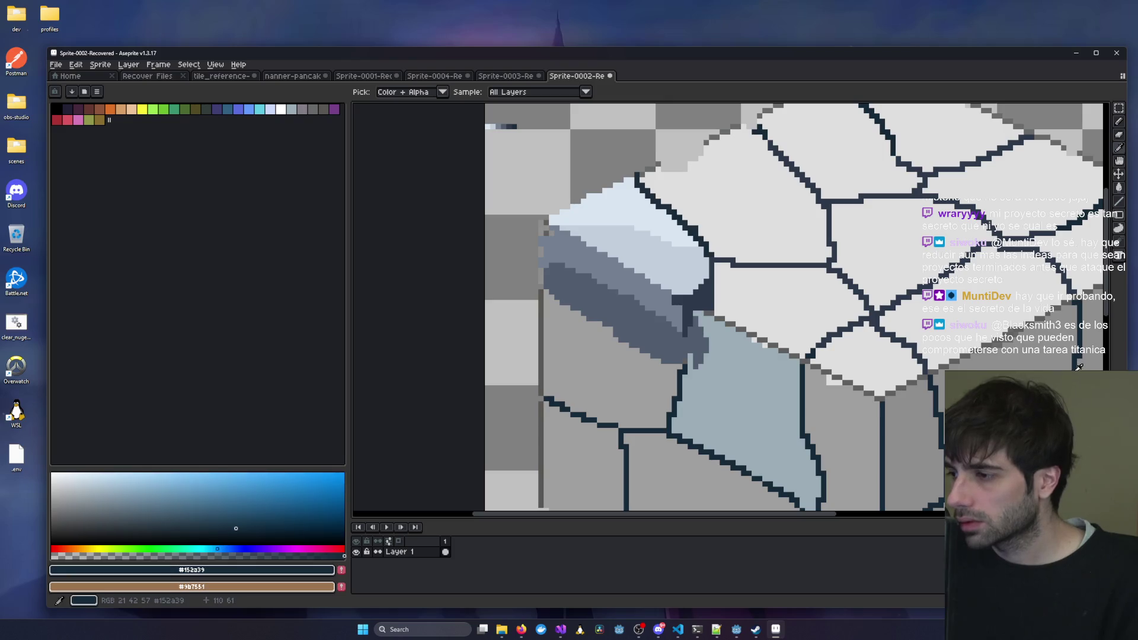
{"action": "left_click", "coordinate": [75, 64]}
{"action": "left_click", "coordinate": [125, 271]}
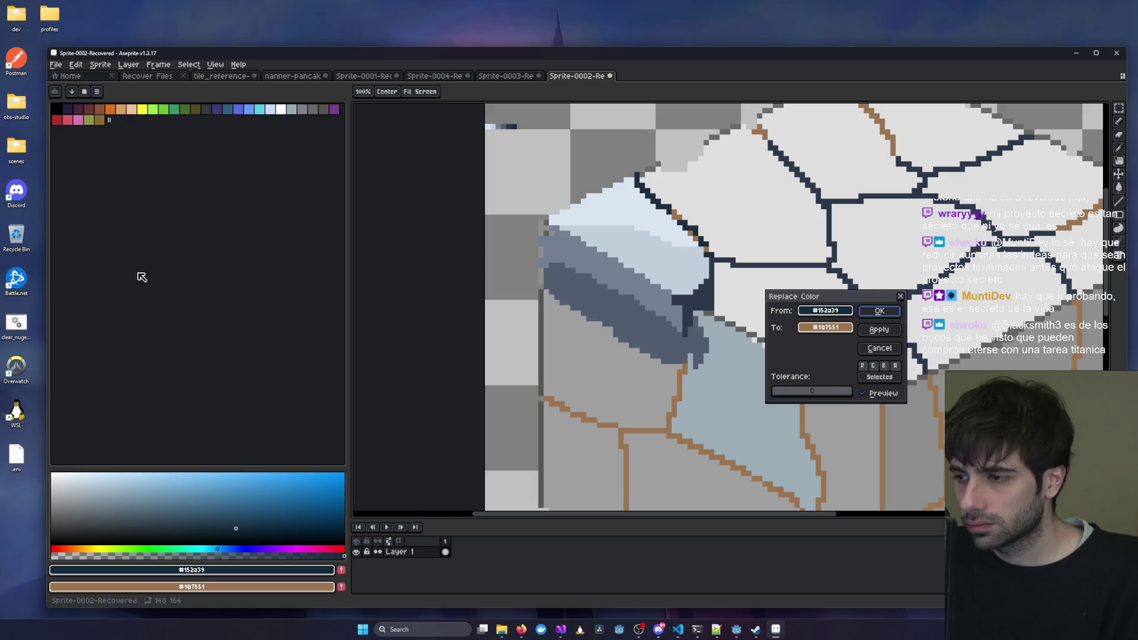
{"action": "left_click_drag", "start_coordinate": [825, 327], "coordinate": [702, 288]}
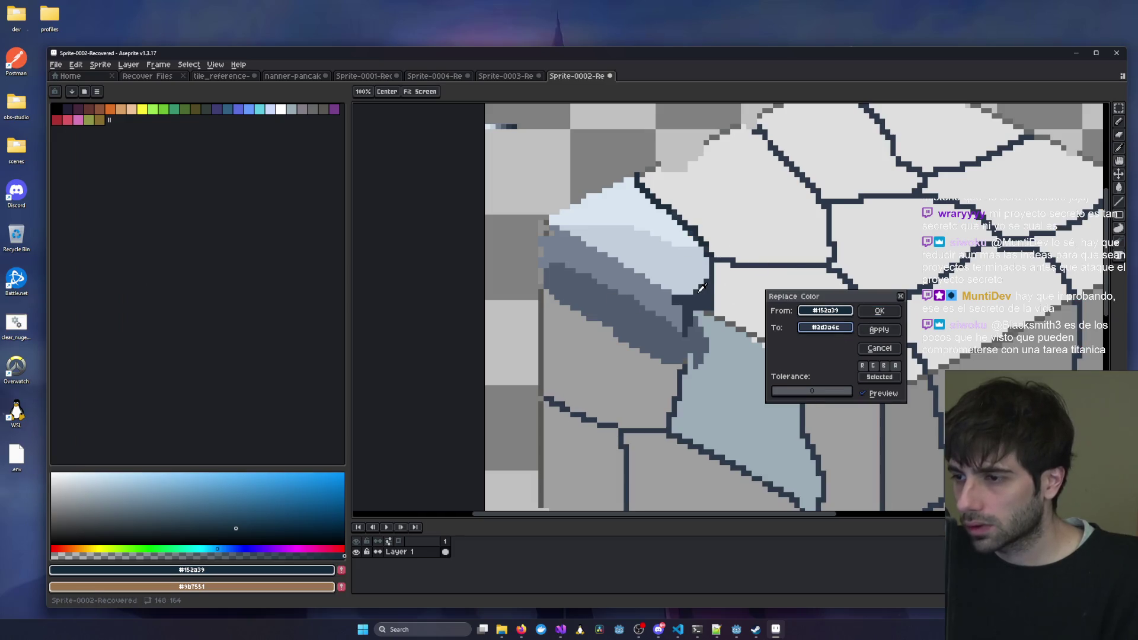
{"action": "left_click", "coordinate": [880, 311]}
{"action": "scroll", "coordinate": [716, 274], "scroll_direction": "down", "scroll_amount": 3}
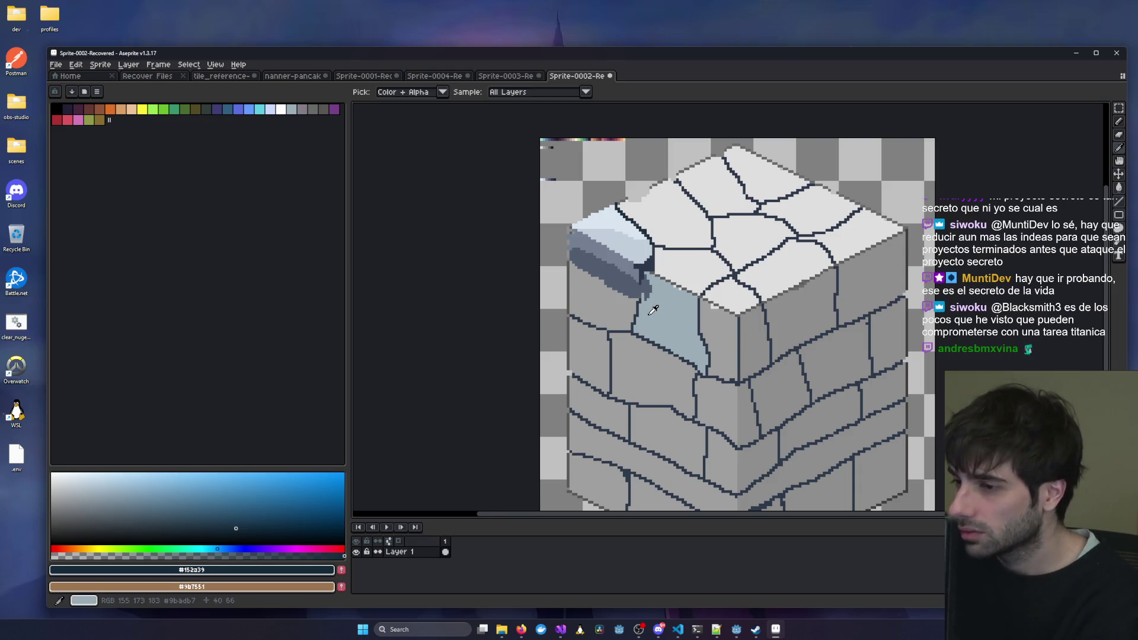
Bring the top-left corner stone into view and sample its medium slate colour for shading.
{"action": "scroll", "coordinate": [654, 309], "scroll_direction": "up", "scroll_amount": 2}
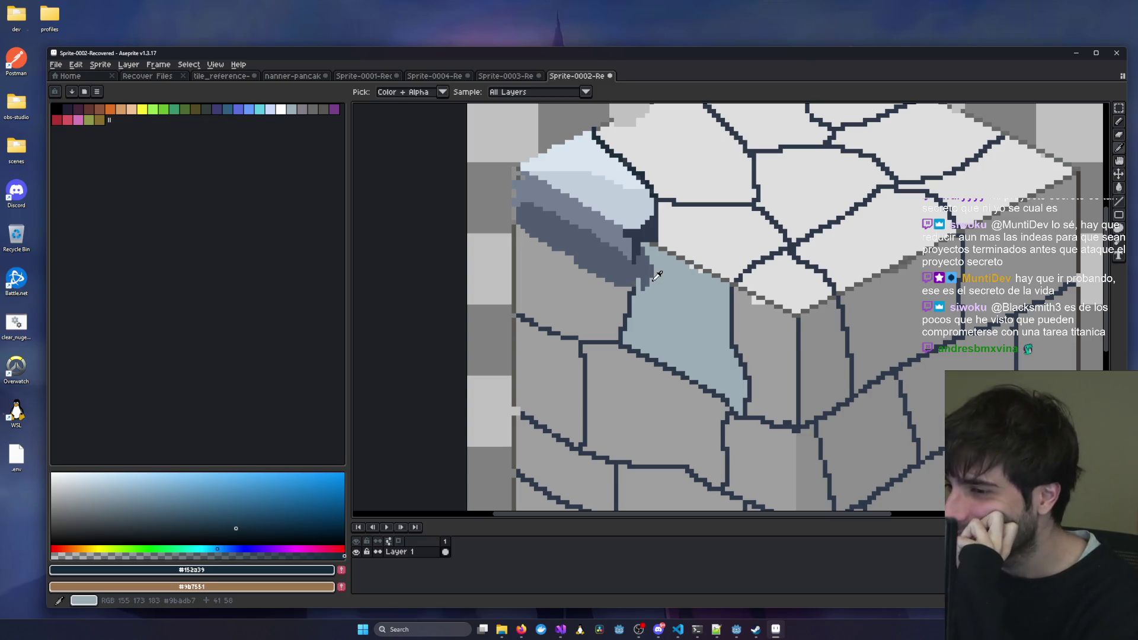
{"action": "scroll", "coordinate": [727, 275], "scroll_direction": "down", "scroll_amount": 2}
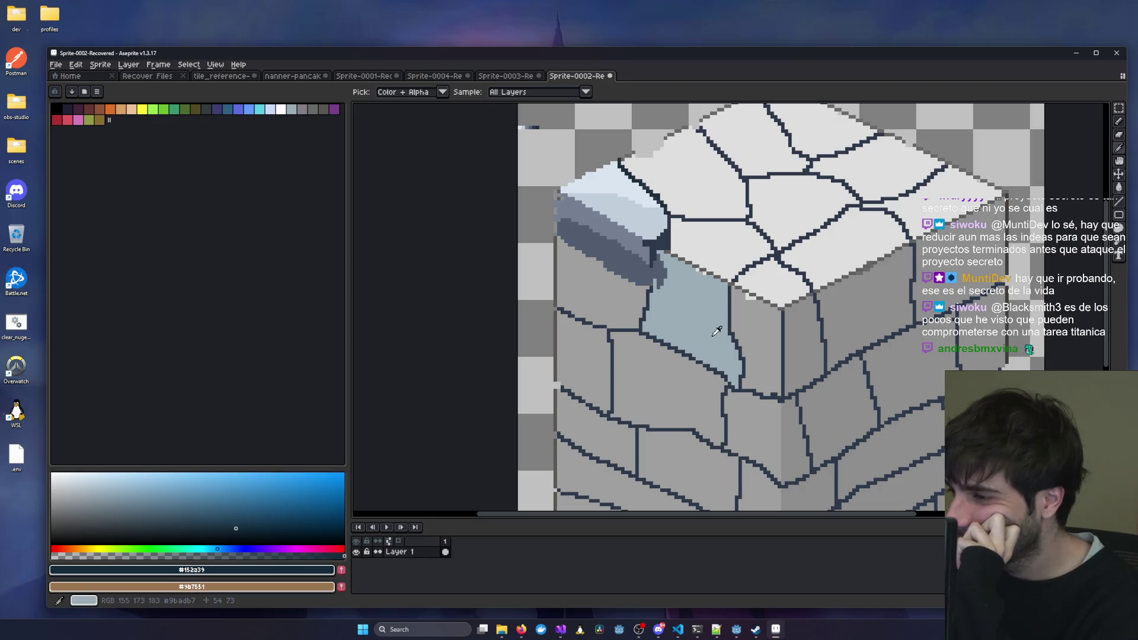
{"action": "scroll", "coordinate": [832, 427], "scroll_direction": "up", "scroll_amount": 2}
{"action": "mouse_move", "coordinate": [810, 366]}
{"action": "left_mouse_down"}
{"action": "mouse_move", "coordinate": [836, 348]}
{"action": "mouse_move", "coordinate": [833, 361]}
{"action": "mouse_move", "coordinate": [820, 325]}
{"action": "mouse_move", "coordinate": [856, 278]}
{"action": "mouse_move", "coordinate": [795, 373]}
{"action": "mouse_move", "coordinate": [854, 403]}
{"action": "left_mouse_up"}
{"action": "left_click_drag", "start_coordinate": [682, 300], "coordinate": [777, 356]}
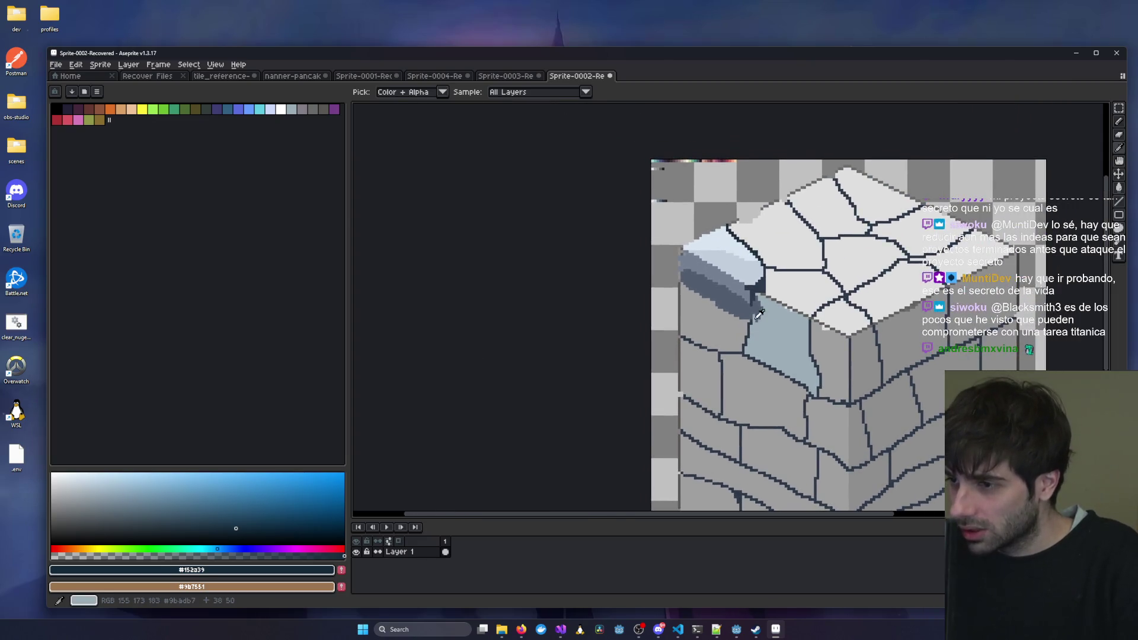
{"action": "left_click", "coordinate": [754, 283]}
{"action": "scroll", "coordinate": [644, 402], "scroll_direction": "up", "scroll_amount": 2}
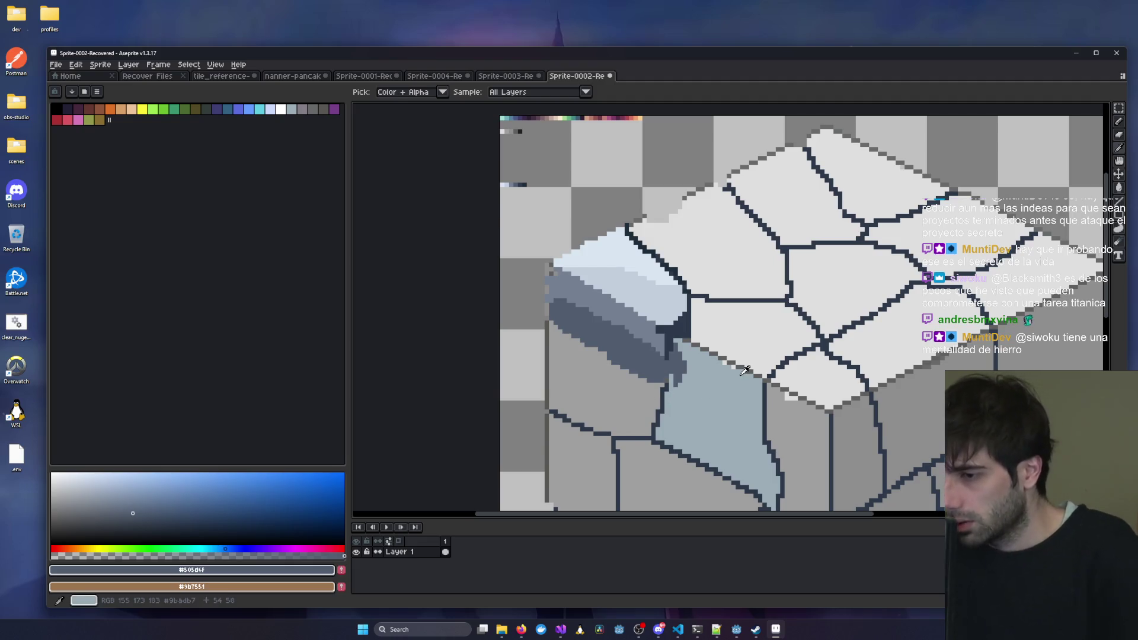
{"action": "scroll", "coordinate": [741, 373], "scroll_direction": "down", "scroll_amount": 2}
{"action": "scroll", "coordinate": [764, 369], "scroll_direction": "up", "scroll_amount": 3}
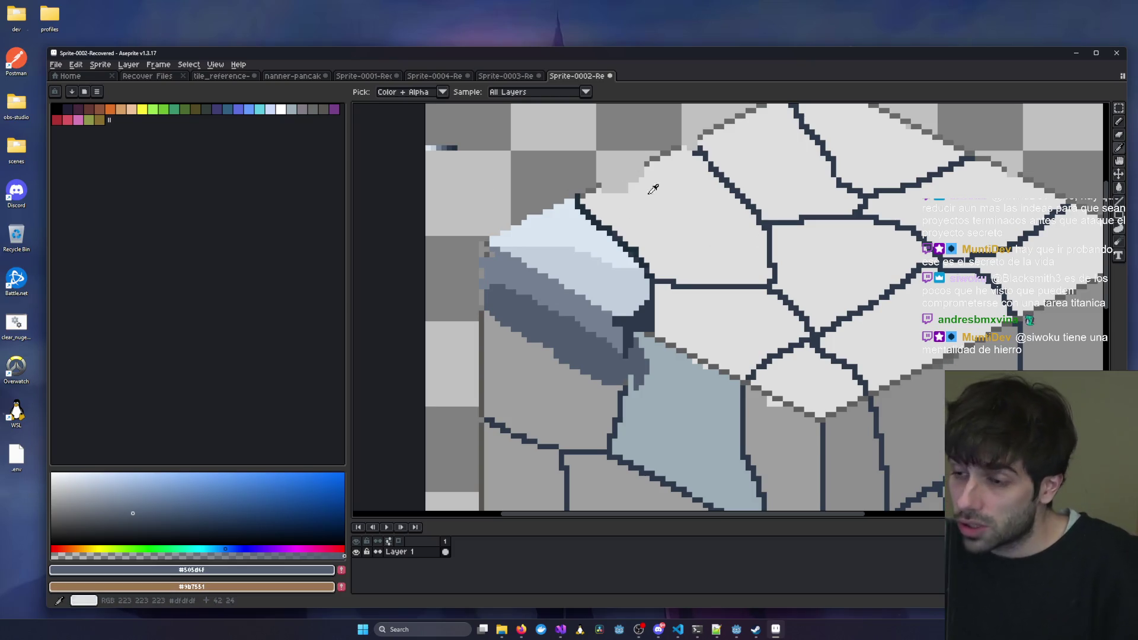
Compare the block against the reference stones in Sprite-0003.
{"action": "left_click", "coordinate": [512, 76]}
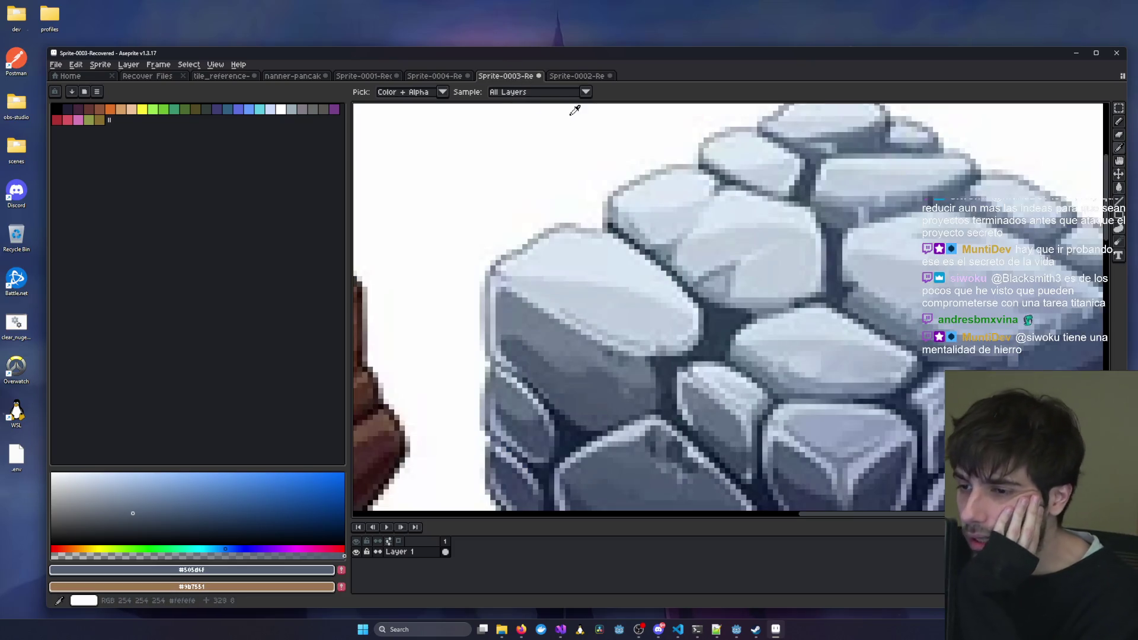
{"action": "left_click", "coordinate": [575, 77]}
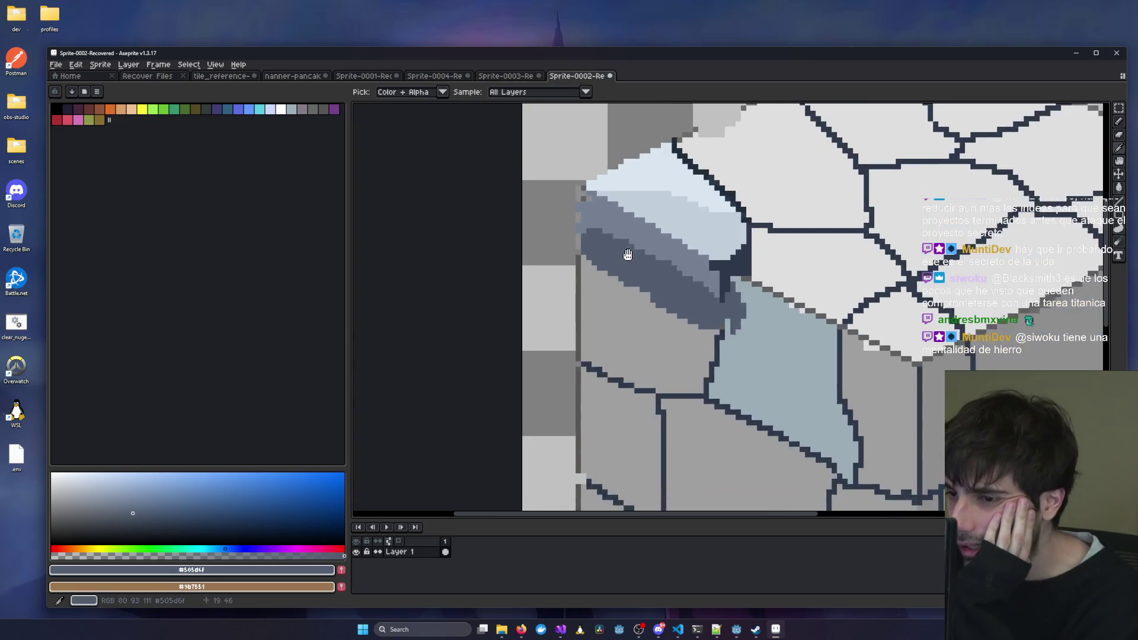
{"action": "left_click", "coordinate": [513, 77]}
{"action": "left_click", "coordinate": [575, 76]}
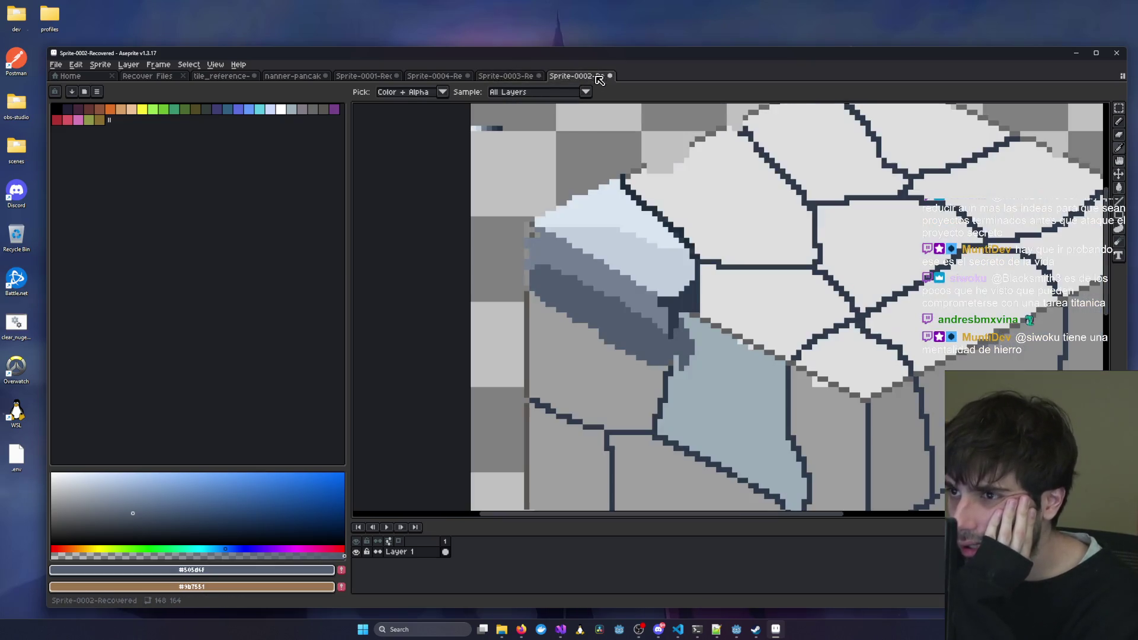
Draw a dark #2d3a4c outline along the underside of the shaded corner stone.
{"action": "left_click", "coordinate": [695, 315]}
{"action": "left_click", "coordinate": [1119, 121]}
{"action": "scroll", "coordinate": [525, 269], "scroll_direction": "up", "scroll_amount": 2}
{"action": "mouse_move", "coordinate": [522, 256]}
{"action": "left_mouse_down"}
{"action": "mouse_move", "coordinate": [512, 257]}
{"action": "mouse_move", "coordinate": [546, 291]}
{"action": "mouse_move", "coordinate": [622, 326]}
{"action": "mouse_move", "coordinate": [674, 369]}
{"action": "mouse_move", "coordinate": [783, 410]}
{"action": "left_mouse_up"}
{"action": "scroll", "coordinate": [864, 438], "scroll_direction": "down", "scroll_amount": 3}
{"action": "scroll", "coordinate": [865, 438], "scroll_direction": "down", "scroll_amount": 2}
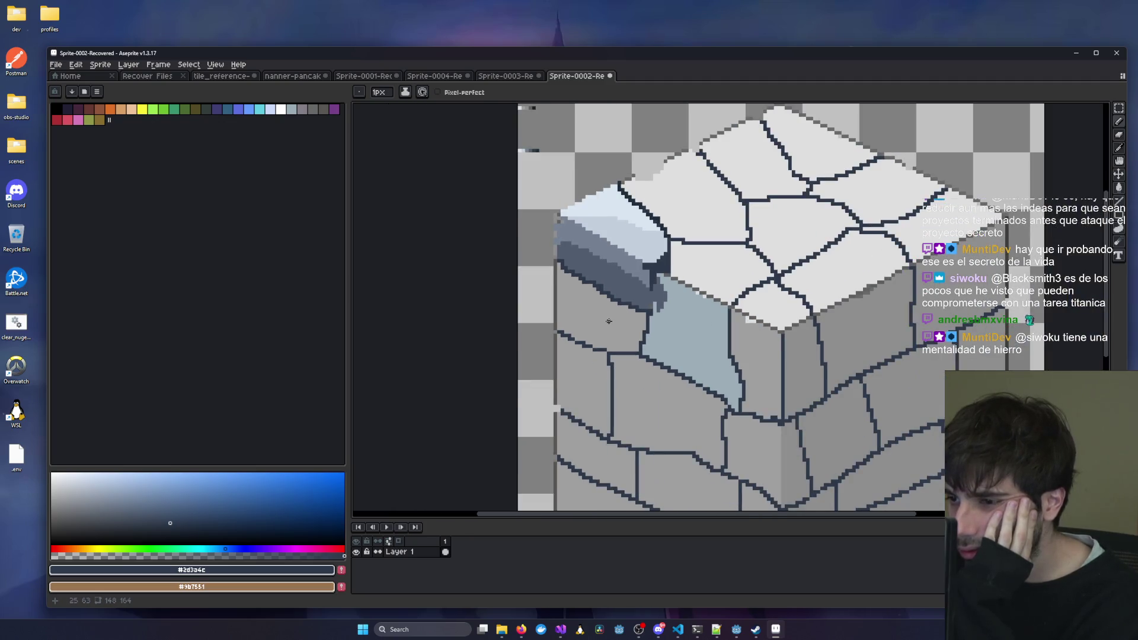
Sample slate #505d6f from the shaded stone and move toward the left wall.
{"action": "left_click", "coordinate": [1118, 148]}
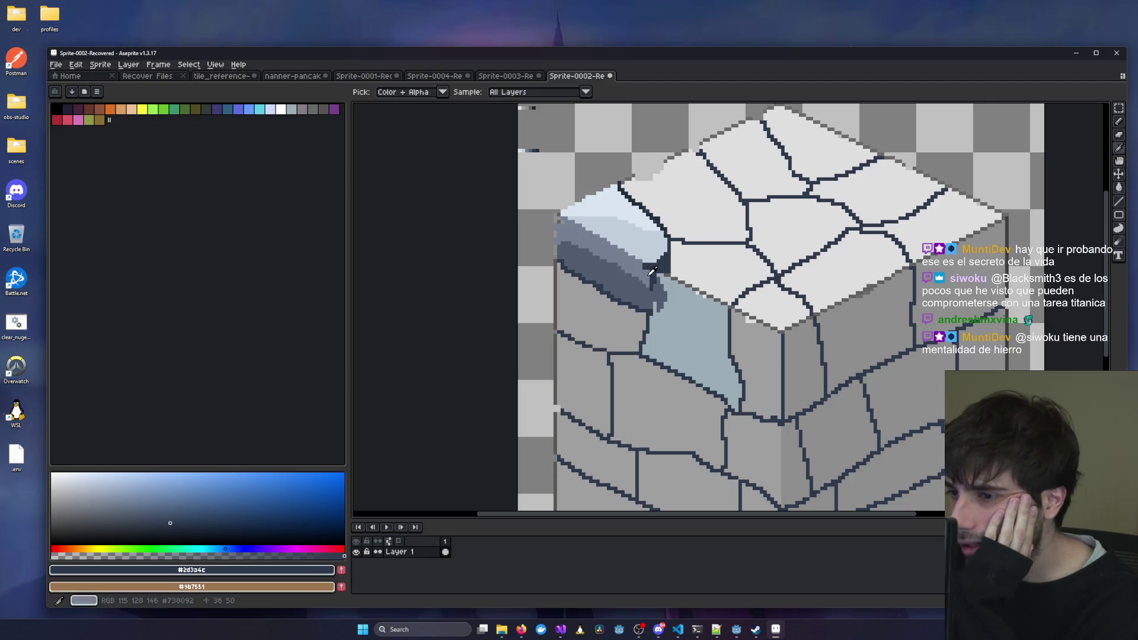
{"action": "left_click", "coordinate": [616, 278]}
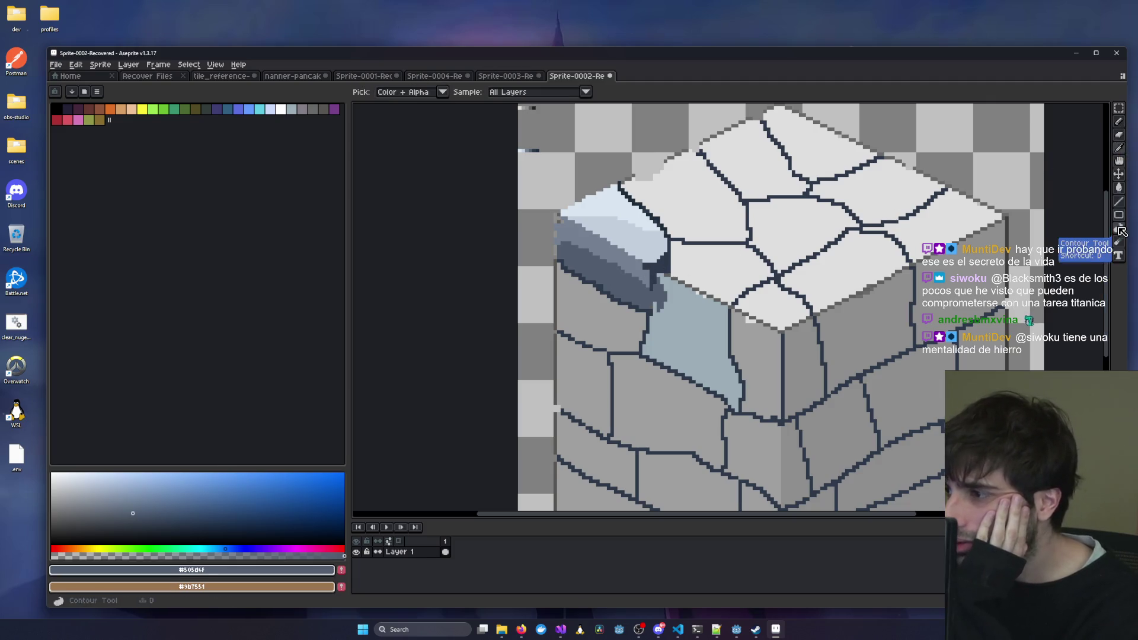
{"action": "mouse_move", "coordinate": [867, 293]}
{"action": "left_mouse_down"}
{"action": "mouse_move", "coordinate": [857, 266]}
{"action": "mouse_move", "coordinate": [785, 219]}
{"action": "left_mouse_up"}
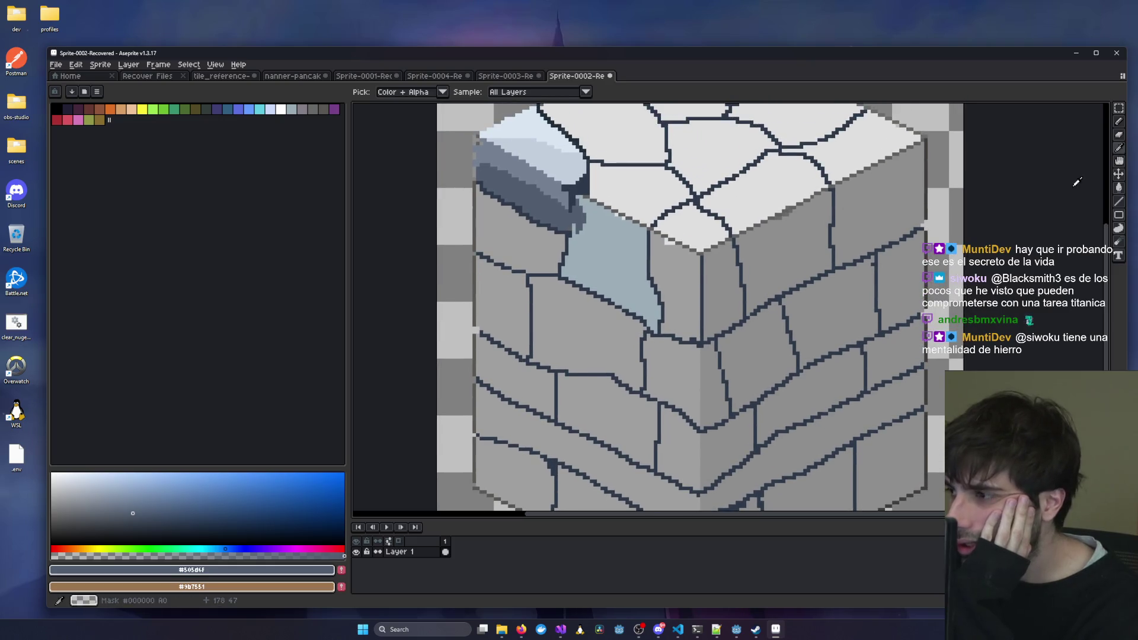
Fill each left-wall and corner-column stone, plus the light-blue patch, with slate #505d6f.
{"action": "left_click", "coordinate": [1118, 187]}
{"action": "left_click", "coordinate": [517, 240]}
{"action": "left_click", "coordinate": [501, 305]}
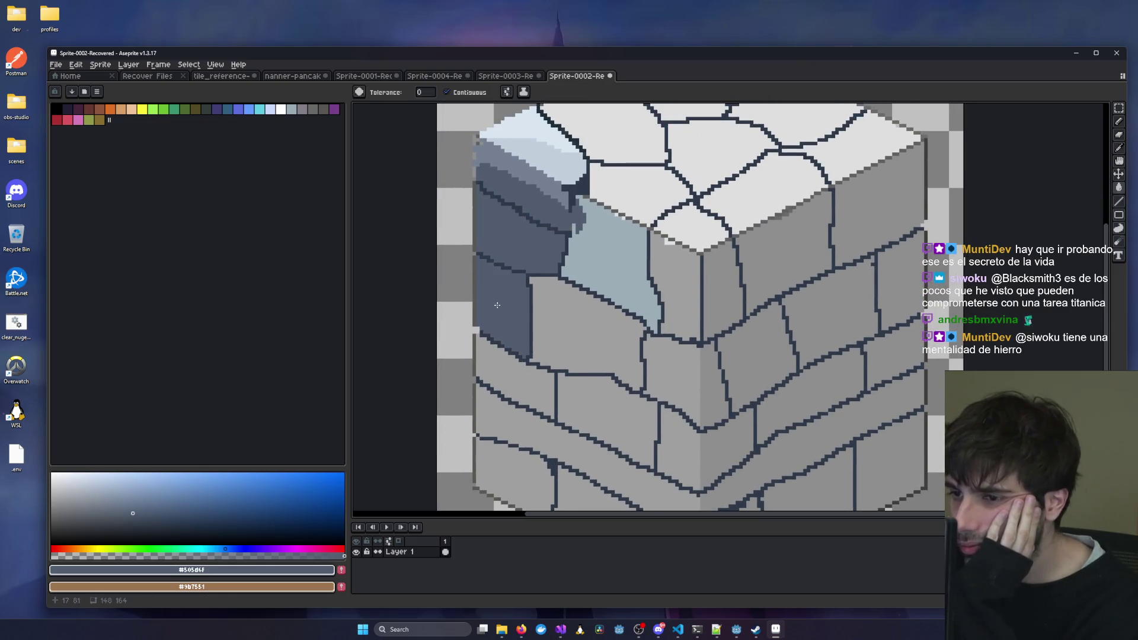
{"action": "left_click", "coordinate": [587, 332]}
{"action": "left_click", "coordinate": [510, 379]}
{"action": "left_click", "coordinate": [503, 415]}
{"action": "left_click", "coordinate": [491, 457]}
{"action": "left_click", "coordinate": [605, 409]}
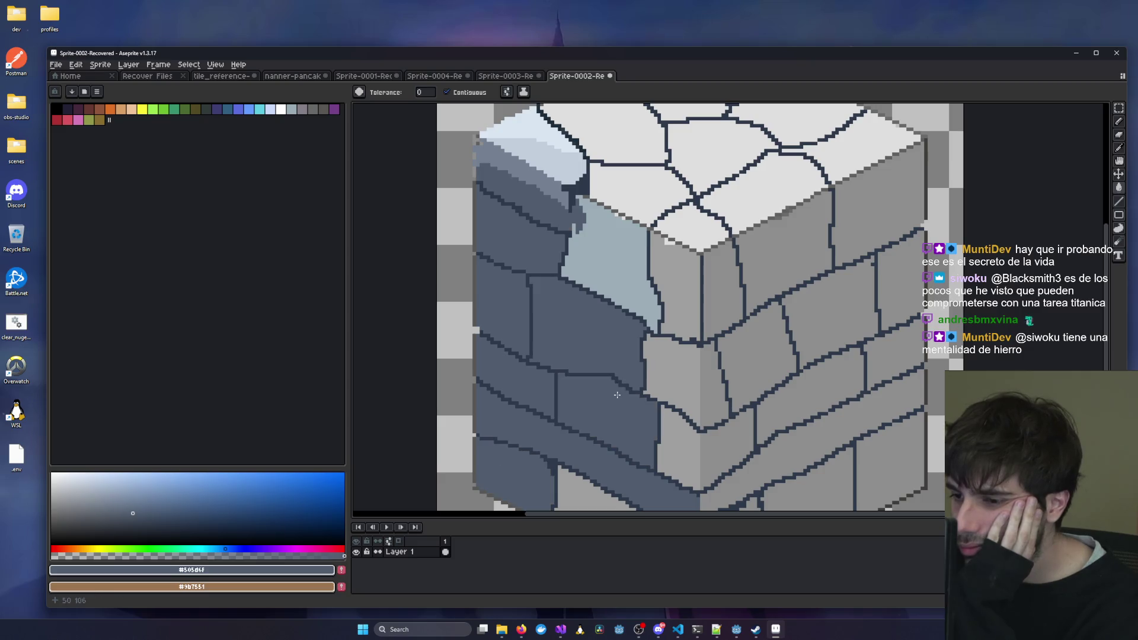
{"action": "scroll", "coordinate": [603, 401], "scroll_direction": "down", "scroll_amount": 3}
{"action": "left_click", "coordinate": [579, 421]}
{"action": "left_click", "coordinate": [670, 468]}
{"action": "left_click", "coordinate": [682, 398]}
{"action": "left_click", "coordinate": [676, 291]}
{"action": "left_click", "coordinate": [673, 202]}
{"action": "left_click_drag", "start_coordinate": [639, 194], "coordinate": [434, 338]}
{"action": "left_click", "coordinate": [635, 334]}
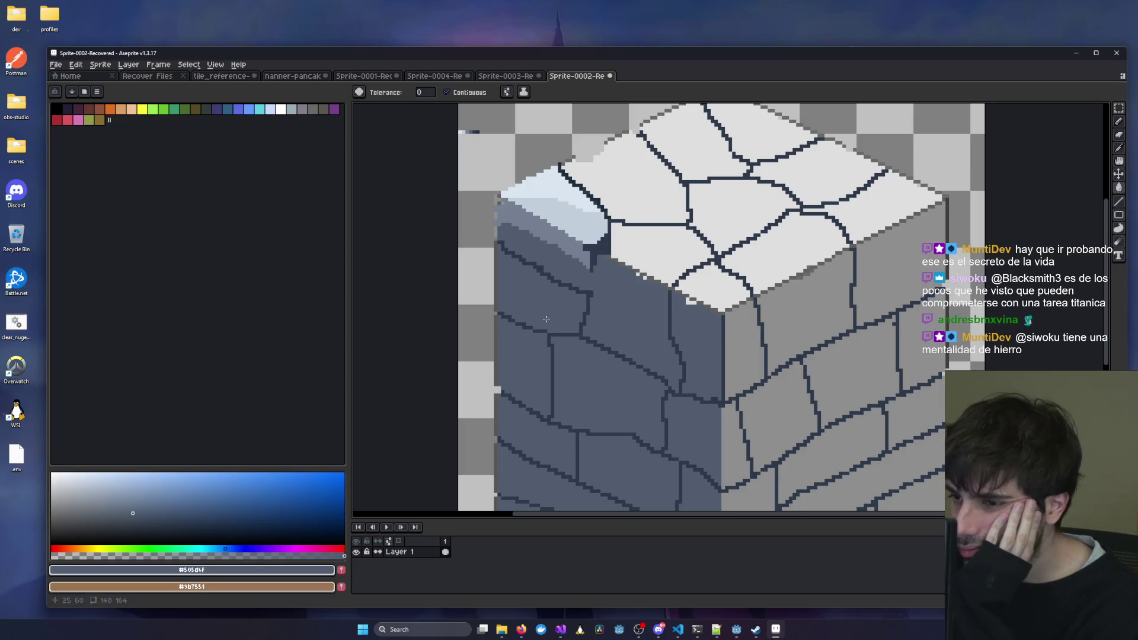
{"action": "scroll", "coordinate": [830, 297], "scroll_direction": "left", "scroll_amount": 3}
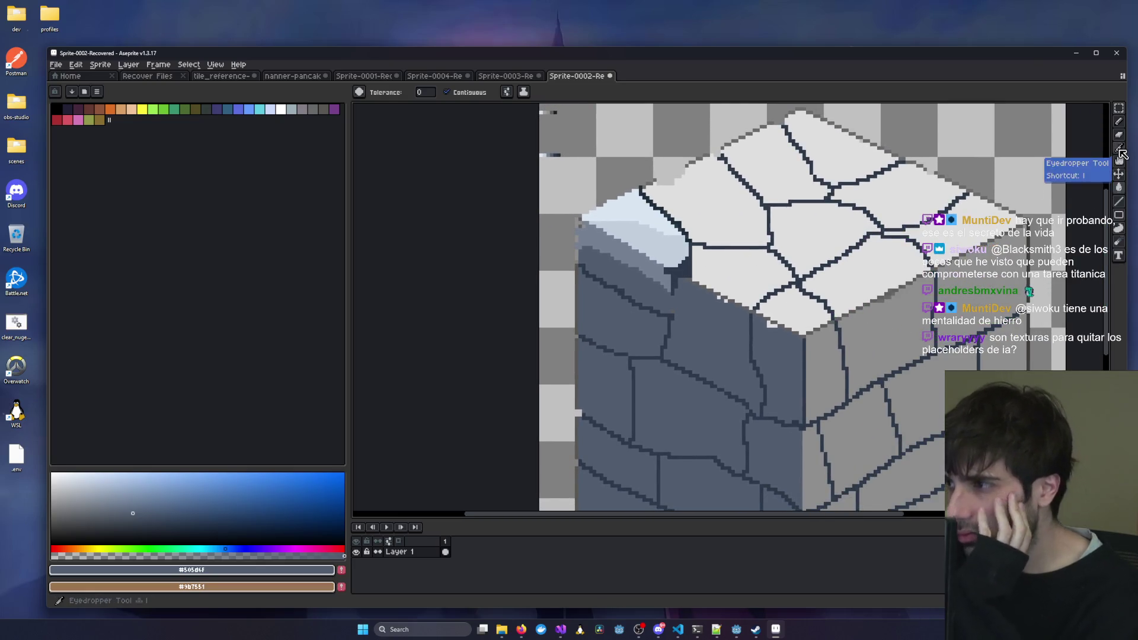
Pick the dark outline colour #2d3a4c and frame the upper left face for pencil work.
{"action": "left_click", "coordinate": [1118, 148]}
{"action": "left_click", "coordinate": [719, 229]}
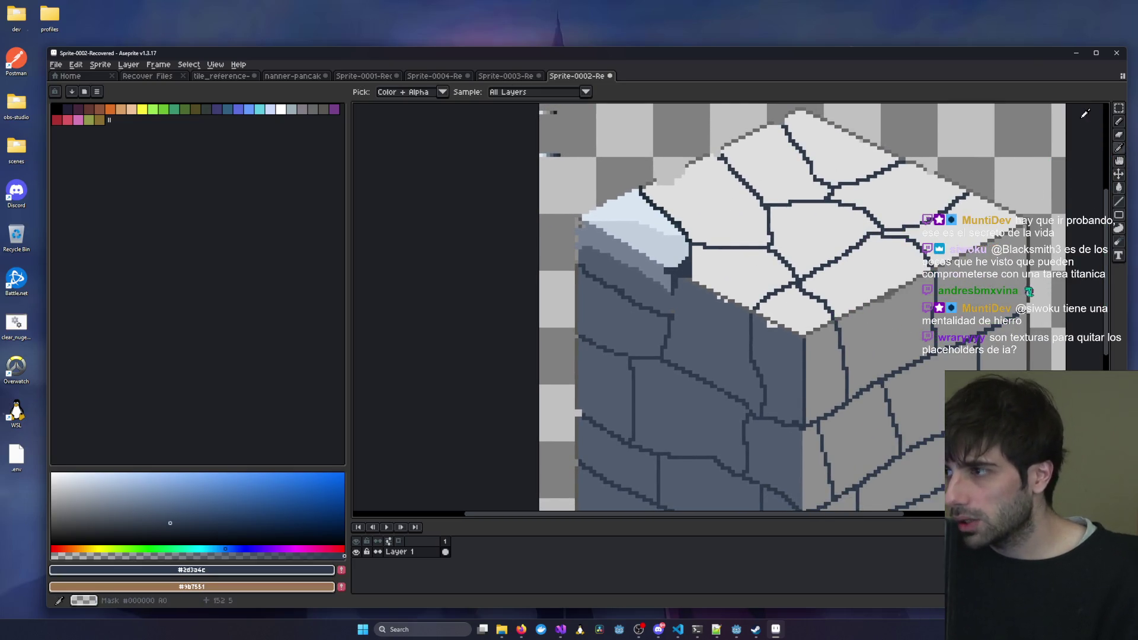
{"action": "left_click", "coordinate": [1118, 121]}
{"action": "scroll", "coordinate": [683, 288], "scroll_direction": "up", "scroll_amount": 3}
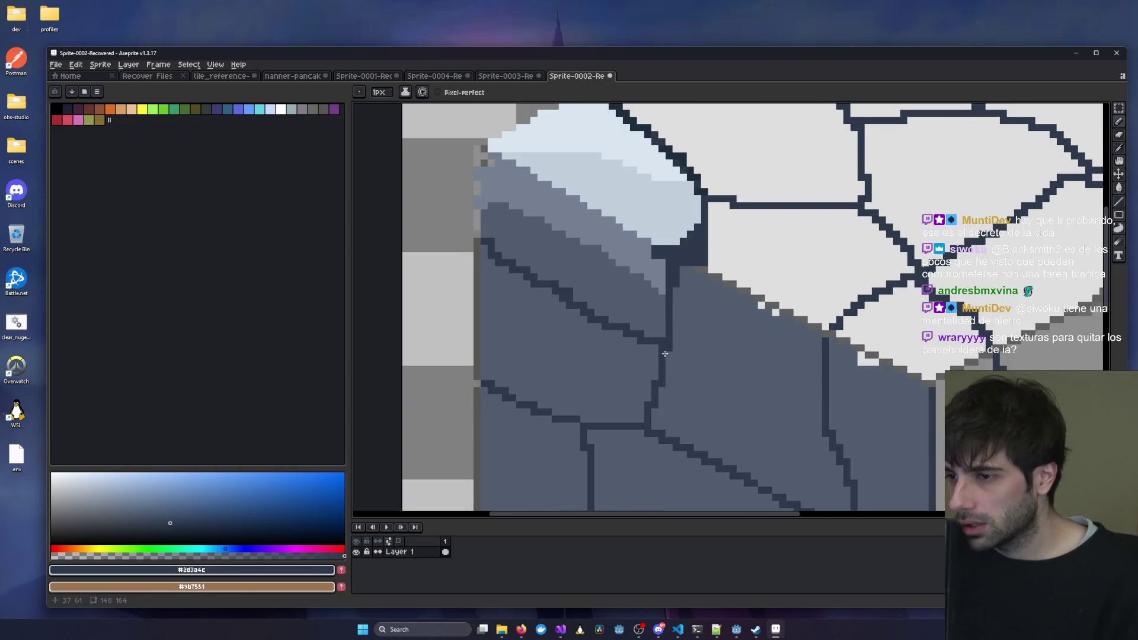
{"action": "scroll", "coordinate": [666, 348], "scroll_direction": "down", "scroll_amount": 3}
{"action": "scroll", "coordinate": [602, 326], "scroll_direction": "up", "scroll_amount": 2}
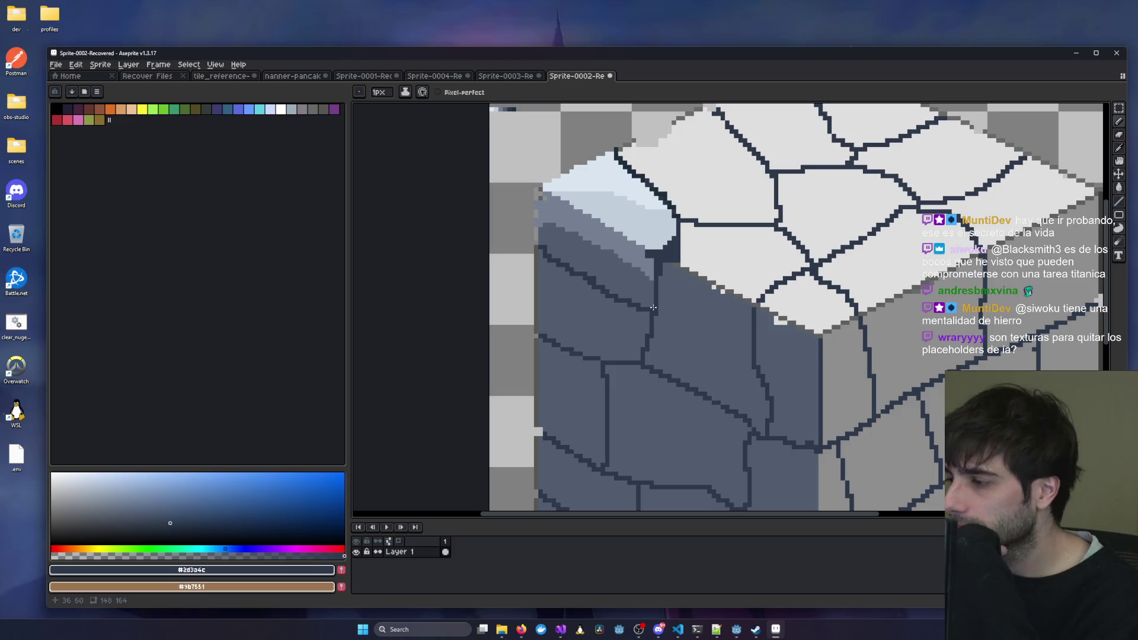
{"action": "scroll", "coordinate": [655, 308], "scroll_direction": "down", "scroll_amount": 1}
{"action": "scroll", "coordinate": [712, 339], "scroll_direction": "down", "scroll_amount": 2}
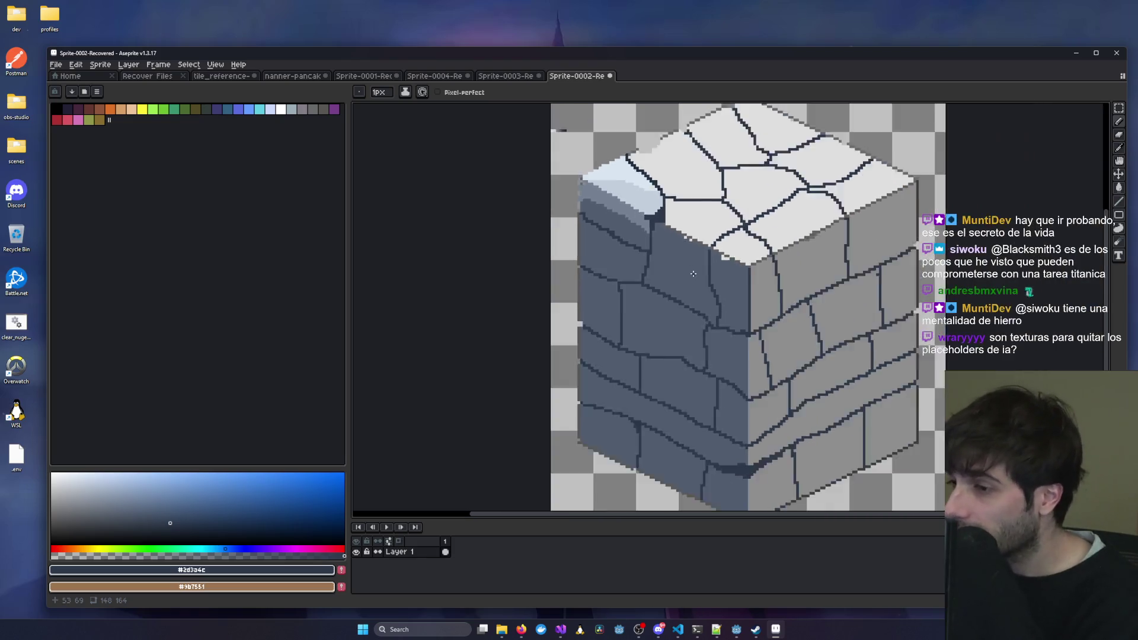
{"action": "scroll", "coordinate": [663, 292], "scroll_direction": "up", "scroll_amount": 1}
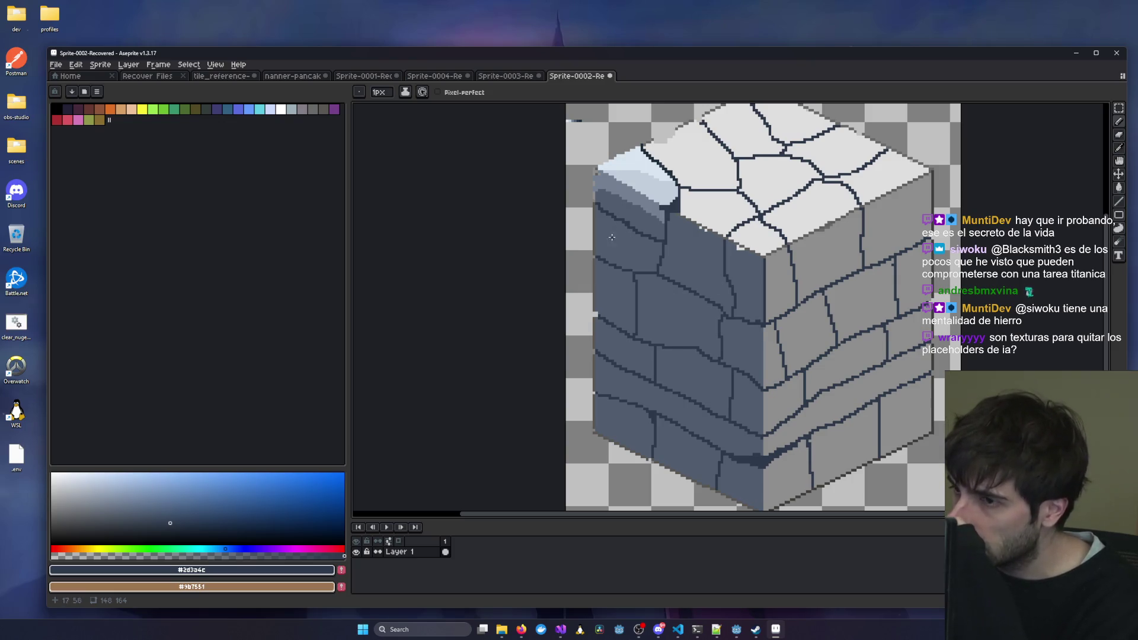
{"action": "left_click_drag", "start_coordinate": [611, 235], "coordinate": [725, 304]}
{"action": "left_click_drag", "start_coordinate": [579, 204], "coordinate": [653, 246]}
{"action": "left_click_drag", "start_coordinate": [805, 360], "coordinate": [704, 338]}
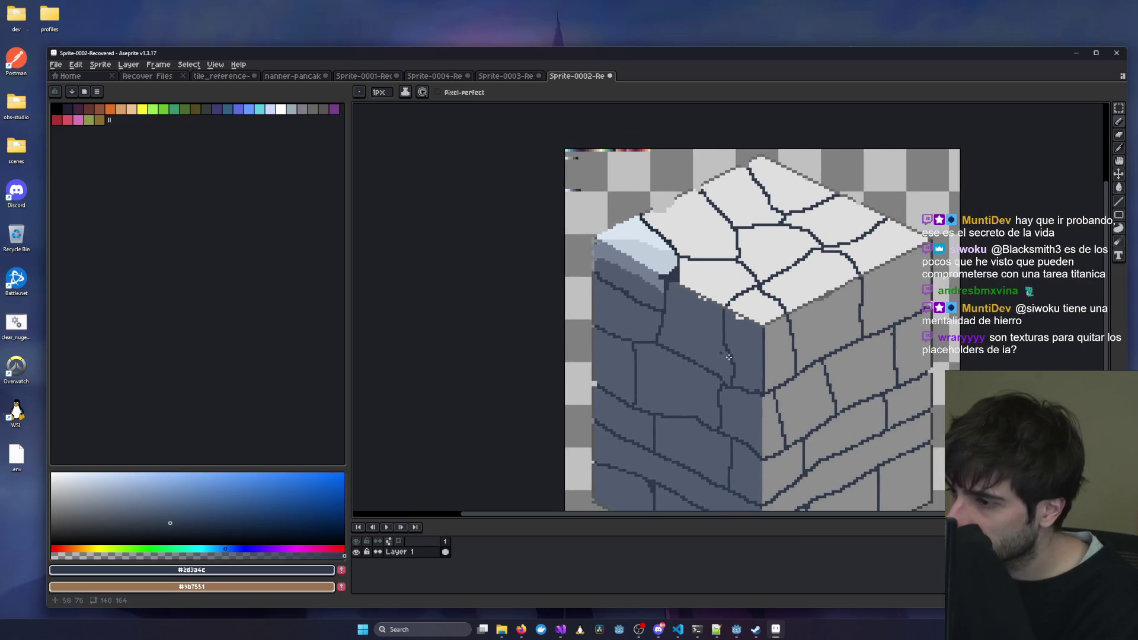
{"action": "mouse_move", "coordinate": [793, 361]}
{"action": "left_mouse_down"}
{"action": "mouse_move", "coordinate": [759, 317]}
{"action": "mouse_move", "coordinate": [818, 350]}
{"action": "left_mouse_up"}
{"action": "scroll", "coordinate": [818, 350], "scroll_direction": "up", "scroll_amount": 2}
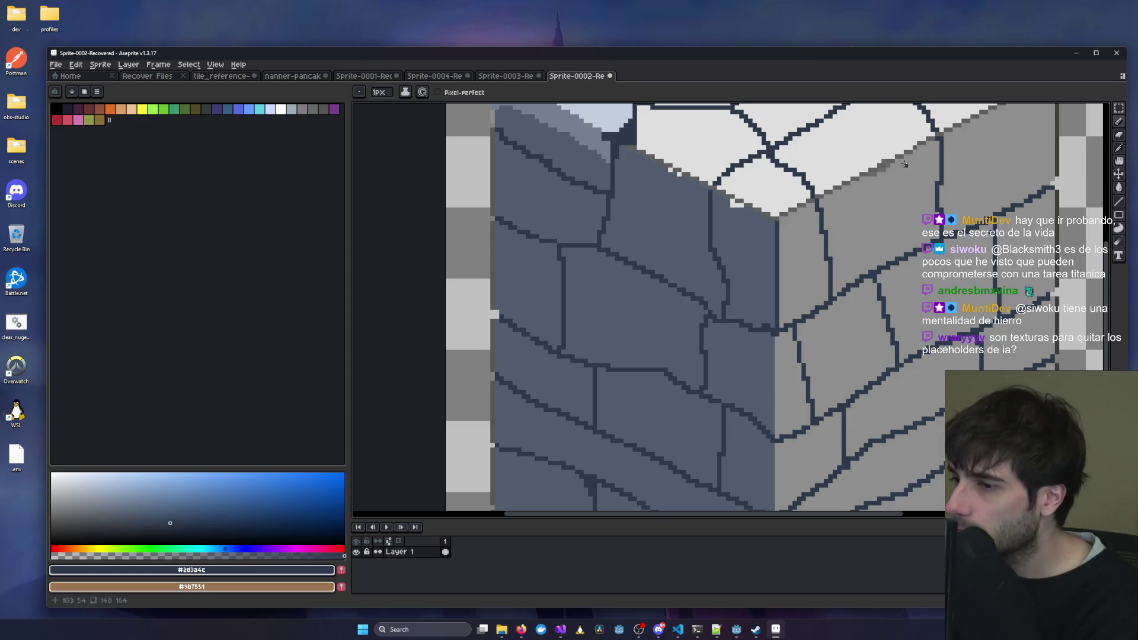
{"action": "left_click_drag", "start_coordinate": [842, 164], "coordinate": [853, 208]}
Sample the lighter blue-grey and paint a highlight along a left-wall stone's inner edge.
{"action": "key", "text": "i"}
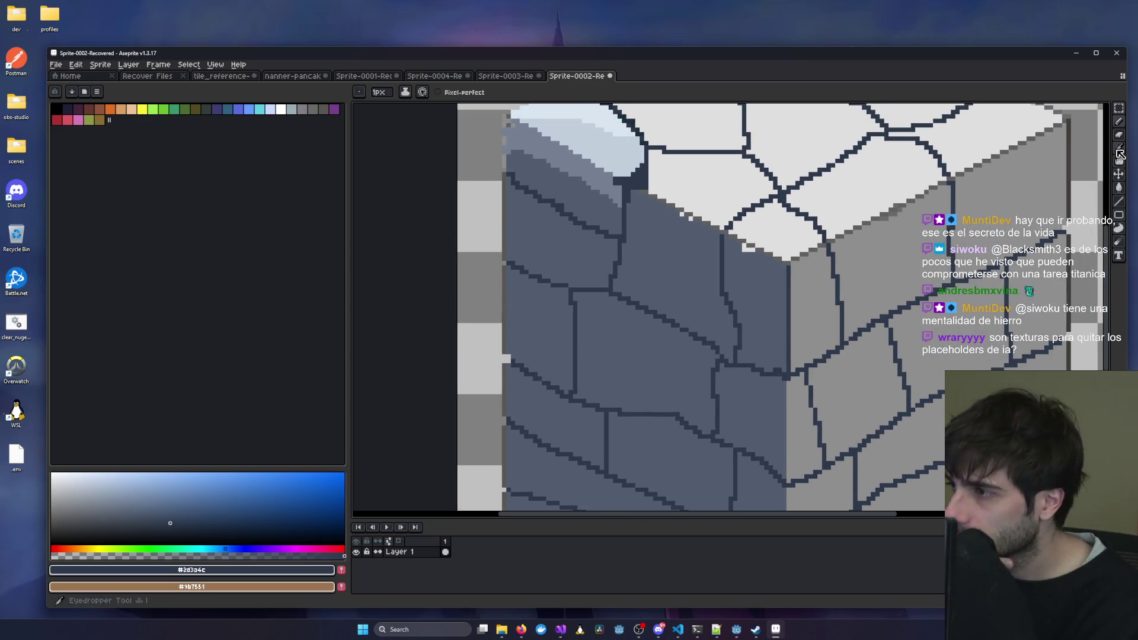
{"action": "left_click", "coordinate": [603, 163]}
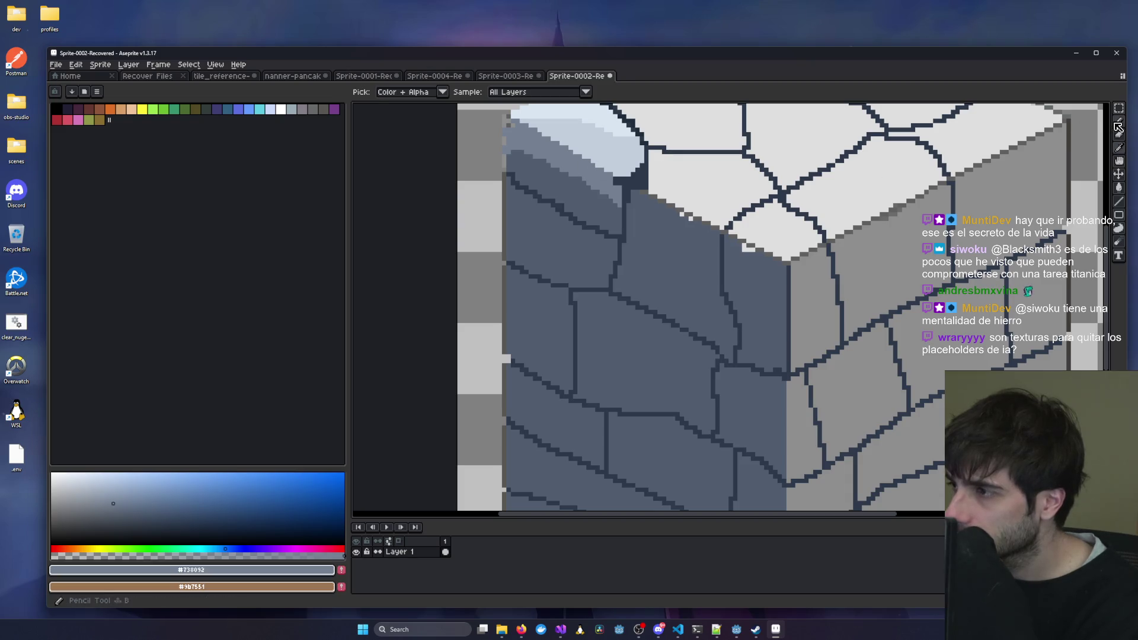
{"action": "key", "text": "b"}
{"action": "scroll", "coordinate": [508, 274], "scroll_direction": "up", "scroll_amount": 3}
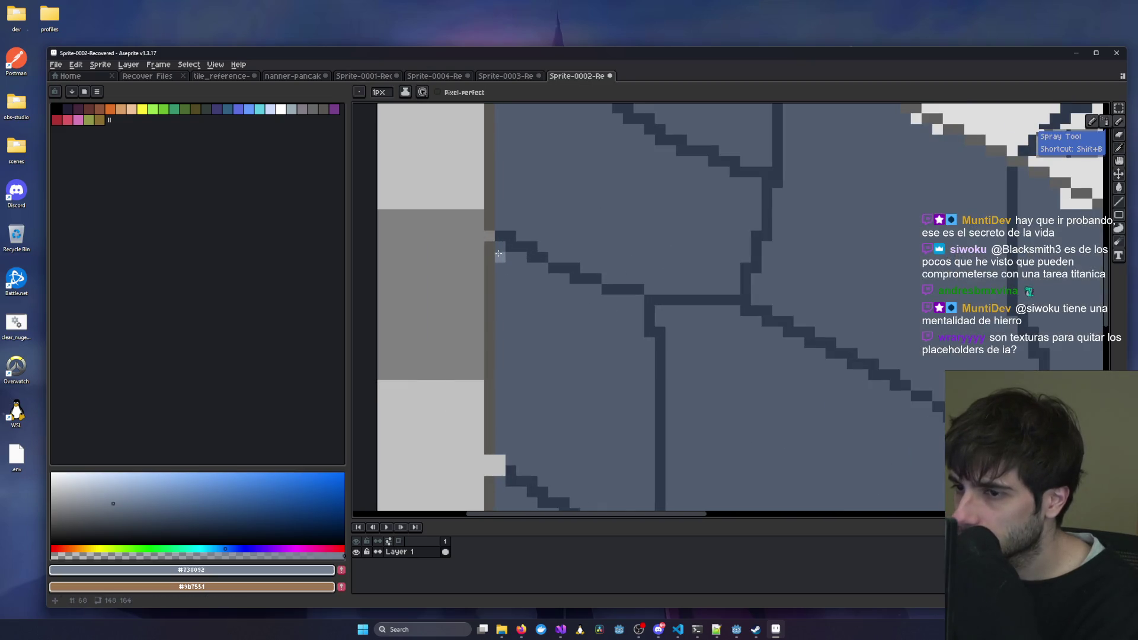
{"action": "mouse_move", "coordinate": [500, 256]}
{"action": "left_mouse_down"}
{"action": "mouse_move", "coordinate": [637, 302]}
{"action": "mouse_move", "coordinate": [650, 347]}
{"action": "left_mouse_up"}
{"action": "scroll", "coordinate": [650, 347], "scroll_direction": "down", "scroll_amount": 3}
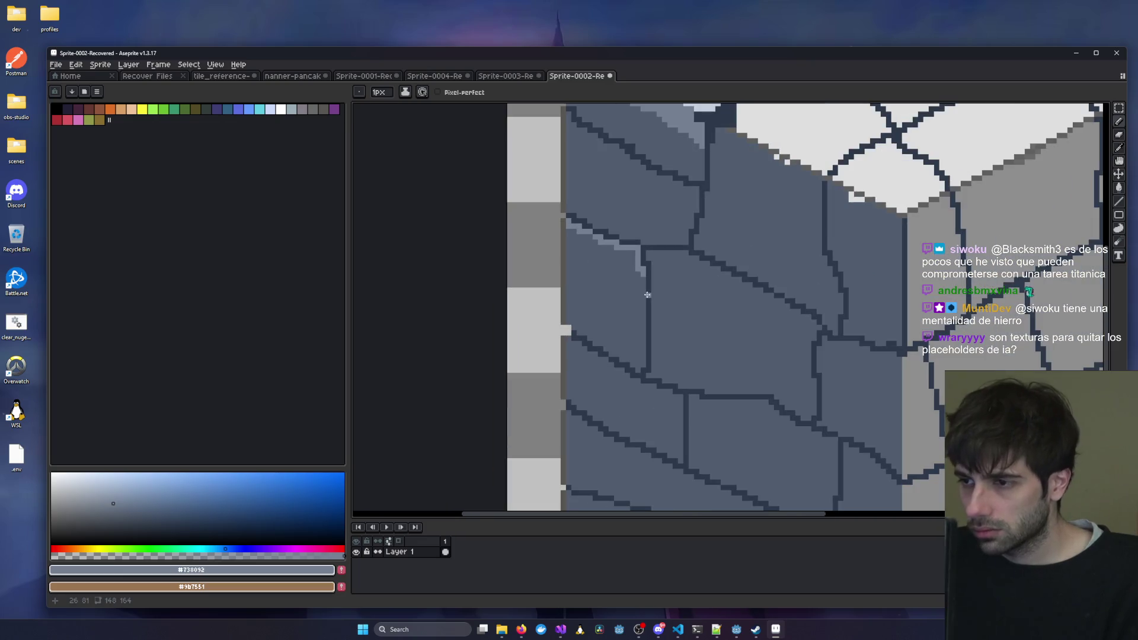
{"action": "mouse_move", "coordinate": [641, 289]}
{"action": "left_mouse_down"}
{"action": "mouse_move", "coordinate": [644, 367]}
{"action": "mouse_move", "coordinate": [636, 358]}
{"action": "mouse_move", "coordinate": [629, 376]}
{"action": "mouse_move", "coordinate": [643, 302]}
{"action": "mouse_move", "coordinate": [617, 363]}
{"action": "mouse_move", "coordinate": [457, 263]}
{"action": "left_mouse_up"}
{"action": "scroll", "coordinate": [644, 367], "scroll_direction": "up", "scroll_amount": 2}
{"action": "scroll", "coordinate": [516, 279], "scroll_direction": "down", "scroll_amount": 5}
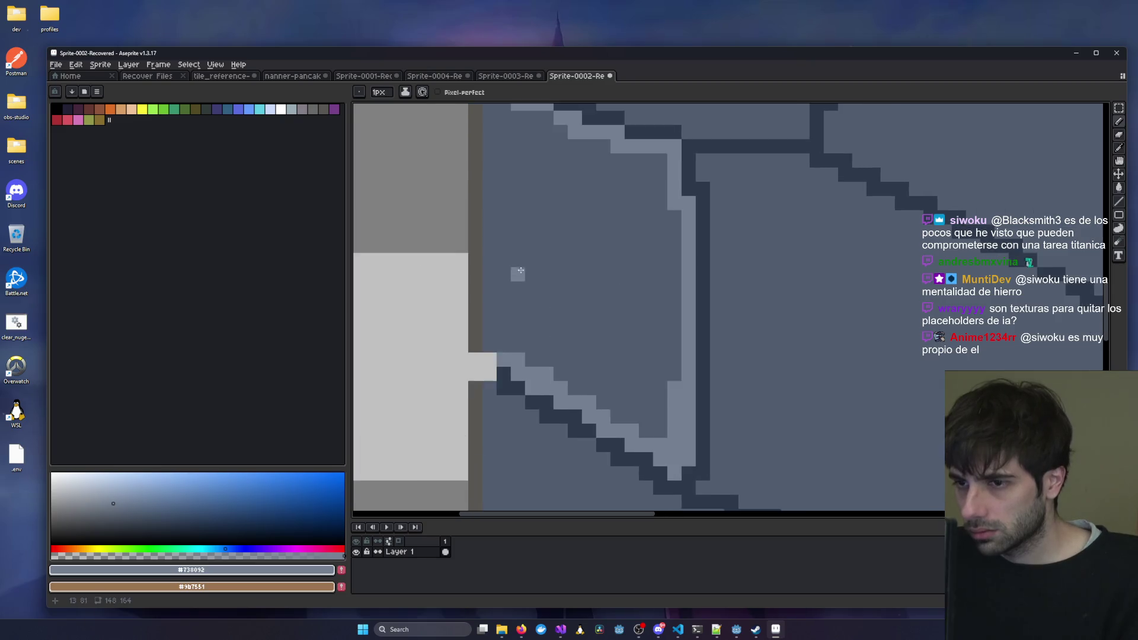
{"action": "scroll", "coordinate": [520, 282], "scroll_direction": "up", "scroll_amount": 3}
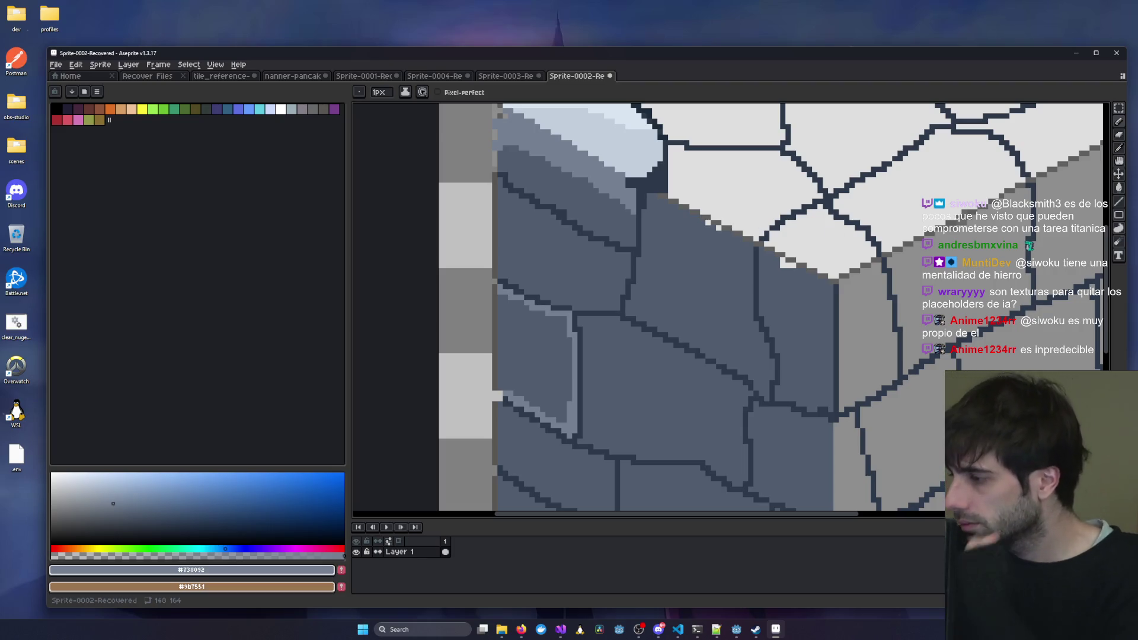
Undo a bad highlight stroke, then trace light highlights along the stone's top and side.
{"action": "key", "text": "alt+Tab"}
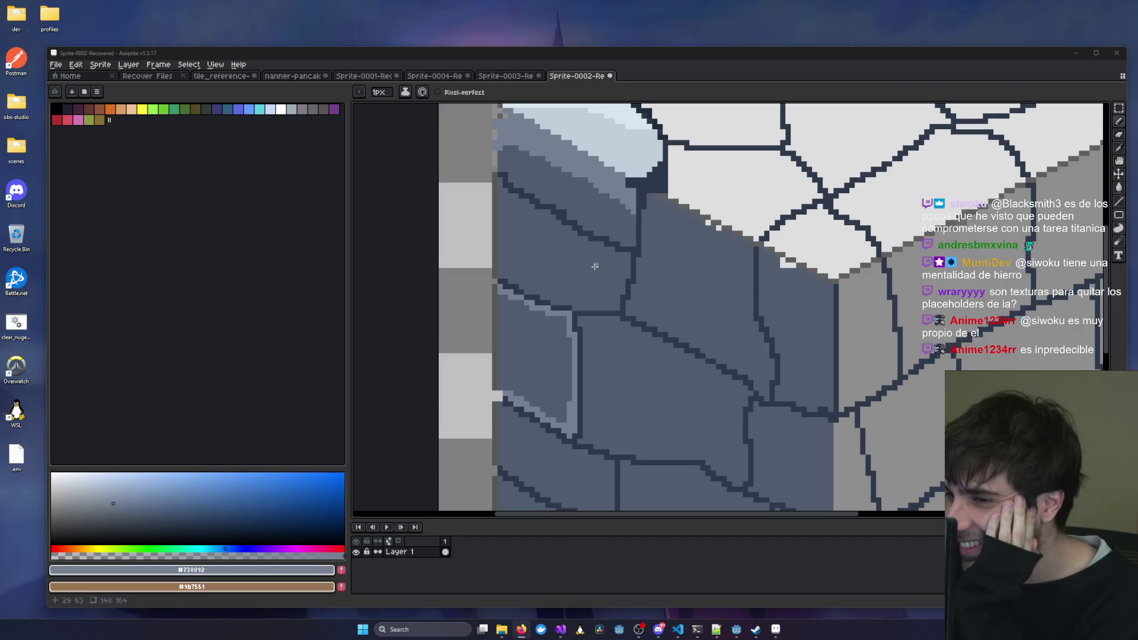
{"action": "scroll", "coordinate": [594, 270], "scroll_direction": "up", "scroll_amount": 1}
{"action": "scroll", "coordinate": [589, 285], "scroll_direction": "left", "scroll_amount": 2}
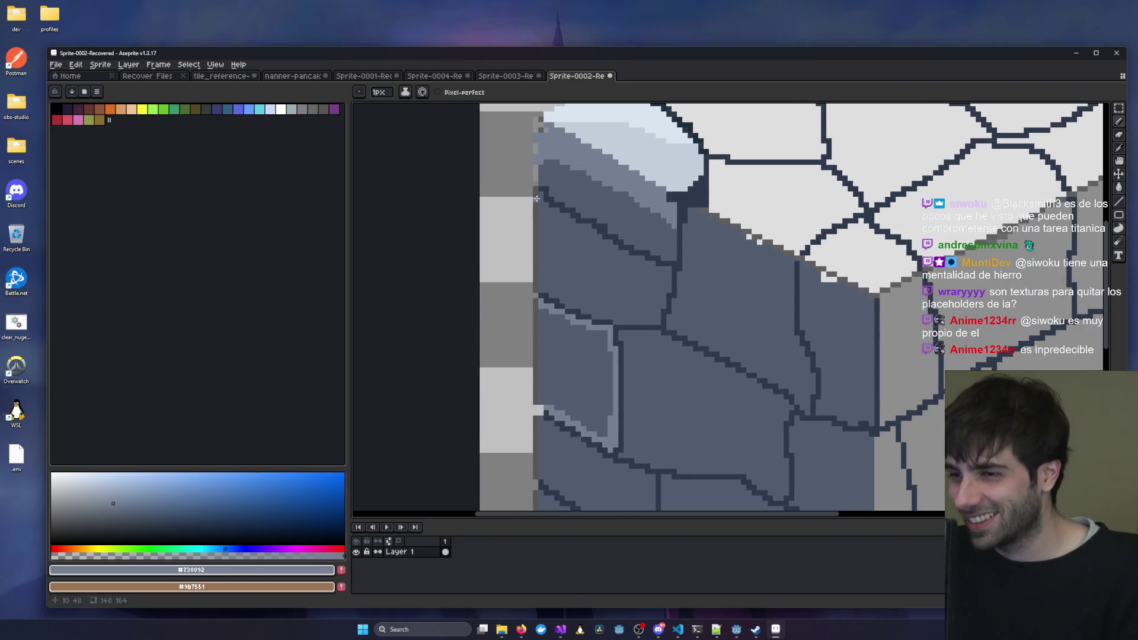
{"action": "mouse_move", "coordinate": [541, 199]}
{"action": "left_mouse_down"}
{"action": "mouse_move", "coordinate": [541, 276]}
{"action": "mouse_move", "coordinate": [578, 304]}
{"action": "left_mouse_up"}
{"action": "key", "text": "ctrl+z"}
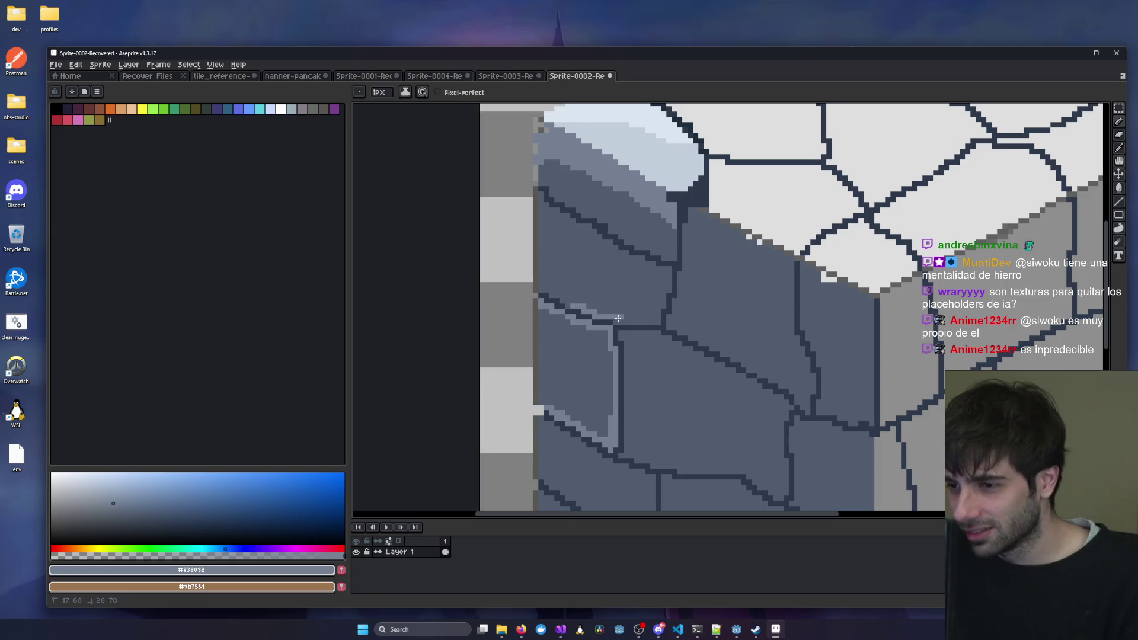
{"action": "scroll", "coordinate": [617, 320], "scroll_direction": "up", "scroll_amount": 2}
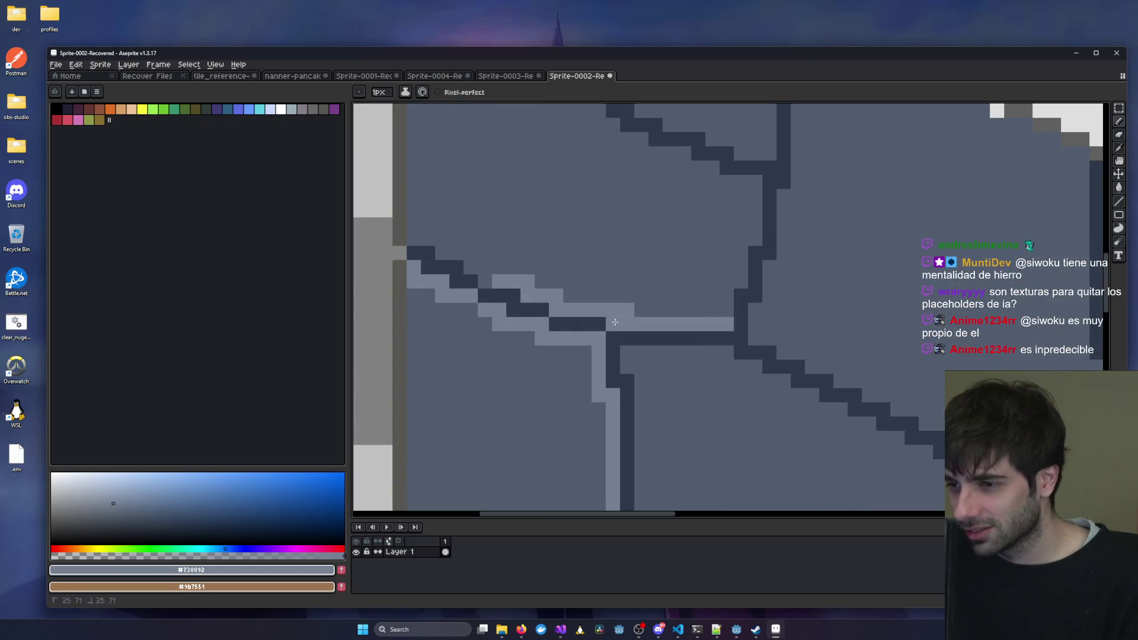
{"action": "left_click_drag", "start_coordinate": [492, 281], "coordinate": [470, 254]}
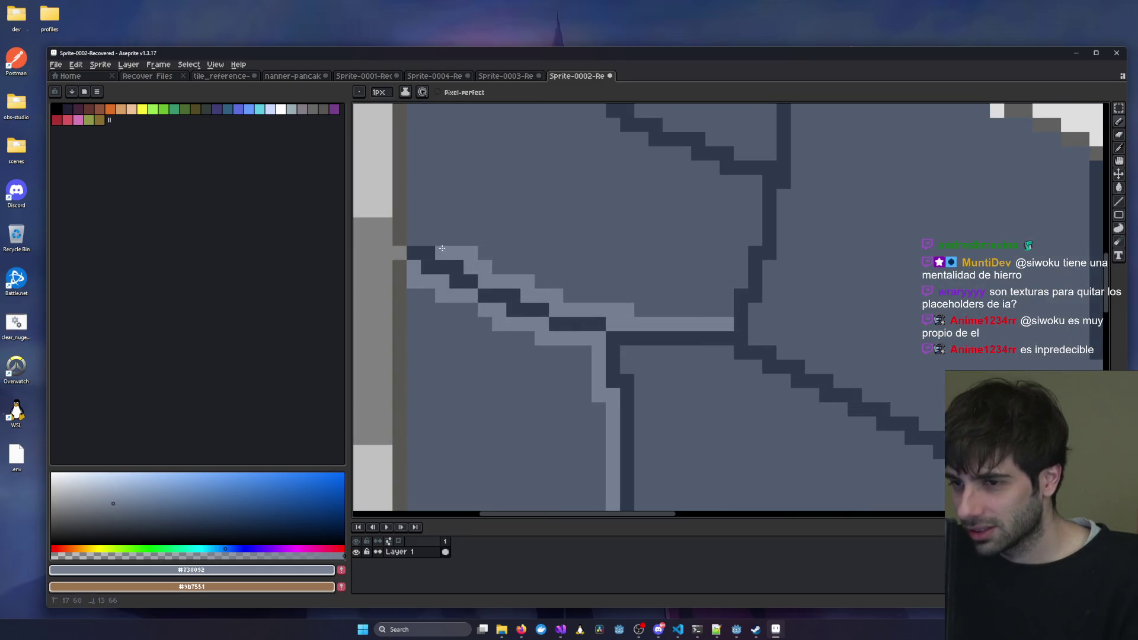
{"action": "mouse_move", "coordinate": [440, 116]}
{"action": "left_mouse_down"}
{"action": "mouse_move", "coordinate": [464, 266]}
{"action": "mouse_move", "coordinate": [438, 142]}
{"action": "mouse_move", "coordinate": [439, 382]}
{"action": "left_mouse_up"}
{"action": "mouse_move", "coordinate": [453, 181]}
{"action": "left_mouse_down"}
{"action": "mouse_move", "coordinate": [449, 164]}
{"action": "mouse_move", "coordinate": [481, 190]}
{"action": "mouse_move", "coordinate": [508, 191]}
{"action": "mouse_move", "coordinate": [525, 217]}
{"action": "mouse_move", "coordinate": [555, 219]}
{"action": "mouse_move", "coordinate": [596, 261]}
{"action": "mouse_move", "coordinate": [623, 261]}
{"action": "mouse_move", "coordinate": [667, 303]}
{"action": "mouse_move", "coordinate": [709, 304]}
{"action": "mouse_move", "coordinate": [712, 319]}
{"action": "mouse_move", "coordinate": [766, 332]}
{"action": "mouse_move", "coordinate": [781, 388]}
{"action": "mouse_move", "coordinate": [746, 462]}
{"action": "left_mouse_up"}
{"action": "scroll", "coordinate": [587, 333], "scroll_direction": "down", "scroll_amount": 4}
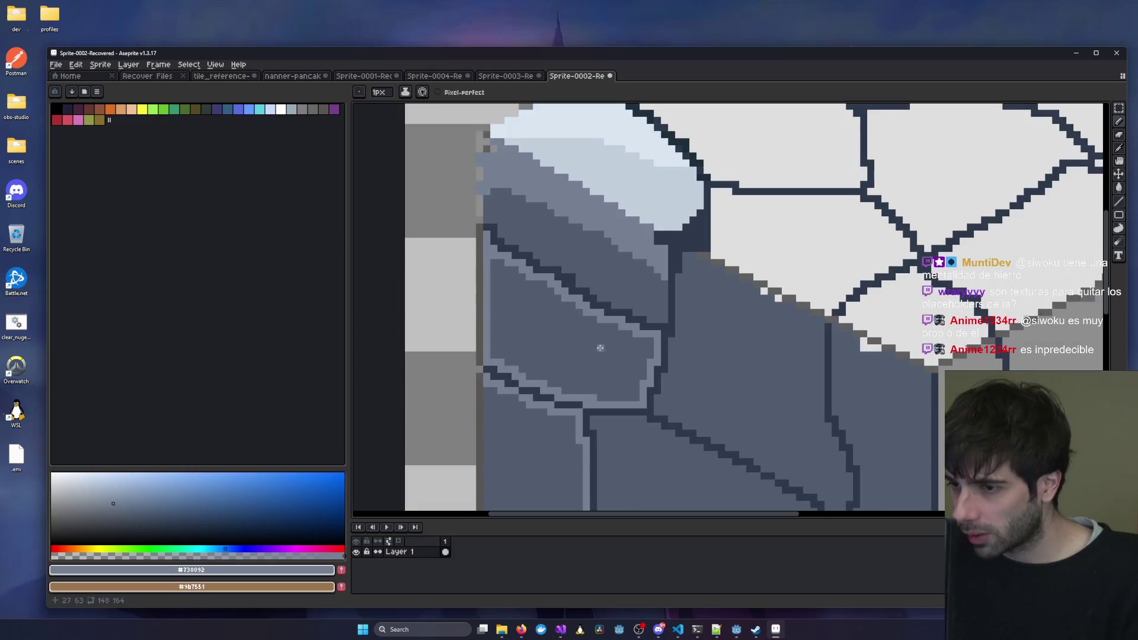
Add light highlights at a stone corner and down the neighbouring stone's diagonal edge.
{"action": "scroll", "coordinate": [634, 387], "scroll_direction": "down", "scroll_amount": 3}
{"action": "scroll", "coordinate": [615, 172], "scroll_direction": "up", "scroll_amount": 5}
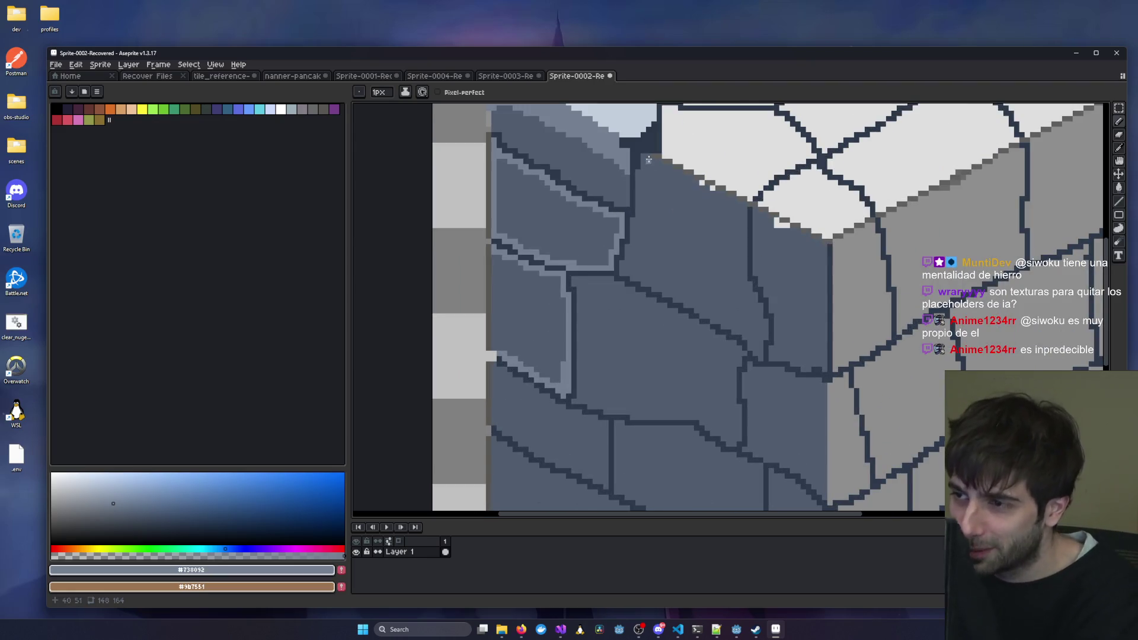
{"action": "left_click_drag", "start_coordinate": [639, 173], "coordinate": [638, 183]}
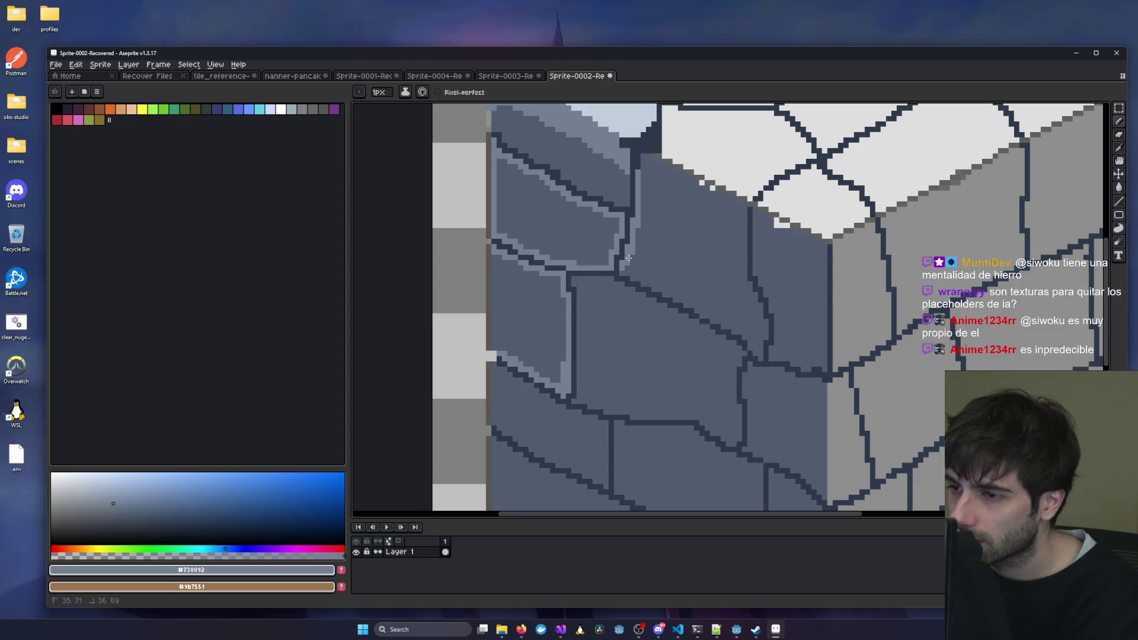
{"action": "scroll", "coordinate": [625, 275], "scroll_direction": "up", "scroll_amount": 3}
{"action": "mouse_move", "coordinate": [625, 278]}
{"action": "left_mouse_down"}
{"action": "mouse_move", "coordinate": [794, 362]}
{"action": "mouse_move", "coordinate": [816, 377]}
{"action": "mouse_move", "coordinate": [808, 382]}
{"action": "left_mouse_up"}
{"action": "scroll", "coordinate": [807, 381], "scroll_direction": "down", "scroll_amount": 3}
{"action": "scroll", "coordinate": [756, 336], "scroll_direction": "up", "scroll_amount": 3}
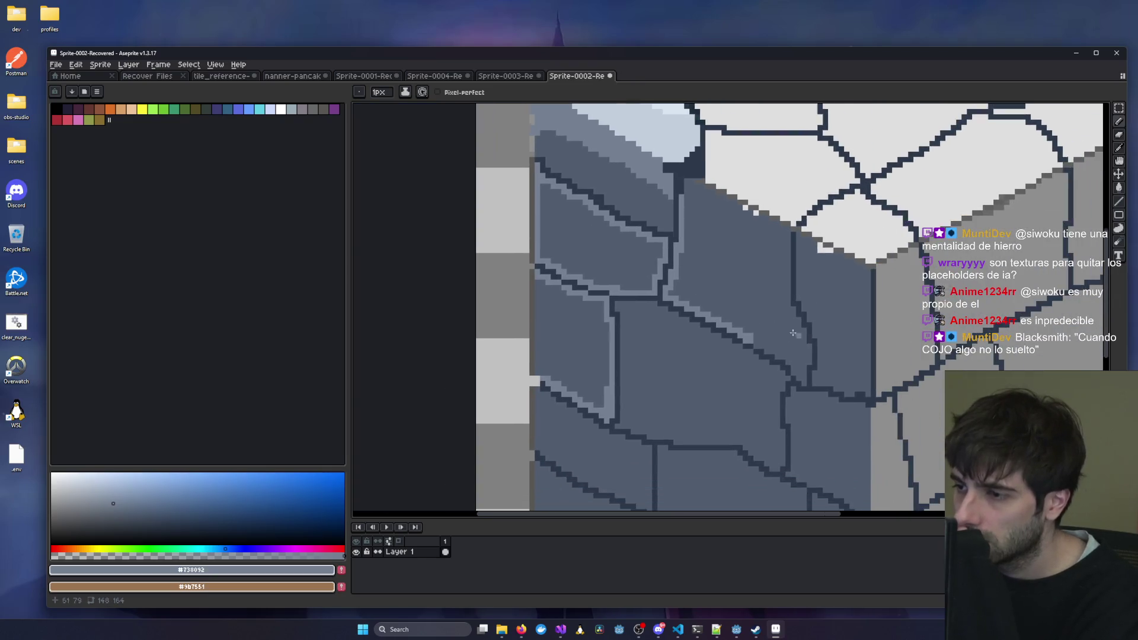
{"action": "left_click_drag", "start_coordinate": [756, 336], "coordinate": [844, 415]}
{"action": "scroll", "coordinate": [854, 425], "scroll_direction": "down", "scroll_amount": 3}
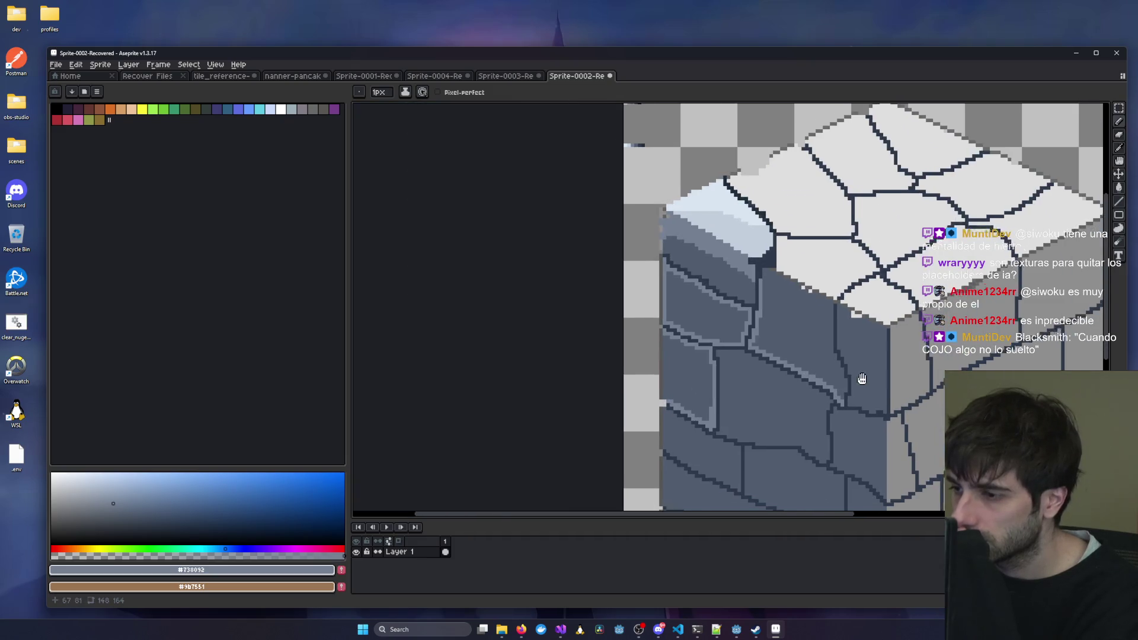
{"action": "scroll", "coordinate": [729, 333], "scroll_direction": "up", "scroll_amount": 2}
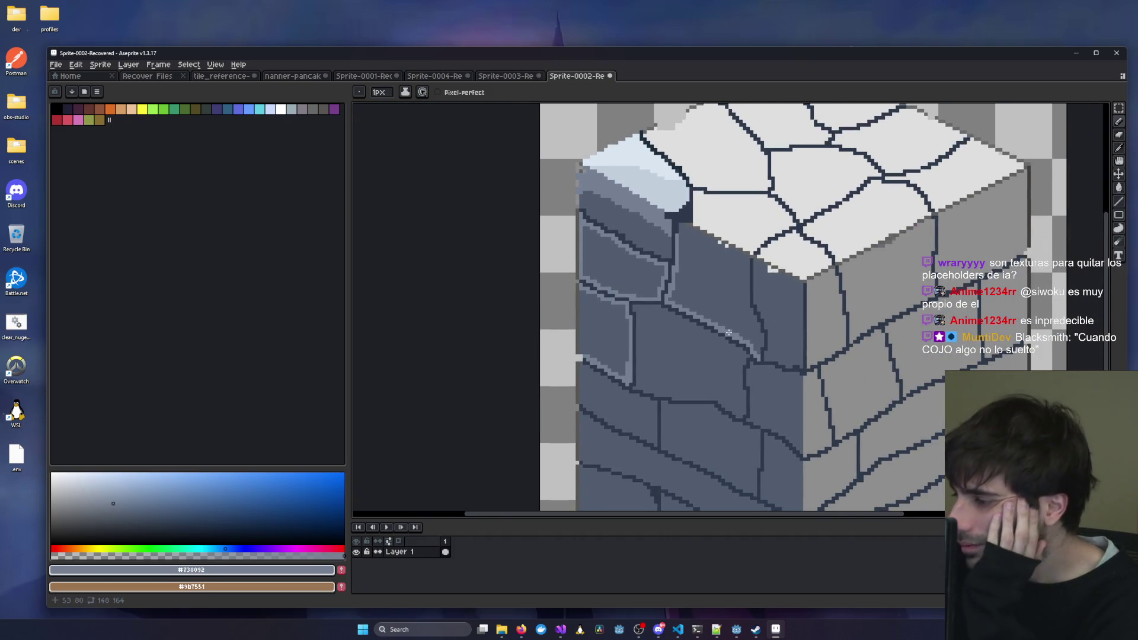
{"action": "scroll", "coordinate": [637, 309], "scroll_direction": "up", "scroll_amount": 3}
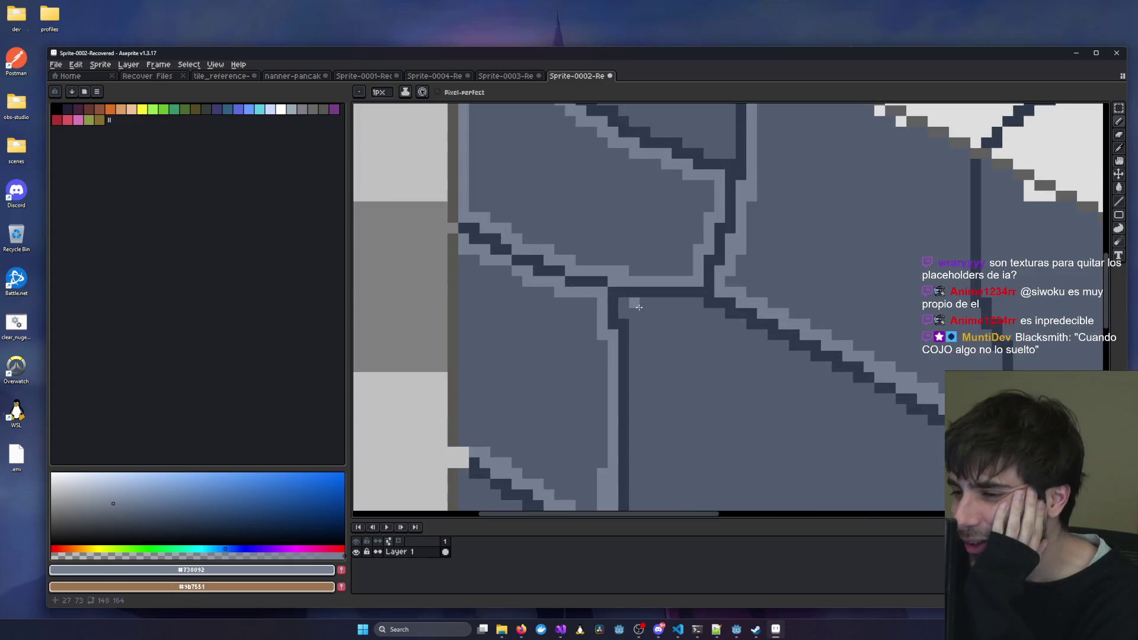
Run light highlight pixels under the top outline and along the stair-step edge.
{"action": "left_click_drag", "start_coordinate": [627, 308], "coordinate": [698, 302]}
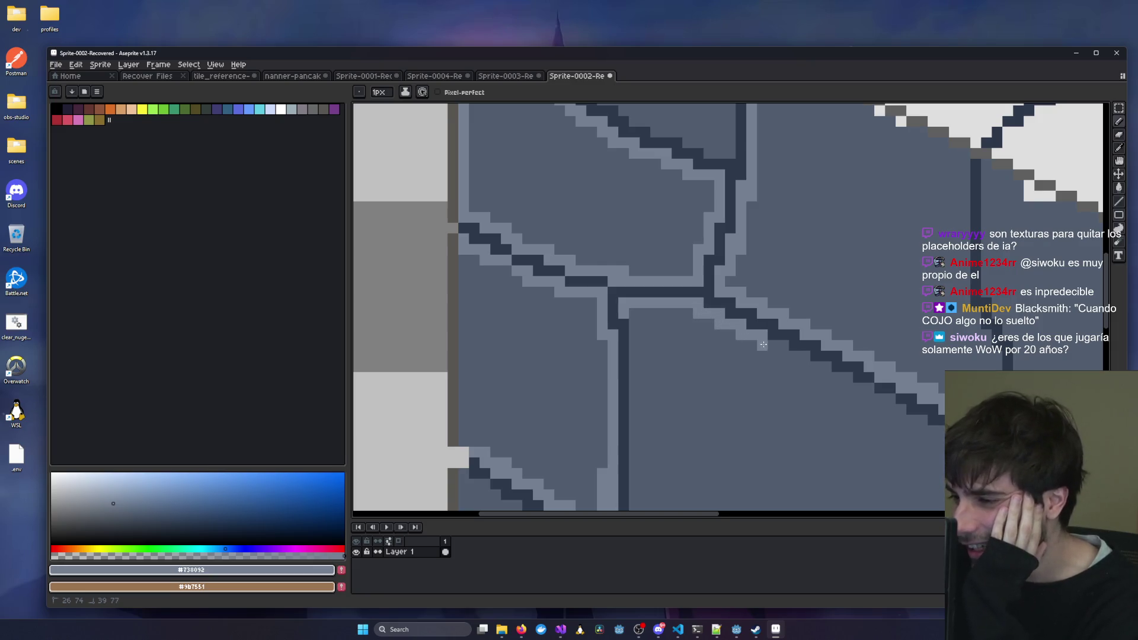
{"action": "left_click_drag", "start_coordinate": [784, 356], "coordinate": [805, 357]}
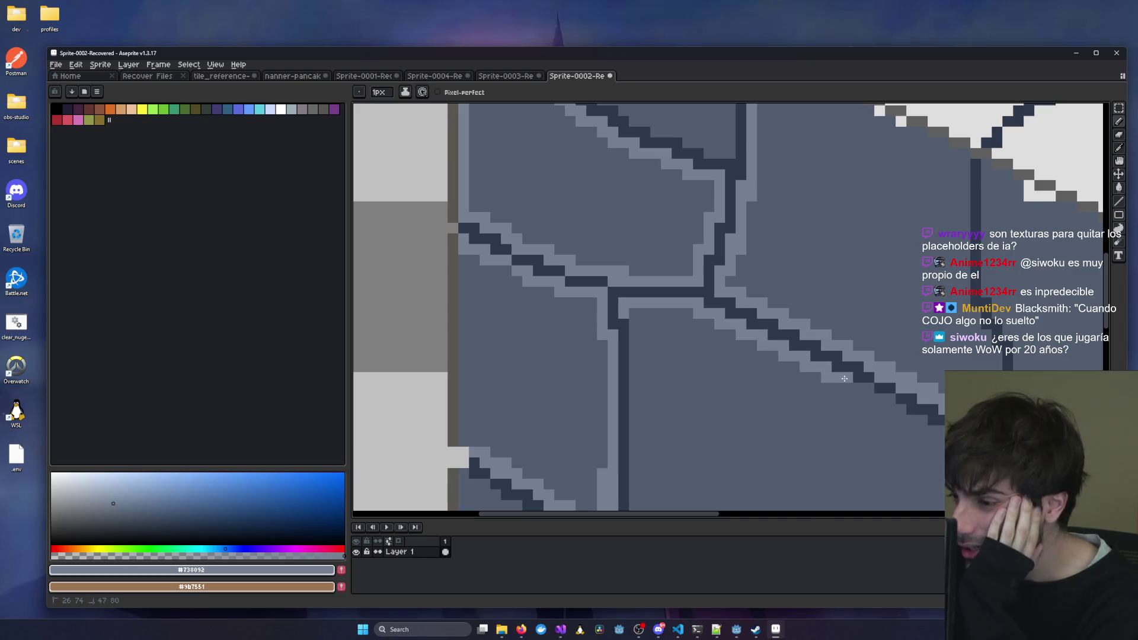
{"action": "left_click_drag", "start_coordinate": [868, 397], "coordinate": [890, 403]}
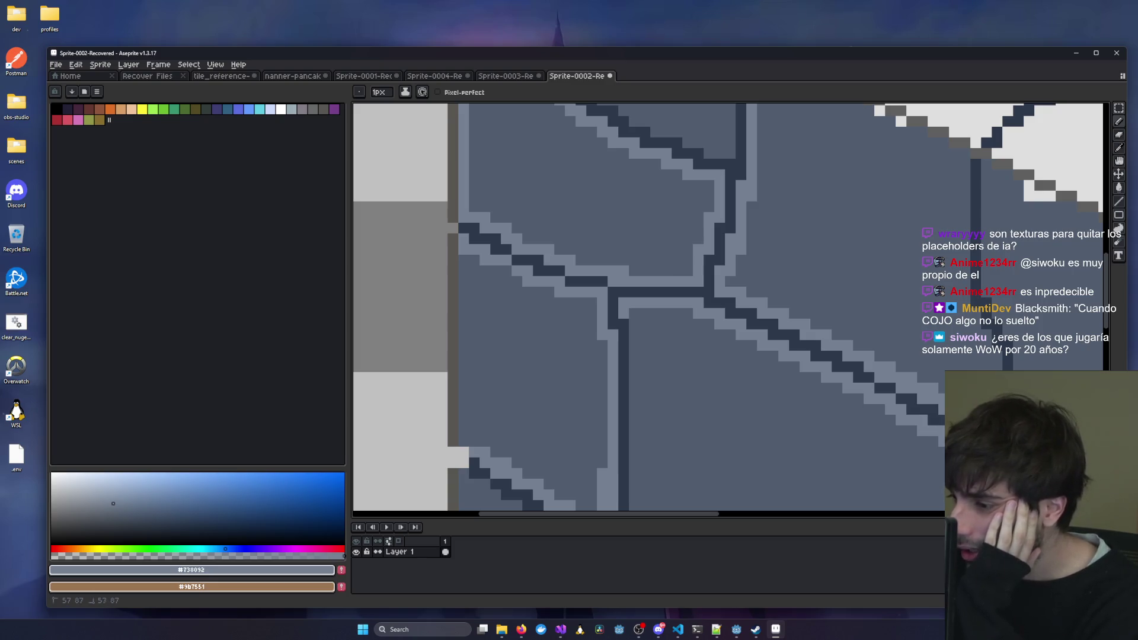
{"action": "left_click_drag", "start_coordinate": [948, 456], "coordinate": [755, 338]}
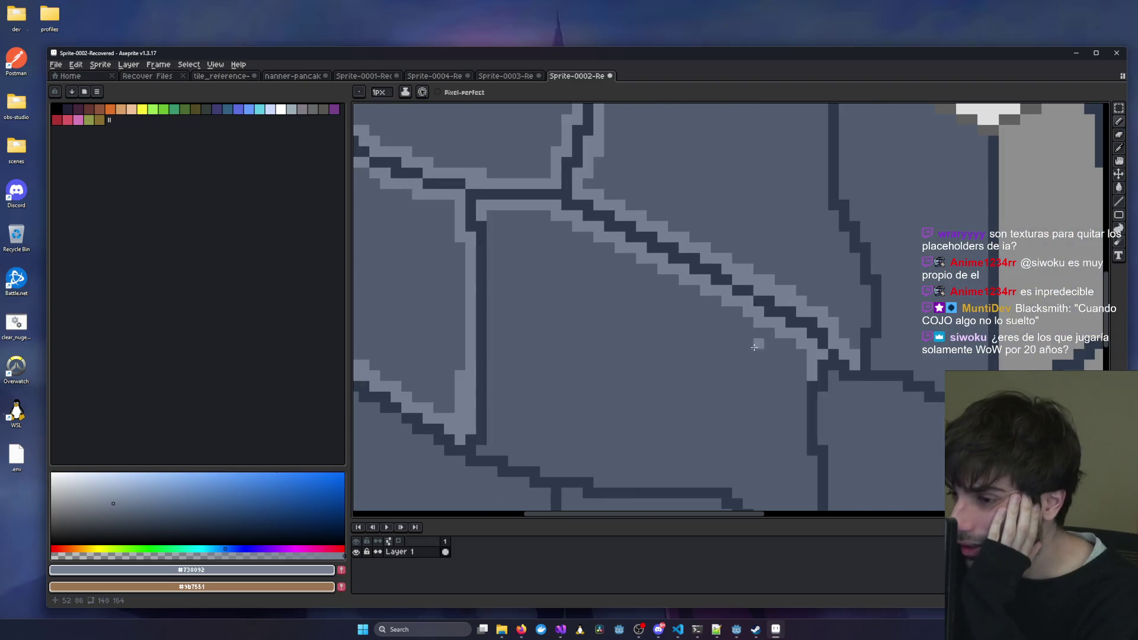
Draw light highlights down the left side, along the bottom and up the right side of a lower stone.
{"action": "mouse_move", "coordinate": [480, 212]}
{"action": "left_mouse_down"}
{"action": "mouse_move", "coordinate": [494, 422]}
{"action": "mouse_move", "coordinate": [485, 448]}
{"action": "mouse_move", "coordinate": [506, 448]}
{"action": "left_mouse_up"}
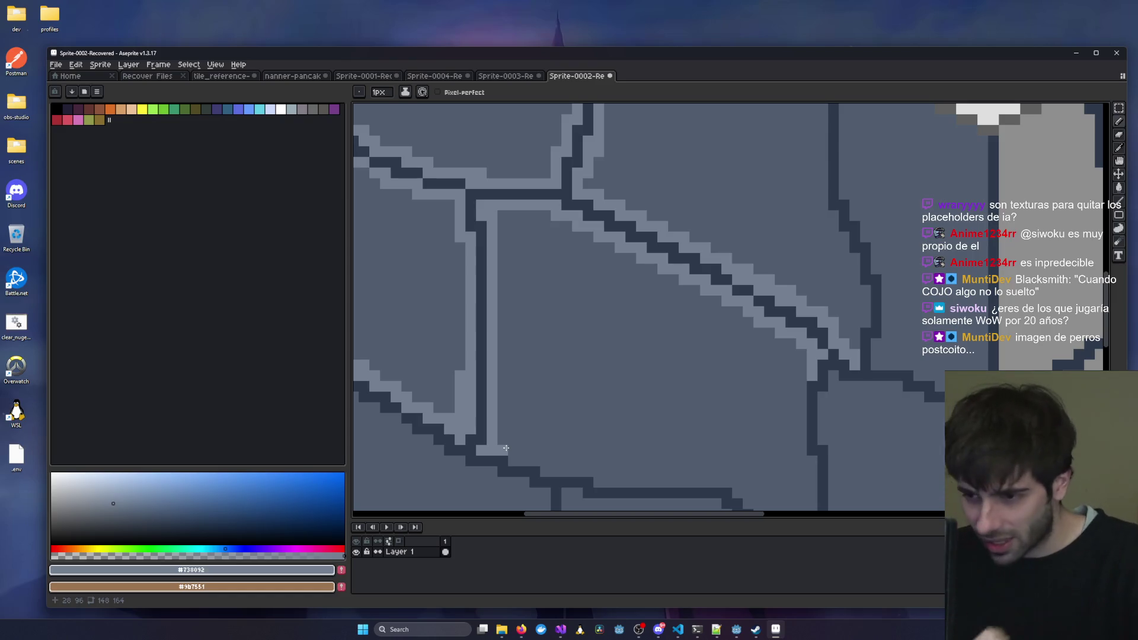
{"action": "left_click", "coordinate": [511, 452]}
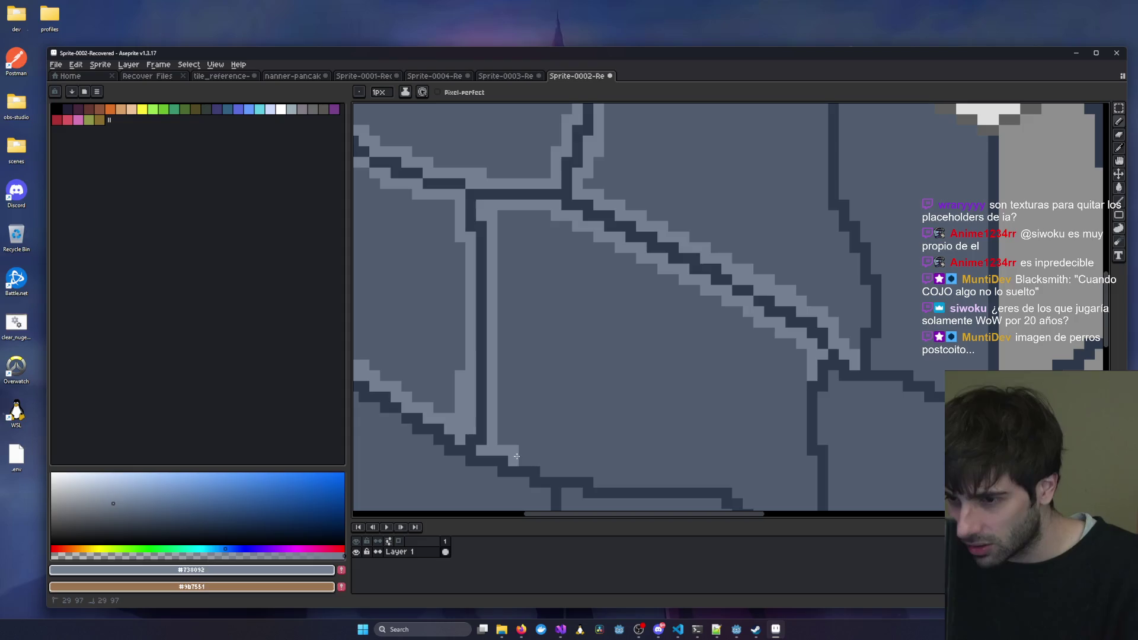
{"action": "mouse_move", "coordinate": [526, 458]}
{"action": "left_mouse_down"}
{"action": "mouse_move", "coordinate": [645, 481]}
{"action": "mouse_move", "coordinate": [748, 482]}
{"action": "mouse_move", "coordinate": [707, 441]}
{"action": "mouse_move", "coordinate": [748, 474]}
{"action": "mouse_move", "coordinate": [740, 468]}
{"action": "left_mouse_up"}
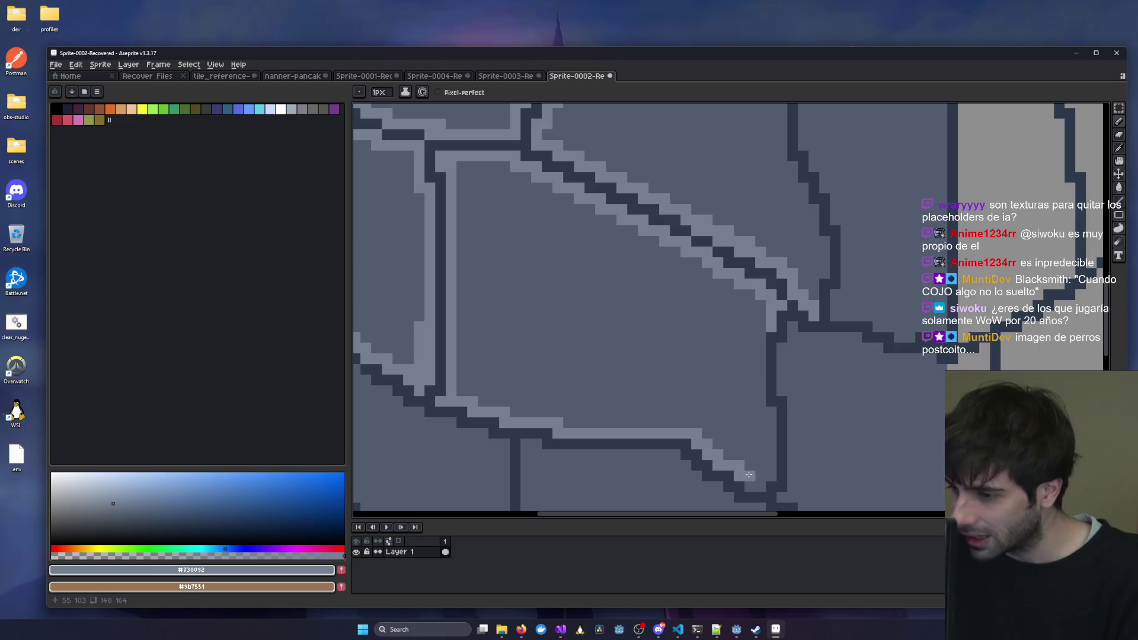
{"action": "left_click", "coordinate": [753, 487]}
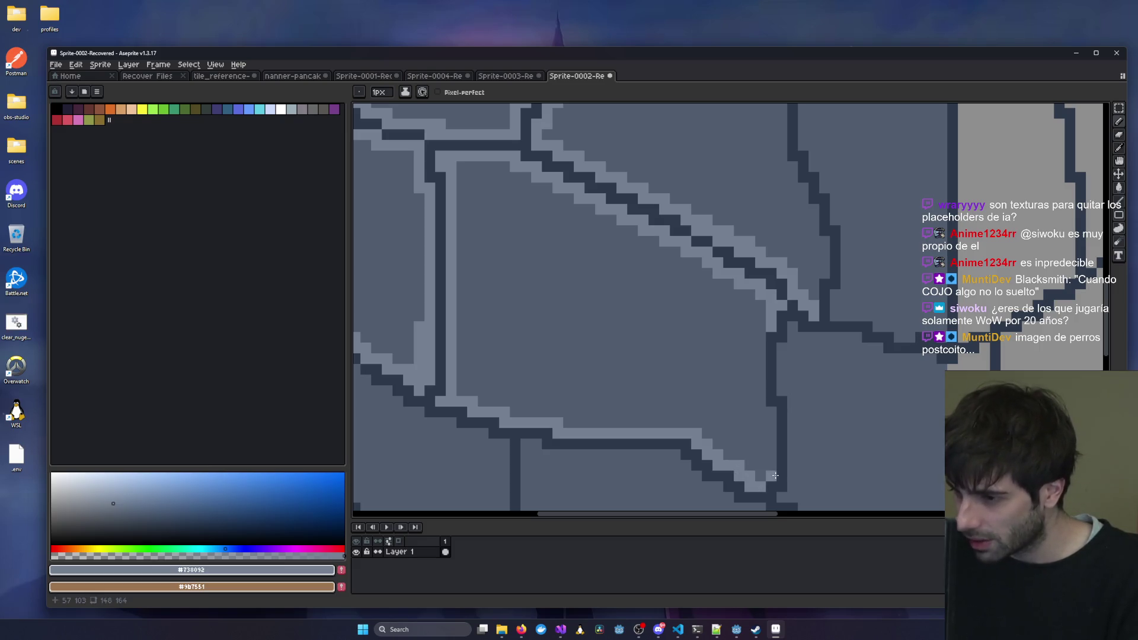
{"action": "left_click_drag", "start_coordinate": [769, 460], "coordinate": [769, 420]}
{"action": "left_click_drag", "start_coordinate": [761, 312], "coordinate": [761, 408]}
Add a light diagonal highlight inside a small stone and sample the pale #c2cfdd colour.
{"action": "scroll", "coordinate": [744, 360], "scroll_direction": "down", "scroll_amount": 3}
{"action": "scroll", "coordinate": [645, 394], "scroll_direction": "down", "scroll_amount": 2}
{"action": "scroll", "coordinate": [630, 411], "scroll_direction": "up", "scroll_amount": 2}
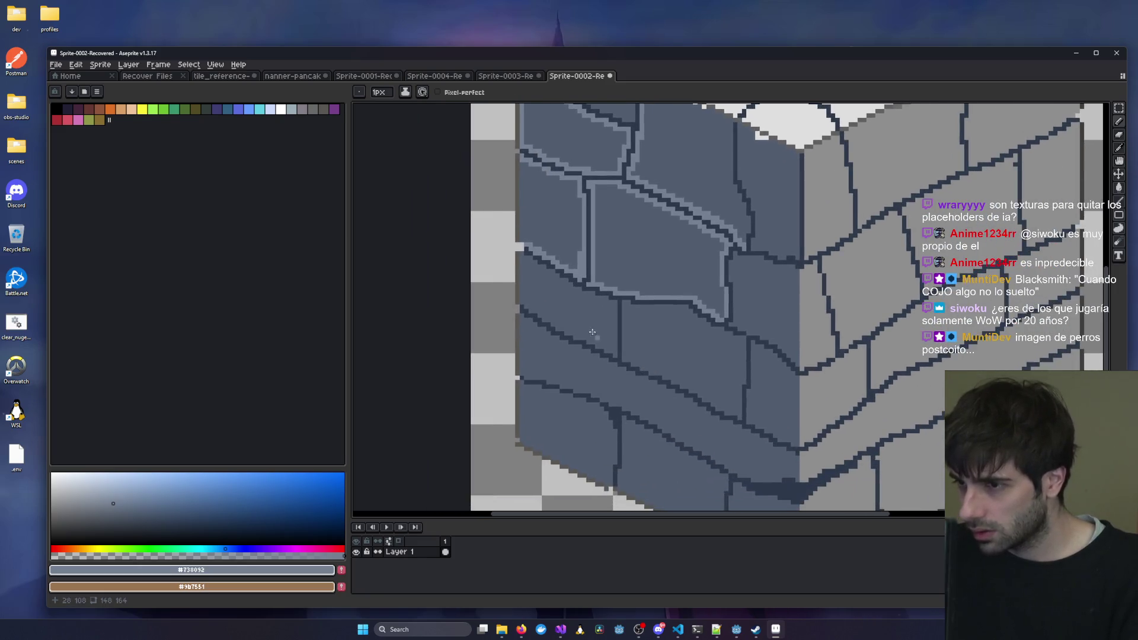
{"action": "scroll", "coordinate": [600, 344], "scroll_direction": "up", "scroll_amount": 2}
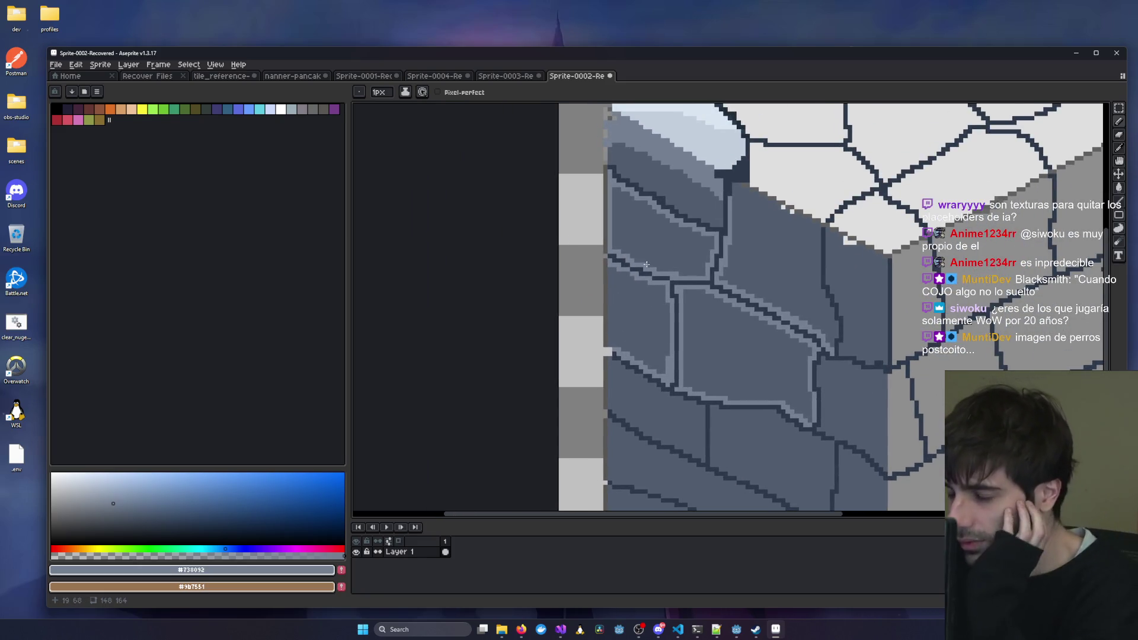
{"action": "mouse_move", "coordinate": [637, 359]}
{"action": "left_mouse_down"}
{"action": "mouse_move", "coordinate": [666, 332]}
{"action": "mouse_move", "coordinate": [670, 350]}
{"action": "left_mouse_up"}
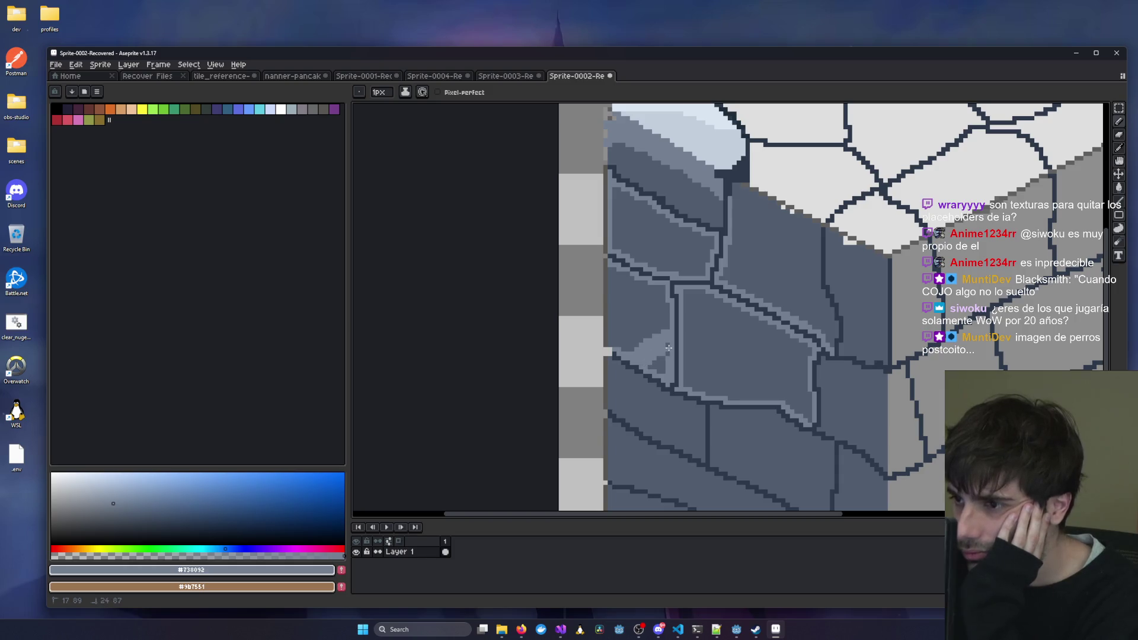
{"action": "left_click_drag", "start_coordinate": [662, 281], "coordinate": [647, 351]}
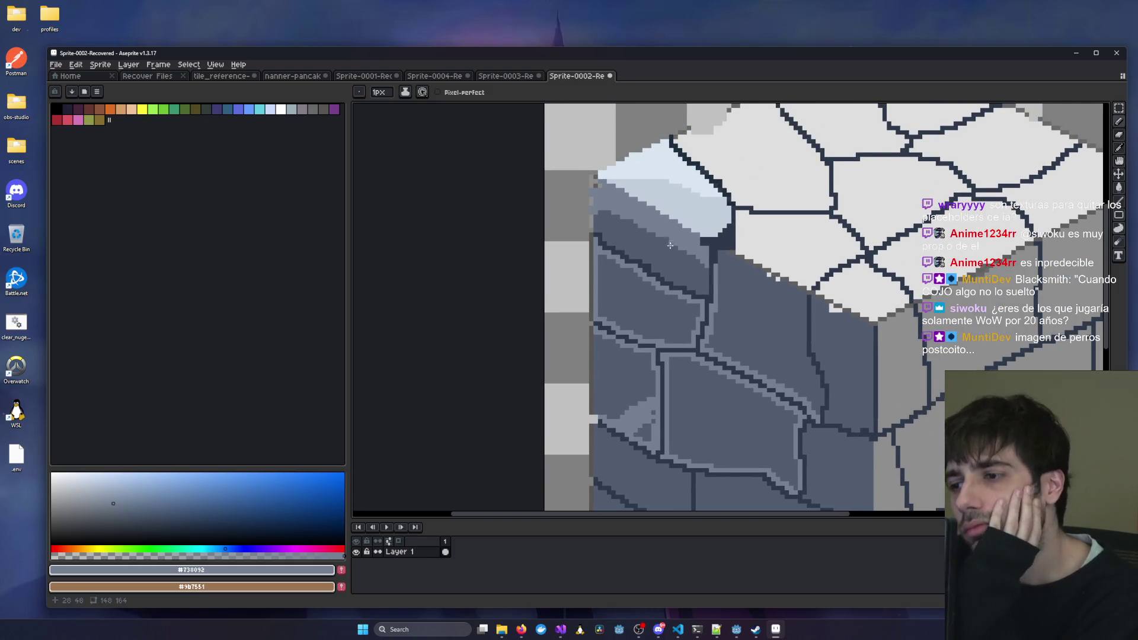
{"action": "scroll", "coordinate": [666, 344], "scroll_direction": "down", "scroll_amount": 3}
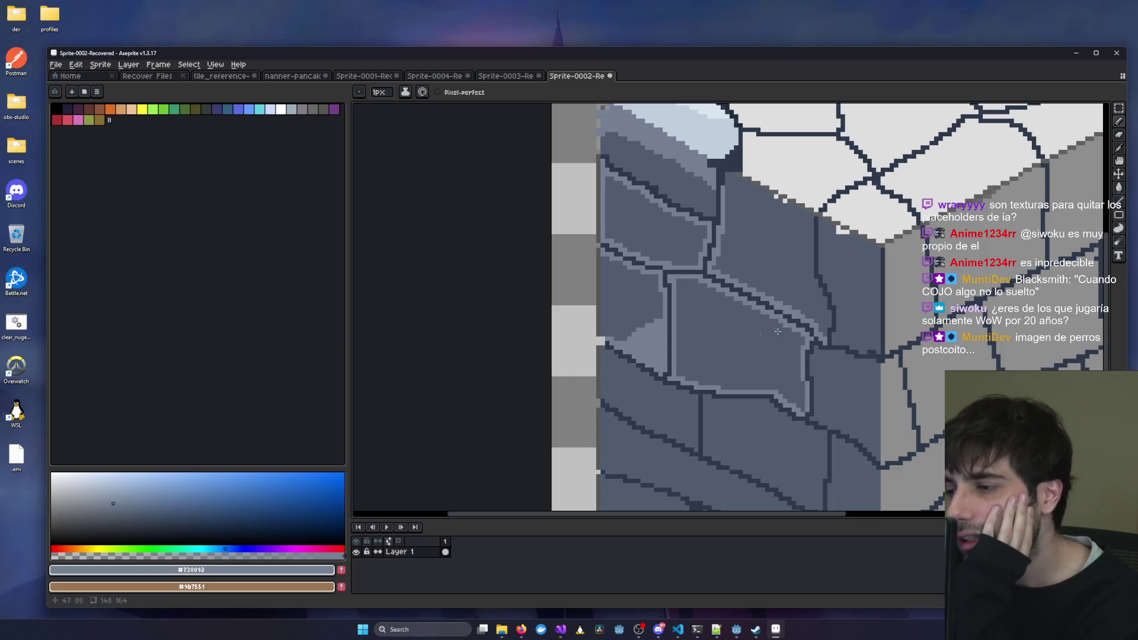
{"action": "left_click", "coordinate": [690, 124], "text": "alt"}
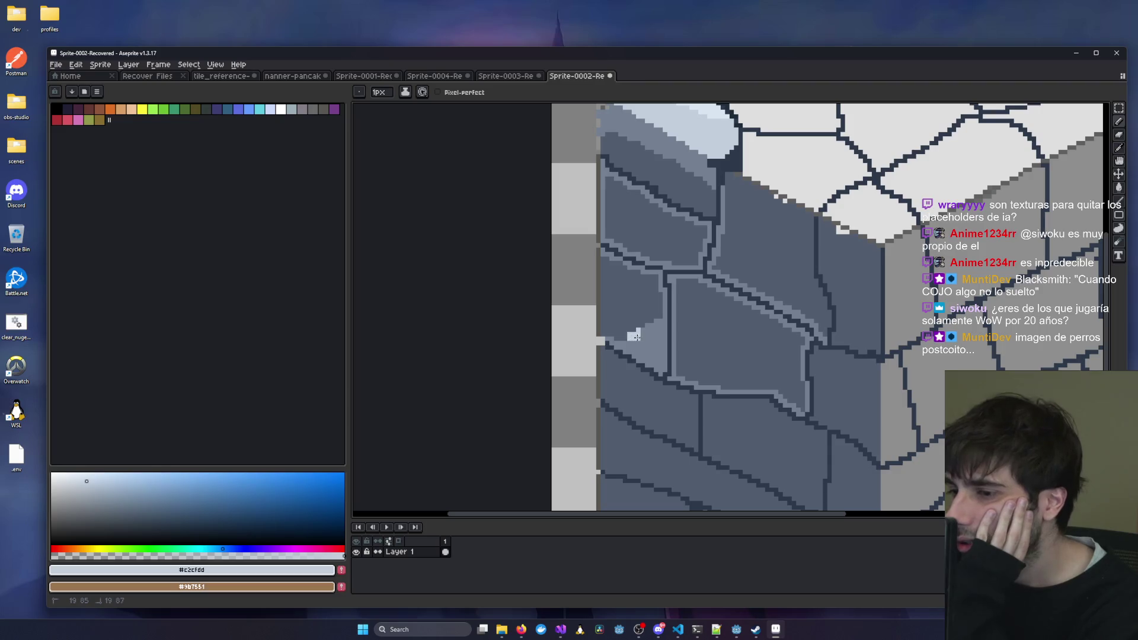
{"action": "scroll", "coordinate": [608, 345], "scroll_direction": "down", "scroll_amount": 1}
{"action": "scroll", "coordinate": [604, 346], "scroll_direction": "down", "scroll_amount": 3}
{"action": "scroll", "coordinate": [745, 331], "scroll_direction": "up", "scroll_amount": 4}
{"action": "scroll", "coordinate": [664, 310], "scroll_direction": "down", "scroll_amount": 1}
{"action": "scroll", "coordinate": [654, 361], "scroll_direction": "up", "scroll_amount": 1}
{"action": "left_click_drag", "start_coordinate": [629, 385], "coordinate": [677, 342]}
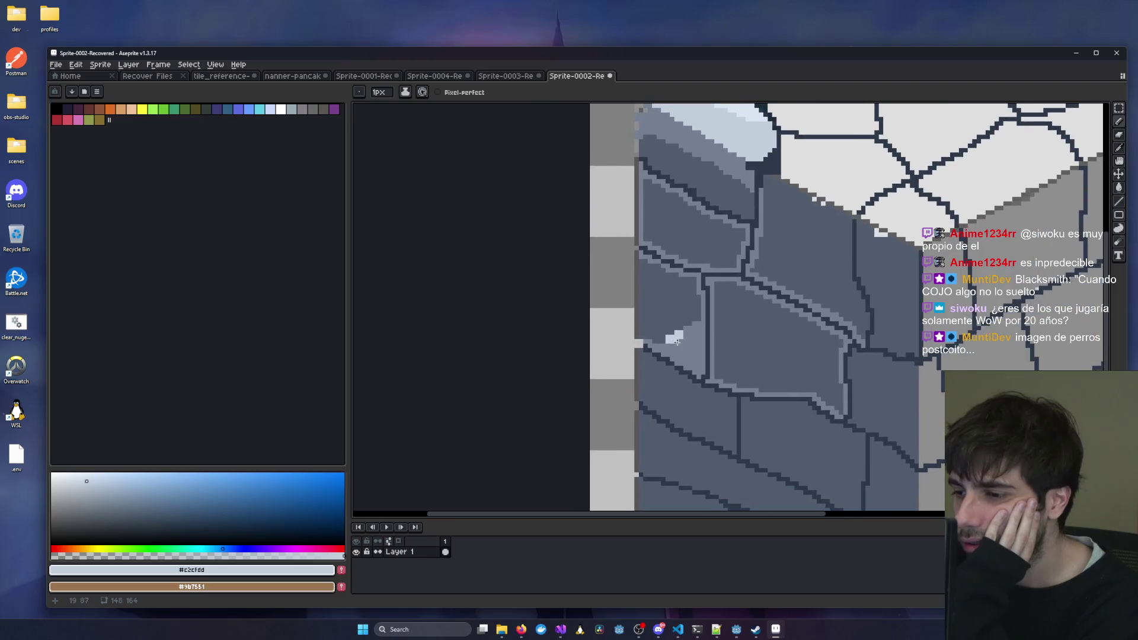
{"action": "left_click", "coordinate": [1119, 147]}
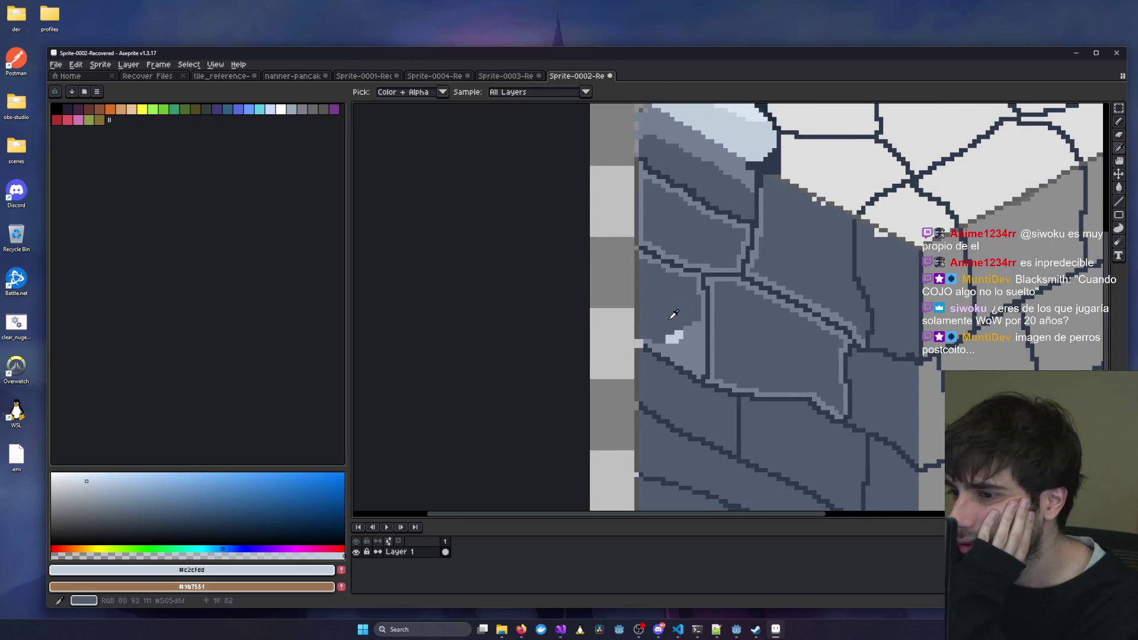
{"action": "left_click", "coordinate": [934, 207]}
{"action": "left_click", "coordinate": [1119, 121]}
{"action": "scroll", "coordinate": [640, 349], "scroll_direction": "up", "scroll_amount": 2}
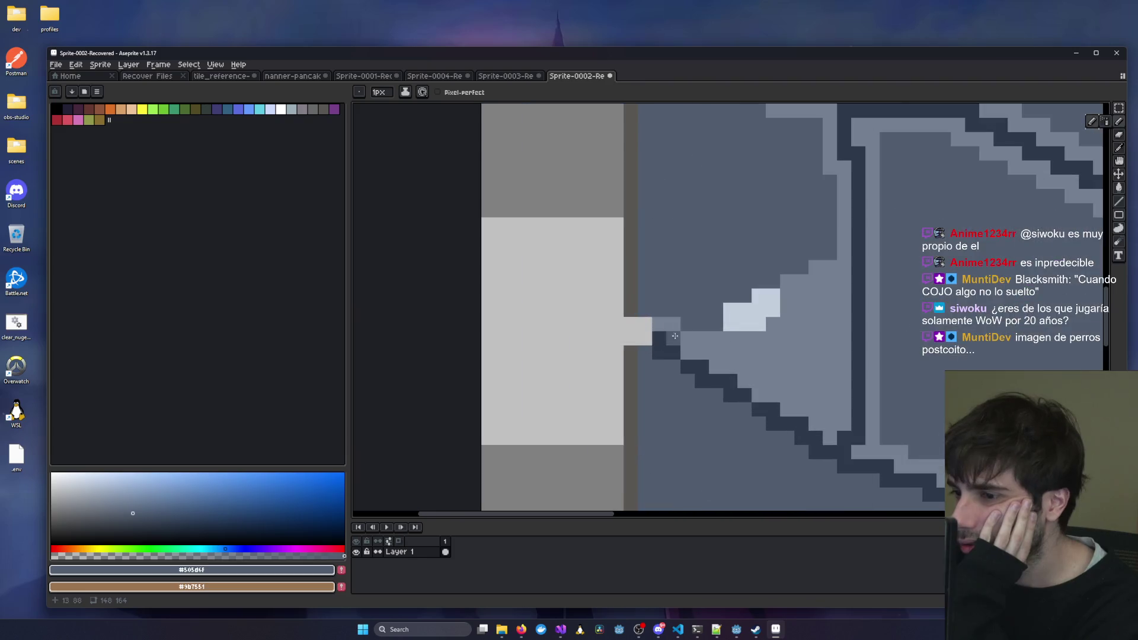
{"action": "mouse_move", "coordinate": [788, 294]}
{"action": "left_mouse_down"}
{"action": "mouse_move", "coordinate": [787, 326]}
{"action": "mouse_move", "coordinate": [770, 339]}
{"action": "mouse_move", "coordinate": [727, 335]}
{"action": "left_mouse_up"}
{"action": "scroll", "coordinate": [918, 320], "scroll_direction": "down", "scroll_amount": 3}
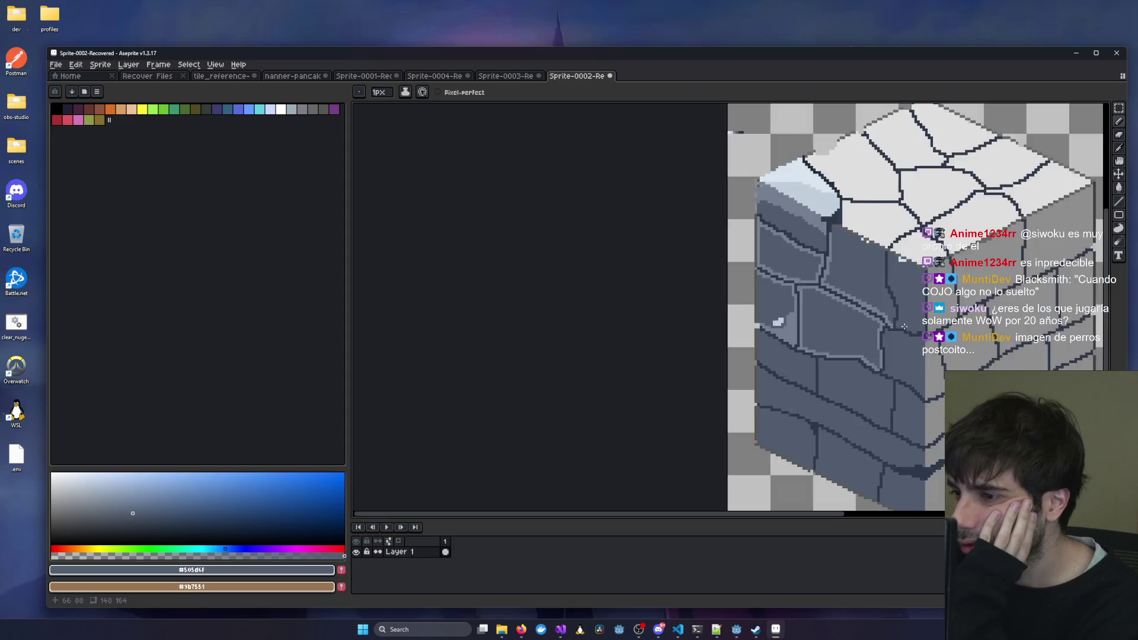
{"action": "scroll", "coordinate": [534, 324], "scroll_direction": "down", "scroll_amount": 1}
{"action": "scroll", "coordinate": [514, 320], "scroll_direction": "up", "scroll_amount": 3}
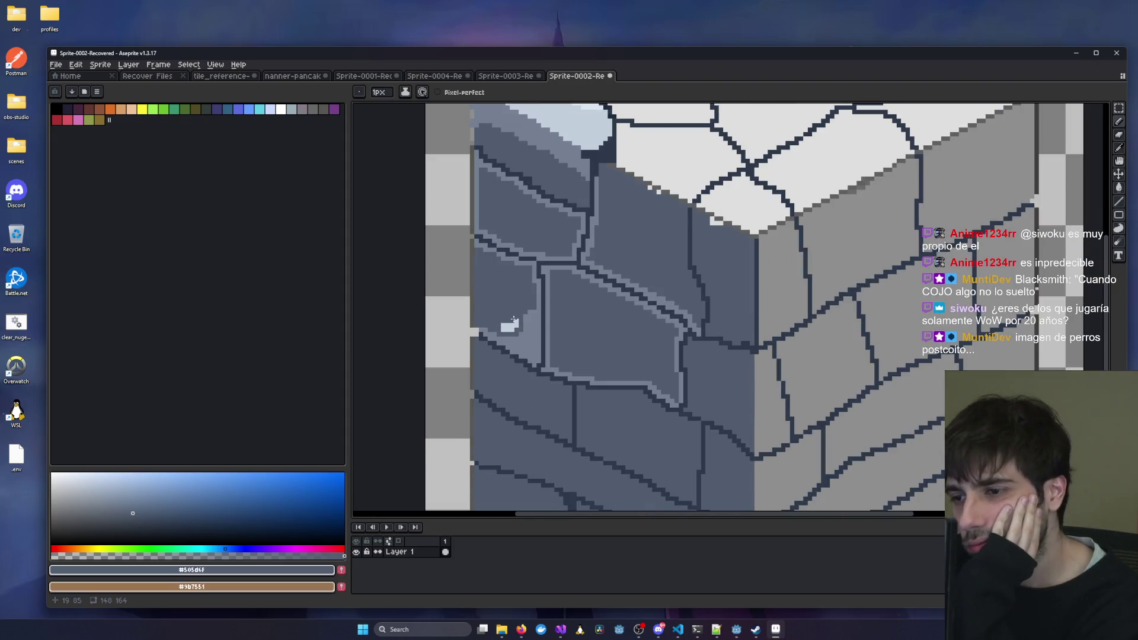
{"action": "scroll", "coordinate": [744, 333], "scroll_direction": "down", "scroll_amount": 3}
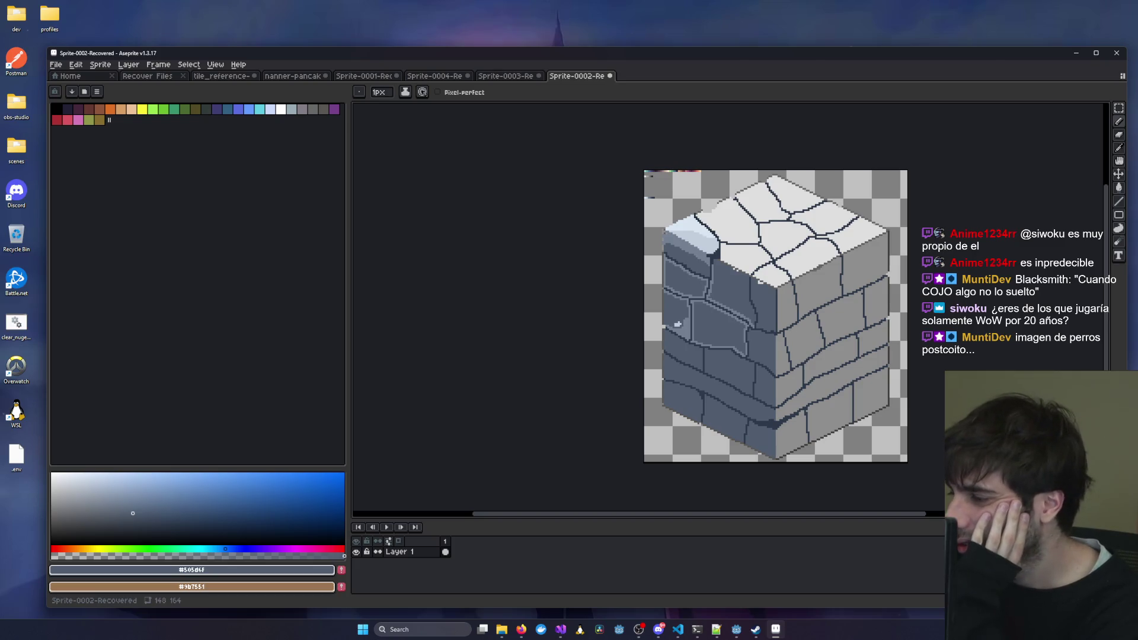
{"action": "key", "text": "alt+Tab"}
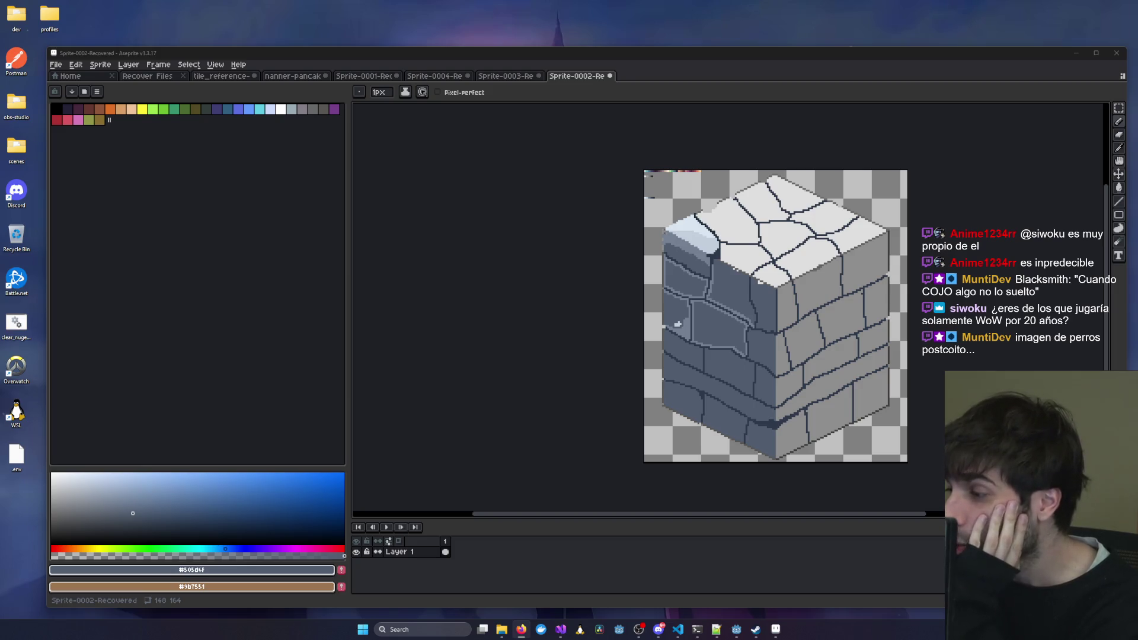
{"action": "scroll", "coordinate": [697, 351], "scroll_direction": "up", "scroll_amount": 2}
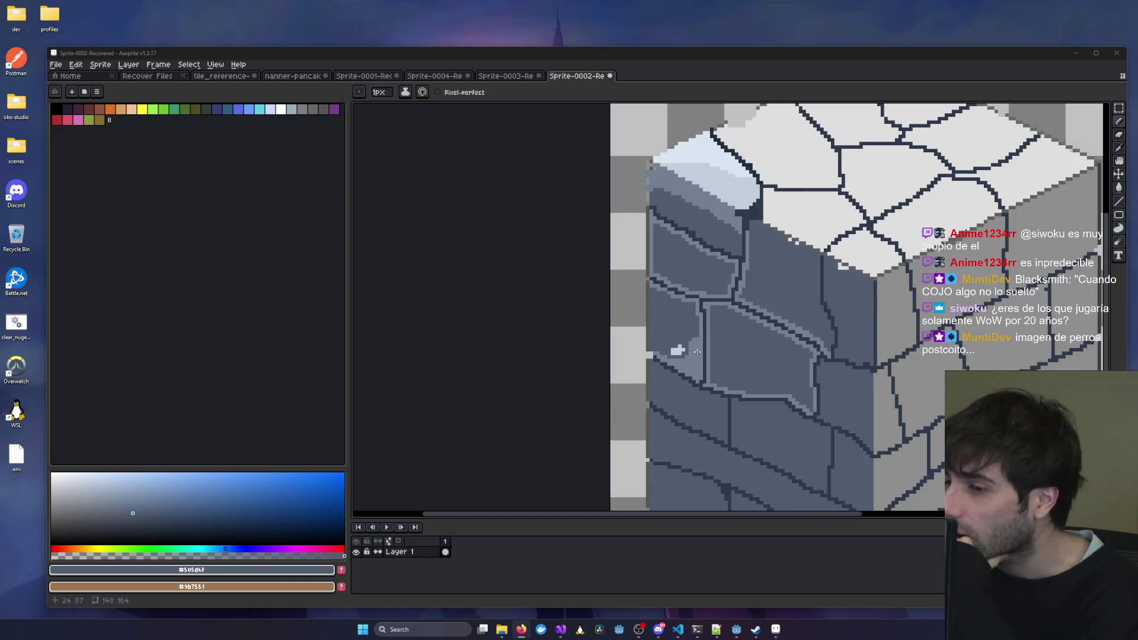
{"action": "scroll", "coordinate": [697, 351], "scroll_direction": "up", "scroll_amount": 1}
{"action": "scroll", "coordinate": [691, 350], "scroll_direction": "up", "scroll_amount": 2}
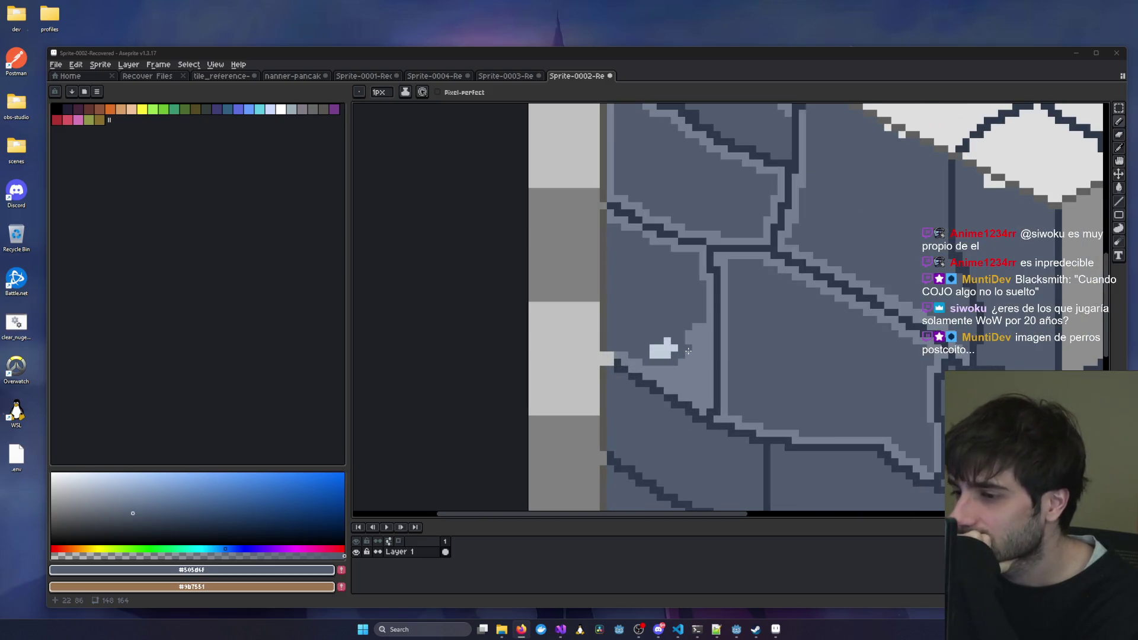
{"action": "scroll", "coordinate": [689, 351], "scroll_direction": "down", "scroll_amount": 1}
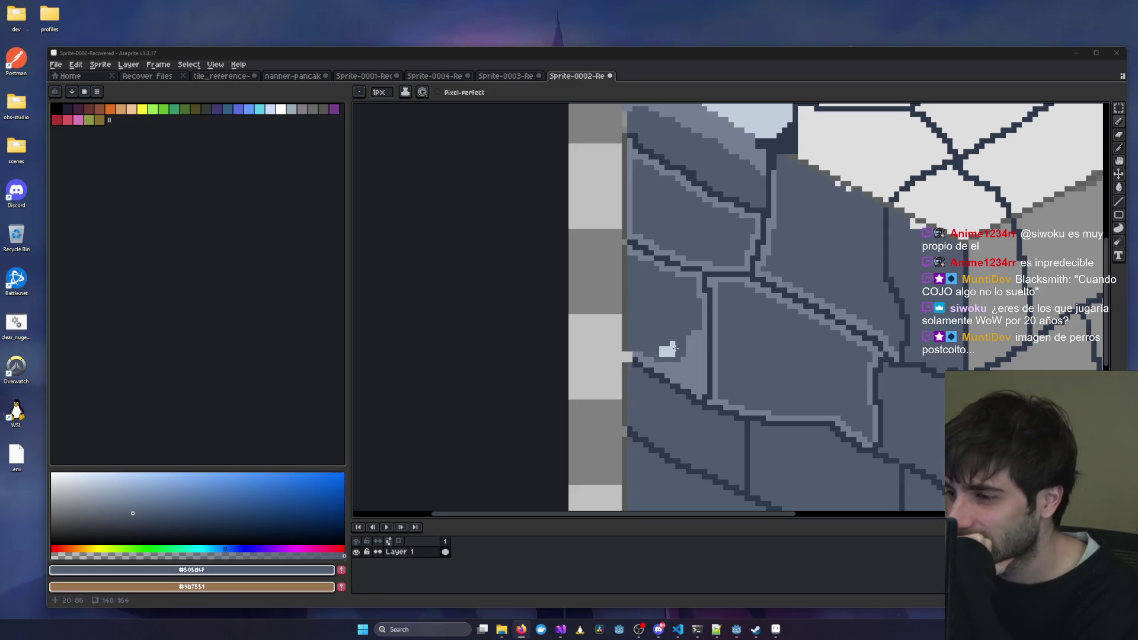
{"action": "scroll", "coordinate": [710, 341], "scroll_direction": "down", "scroll_amount": 2}
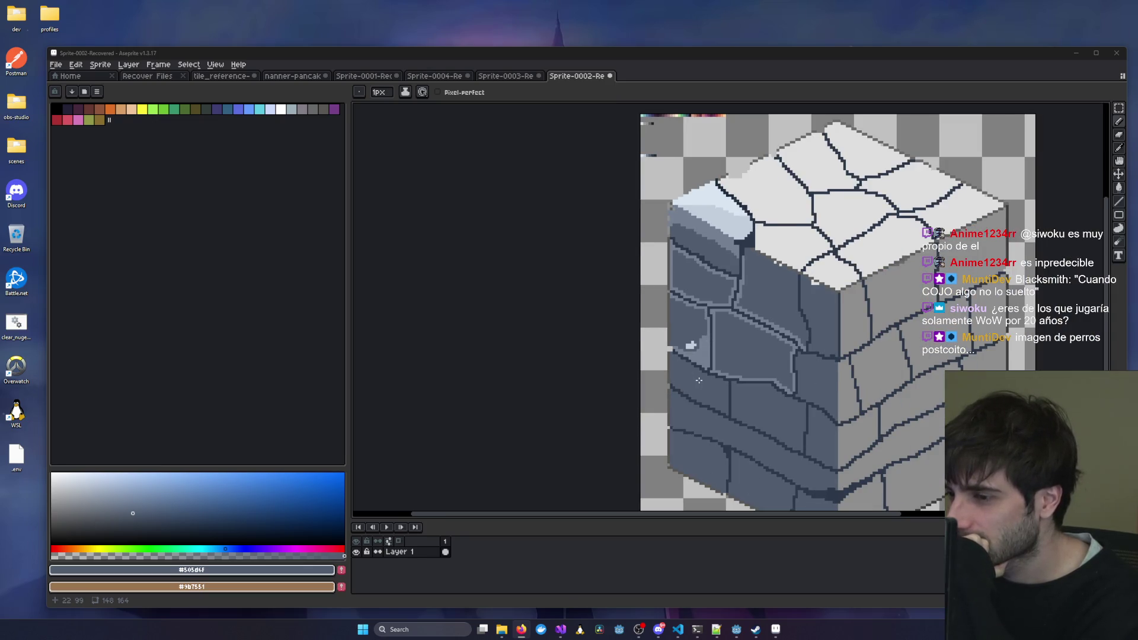
{"action": "left_click_drag", "start_coordinate": [699, 380], "coordinate": [723, 372]}
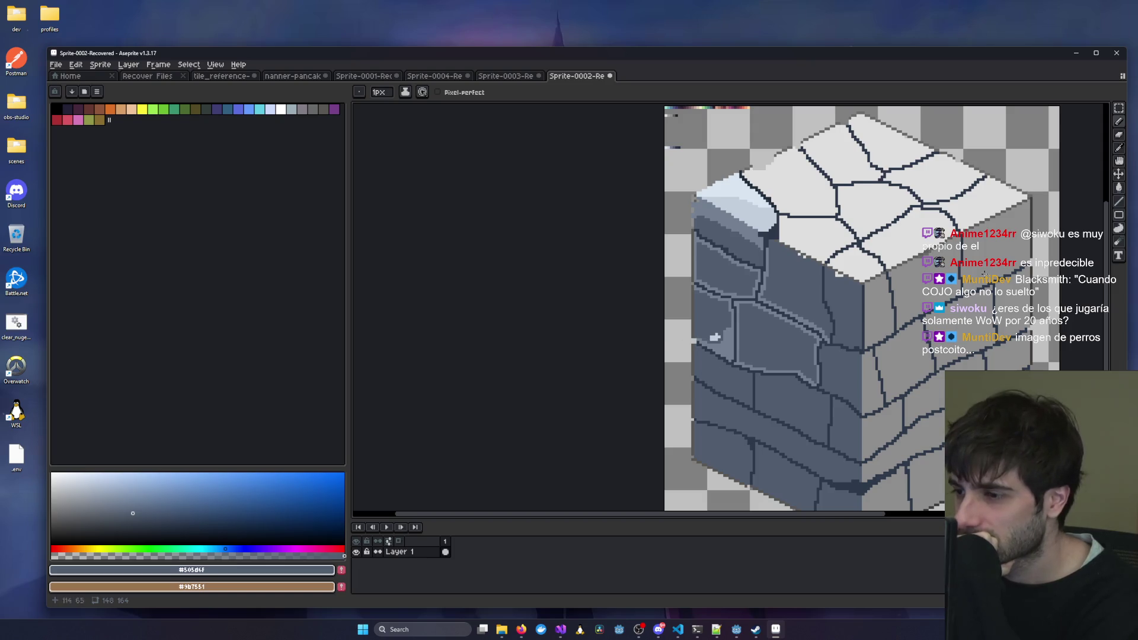
Sample the stone-edge colour #738092 and start highlighting near the block's left edge.
{"action": "left_click", "coordinate": [1118, 188]}
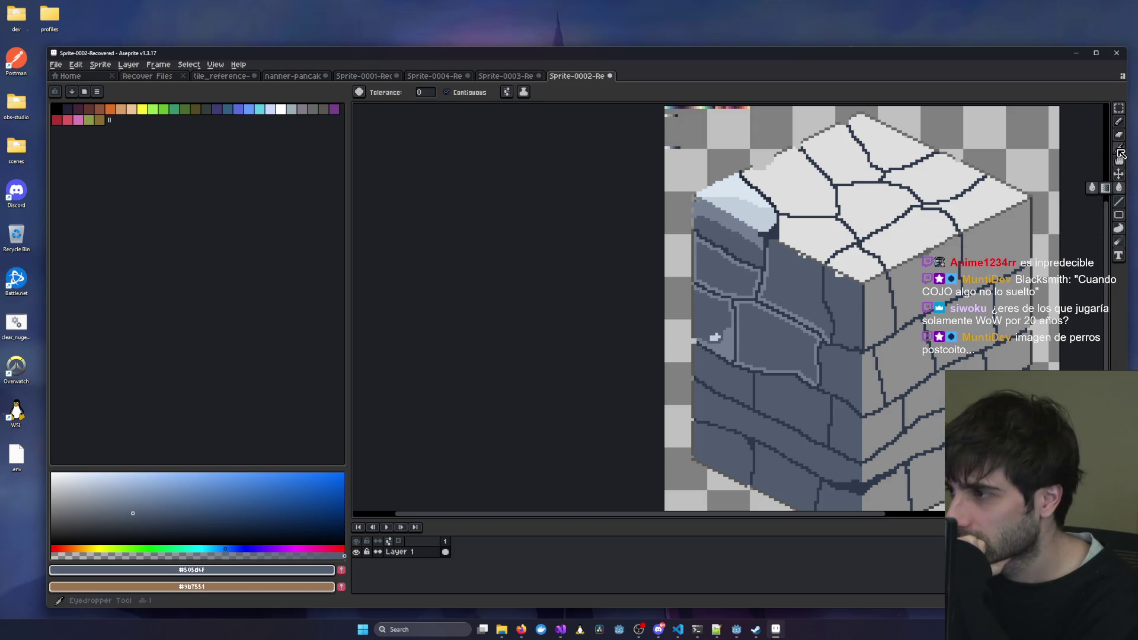
{"action": "left_click", "coordinate": [1119, 149]}
{"action": "left_click", "coordinate": [738, 341]}
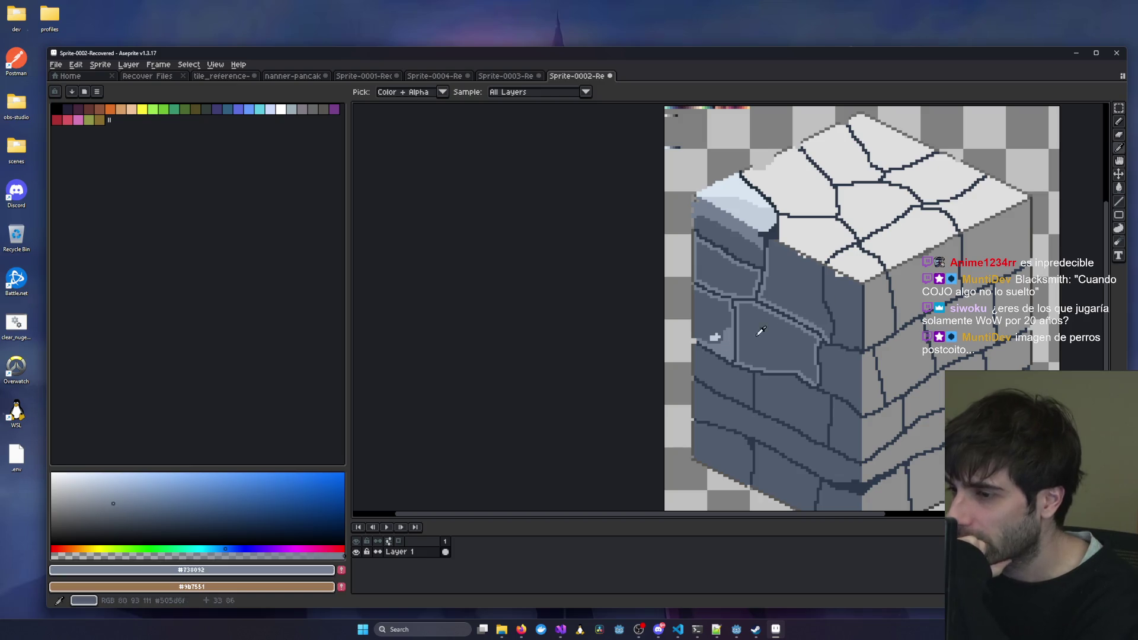
{"action": "key", "text": "b"}
{"action": "scroll", "coordinate": [705, 332], "scroll_direction": "up", "scroll_amount": 1}
{"action": "scroll", "coordinate": [657, 333], "scroll_direction": "up", "scroll_amount": 2}
{"action": "left_click_drag", "start_coordinate": [658, 331], "coordinate": [807, 409]}
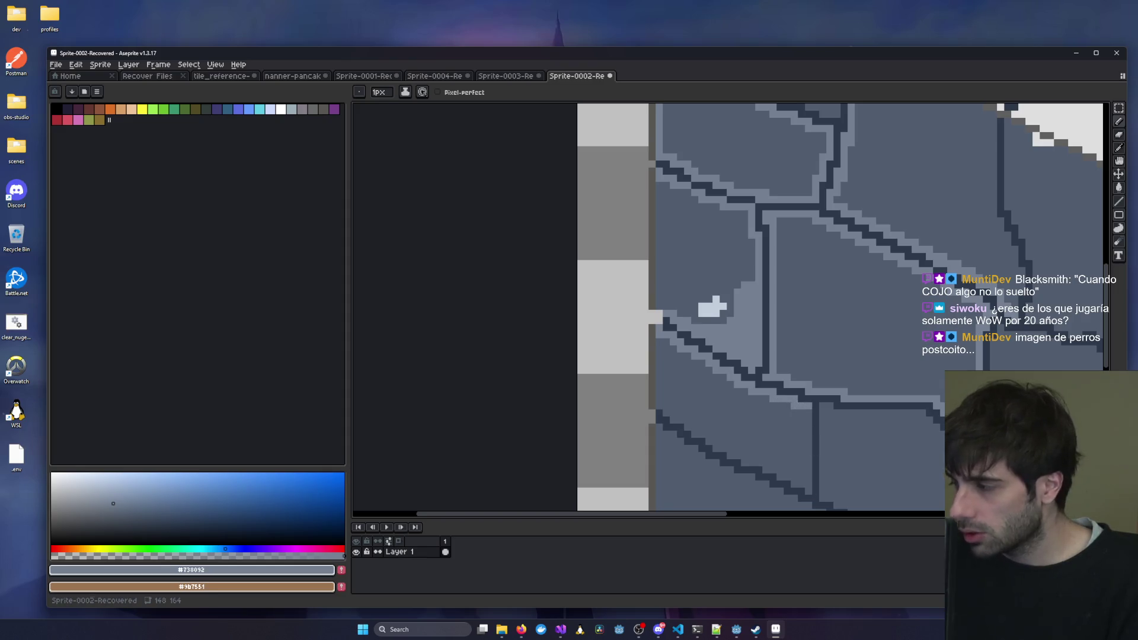
Draw light highlights along a stone's vertical, diagonal and lower edges.
{"action": "key", "text": "alt+Tab"}
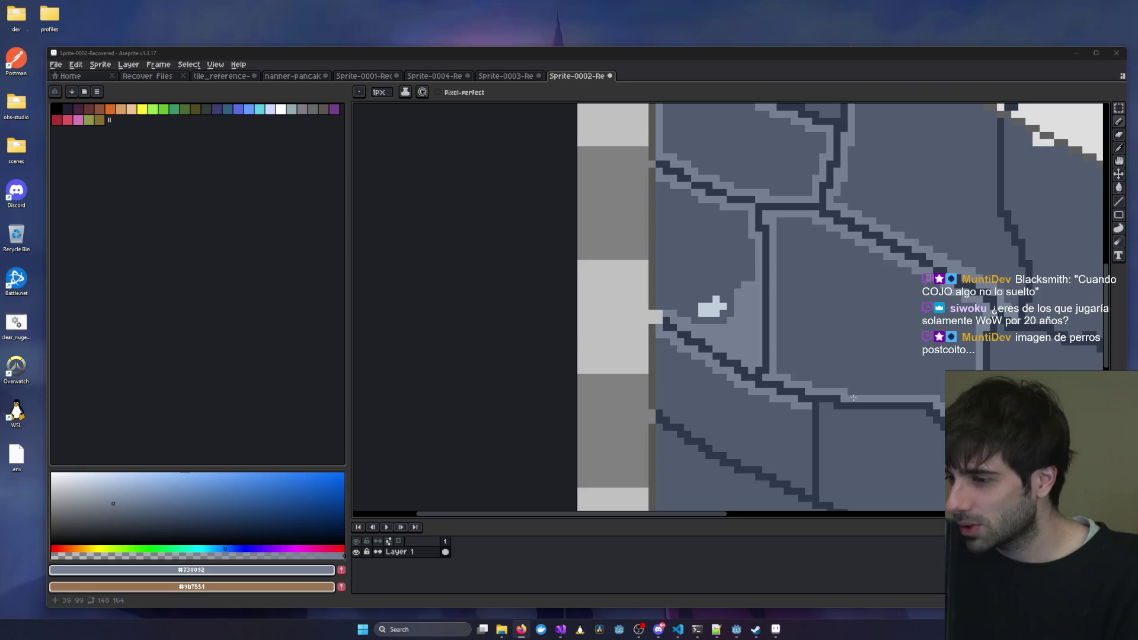
{"action": "left_click", "coordinate": [808, 488]}
{"action": "left_click_drag", "start_coordinate": [808, 488], "coordinate": [808, 413]}
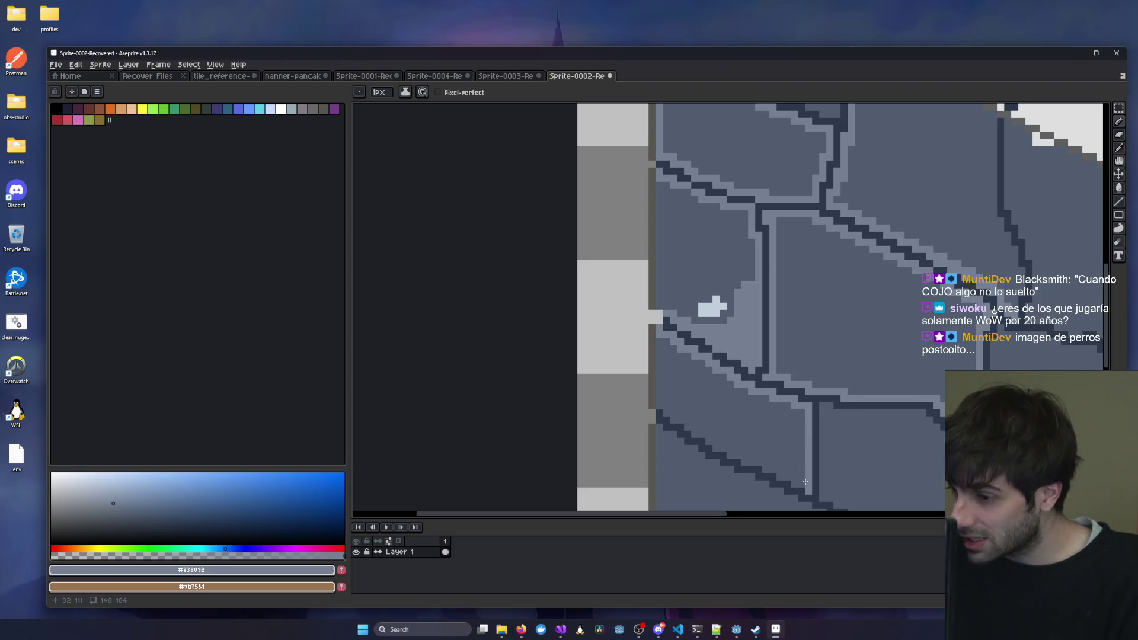
{"action": "left_click_drag", "start_coordinate": [783, 473], "coordinate": [742, 461]}
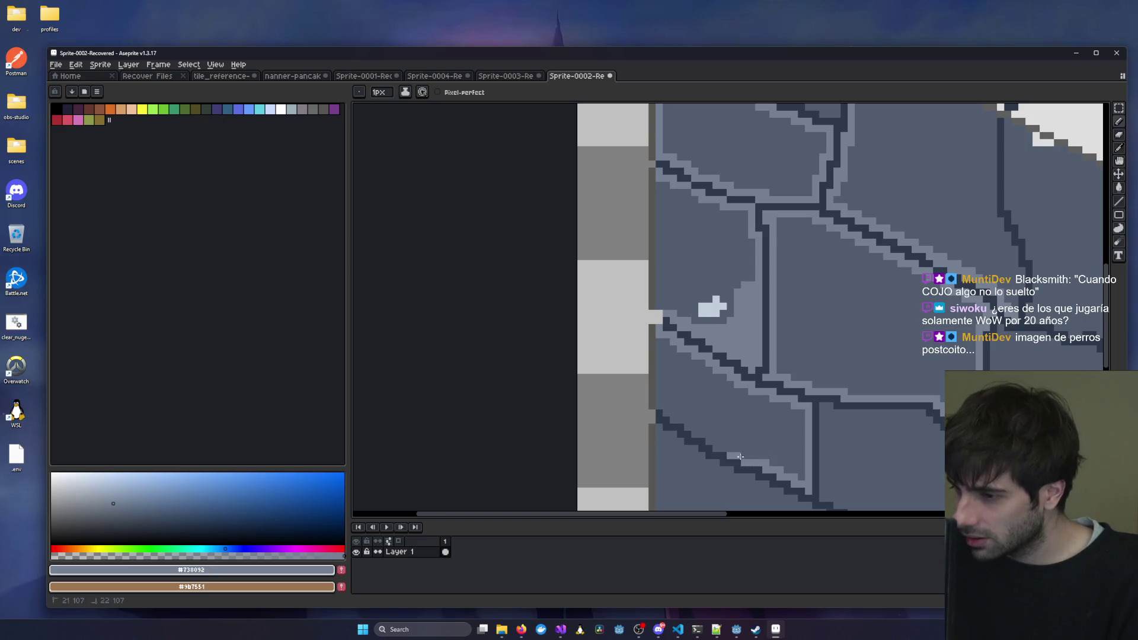
{"action": "mouse_move", "coordinate": [710, 441]}
{"action": "left_mouse_down"}
{"action": "mouse_move", "coordinate": [694, 436]}
{"action": "mouse_move", "coordinate": [705, 434]}
{"action": "left_mouse_up"}
{"action": "left_click", "coordinate": [688, 428]}
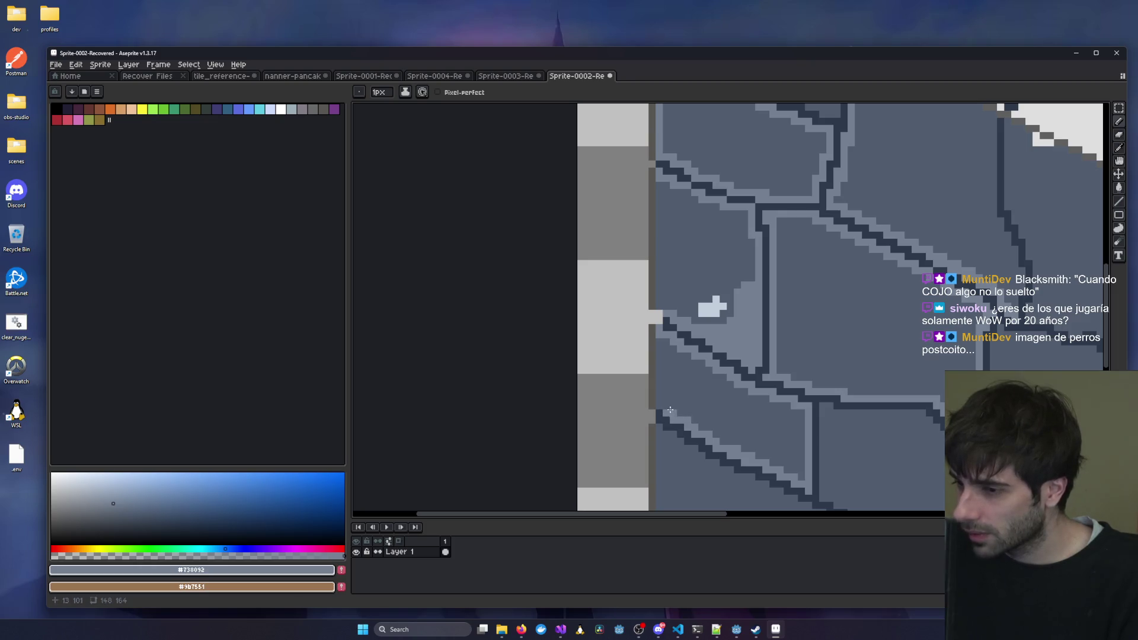
Highlight the block's left edge, then switch to the Sprite-0003 stone-cube reference.
{"action": "left_click_drag", "start_coordinate": [659, 407], "coordinate": [656, 347]}
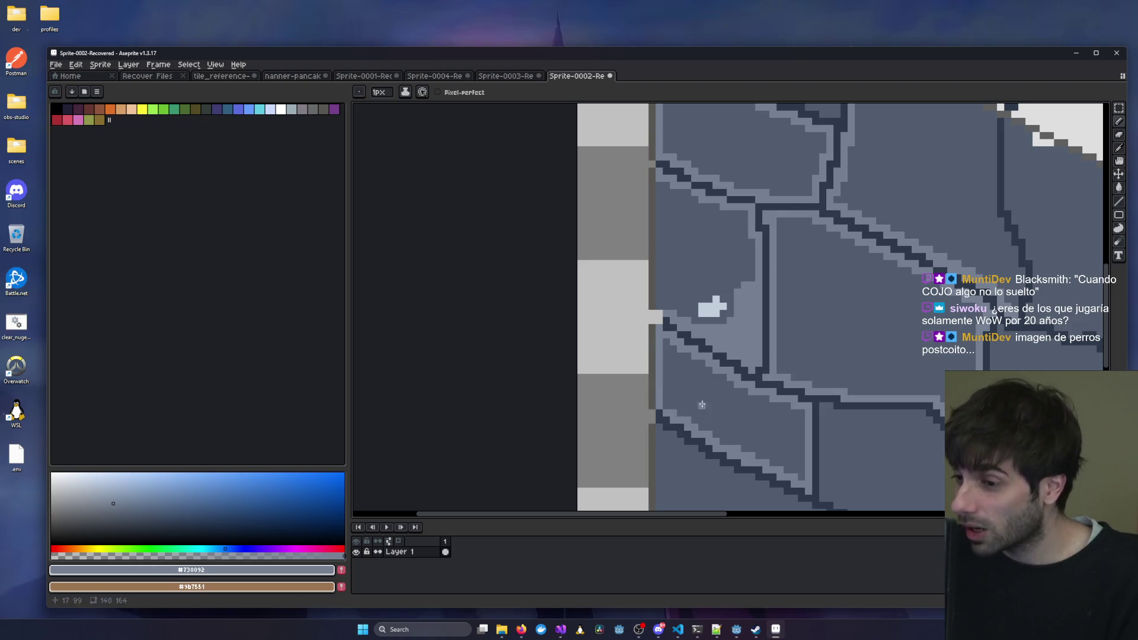
{"action": "scroll", "coordinate": [643, 383], "scroll_direction": "down", "scroll_amount": 2}
{"action": "mouse_move", "coordinate": [643, 369]}
{"action": "left_mouse_down"}
{"action": "mouse_move", "coordinate": [643, 448]}
{"action": "mouse_move", "coordinate": [654, 450]}
{"action": "left_mouse_up"}
{"action": "left_click_drag", "start_coordinate": [649, 371], "coordinate": [763, 428]}
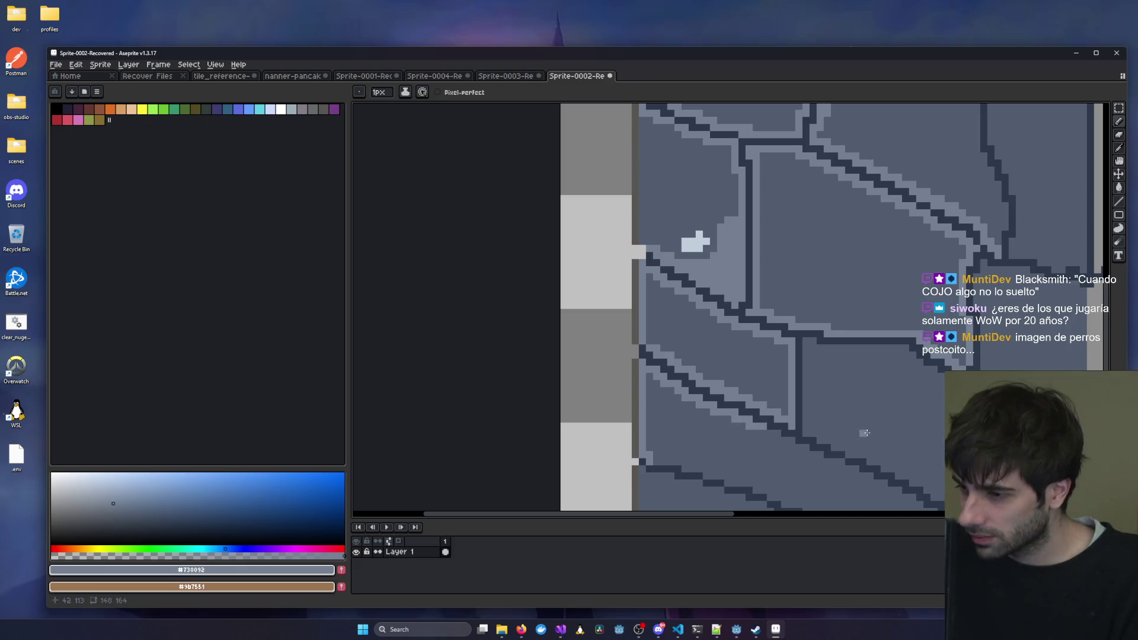
{"action": "left_click_drag", "start_coordinate": [853, 432], "coordinate": [755, 406]}
{"action": "scroll", "coordinate": [672, 265], "scroll_direction": "down", "scroll_amount": 2}
{"action": "left_click_drag", "start_coordinate": [672, 265], "coordinate": [688, 322]}
{"action": "left_click", "coordinate": [510, 79]}
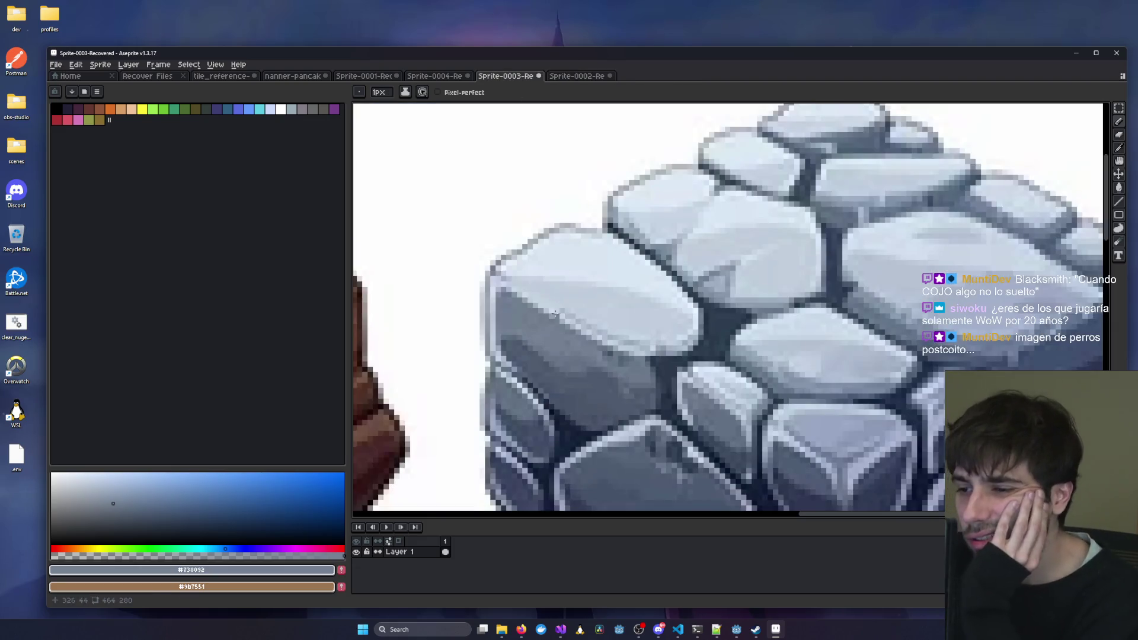
Pan and zoom around the Sprite-0003 reference cube to study its lower stones.
{"action": "left_click_drag", "start_coordinate": [558, 311], "coordinate": [613, 207]}
{"action": "left_click_drag", "start_coordinate": [863, 343], "coordinate": [684, 269]}
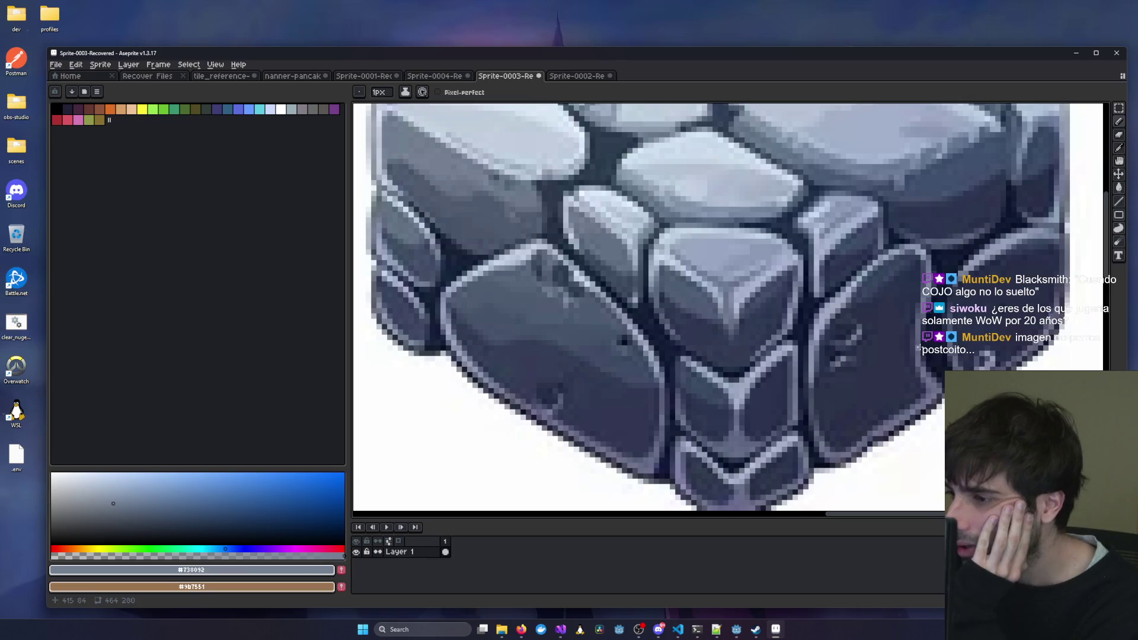
{"action": "scroll", "coordinate": [830, 266], "scroll_direction": "up", "scroll_amount": 2}
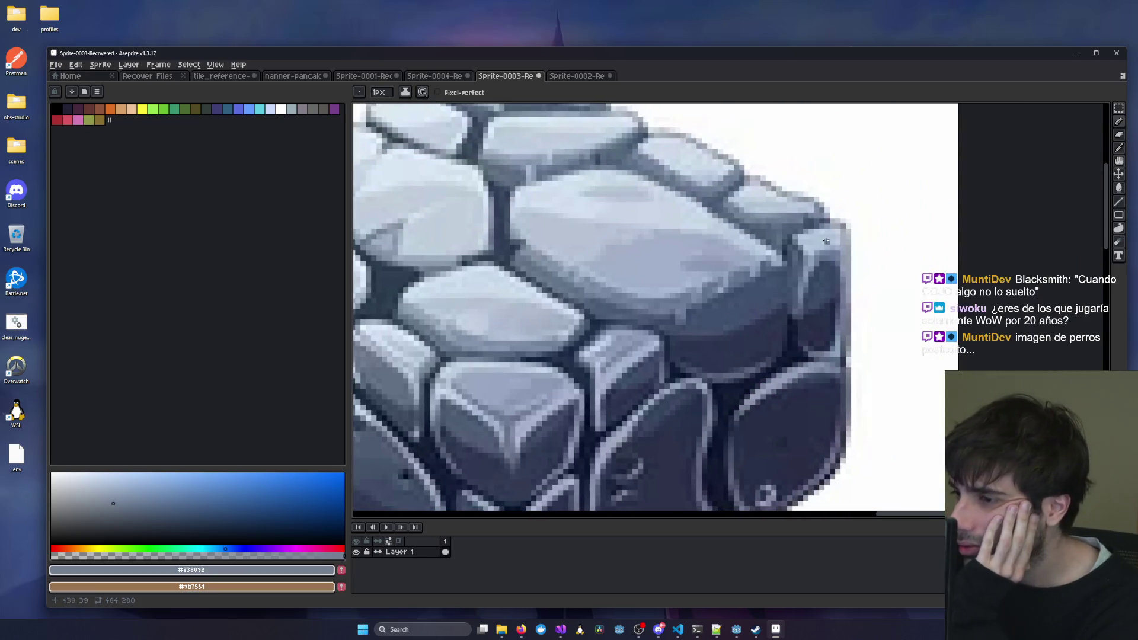
{"action": "scroll", "coordinate": [519, 421], "scroll_direction": "down", "scroll_amount": 3}
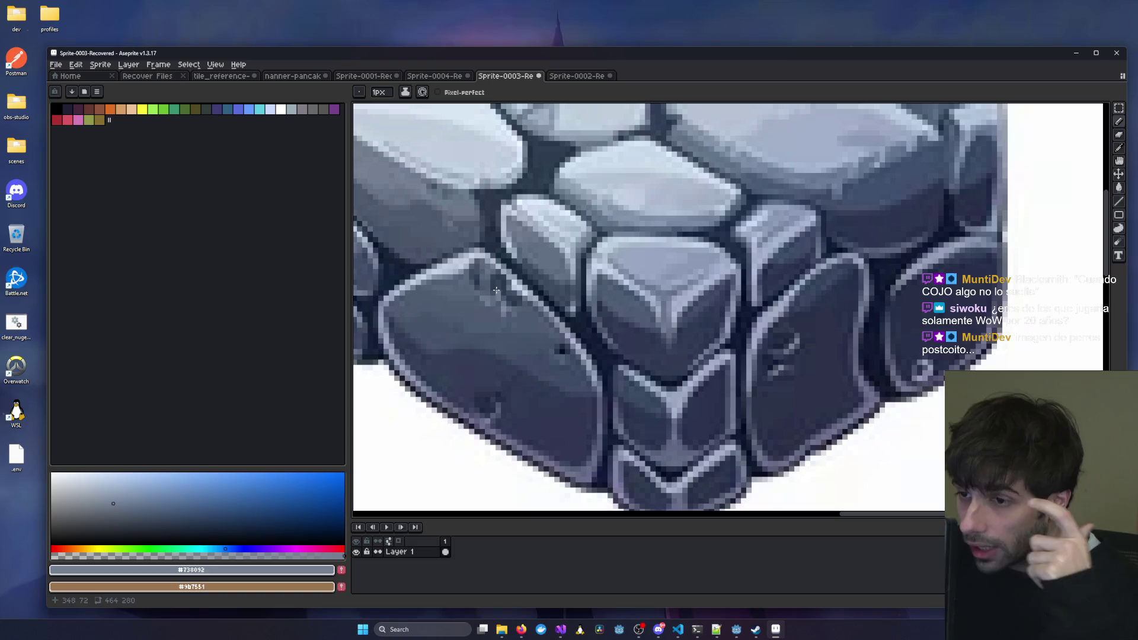
{"action": "mouse_move", "coordinate": [385, 313]}
{"action": "left_mouse_down"}
{"action": "mouse_move", "coordinate": [423, 294]}
{"action": "mouse_move", "coordinate": [483, 297]}
{"action": "left_mouse_up"}
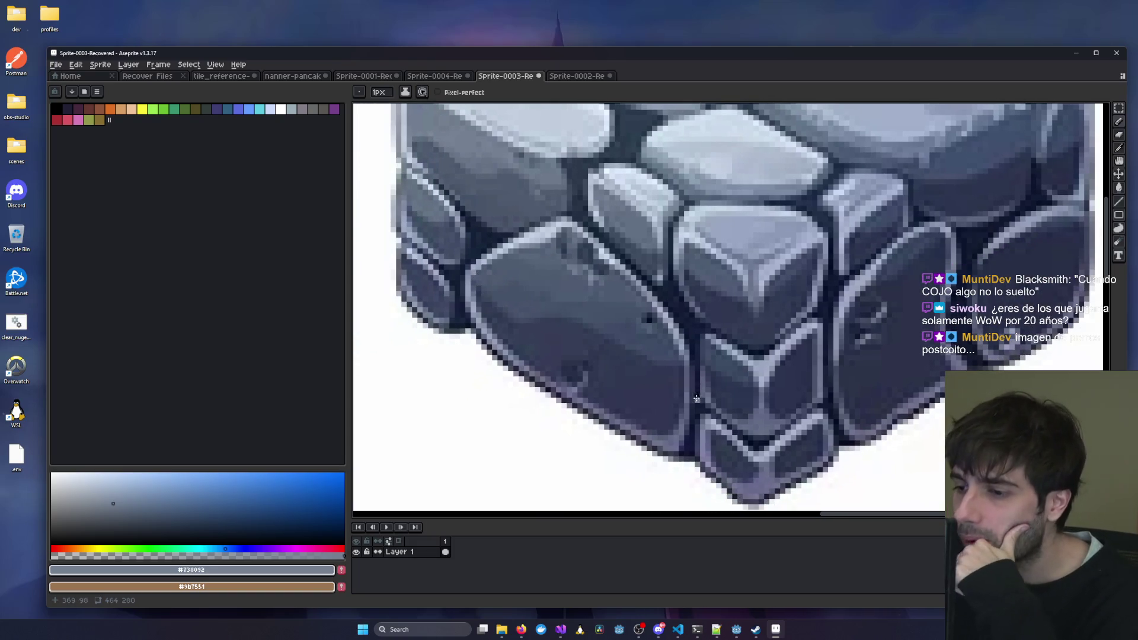
{"action": "scroll", "coordinate": [697, 396], "scroll_direction": "down", "scroll_amount": 3}
{"action": "scroll", "coordinate": [636, 315], "scroll_direction": "up", "scroll_amount": 3}
Browse the other open sprites and Recover Files, then return to Sprite-0002-Recovered.
{"action": "key", "text": "alt+Tab"}
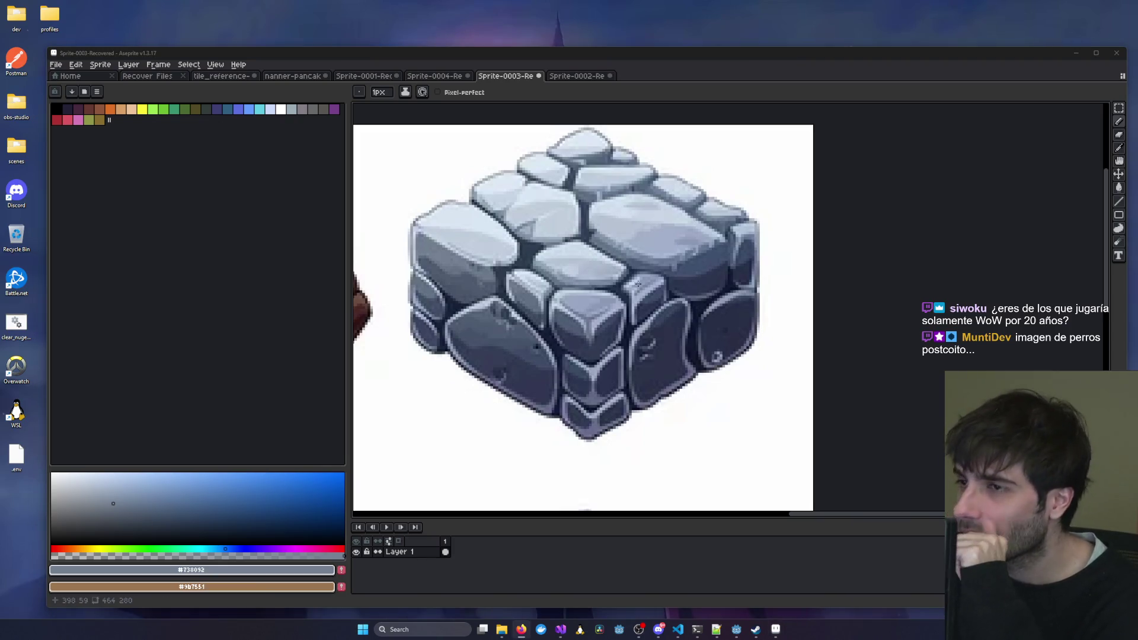
{"action": "left_click", "coordinate": [447, 78]}
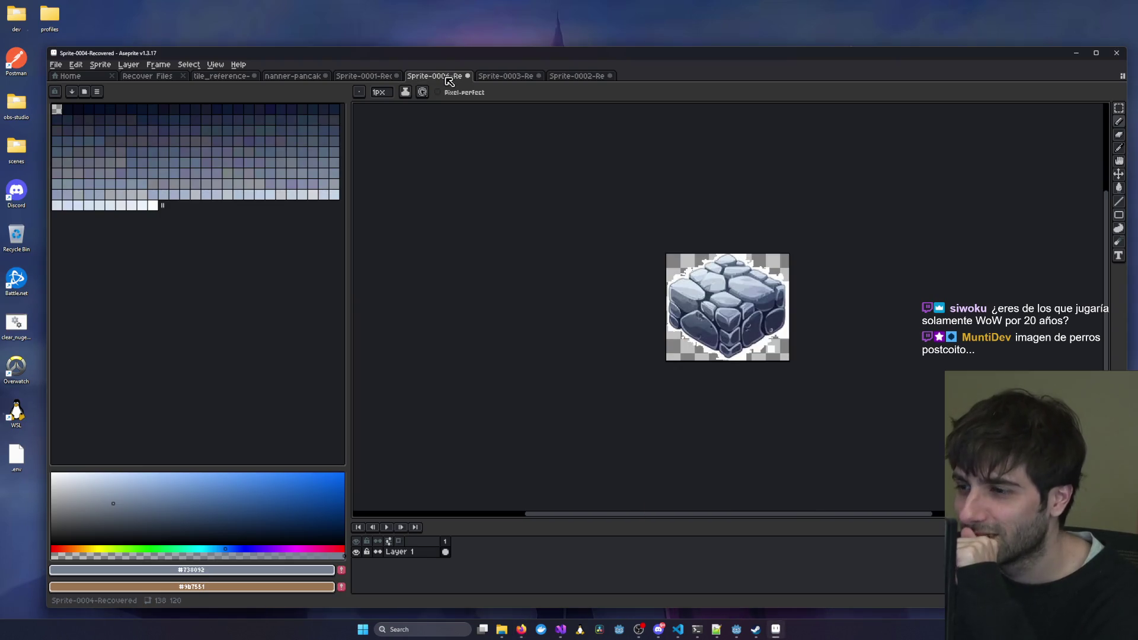
{"action": "left_click", "coordinate": [380, 76]}
{"action": "left_click", "coordinate": [292, 77]}
{"action": "left_click", "coordinate": [221, 76]}
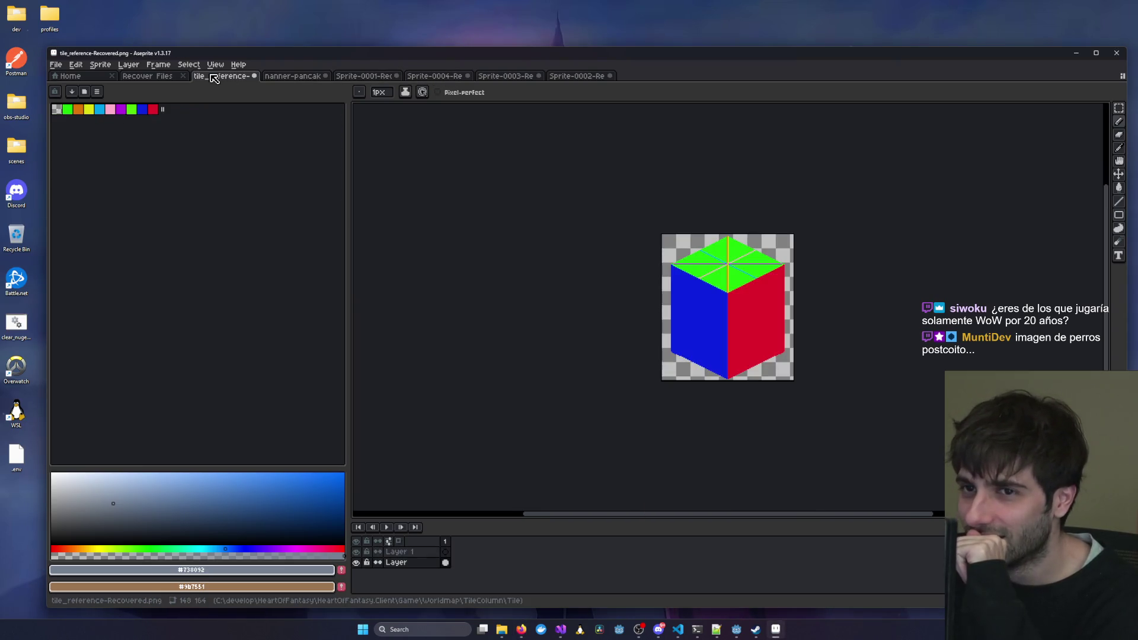
{"action": "left_click", "coordinate": [149, 76]}
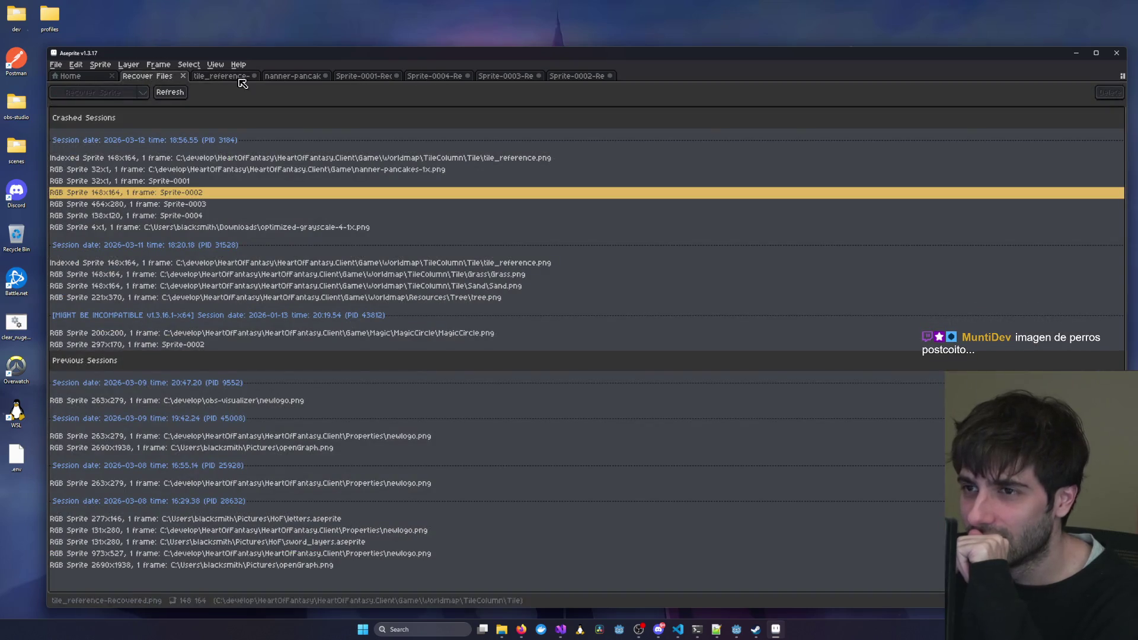
{"action": "left_click", "coordinate": [572, 76]}
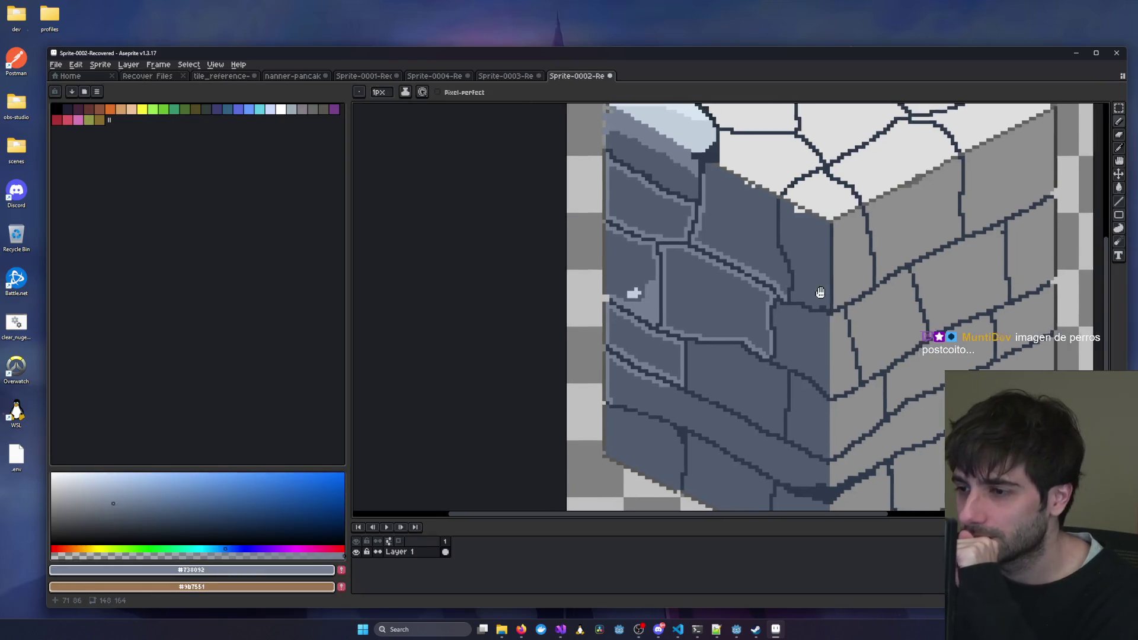
Draw light slate highlights along the top and right inner edges of a central left-wall stone.
{"action": "scroll", "coordinate": [640, 320], "scroll_direction": "up", "scroll_amount": 3}
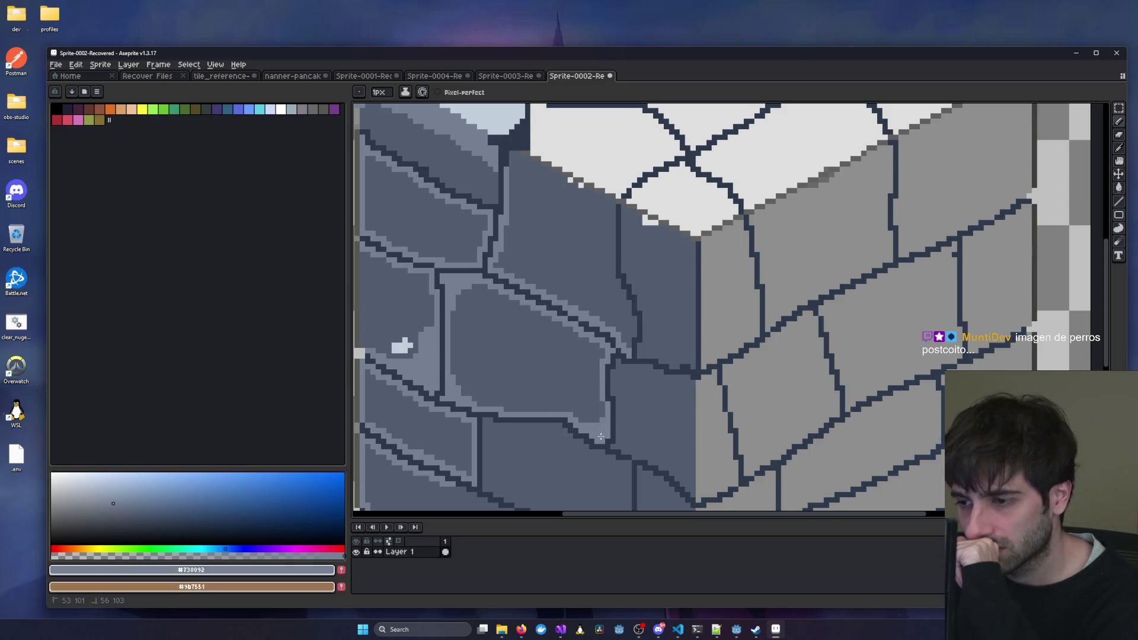
{"action": "left_click_drag", "start_coordinate": [583, 338], "coordinate": [595, 358]}
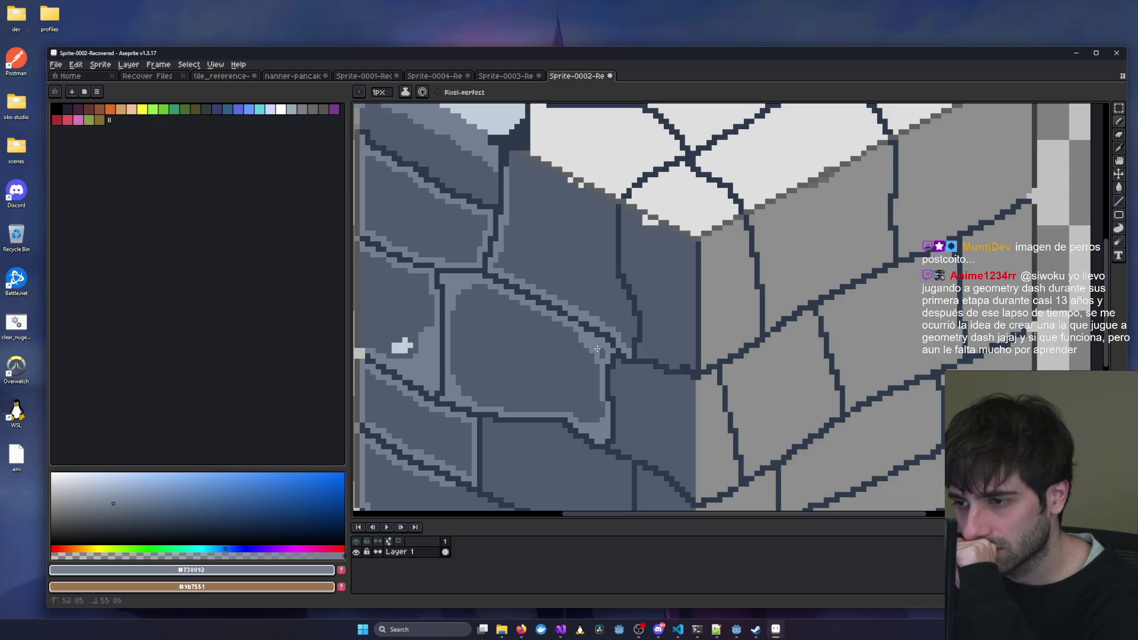
{"action": "mouse_move", "coordinate": [479, 288]}
{"action": "left_mouse_down"}
{"action": "mouse_move", "coordinate": [537, 317]}
{"action": "mouse_move", "coordinate": [524, 312]}
{"action": "left_mouse_up"}
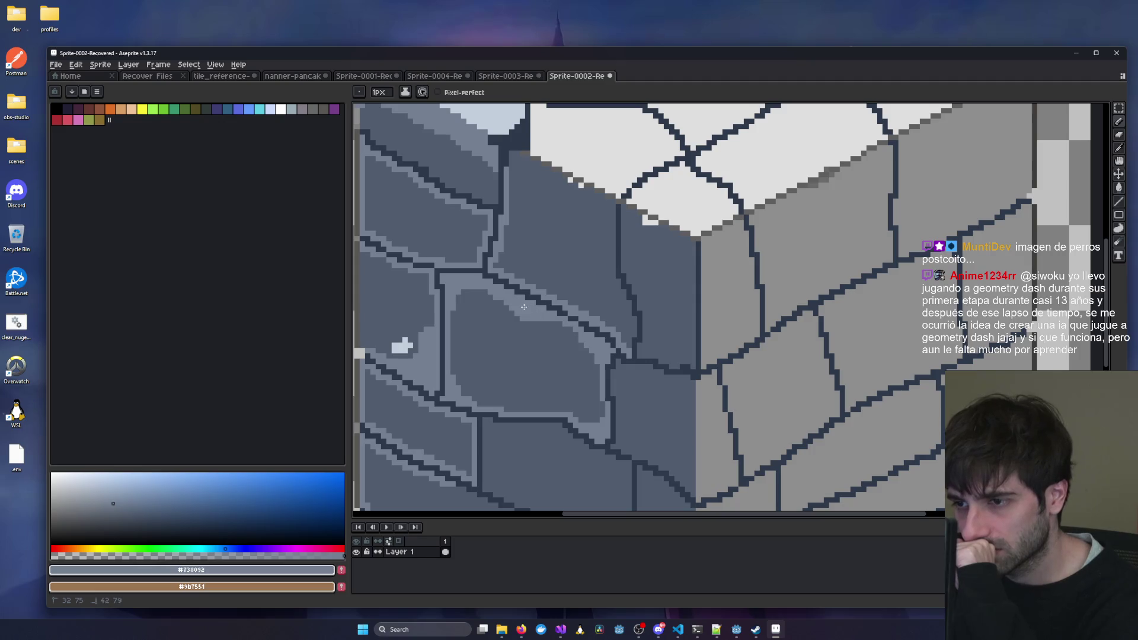
{"action": "scroll", "coordinate": [569, 350], "scroll_direction": "down", "scroll_amount": 3}
{"action": "scroll", "coordinate": [610, 380], "scroll_direction": "up", "scroll_amount": 2}
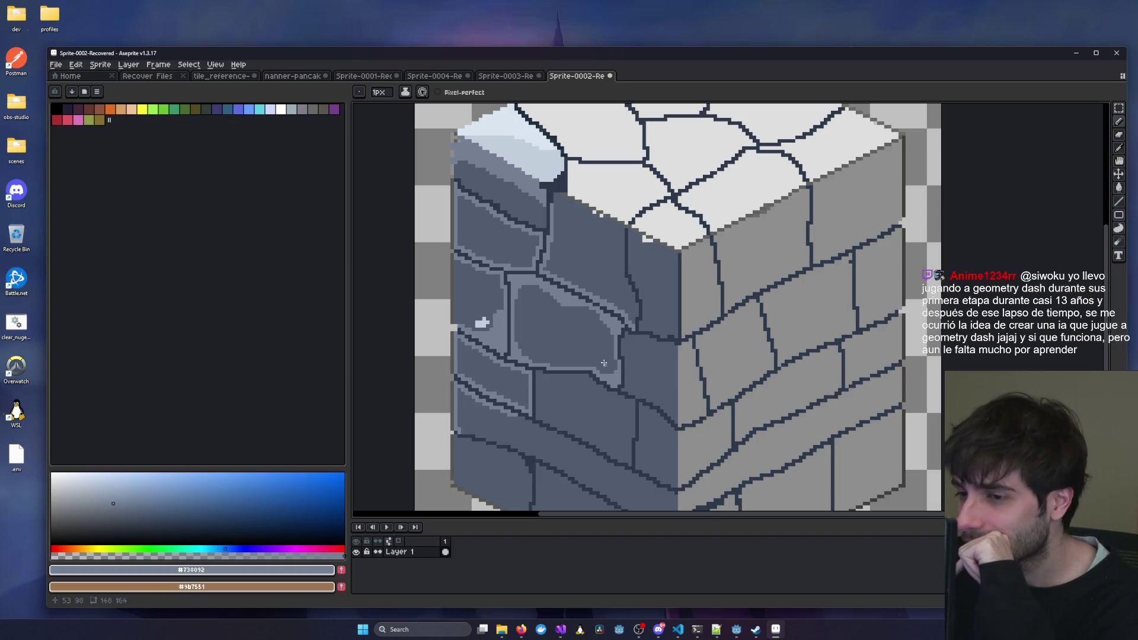
{"action": "scroll", "coordinate": [629, 340], "scroll_direction": "down", "scroll_amount": 3}
{"action": "scroll", "coordinate": [593, 355], "scroll_direction": "up", "scroll_amount": 4}
{"action": "mouse_move", "coordinate": [573, 360]}
{"action": "left_mouse_down"}
{"action": "mouse_move", "coordinate": [620, 359]}
{"action": "mouse_move", "coordinate": [569, 358]}
{"action": "left_mouse_up"}
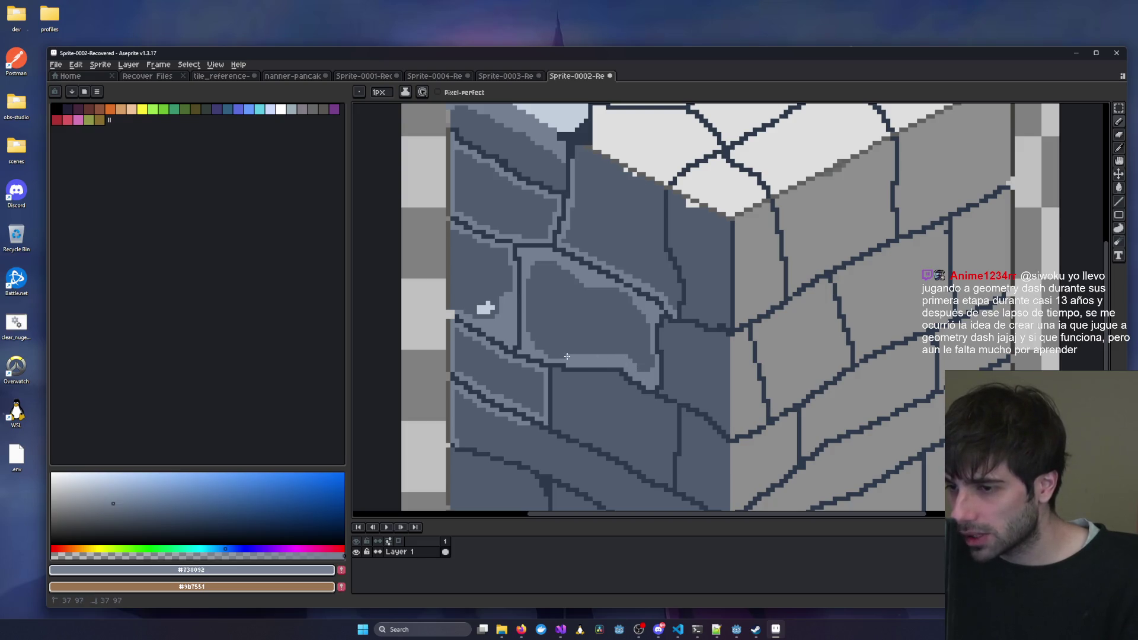
{"action": "scroll", "coordinate": [626, 371], "scroll_direction": "down", "scroll_amount": 3}
{"action": "scroll", "coordinate": [561, 361], "scroll_direction": "up", "scroll_amount": 3}
{"action": "left_click_drag", "start_coordinate": [558, 341], "coordinate": [559, 408]}
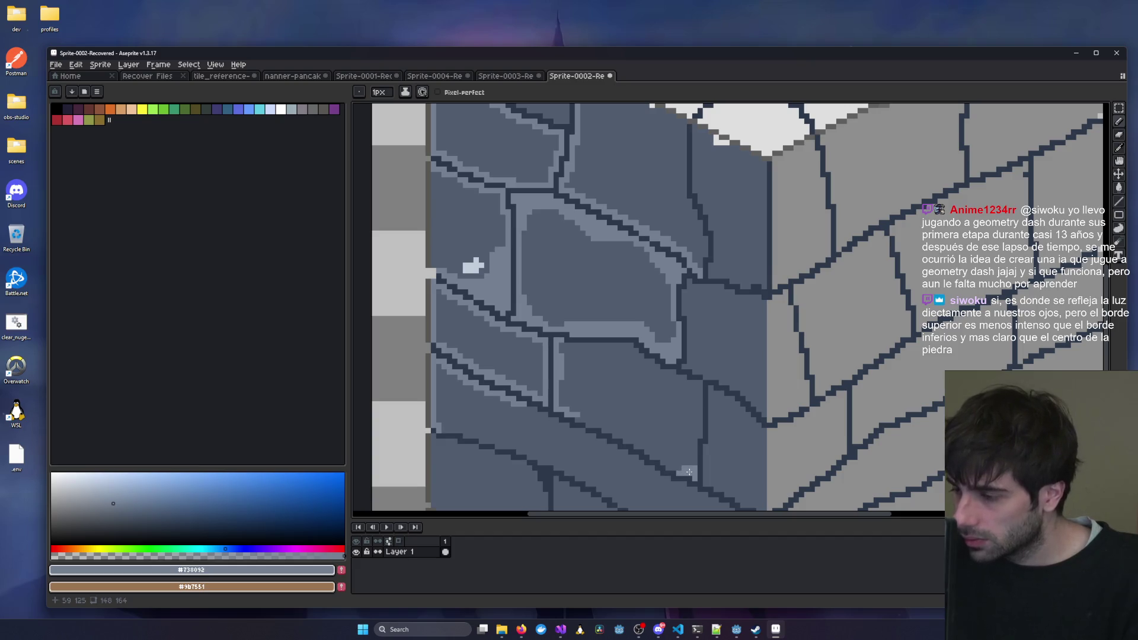
{"action": "left_click", "coordinate": [685, 478]}
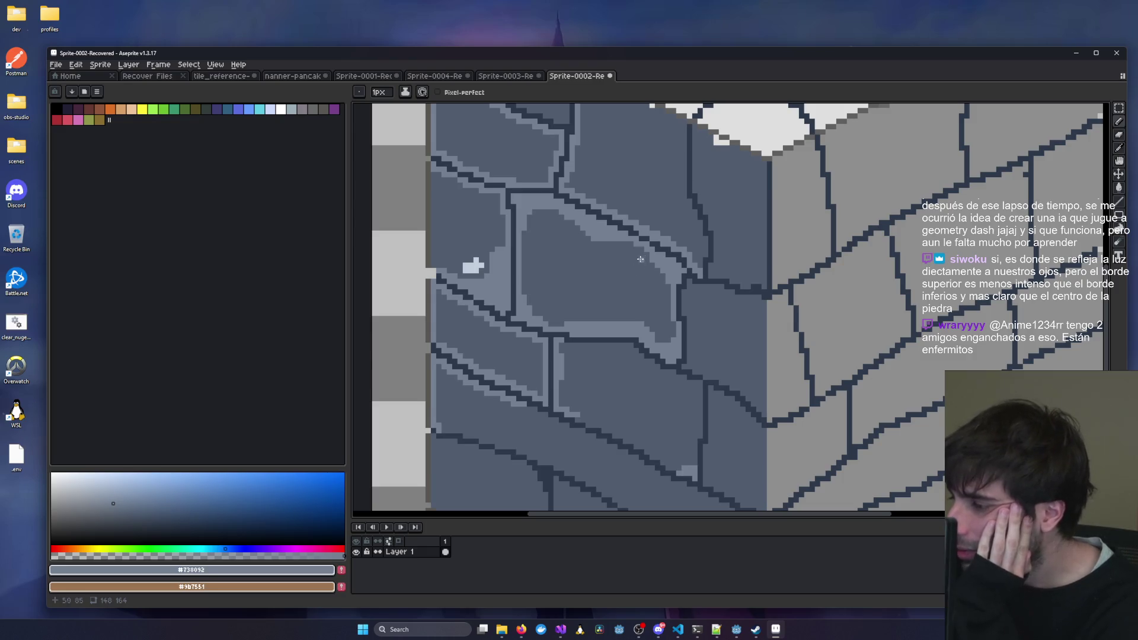
{"action": "left_click", "coordinate": [507, 77]}
{"action": "scroll", "coordinate": [565, 317], "scroll_direction": "up", "scroll_amount": 2}
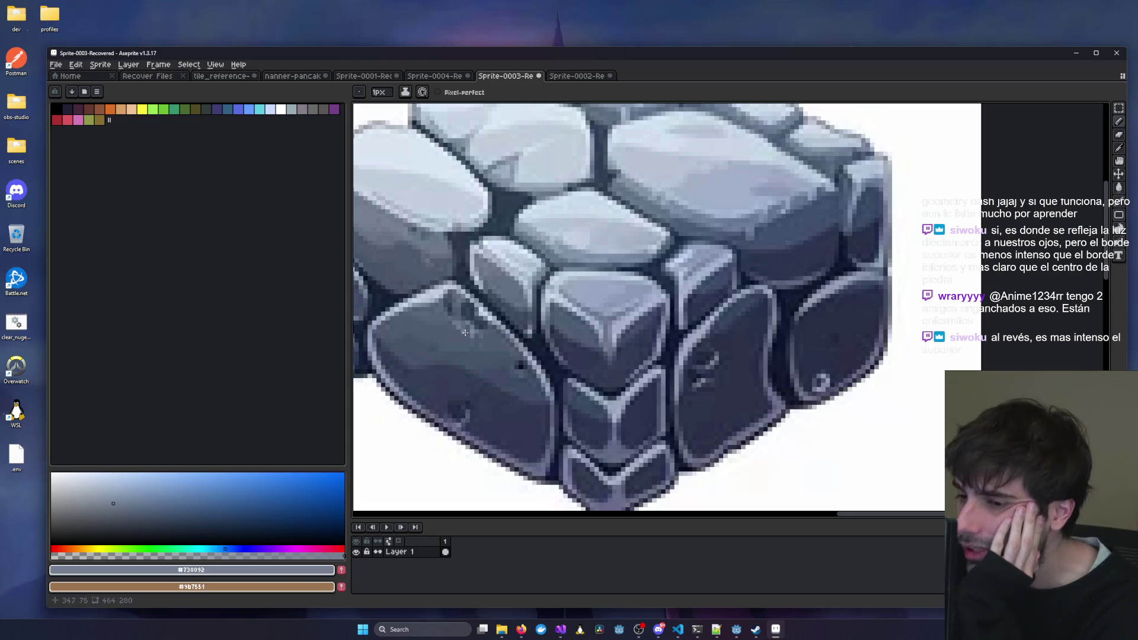
{"action": "scroll", "coordinate": [460, 334], "scroll_direction": "down", "scroll_amount": 2}
{"action": "scroll", "coordinate": [558, 305], "scroll_direction": "up", "scroll_amount": 5}
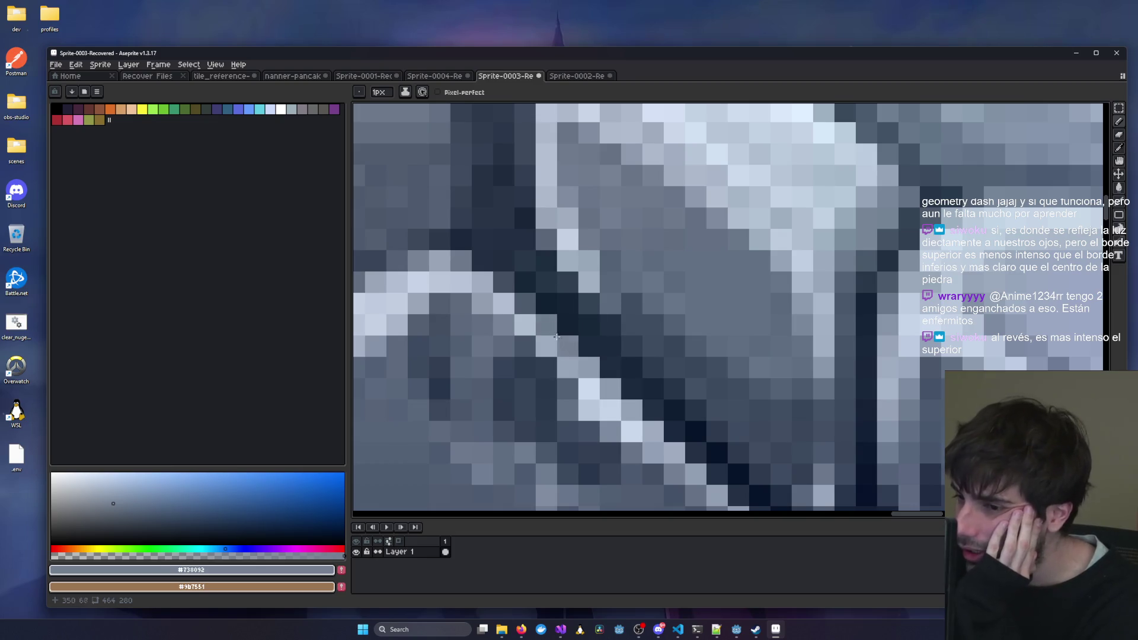
{"action": "left_click", "coordinate": [578, 76]}
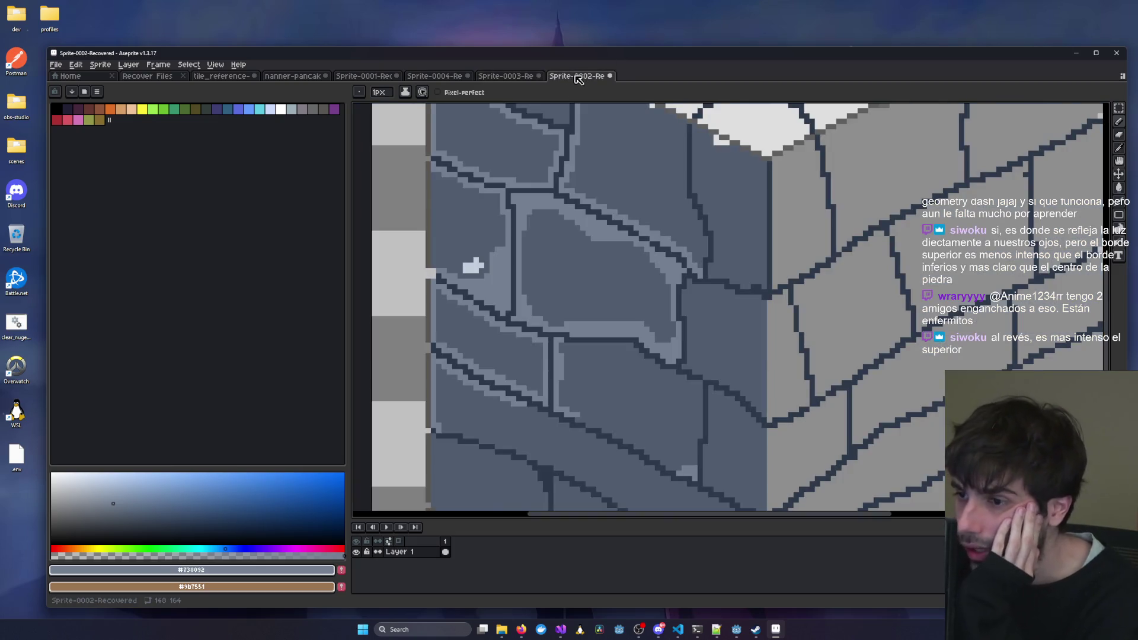
Extend the dark diagonal outline by one pixel.
{"action": "scroll", "coordinate": [572, 234], "scroll_direction": "up", "scroll_amount": 3}
{"action": "left_click", "coordinate": [592, 225]}
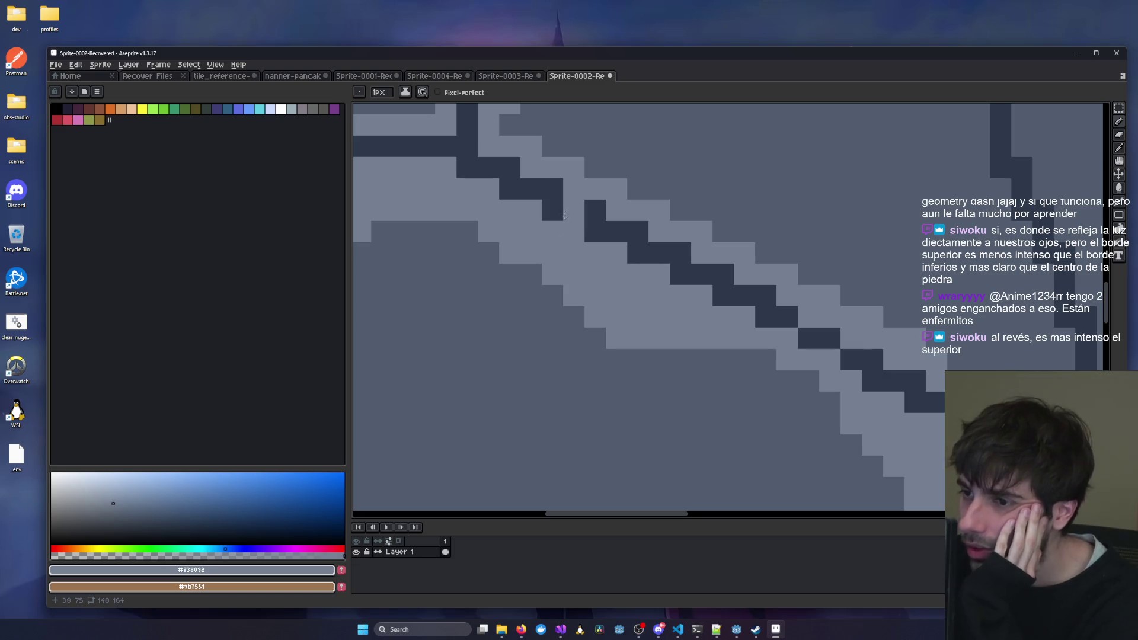
{"action": "scroll", "coordinate": [425, 339], "scroll_direction": "down", "scroll_amount": 3}
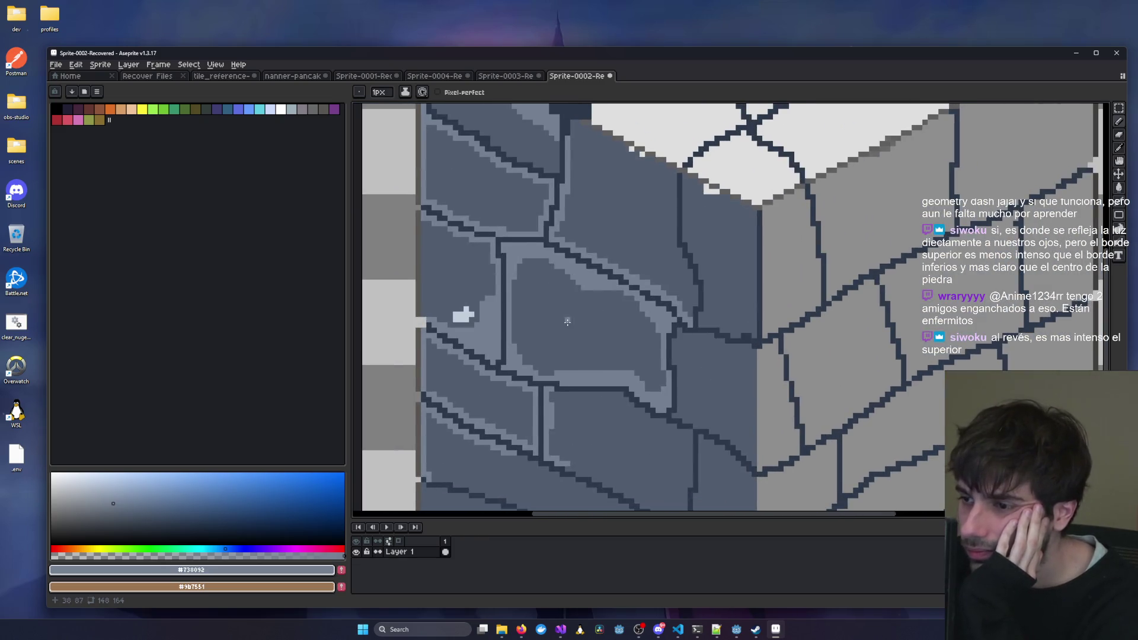
{"action": "left_click_drag", "start_coordinate": [604, 278], "coordinate": [488, 336]}
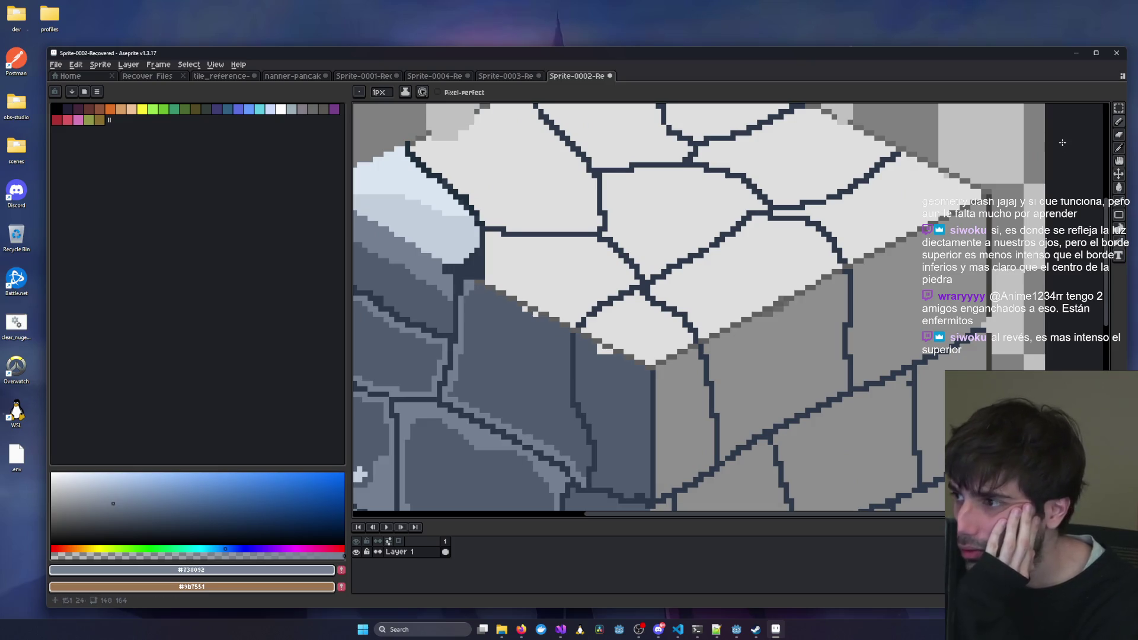
Sample the dark navy outline colour #2d3a4c from the canvas.
{"action": "left_click", "coordinate": [1119, 147]}
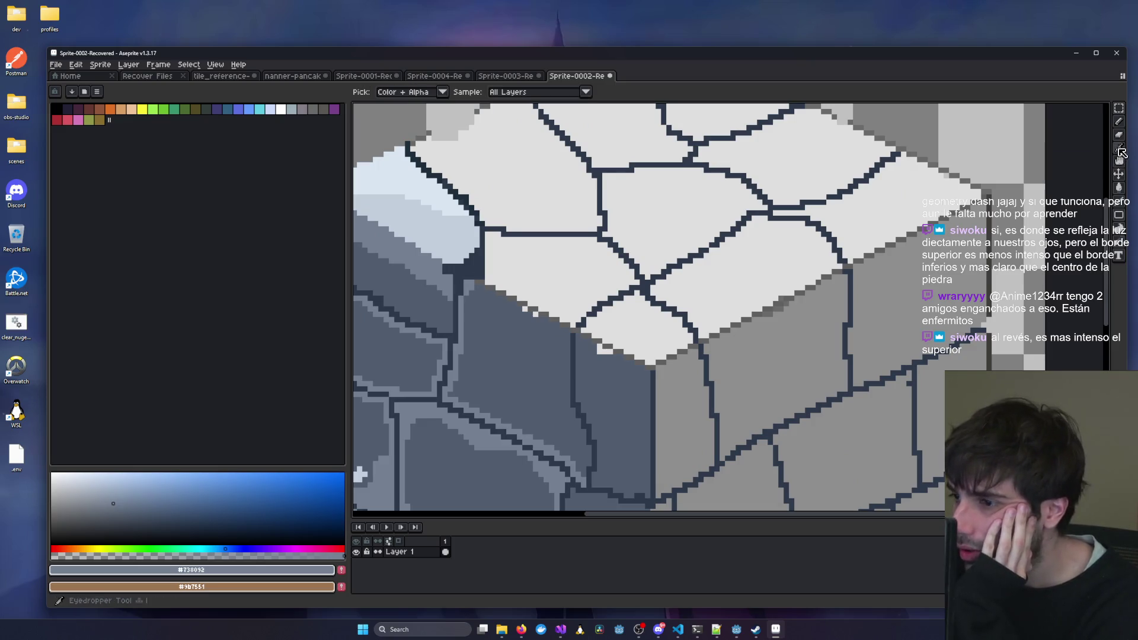
{"action": "left_click", "coordinate": [473, 262]}
{"action": "left_click", "coordinate": [1119, 121]}
{"action": "scroll", "coordinate": [583, 399], "scroll_direction": "up", "scroll_amount": 4}
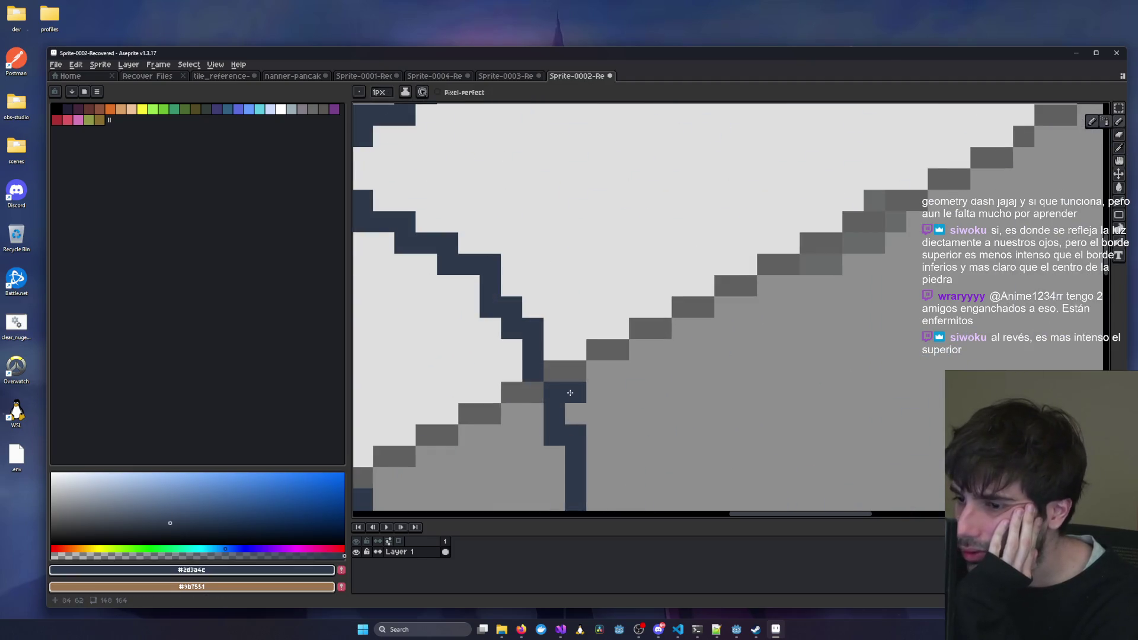
{"action": "left_click_drag", "start_coordinate": [498, 379], "coordinate": [1032, 226]}
Paint the grey staircase pixels along the top face's left edge dark navy.
{"action": "left_click_drag", "start_coordinate": [838, 310], "coordinate": [648, 226]}
{"action": "left_click", "coordinate": [668, 248]}
{"action": "left_click_drag", "start_coordinate": [669, 269], "coordinate": [712, 270]}
{"action": "left_click", "coordinate": [617, 200]}
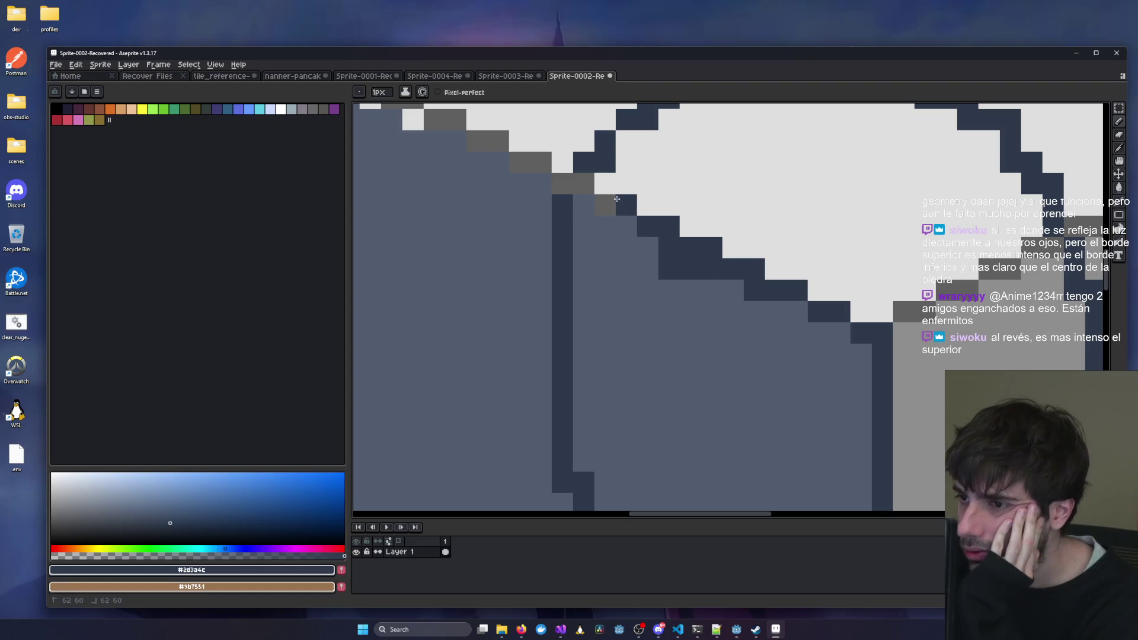
{"action": "left_click", "coordinate": [605, 205]}
{"action": "left_click", "coordinate": [561, 184]}
{"action": "left_click", "coordinate": [583, 184]}
{"action": "left_click_drag", "start_coordinate": [564, 184], "coordinate": [792, 357]}
{"action": "left_click", "coordinate": [419, 193]}
{"action": "mouse_move", "coordinate": [419, 193]}
{"action": "left_mouse_down"}
{"action": "mouse_move", "coordinate": [428, 172]}
{"action": "mouse_move", "coordinate": [599, 270]}
{"action": "mouse_move", "coordinate": [641, 272]}
{"action": "mouse_move", "coordinate": [630, 293]}
{"action": "mouse_move", "coordinate": [674, 293]}
{"action": "mouse_move", "coordinate": [833, 355]}
{"action": "left_mouse_up"}
{"action": "scroll", "coordinate": [693, 432], "scroll_direction": "down", "scroll_amount": 3}
{"action": "left_click_drag", "start_coordinate": [872, 301], "coordinate": [613, 269]}
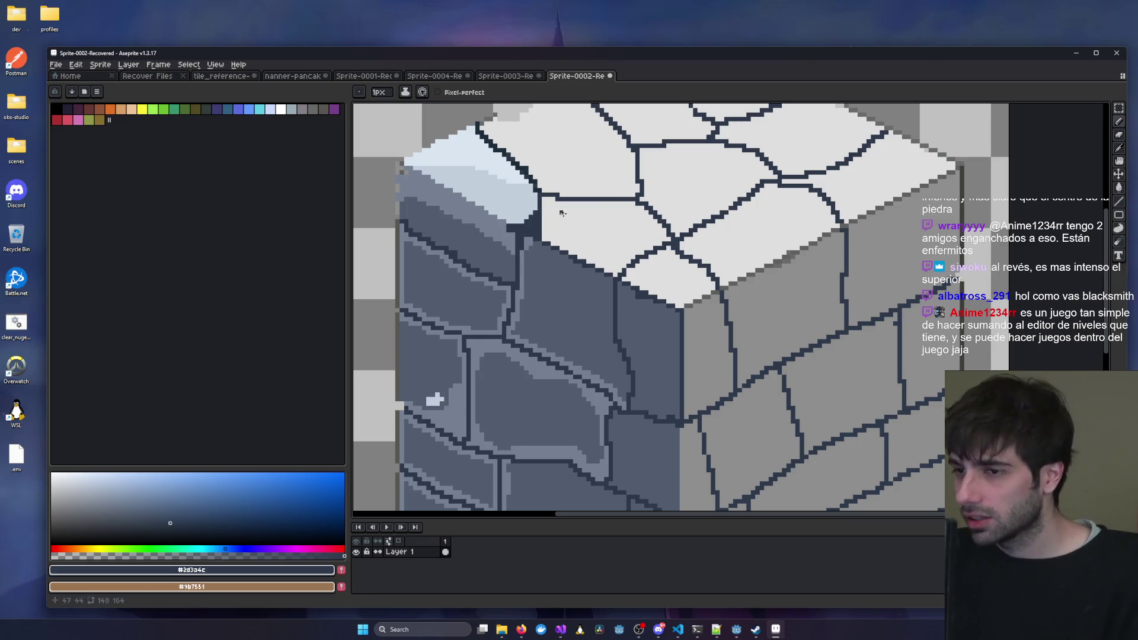
Draw a 1px dark navy straight line along the top face's right edge.
{"action": "scroll", "coordinate": [553, 208], "scroll_direction": "up", "scroll_amount": 2}
{"action": "scroll", "coordinate": [638, 347], "scroll_direction": "up", "scroll_amount": 3}
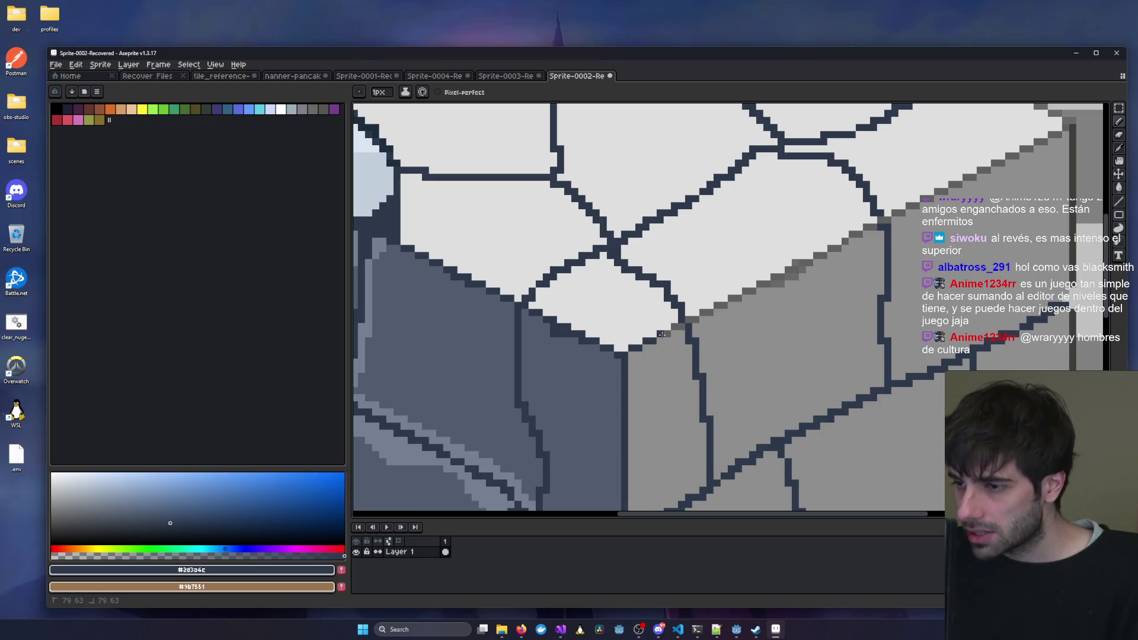
{"action": "scroll", "coordinate": [623, 350], "scroll_direction": "right", "scroll_amount": 3}
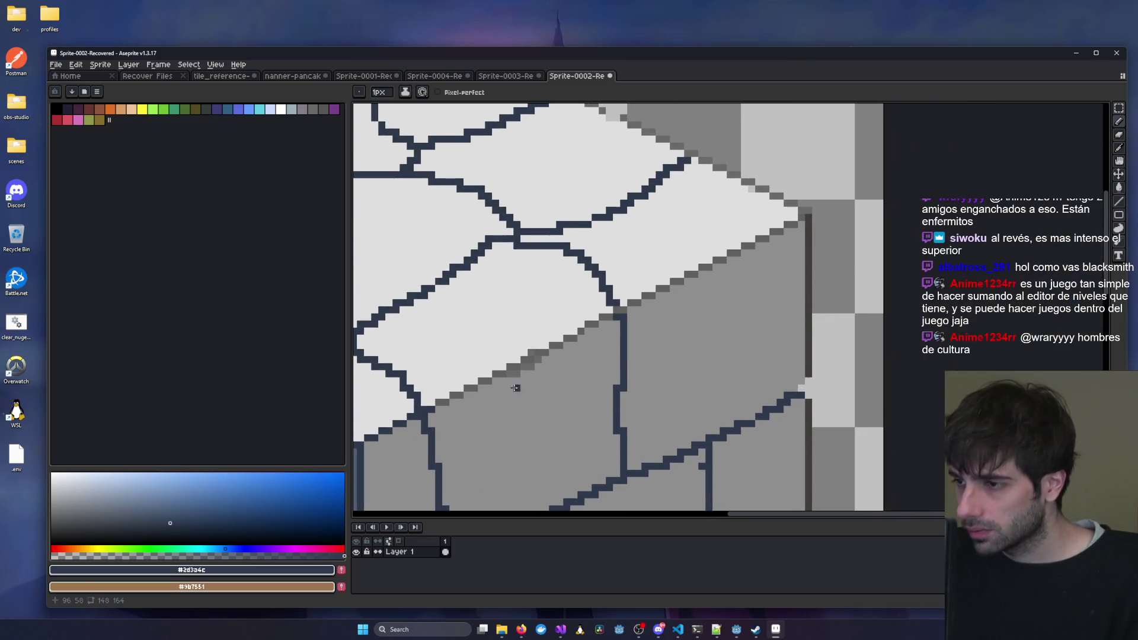
{"action": "left_click", "coordinate": [1117, 216]}
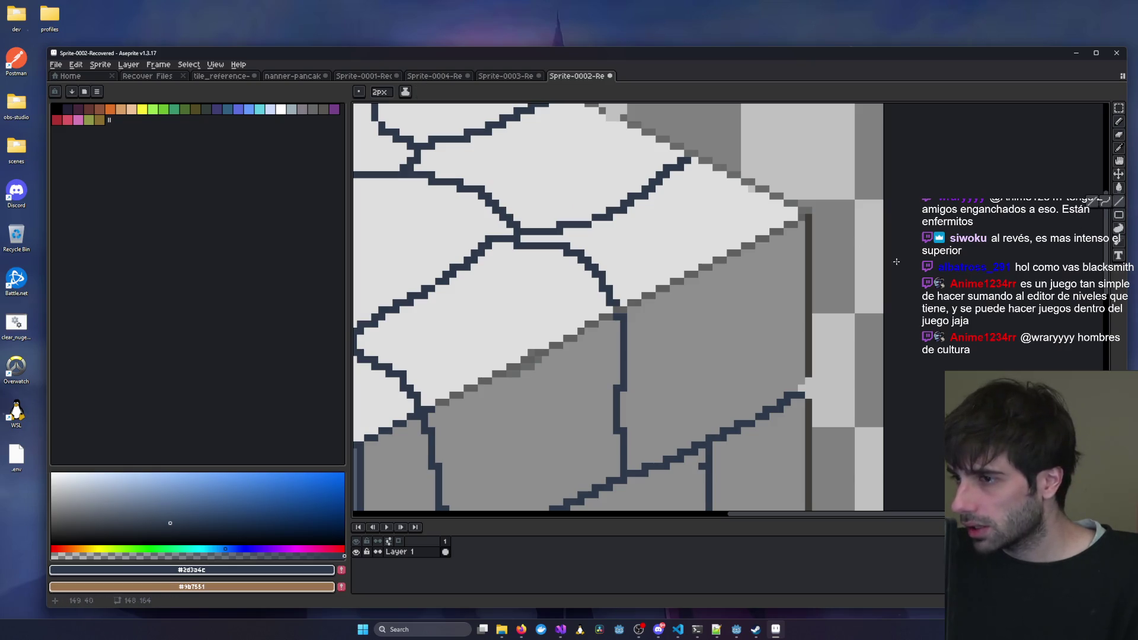
{"action": "scroll", "coordinate": [593, 385], "scroll_direction": "left", "scroll_amount": 3}
{"action": "key", "text": "l"}
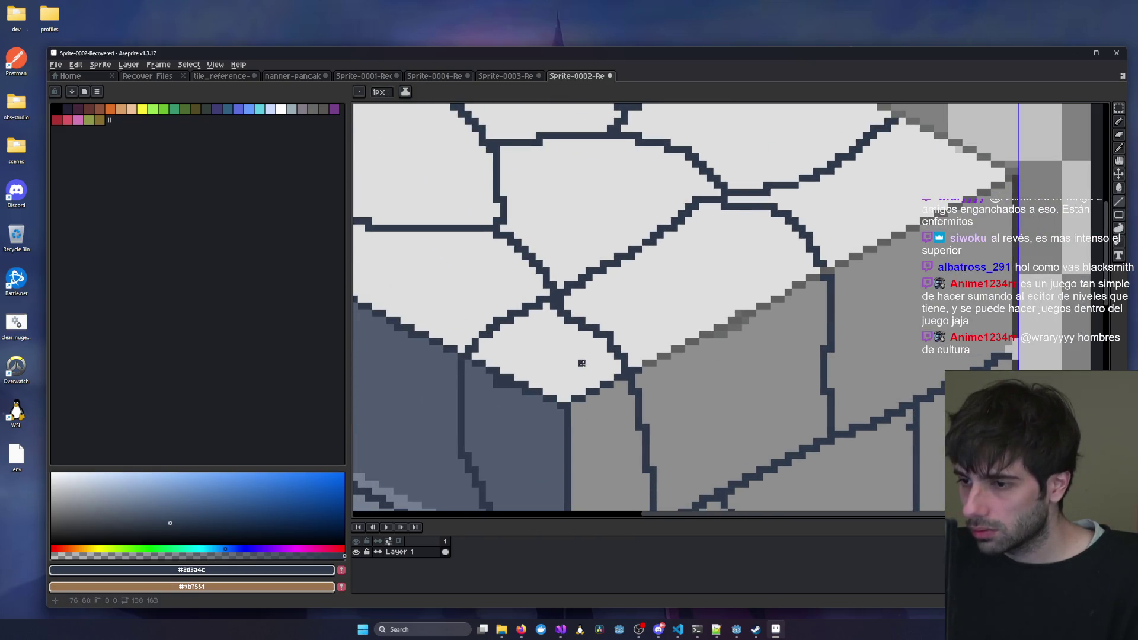
{"action": "mouse_move", "coordinate": [632, 376]}
{"action": "left_mouse_down"}
{"action": "mouse_move", "coordinate": [946, 224]}
{"action": "mouse_move", "coordinate": [1016, 173]}
{"action": "left_mouse_up"}
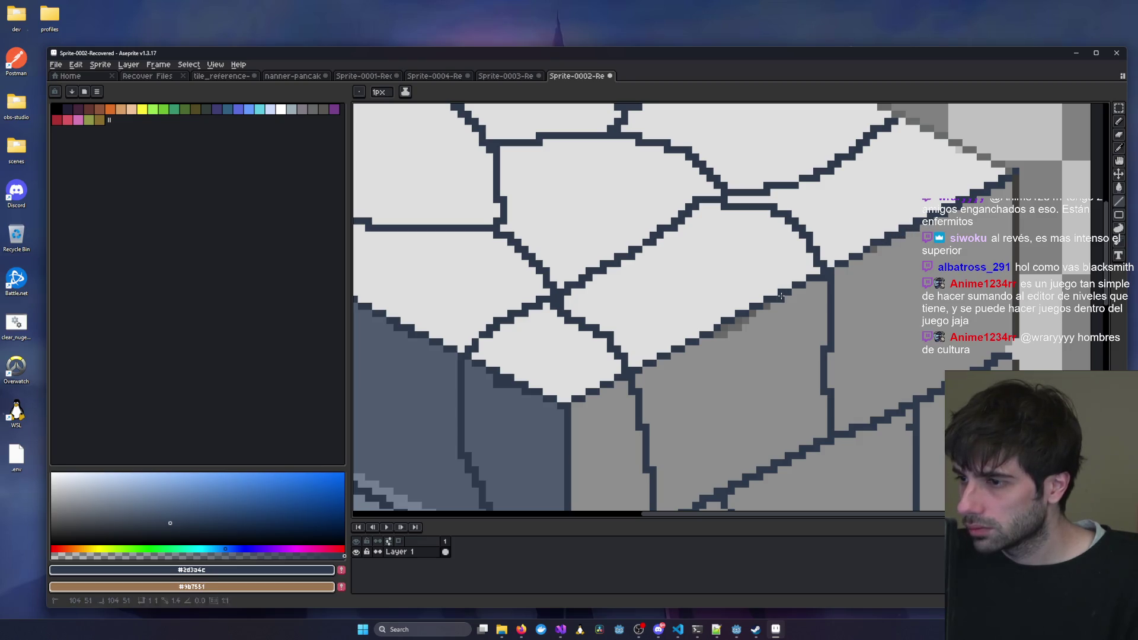
Fill in dark outline pixels up the edge and draw a dark line along the back edge.
{"action": "left_click", "coordinate": [724, 328]}
{"action": "left_click", "coordinate": [740, 322]}
{"action": "left_click", "coordinate": [753, 313]}
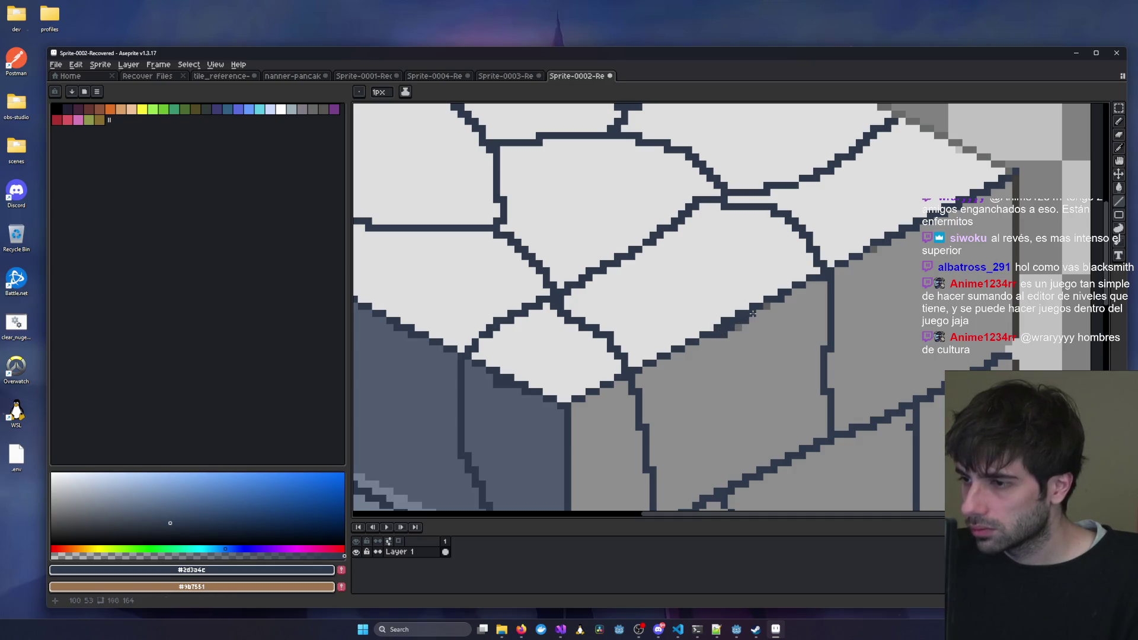
{"action": "left_click_drag", "start_coordinate": [873, 249], "coordinate": [873, 250]}
{"action": "scroll", "coordinate": [741, 219], "scroll_direction": "up", "scroll_amount": 3}
{"action": "left_click_drag", "start_coordinate": [516, 119], "coordinate": [962, 339]}
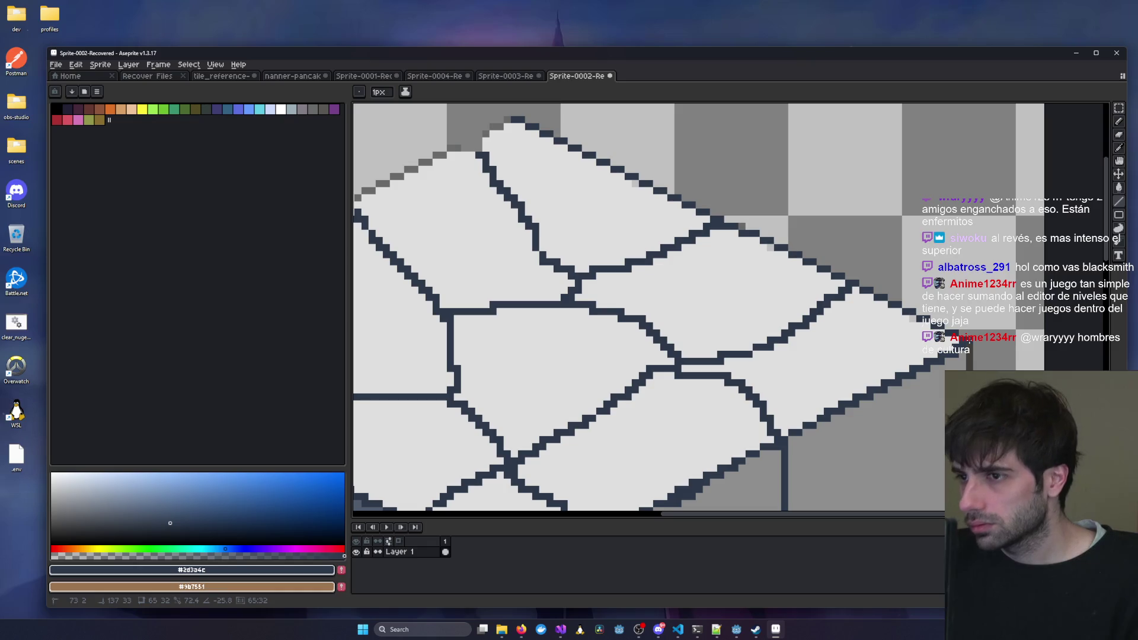
{"action": "scroll", "coordinate": [605, 228], "scroll_direction": "left", "scroll_amount": 5}
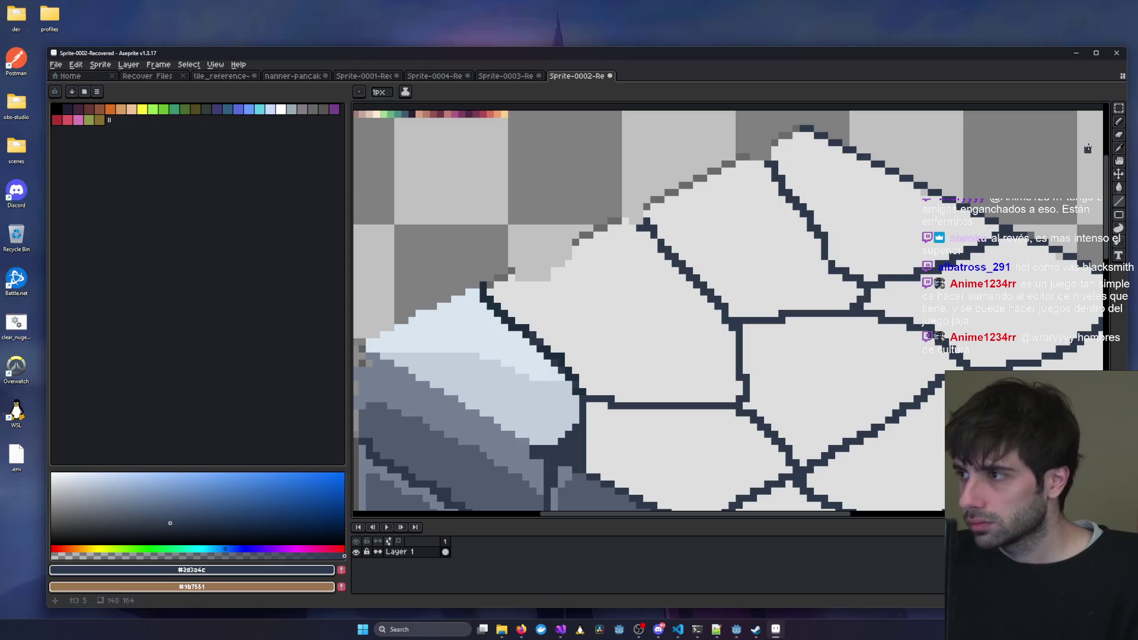
{"action": "left_click", "coordinate": [1119, 122]}
{"action": "scroll", "coordinate": [802, 142], "scroll_direction": "up", "scroll_amount": 2}
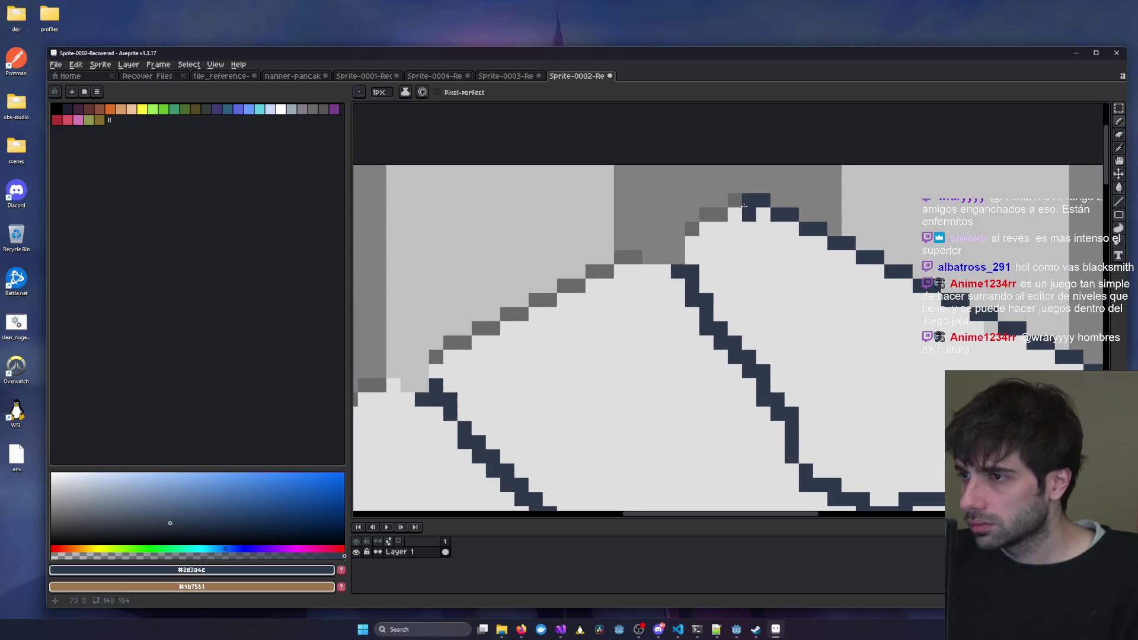
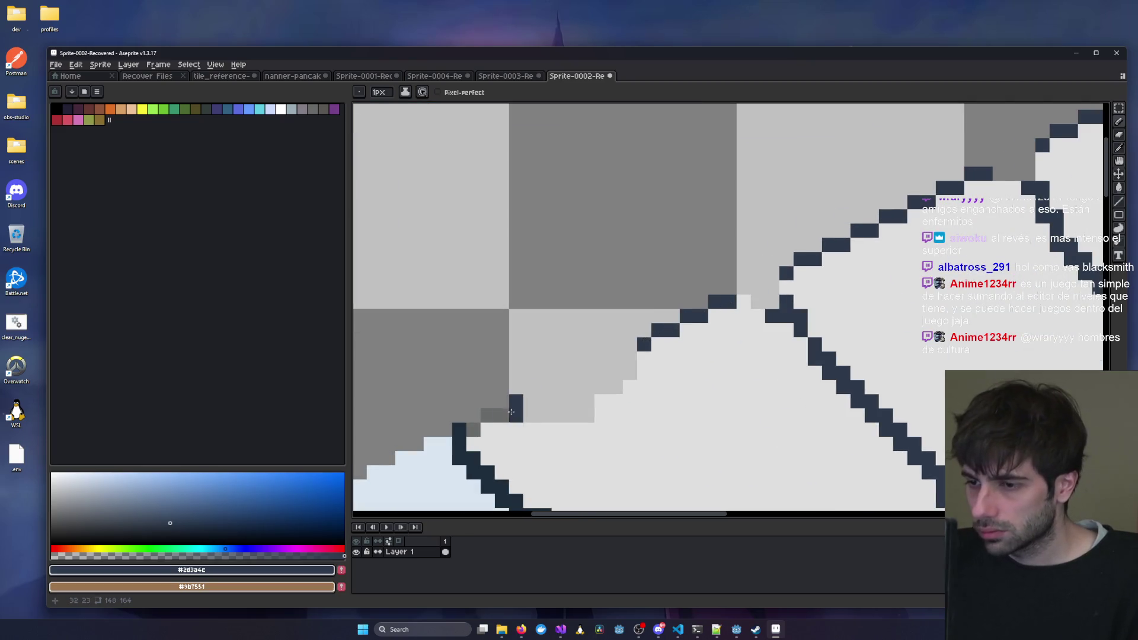
Add dark outline pixels along the raised slab's top-left corner with the Pencil.
{"action": "scroll", "coordinate": [559, 388], "scroll_direction": "down", "scroll_amount": 2}
{"action": "mouse_move", "coordinate": [559, 388]}
{"action": "left_mouse_down"}
{"action": "mouse_move", "coordinate": [706, 323]}
{"action": "mouse_move", "coordinate": [747, 279]}
{"action": "mouse_move", "coordinate": [863, 226]}
{"action": "mouse_move", "coordinate": [631, 300]}
{"action": "left_mouse_up"}
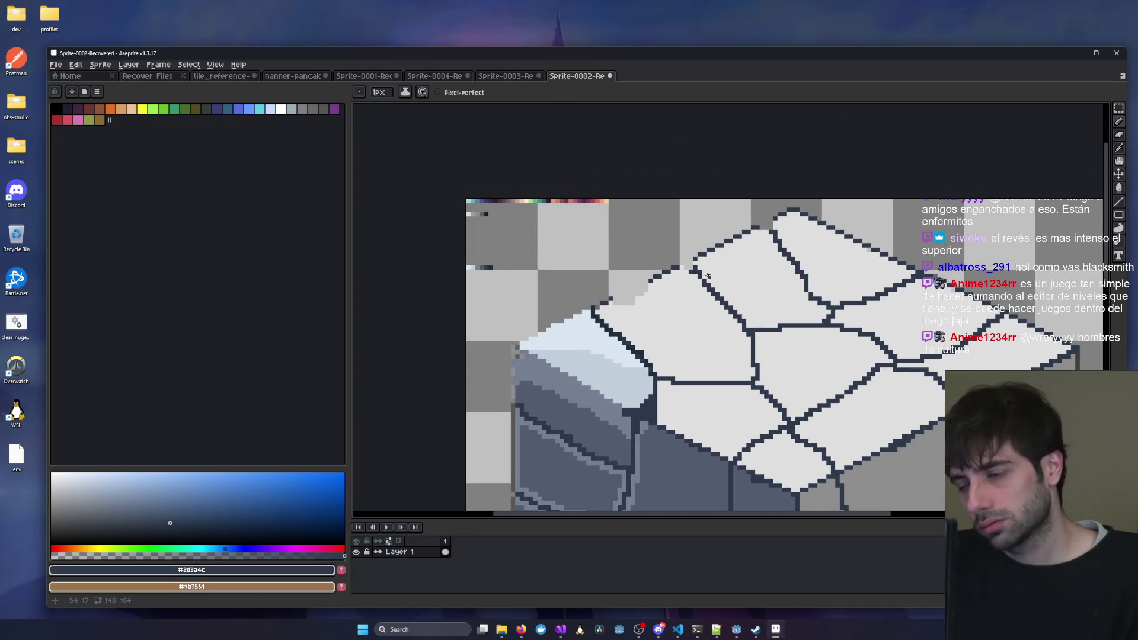
{"action": "scroll", "coordinate": [519, 343], "scroll_direction": "up", "scroll_amount": 2}
{"action": "mouse_move", "coordinate": [499, 365]}
{"action": "left_mouse_down"}
{"action": "mouse_move", "coordinate": [485, 365]}
{"action": "mouse_move", "coordinate": [488, 390]}
{"action": "mouse_move", "coordinate": [516, 336]}
{"action": "mouse_move", "coordinate": [732, 234]}
{"action": "left_mouse_up"}
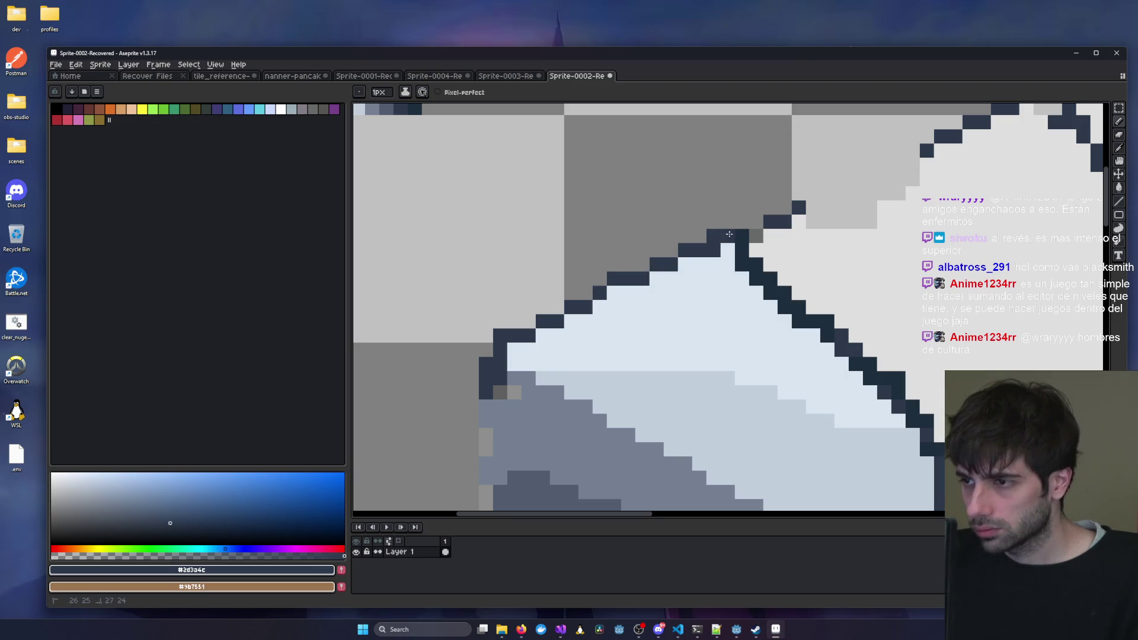
Sketch a dark stroke across the stone walls, then bring up the Sprite-0003 reference.
{"action": "scroll", "coordinate": [700, 267], "scroll_direction": "down", "scroll_amount": 5}
{"action": "scroll", "coordinate": [631, 277], "scroll_direction": "down", "scroll_amount": 3}
{"action": "scroll", "coordinate": [597, 316], "scroll_direction": "up", "scroll_amount": 4}
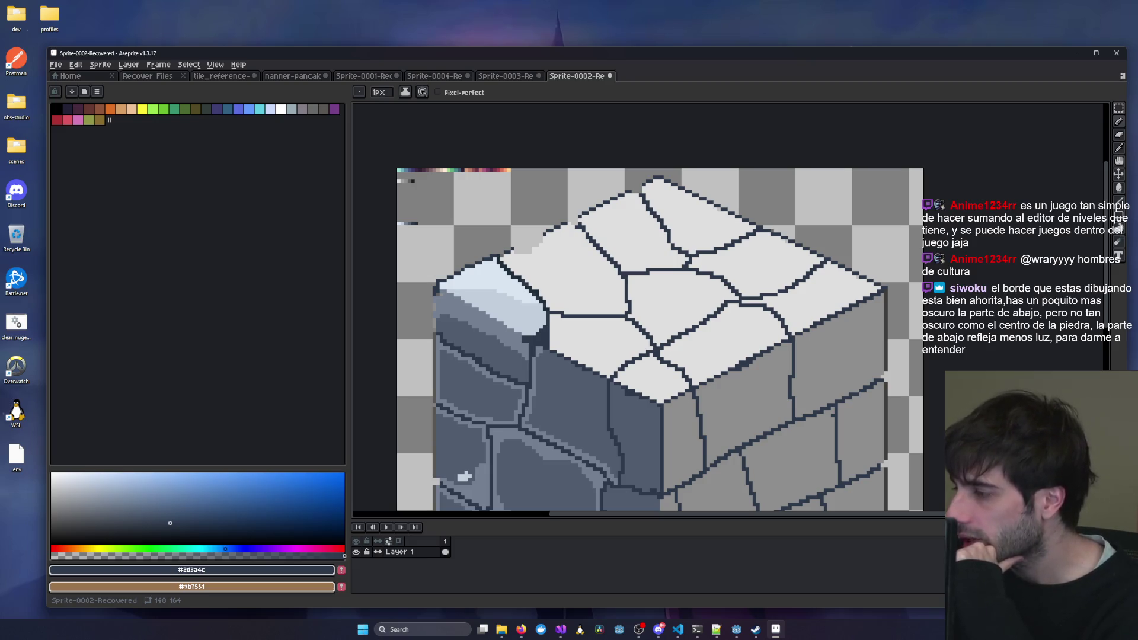
{"action": "scroll", "coordinate": [830, 391], "scroll_direction": "down", "scroll_amount": 1}
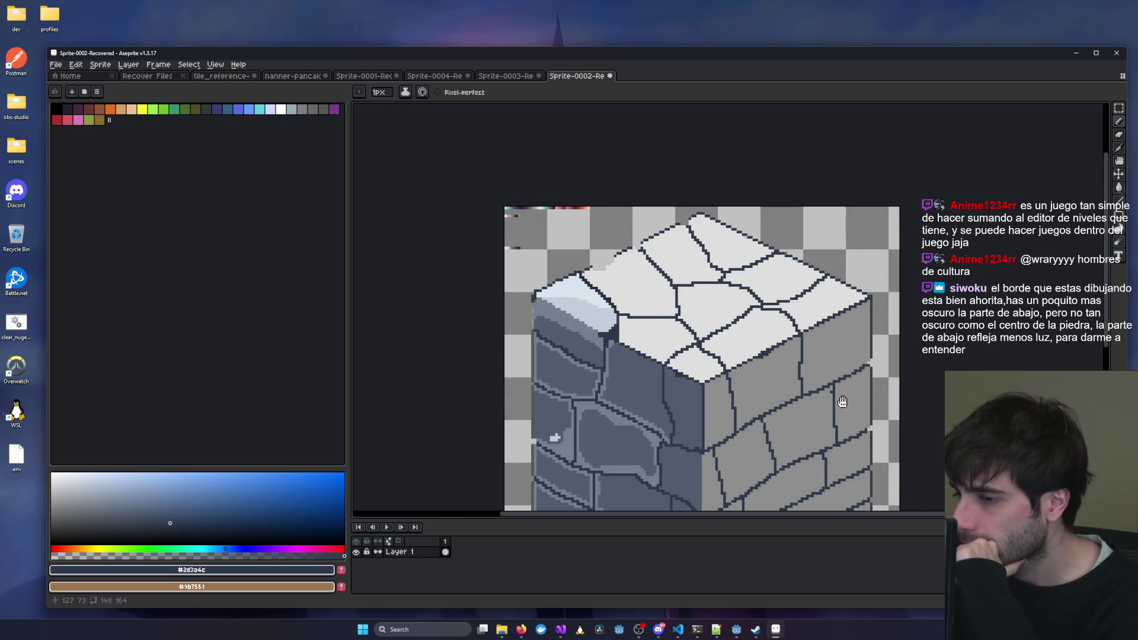
{"action": "scroll", "coordinate": [718, 365], "scroll_direction": "up", "scroll_amount": 2}
{"action": "mouse_move", "coordinate": [440, 378]}
{"action": "left_mouse_down"}
{"action": "mouse_move", "coordinate": [433, 302]}
{"action": "mouse_move", "coordinate": [622, 300]}
{"action": "mouse_move", "coordinate": [742, 248]}
{"action": "mouse_move", "coordinate": [813, 271]}
{"action": "mouse_move", "coordinate": [784, 409]}
{"action": "mouse_move", "coordinate": [652, 453]}
{"action": "mouse_move", "coordinate": [477, 406]}
{"action": "mouse_move", "coordinate": [429, 363]}
{"action": "left_mouse_up"}
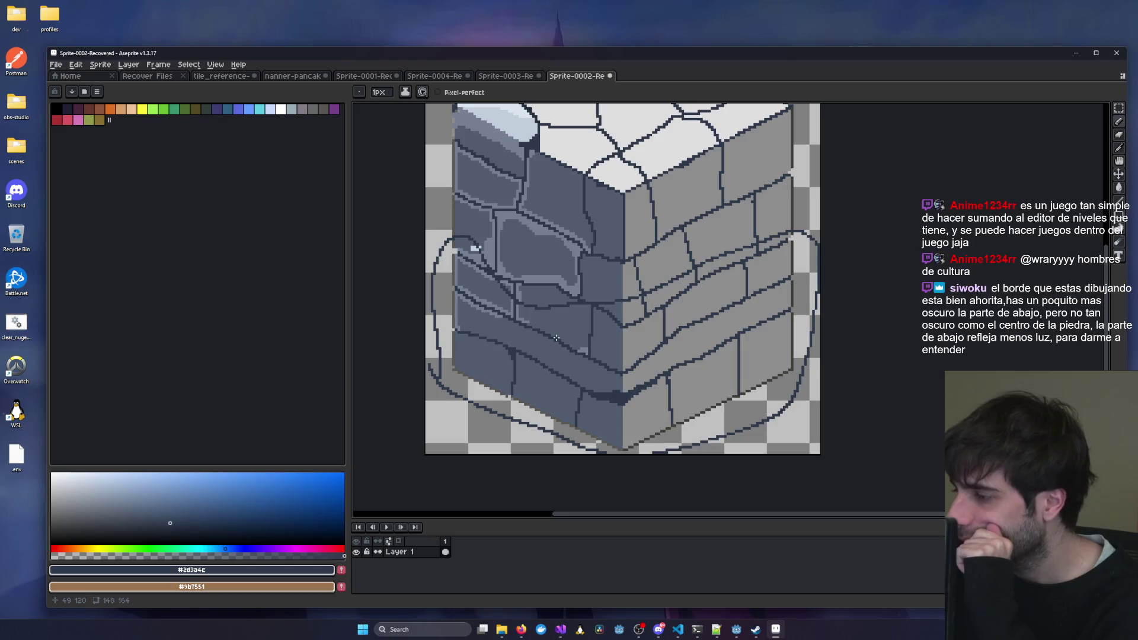
{"action": "left_click", "coordinate": [509, 76]}
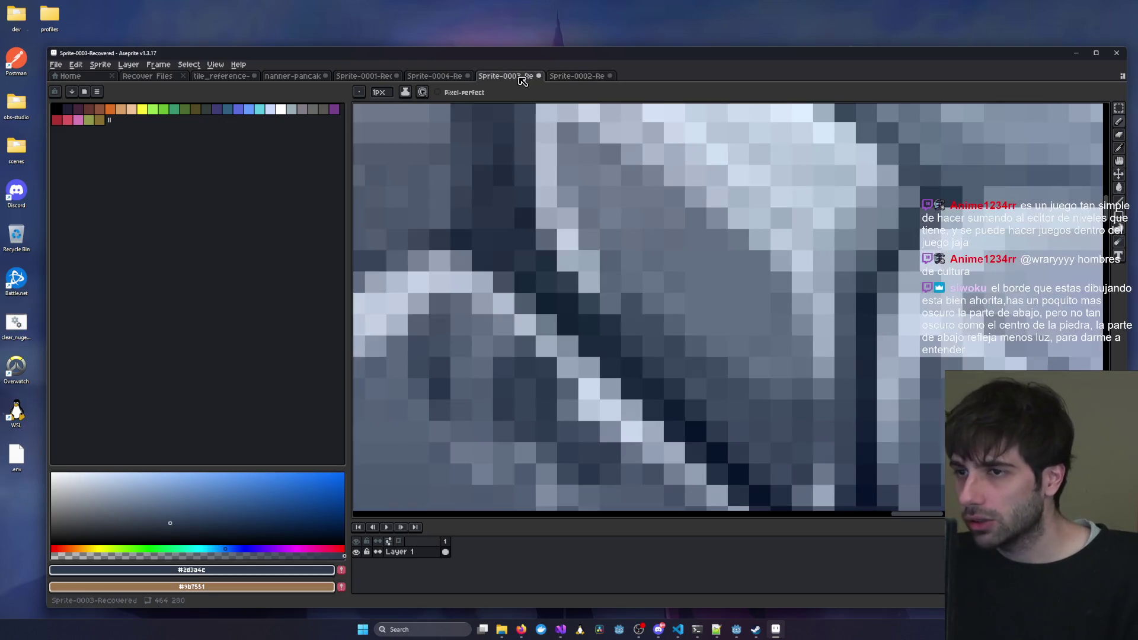
View the whole Sprite-0003 stone cube, tracing and then undoing a stroke along its bottom edge.
{"action": "scroll", "coordinate": [624, 322], "scroll_direction": "down", "scroll_amount": 3}
{"action": "left_click_drag", "start_coordinate": [703, 267], "coordinate": [779, 386]}
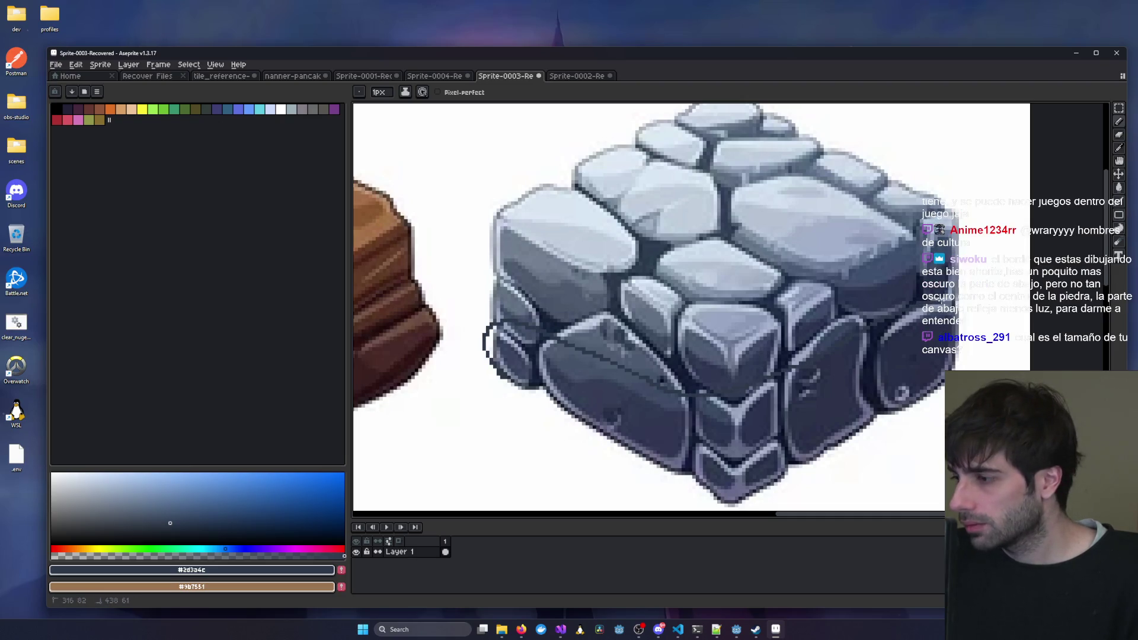
{"action": "mouse_move", "coordinate": [896, 447]}
{"action": "left_mouse_down"}
{"action": "mouse_move", "coordinate": [754, 498]}
{"action": "mouse_move", "coordinate": [617, 459]}
{"action": "mouse_move", "coordinate": [496, 363]}
{"action": "left_mouse_up"}
{"action": "scroll", "coordinate": [689, 387], "scroll_direction": "down", "scroll_amount": 2}
{"action": "key", "text": "ctrl+z"}
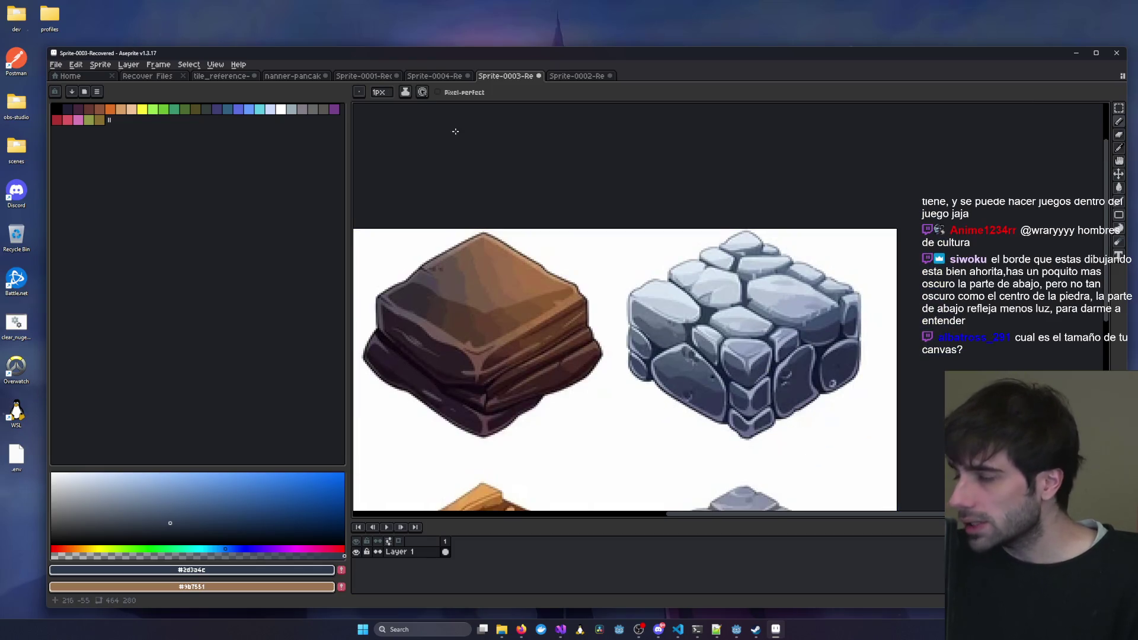
Return to Sprite-0002 and pan across the stone block.
{"action": "left_click", "coordinate": [577, 76]}
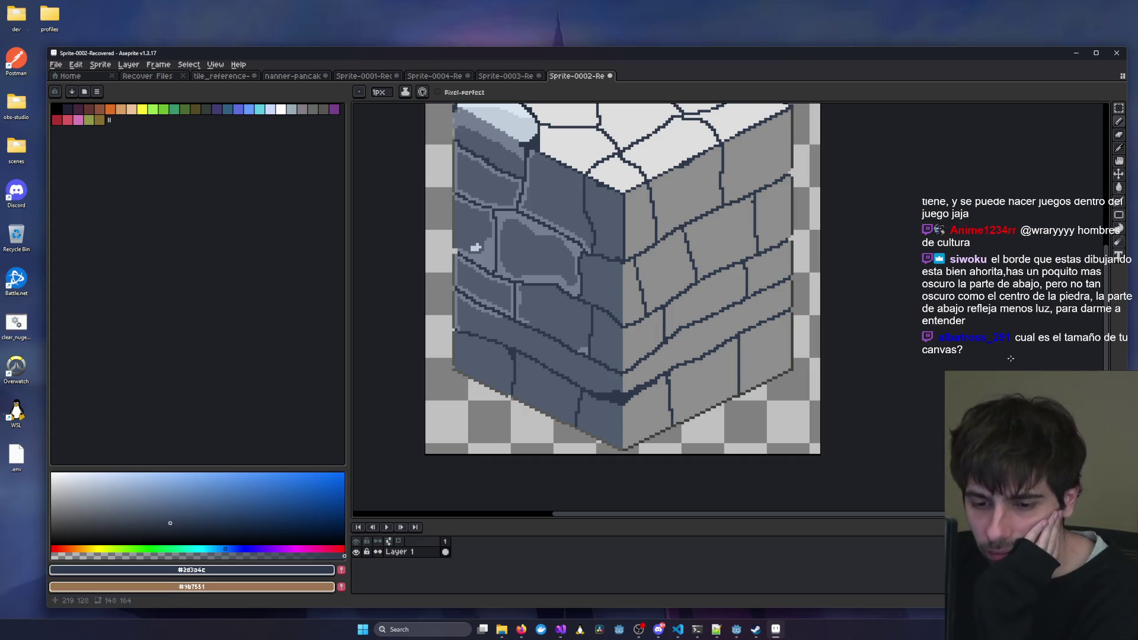
{"action": "mouse_move", "coordinate": [1007, 356]}
{"action": "left_mouse_down"}
{"action": "mouse_move", "coordinate": [808, 363]}
{"action": "mouse_move", "coordinate": [935, 373]}
{"action": "mouse_move", "coordinate": [957, 356]}
{"action": "left_mouse_up"}
{"action": "mouse_move", "coordinate": [543, 286]}
{"action": "left_mouse_down"}
{"action": "mouse_move", "coordinate": [554, 325]}
{"action": "mouse_move", "coordinate": [550, 273]}
{"action": "left_mouse_up"}
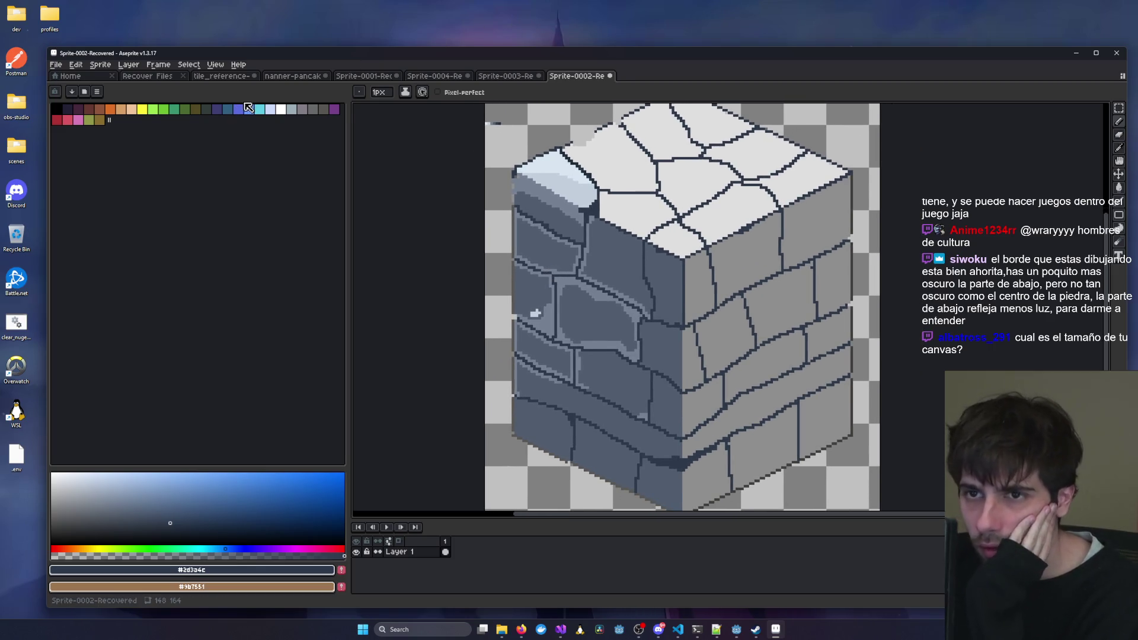
Switch to the tile_reference guide cube, centred on its green top face.
{"action": "left_click", "coordinate": [223, 76]}
{"action": "scroll", "coordinate": [721, 249], "scroll_direction": "up", "scroll_amount": 5}
{"action": "left_click_drag", "start_coordinate": [845, 302], "coordinate": [775, 285]}
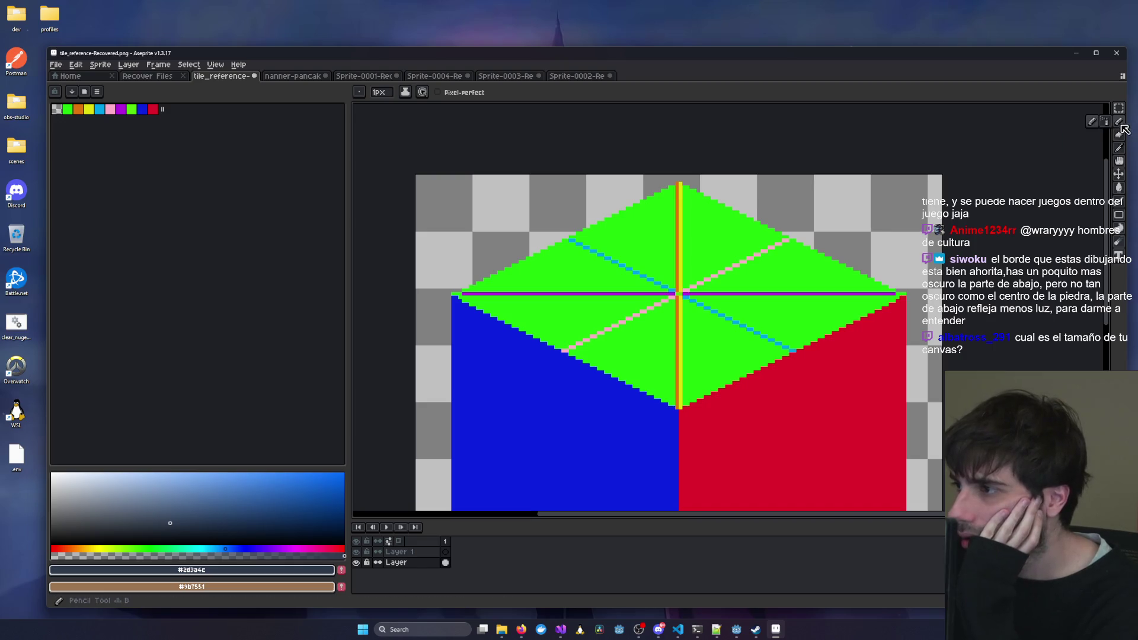
Eyedrop the purple guide-line colour and fill the line's gap near the cube's left corner.
{"action": "scroll", "coordinate": [905, 292], "scroll_direction": "up", "scroll_amount": 1}
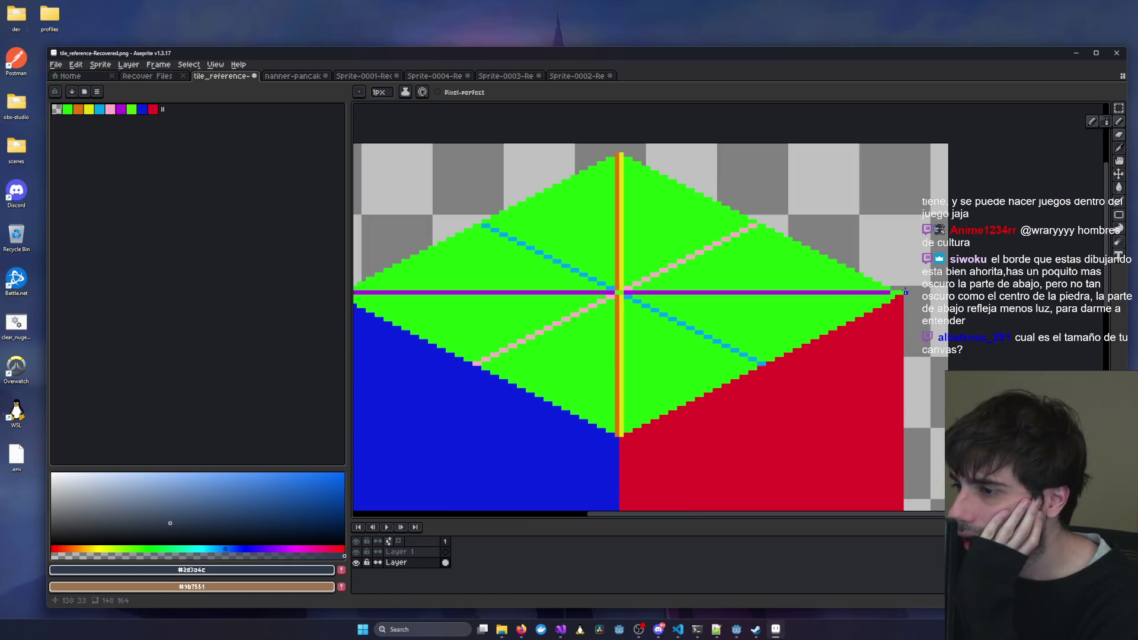
{"action": "left_click", "coordinate": [1120, 148]}
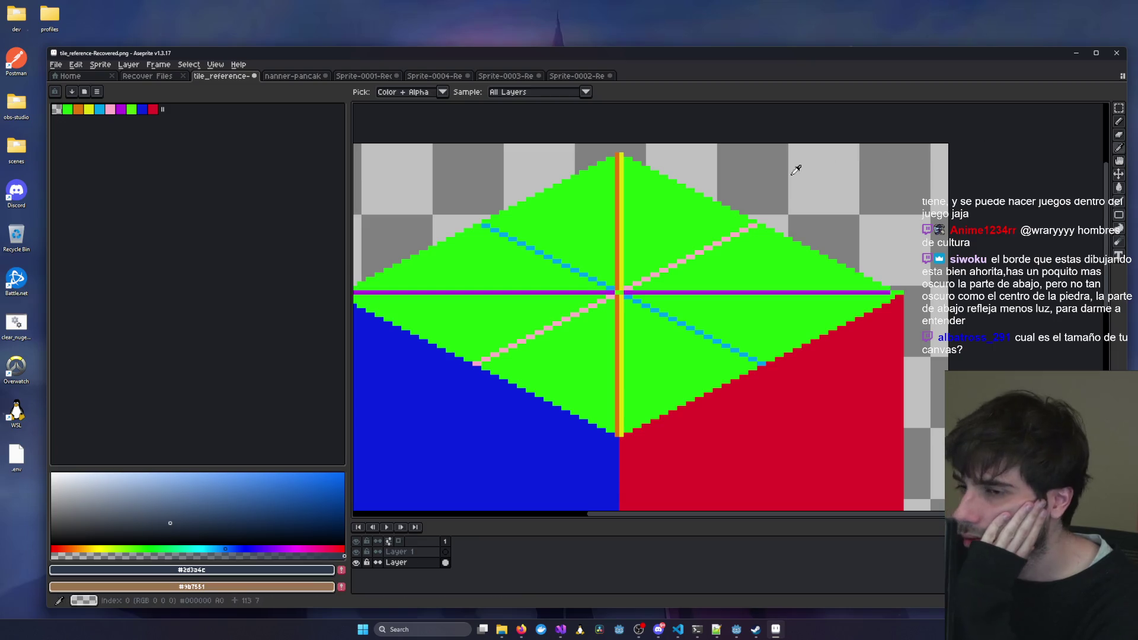
{"action": "left_click", "coordinate": [674, 291]}
{"action": "left_click", "coordinate": [1119, 122]}
{"action": "scroll", "coordinate": [898, 292], "scroll_direction": "up", "scroll_amount": 3}
{"action": "scroll", "coordinate": [627, 291], "scroll_direction": "down", "scroll_amount": 4}
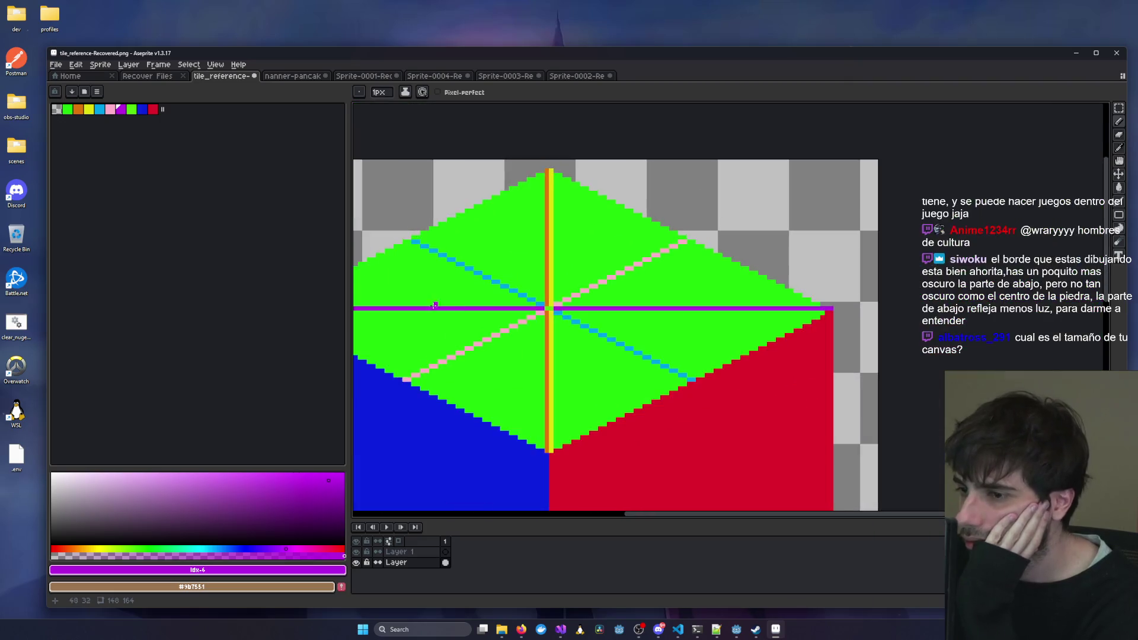
{"action": "scroll", "coordinate": [572, 295], "scroll_direction": "up", "scroll_amount": 4}
{"action": "left_click_drag", "start_coordinate": [573, 295], "coordinate": [611, 295]}
Pan and zoom to centre the guide cube in view.
{"action": "scroll", "coordinate": [616, 291], "scroll_direction": "down", "scroll_amount": 4}
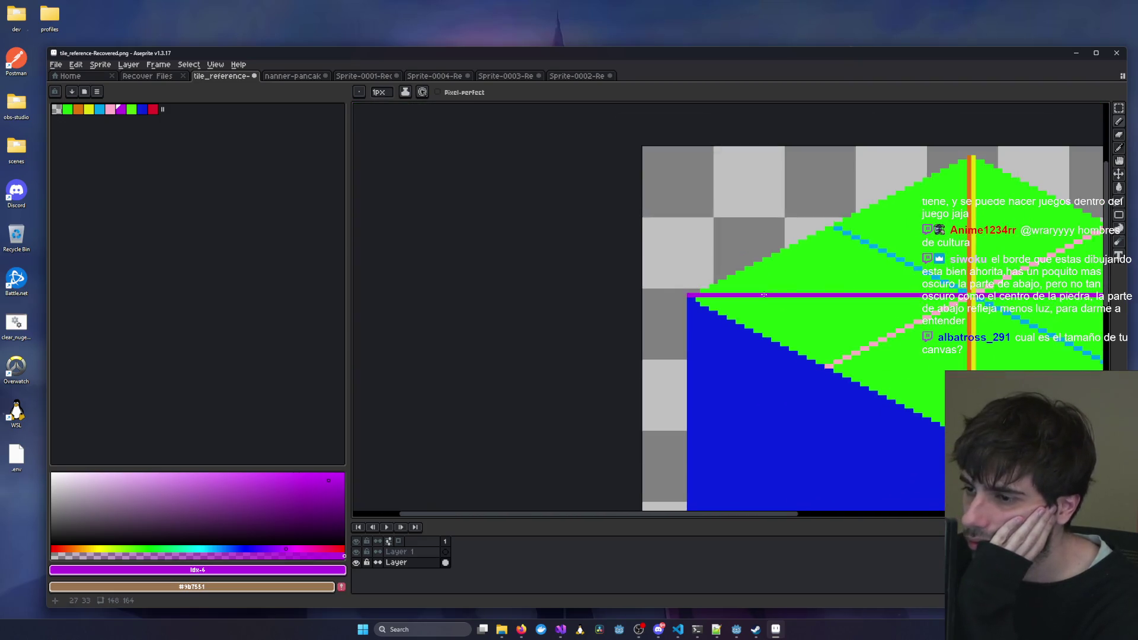
{"action": "left_click_drag", "start_coordinate": [578, 279], "coordinate": [641, 281]}
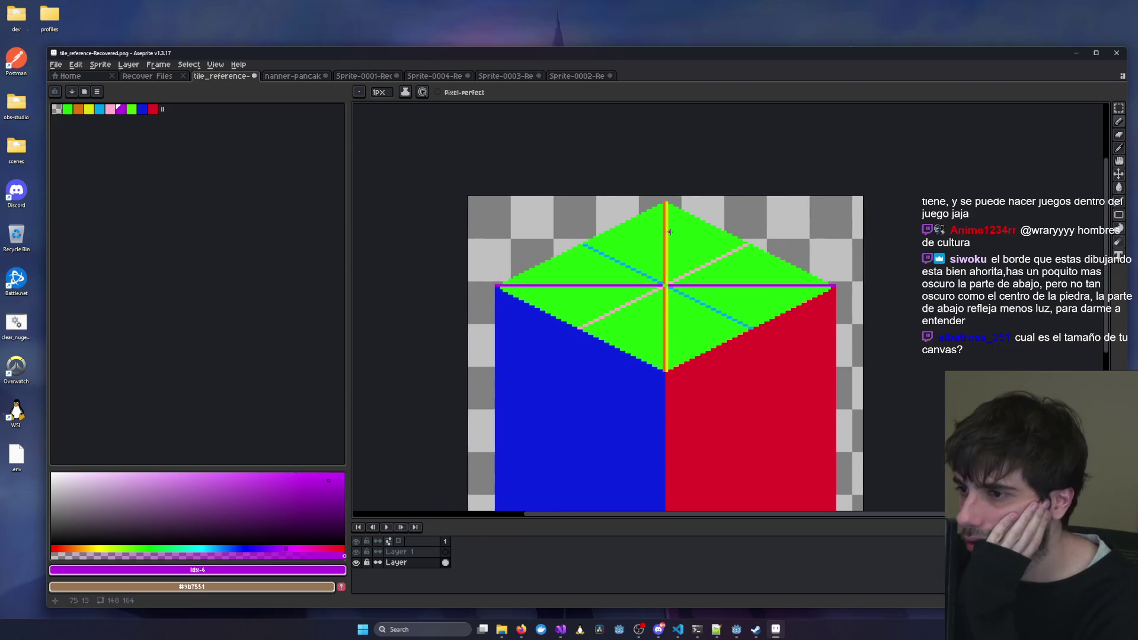
{"action": "scroll", "coordinate": [669, 232], "scroll_direction": "up", "scroll_amount": 1}
{"action": "scroll", "coordinate": [651, 223], "scroll_direction": "down", "scroll_amount": 5}
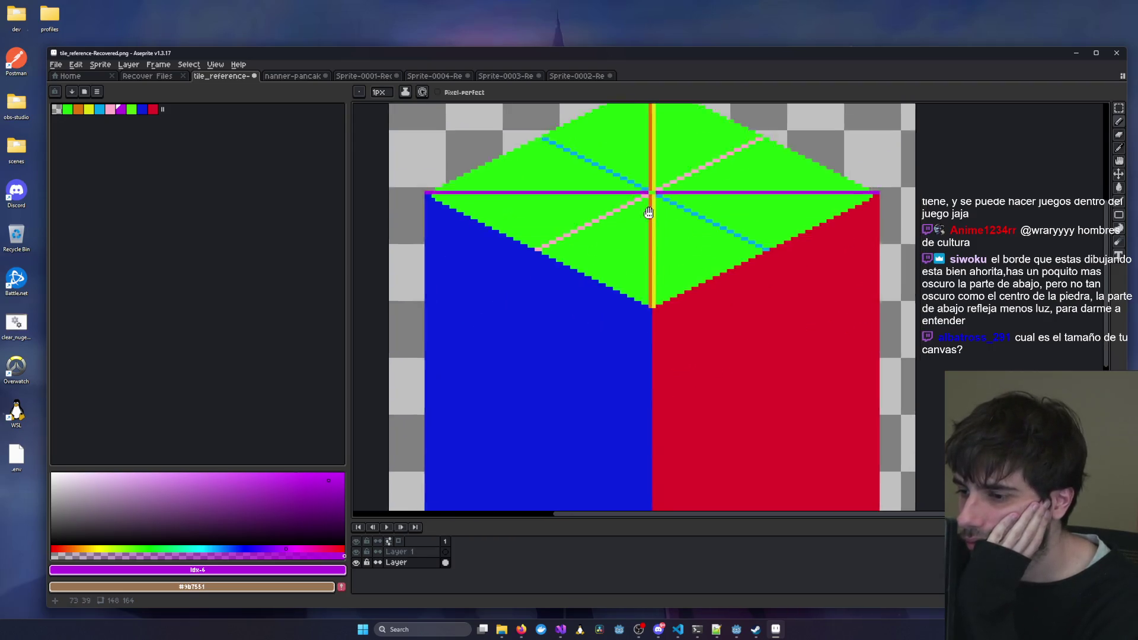
{"action": "scroll", "coordinate": [601, 228], "scroll_direction": "down", "scroll_amount": 1}
{"action": "mouse_move", "coordinate": [617, 334]}
{"action": "left_mouse_down"}
{"action": "mouse_move", "coordinate": [621, 298]}
{"action": "mouse_move", "coordinate": [624, 413]}
{"action": "left_mouse_up"}
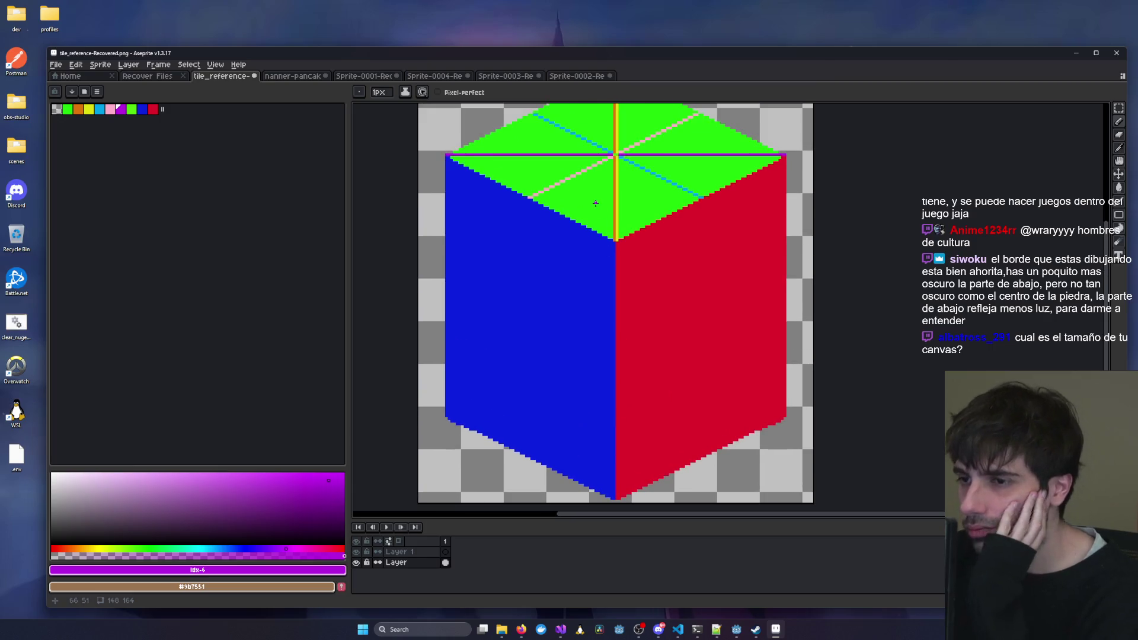
{"action": "scroll", "coordinate": [595, 204], "scroll_direction": "down", "scroll_amount": 1}
{"action": "scroll", "coordinate": [468, 238], "scroll_direction": "up", "scroll_amount": 3}
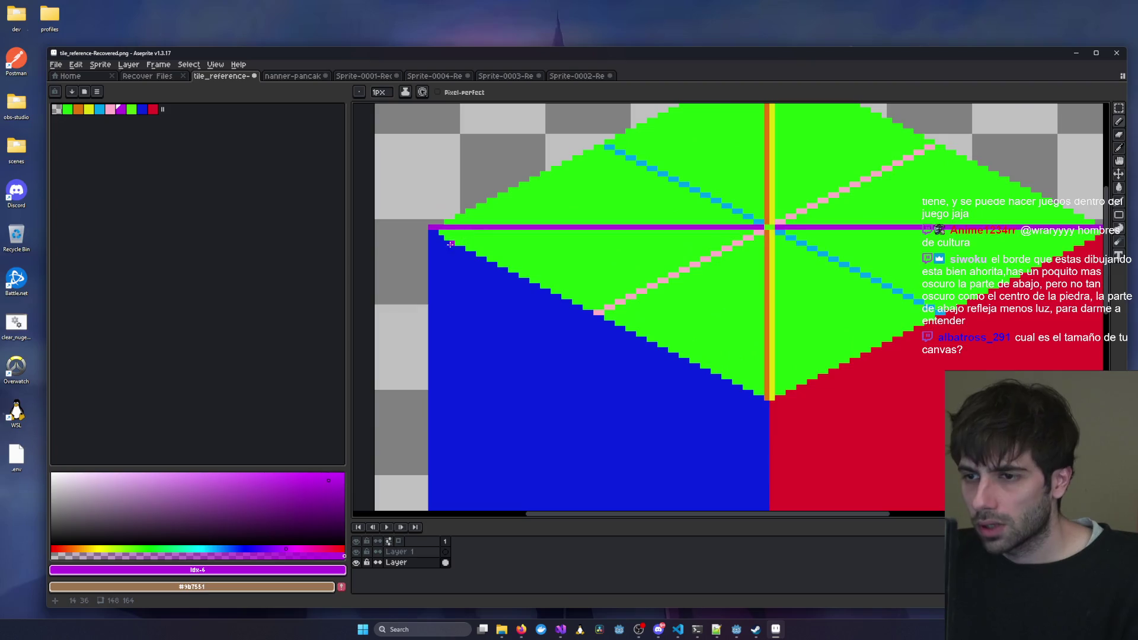
{"action": "scroll", "coordinate": [449, 244], "scroll_direction": "up", "scroll_amount": 2}
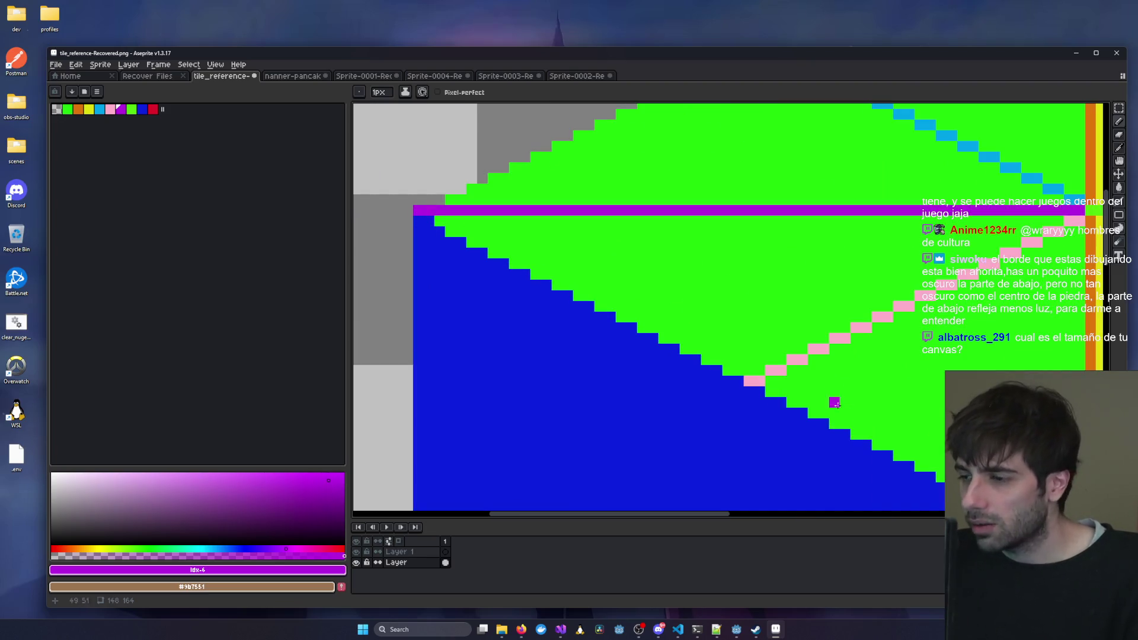
Eyedrop the green top-face colour and return to the Pencil.
{"action": "left_click", "coordinate": [1119, 148]}
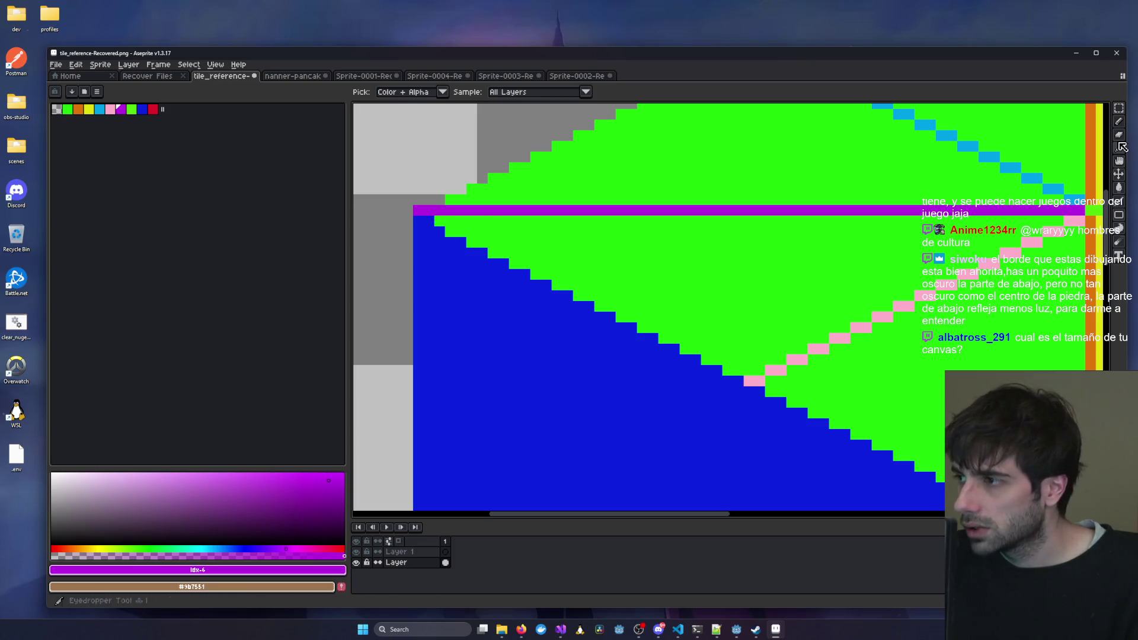
{"action": "left_click", "coordinate": [1118, 121]}
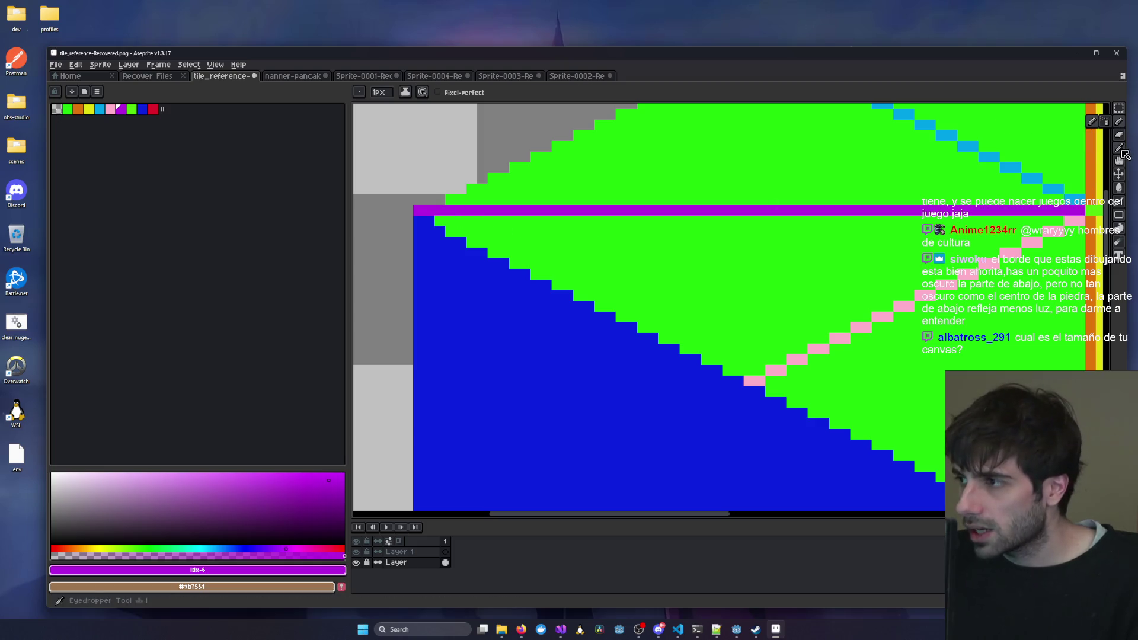
{"action": "left_click", "coordinate": [1119, 148]}
{"action": "left_click", "coordinate": [514, 230]}
{"action": "key", "text": "b"}
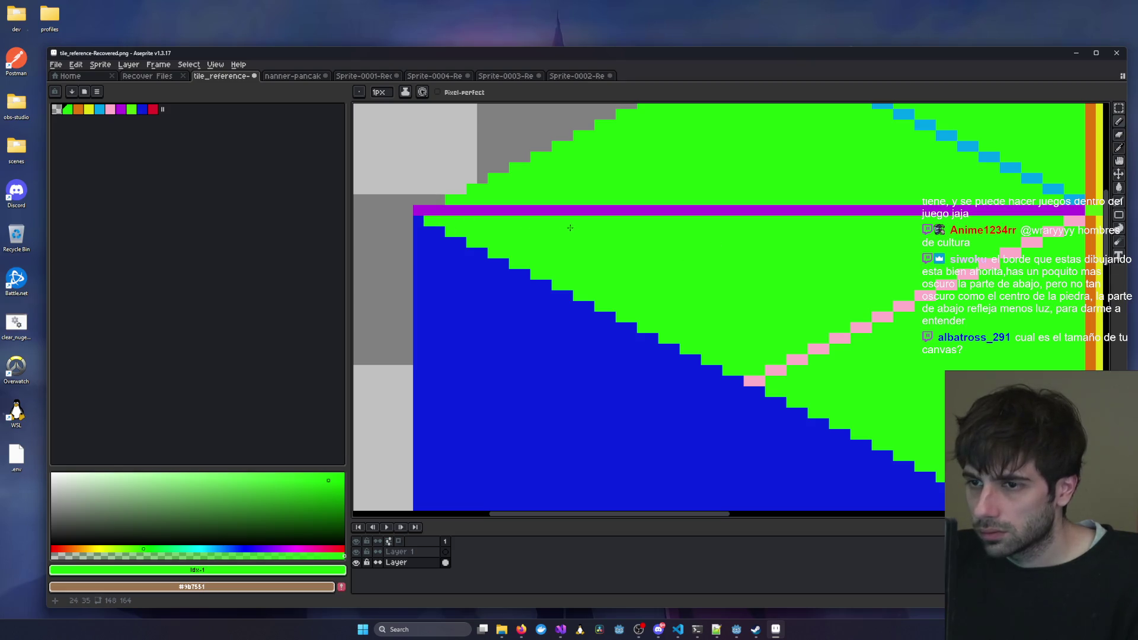
{"action": "scroll", "coordinate": [848, 247], "scroll_direction": "down", "scroll_amount": 3}
{"action": "scroll", "coordinate": [831, 242], "scroll_direction": "up", "scroll_amount": 1}
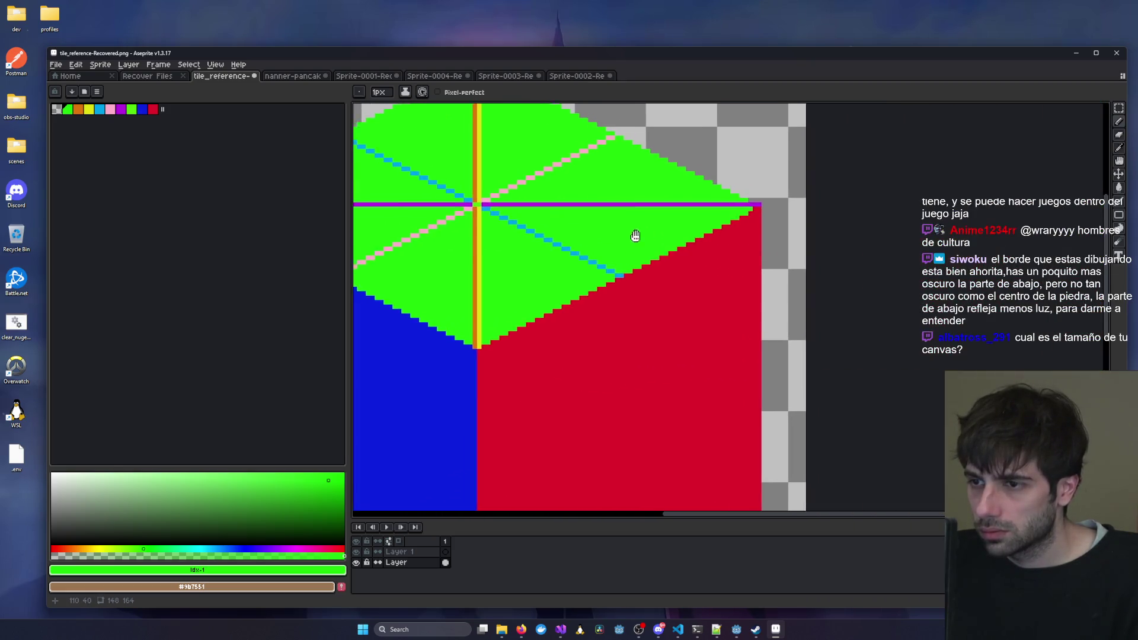
{"action": "scroll", "coordinate": [753, 209], "scroll_direction": "up", "scroll_amount": 1}
{"action": "scroll", "coordinate": [749, 209], "scroll_direction": "down", "scroll_amount": 3}
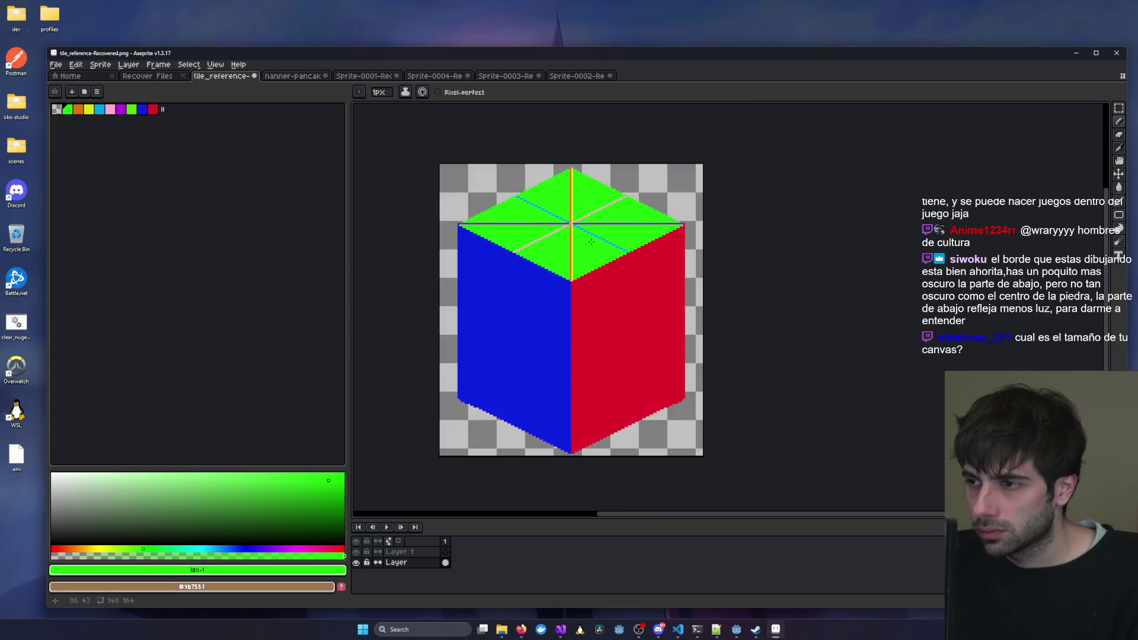
{"action": "scroll", "coordinate": [732, 210], "scroll_direction": "up", "scroll_amount": 4}
{"action": "scroll", "coordinate": [647, 235], "scroll_direction": "down", "scroll_amount": 3}
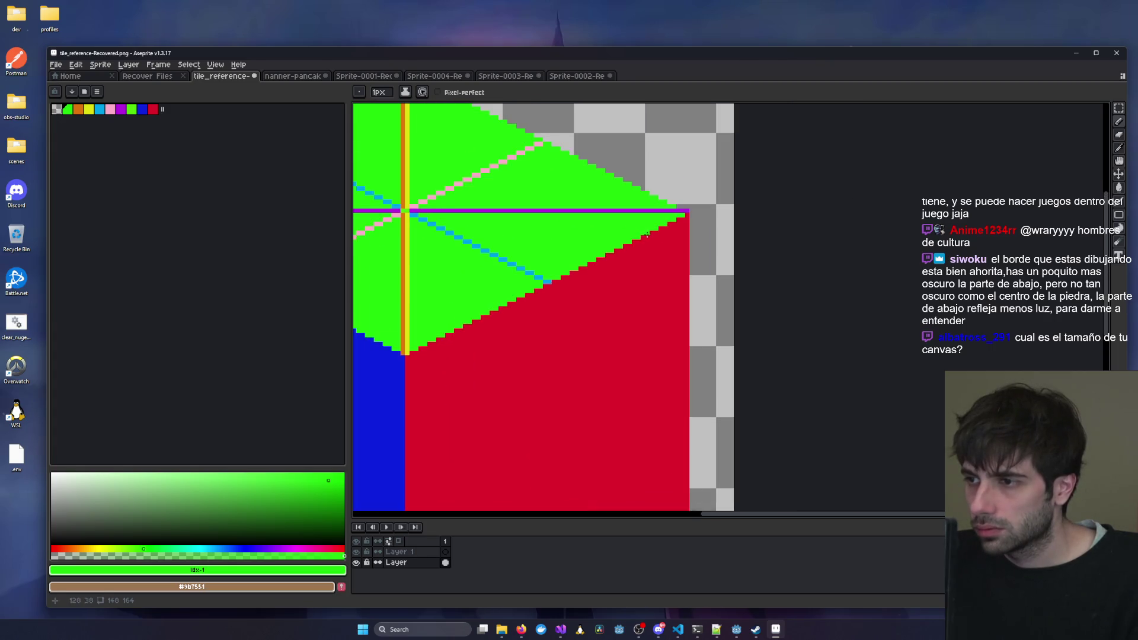
{"action": "scroll", "coordinate": [686, 213], "scroll_direction": "down", "scroll_amount": 2}
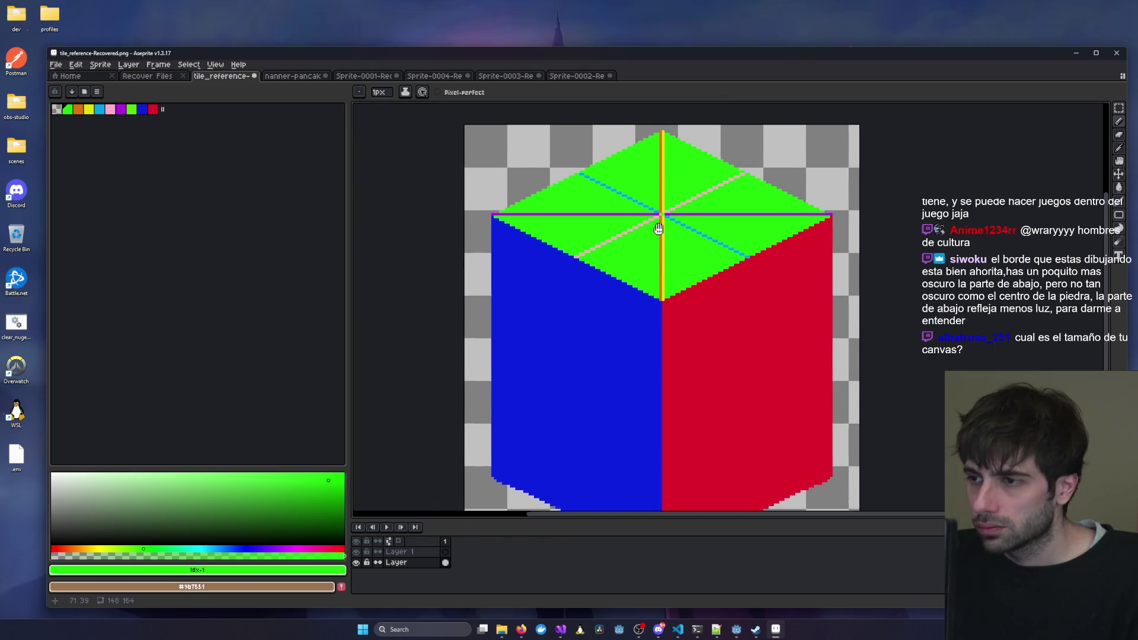
{"action": "left_click_drag", "start_coordinate": [658, 212], "coordinate": [654, 211]}
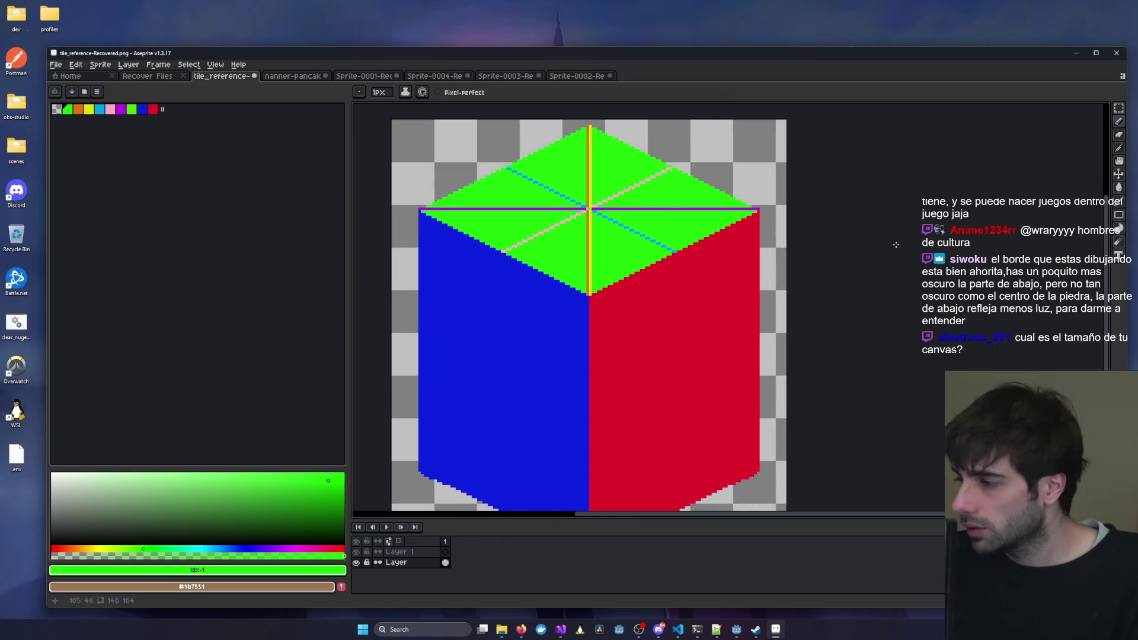
{"action": "scroll", "coordinate": [790, 242], "scroll_direction": "down", "scroll_amount": 2}
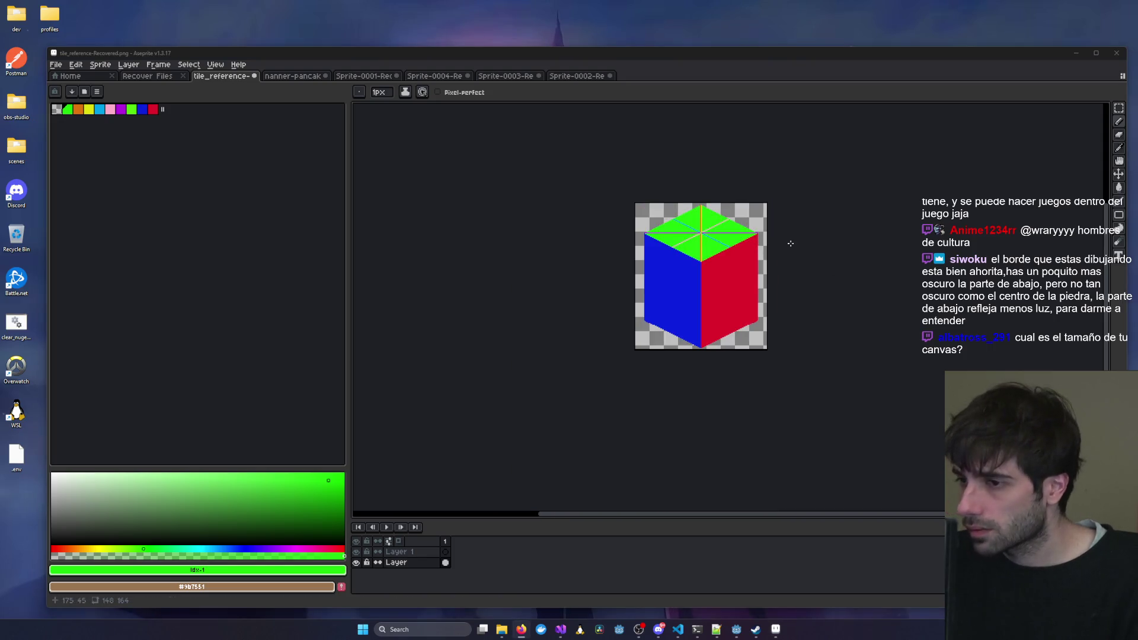
{"action": "scroll", "coordinate": [790, 241], "scroll_direction": "up", "scroll_amount": 4}
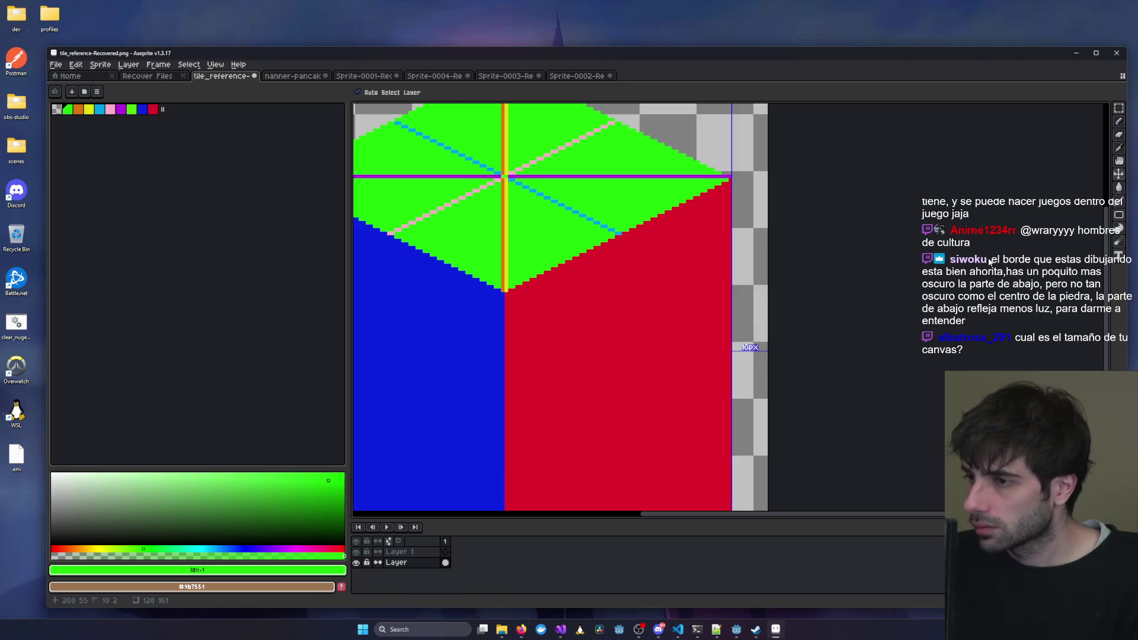
Save the guide cube over tile_reference.png, confirming Replace and the format warning.
{"action": "key", "text": "ctrl+s"}
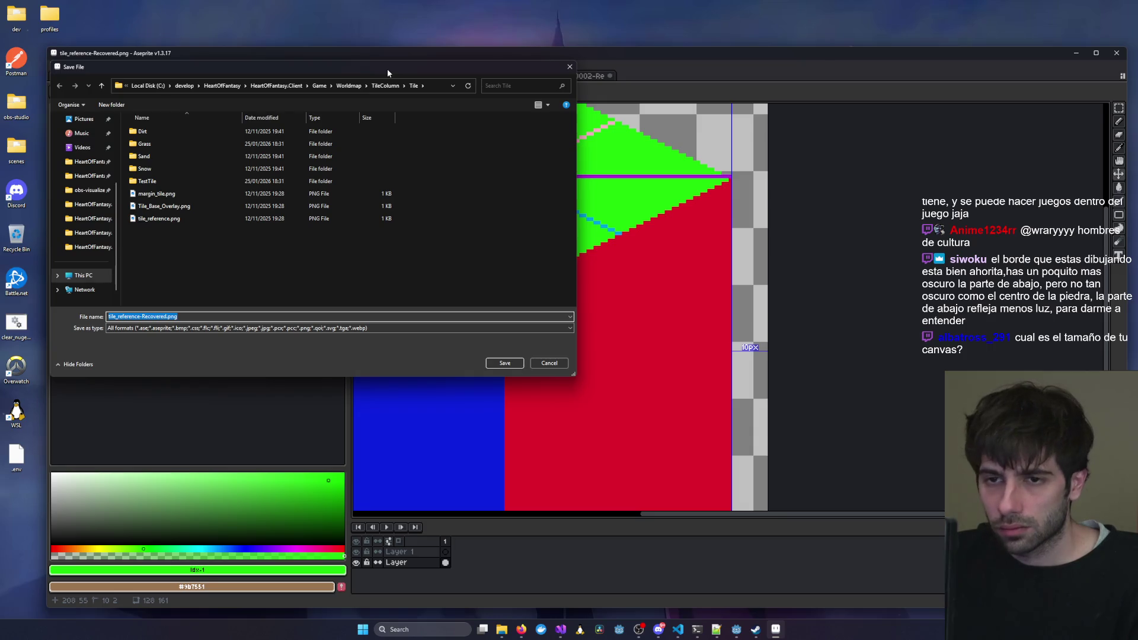
{"action": "left_click_drag", "start_coordinate": [387, 72], "coordinate": [578, 109]}
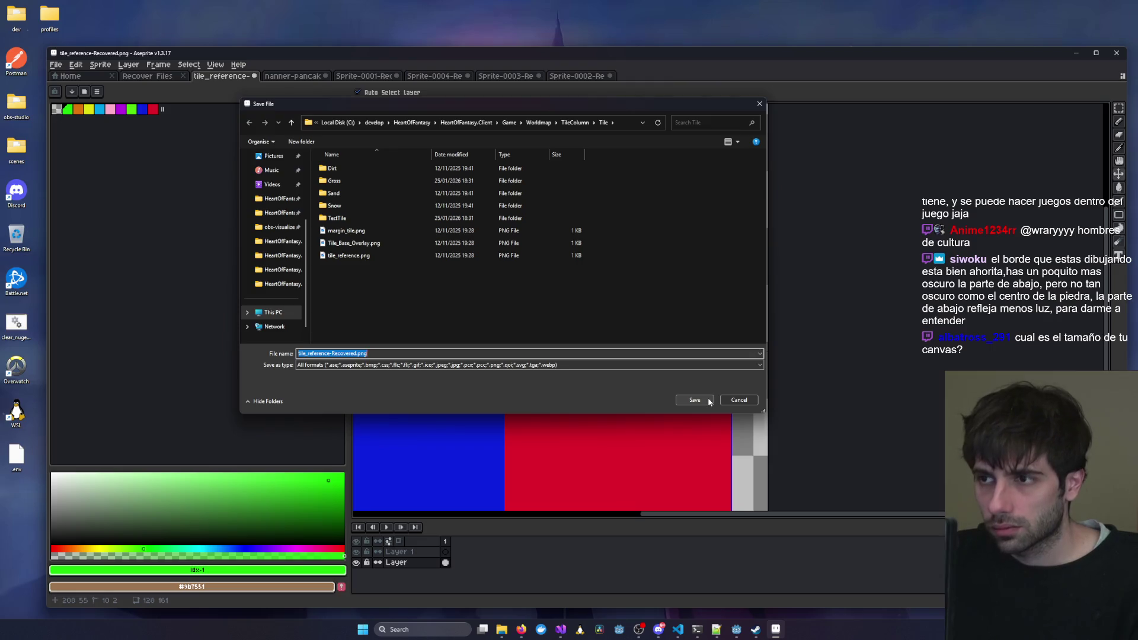
{"action": "left_click", "coordinate": [486, 255]}
{"action": "left_click", "coordinate": [692, 399]}
{"action": "left_click", "coordinate": [578, 315]}
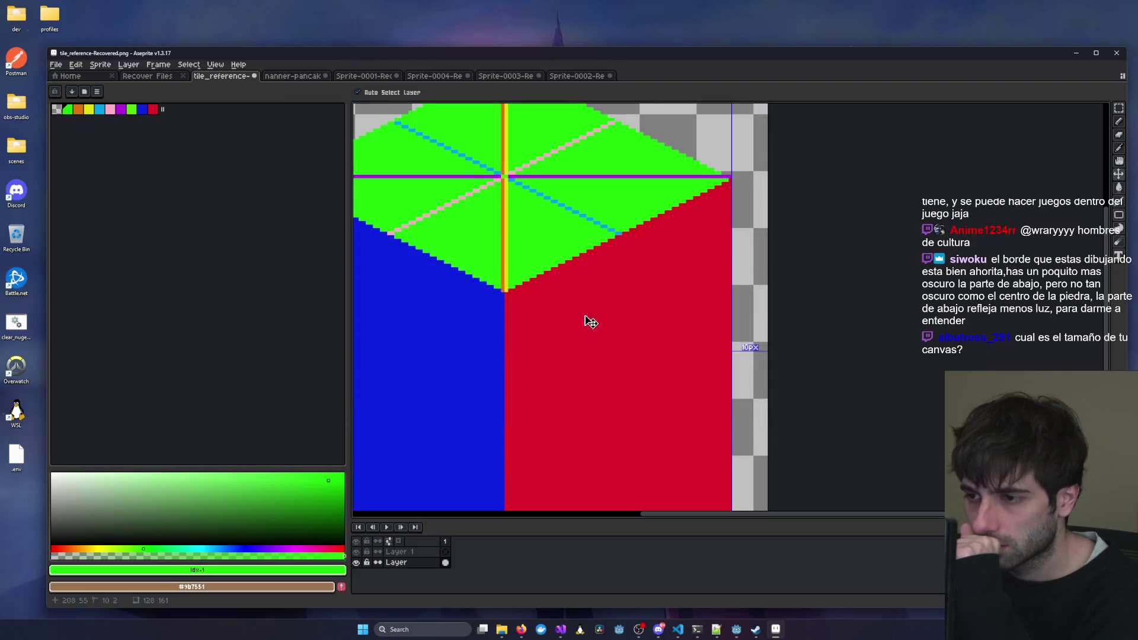
{"action": "left_click", "coordinate": [568, 384]}
Show the Tile folder in Explorer, then go back to the Sprite-0002 stone cube.
{"action": "scroll", "coordinate": [566, 343], "scroll_direction": "down", "scroll_amount": 3}
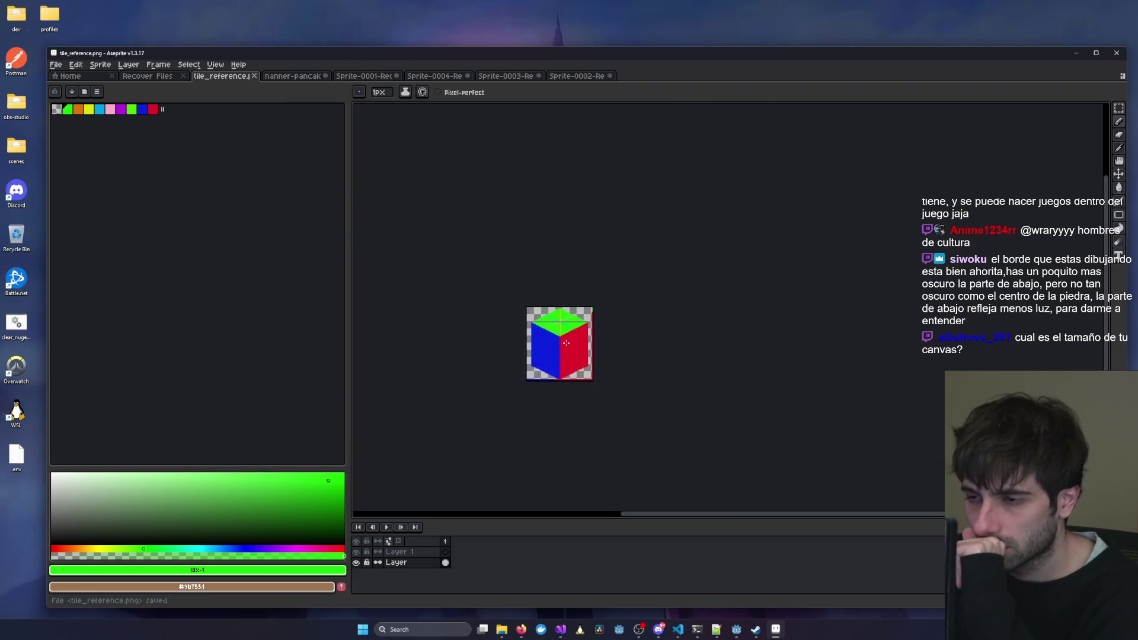
{"action": "scroll", "coordinate": [566, 344], "scroll_direction": "up", "scroll_amount": 1}
{"action": "left_click", "coordinate": [501, 629]}
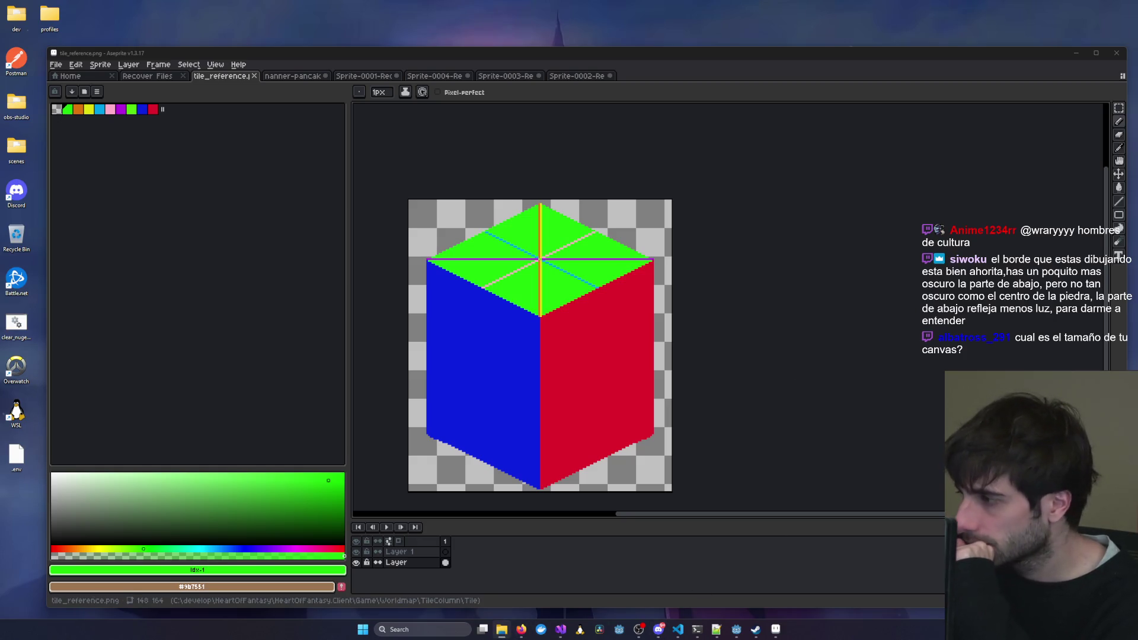
{"action": "left_click", "coordinate": [501, 629]}
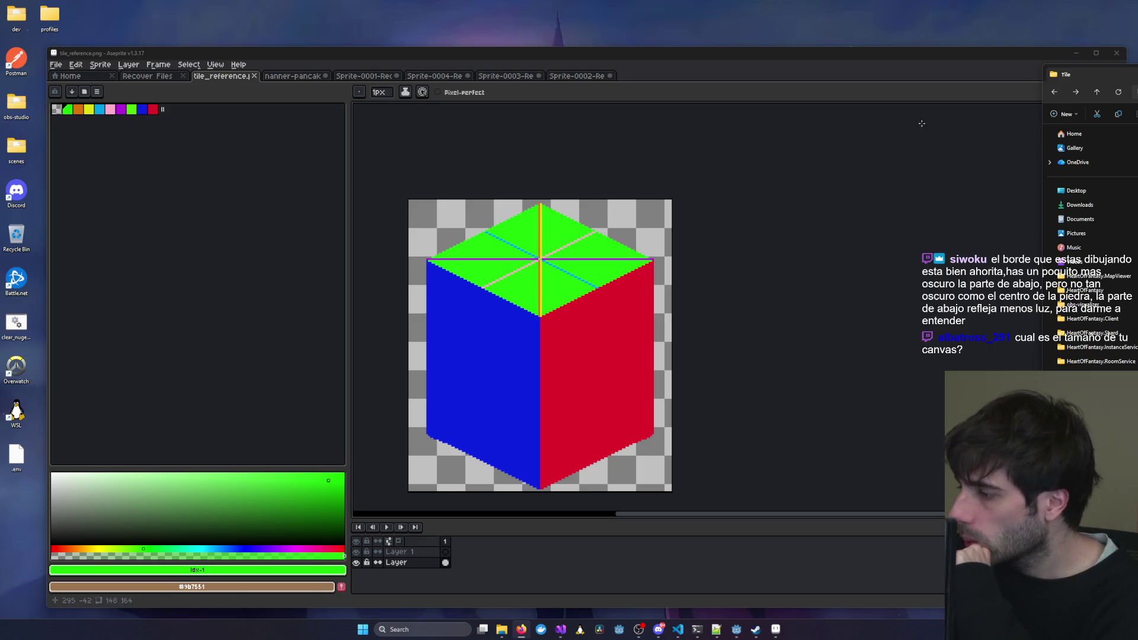
{"action": "left_click", "coordinate": [575, 76]}
{"action": "scroll", "coordinate": [537, 164], "scroll_direction": "up", "scroll_amount": 5}
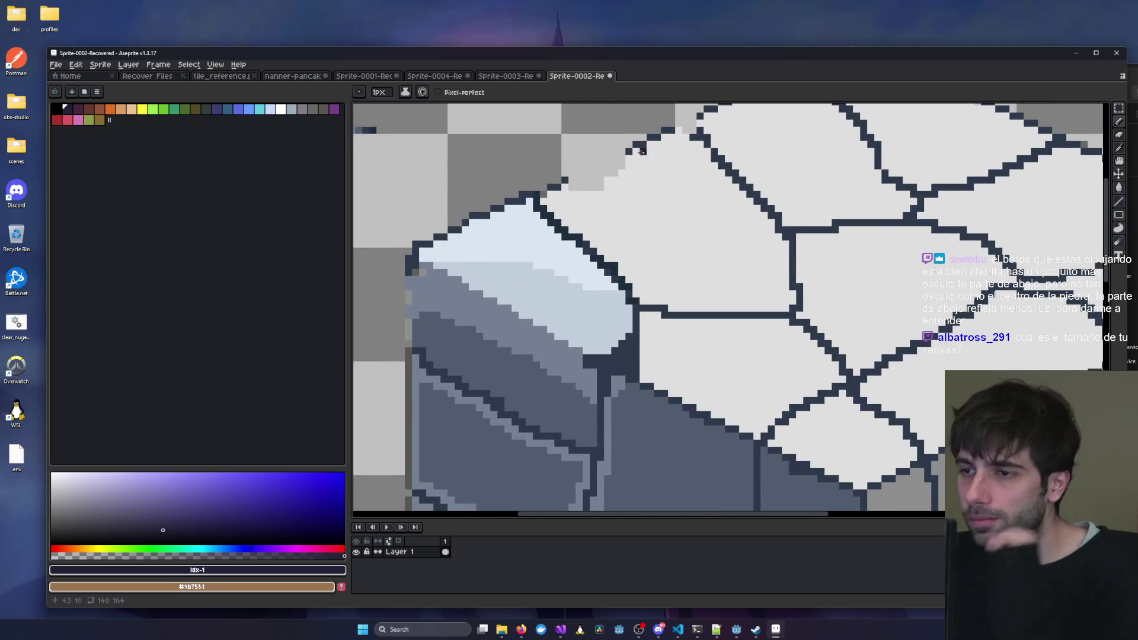
Eyedrop the dark outline colour and repaint pixels along the slab's diagonal edge.
{"action": "scroll", "coordinate": [642, 150], "scroll_direction": "down", "scroll_amount": 2}
{"action": "scroll", "coordinate": [597, 208], "scroll_direction": "up", "scroll_amount": 5}
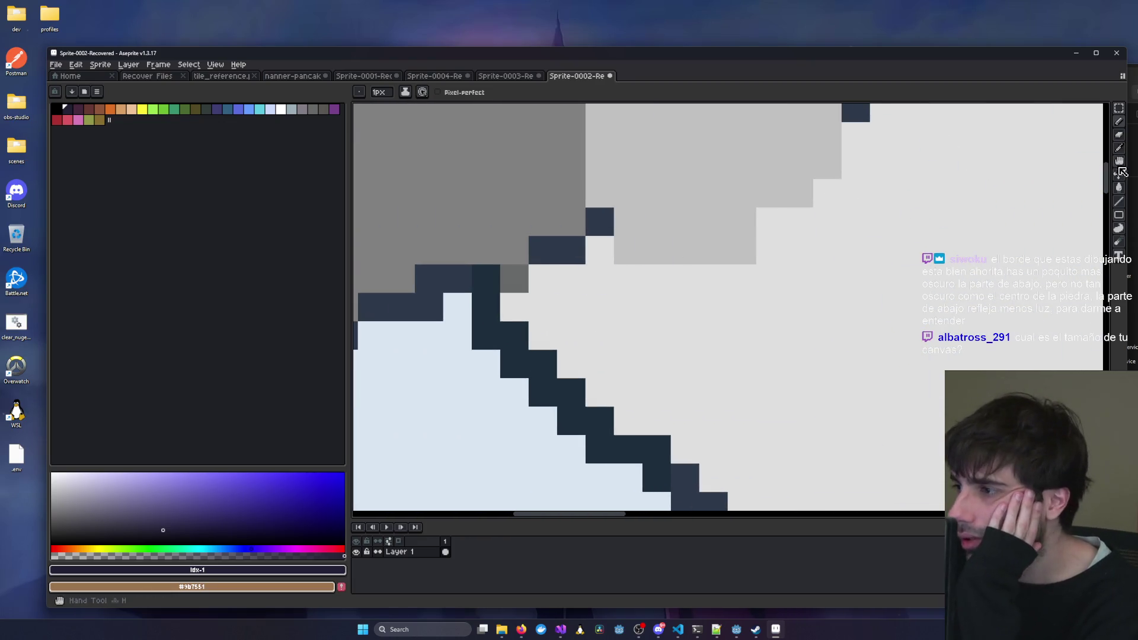
{"action": "key", "text": "i"}
{"action": "scroll", "coordinate": [451, 266], "scroll_direction": "down", "scroll_amount": 2}
{"action": "left_click", "coordinate": [679, 257]}
{"action": "scroll", "coordinate": [600, 270], "scroll_direction": "down", "scroll_amount": 2}
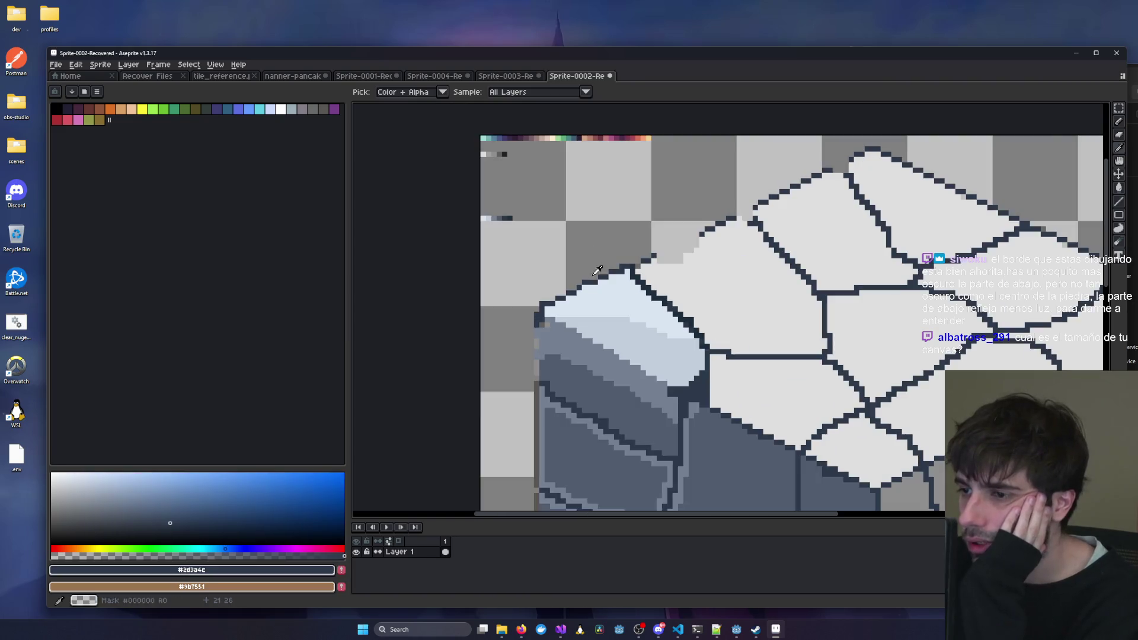
{"action": "scroll", "coordinate": [600, 270], "scroll_direction": "up", "scroll_amount": 1}
{"action": "left_click", "coordinate": [1120, 122]}
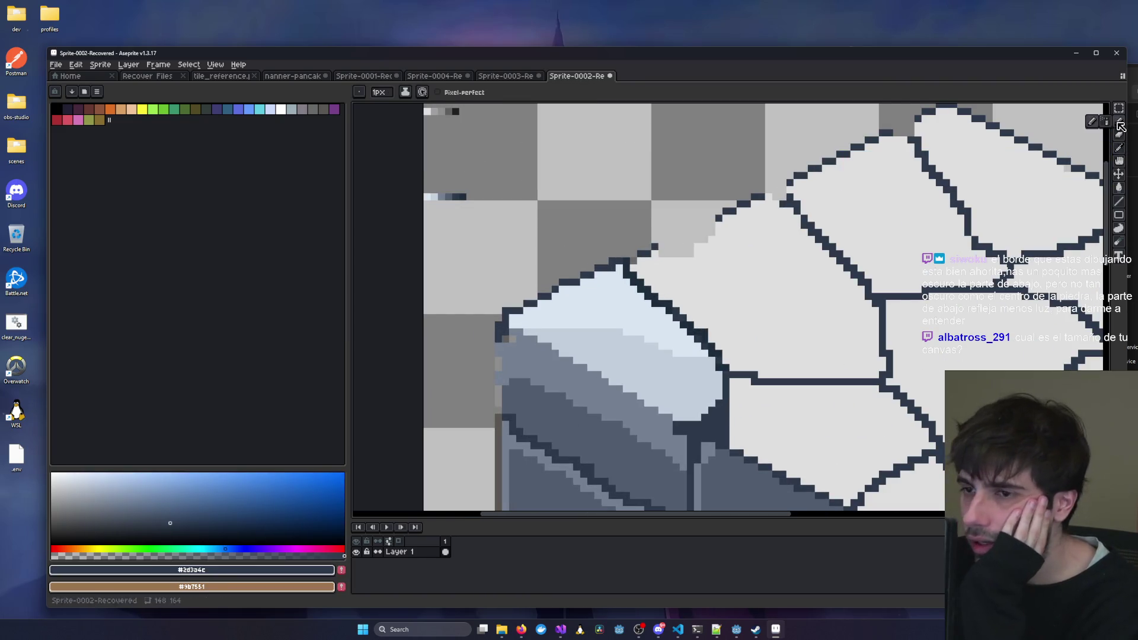
{"action": "scroll", "coordinate": [581, 254], "scroll_direction": "up", "scroll_amount": 3}
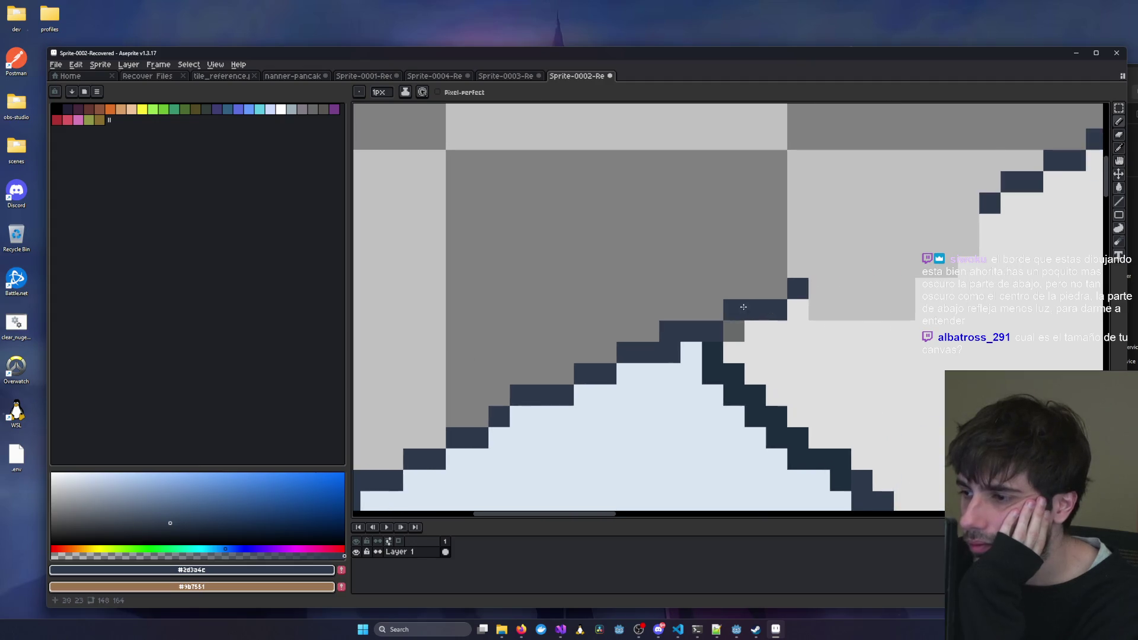
{"action": "scroll", "coordinate": [744, 306], "scroll_direction": "down", "scroll_amount": 3}
{"action": "scroll", "coordinate": [668, 298], "scroll_direction": "up", "scroll_amount": 2}
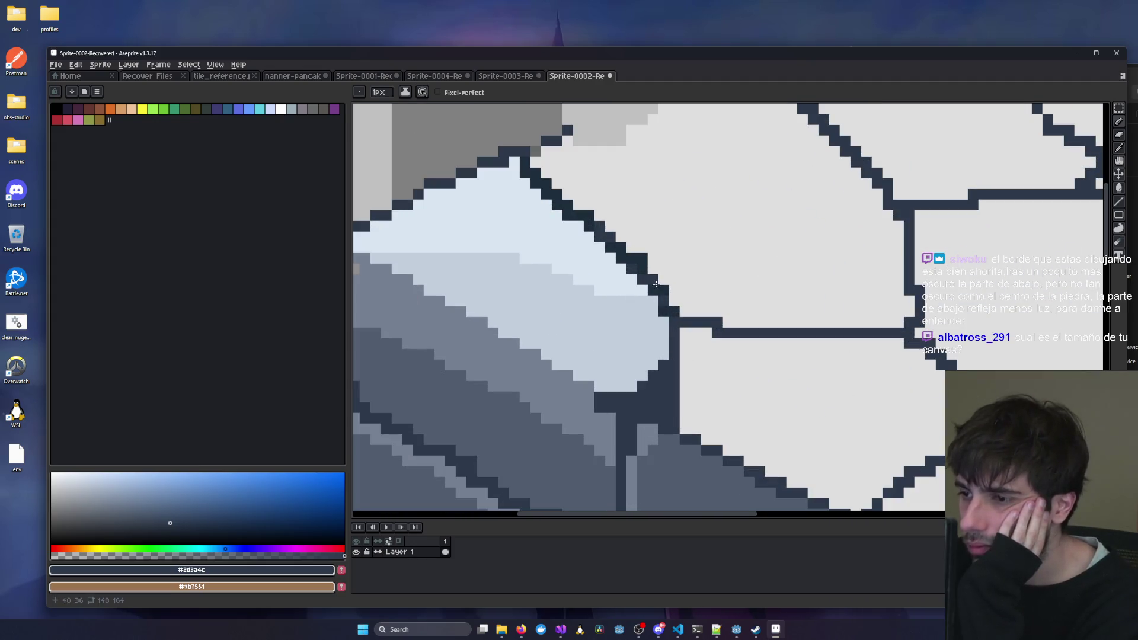
{"action": "left_click_drag", "start_coordinate": [640, 257], "coordinate": [613, 243]}
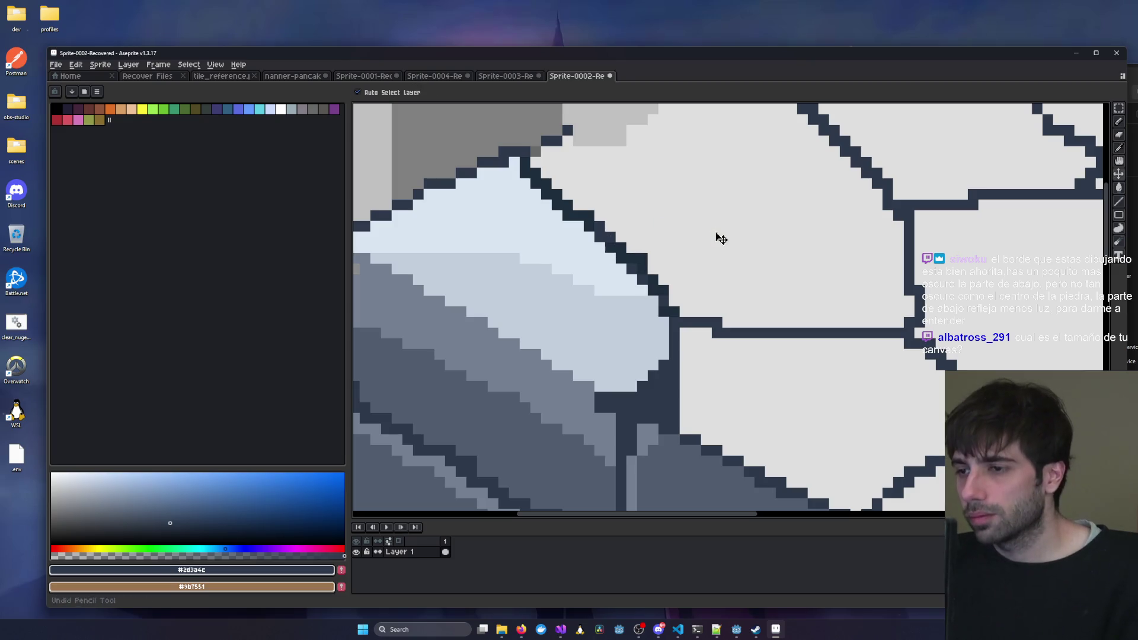
Redraw more of the slab's dark edge outline further up.
{"action": "left_click", "coordinate": [1119, 122]}
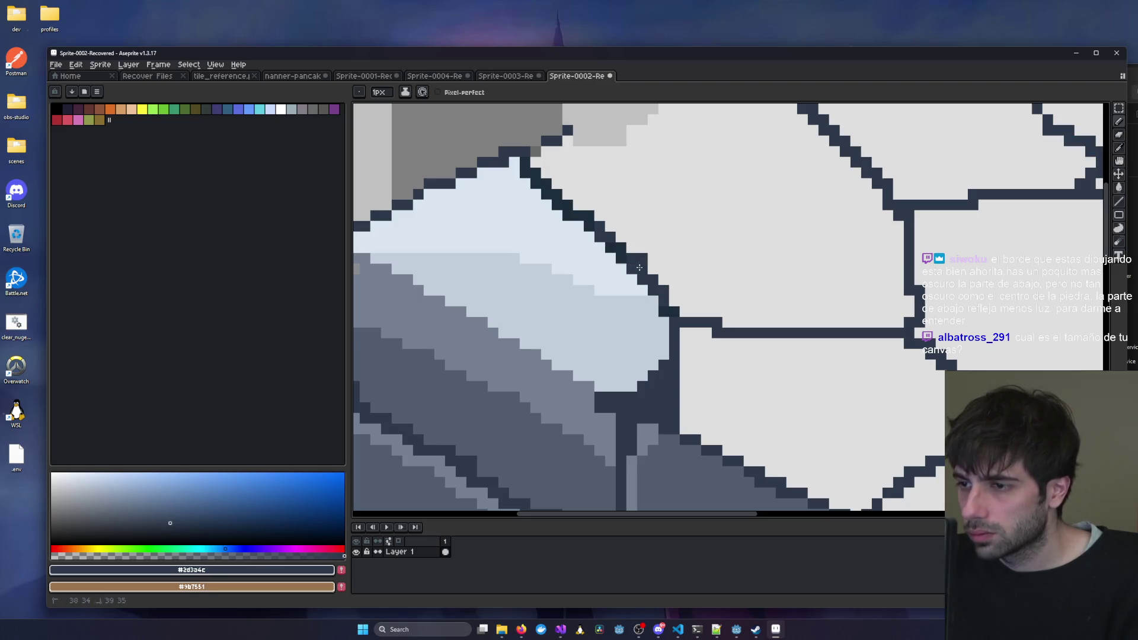
{"action": "mouse_move", "coordinate": [569, 201]}
{"action": "left_mouse_down"}
{"action": "mouse_move", "coordinate": [580, 212]}
{"action": "mouse_move", "coordinate": [542, 185]}
{"action": "left_mouse_up"}
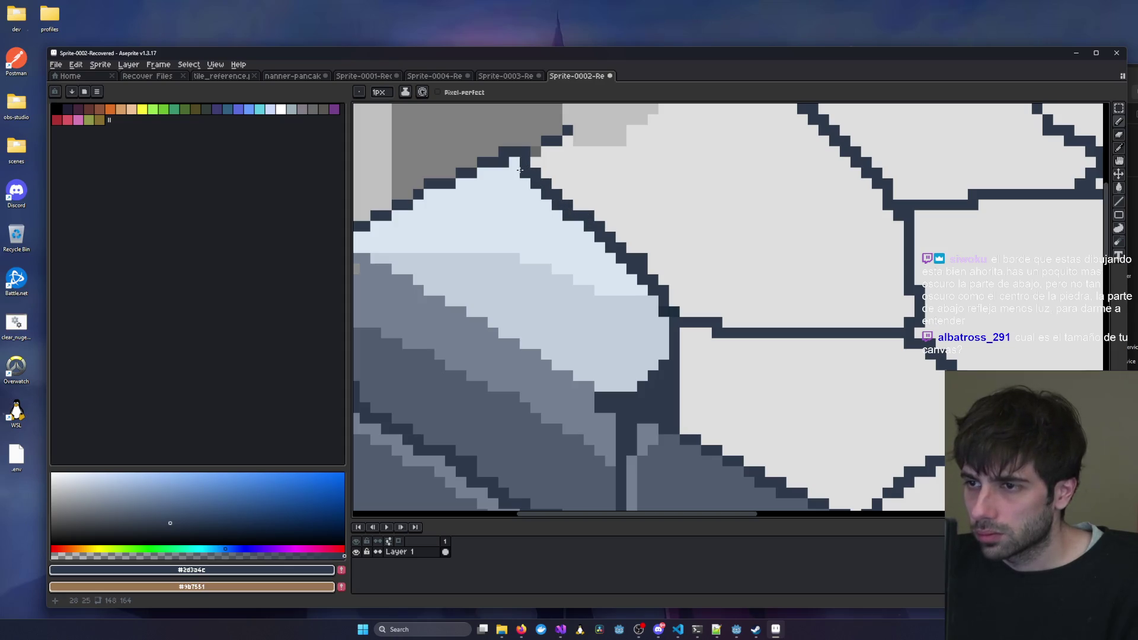
{"action": "scroll", "coordinate": [522, 164], "scroll_direction": "down", "scroll_amount": 5}
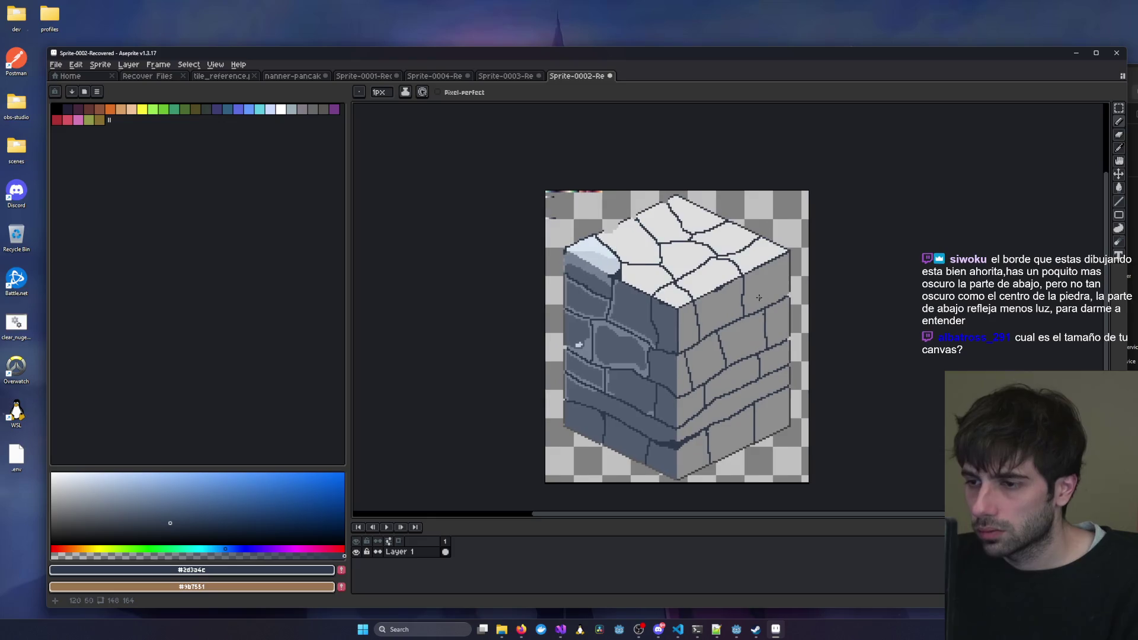
{"action": "scroll", "coordinate": [570, 332], "scroll_direction": "up", "scroll_amount": 3}
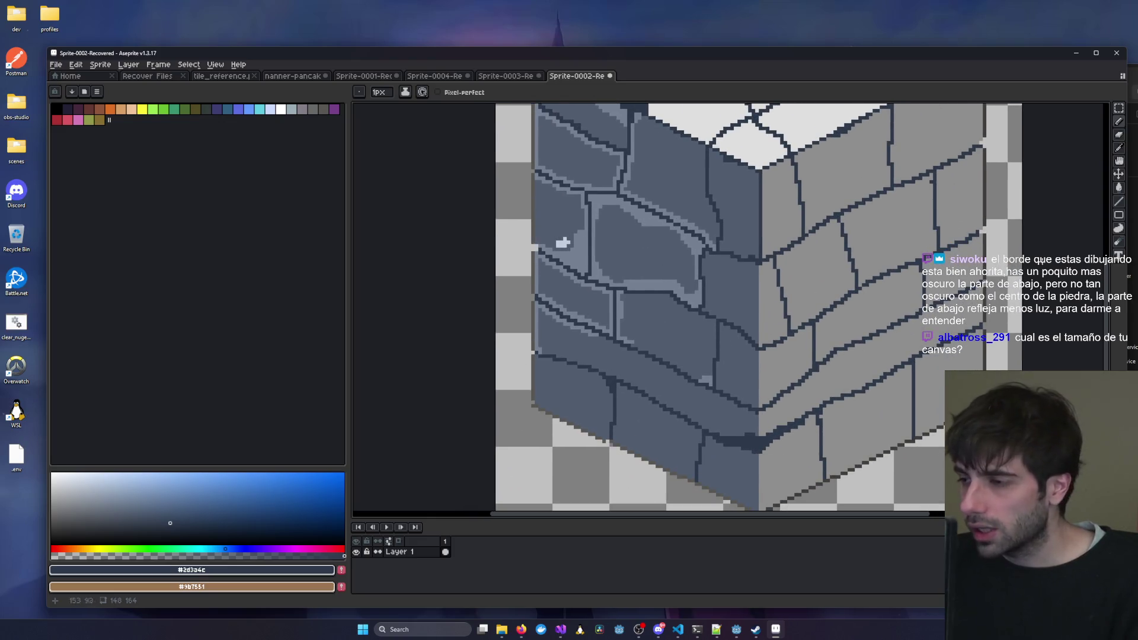
{"action": "left_click", "coordinate": [1118, 108]}
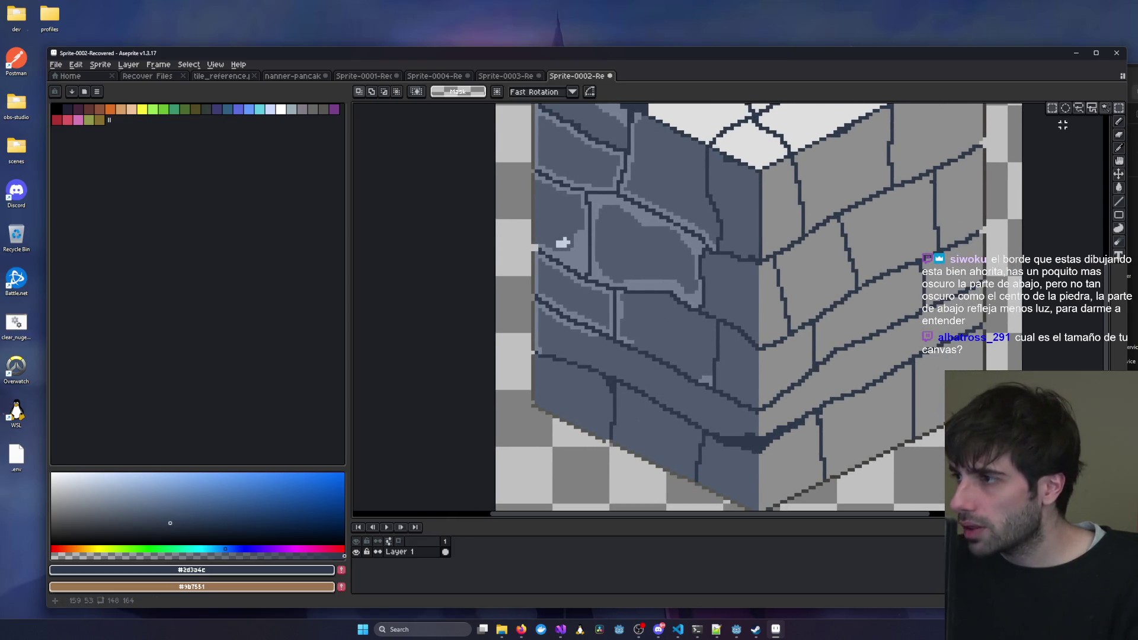
Lasso-select the lower half of the cube's stone-brick sides.
{"action": "left_click", "coordinate": [1106, 113]}
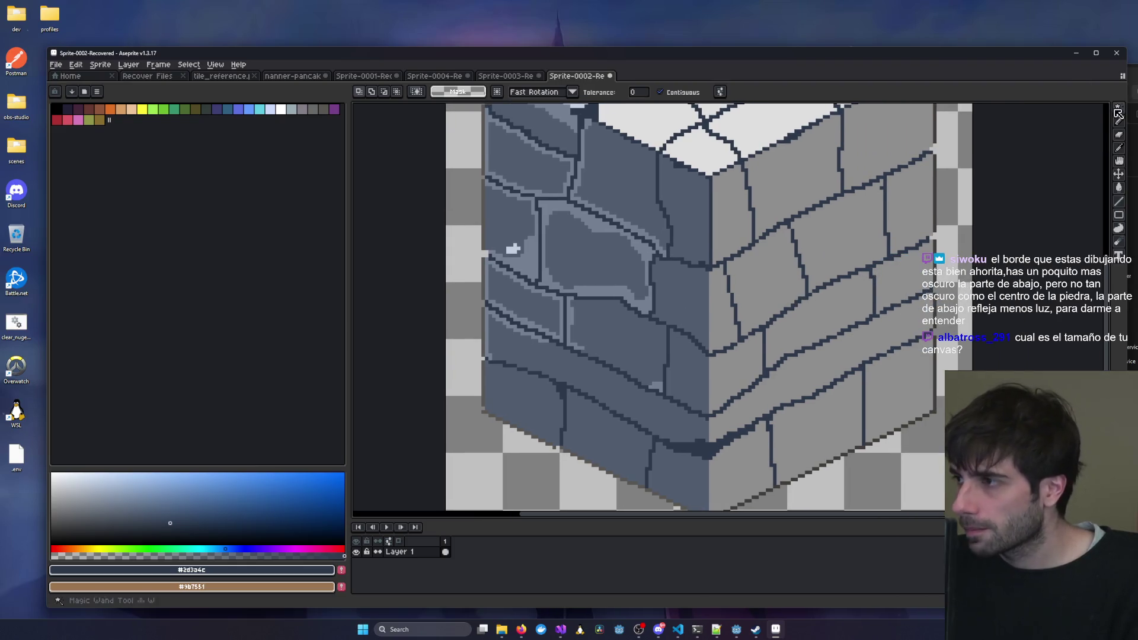
{"action": "key", "text": "b"}
{"action": "scroll", "coordinate": [608, 410], "scroll_direction": "down", "scroll_amount": 3}
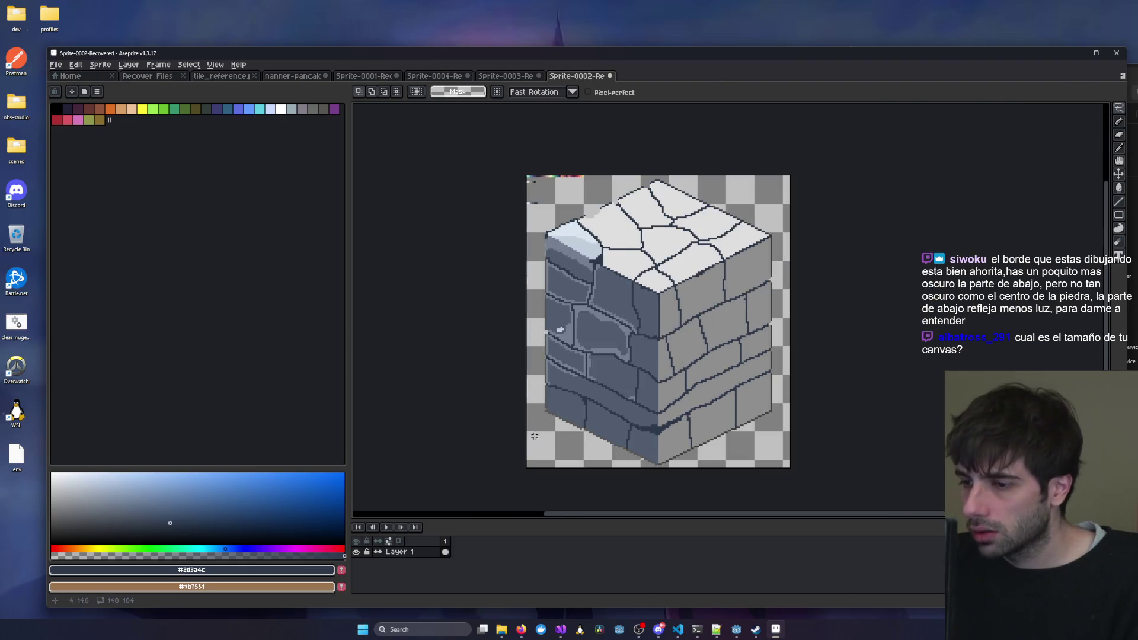
{"action": "left_click_drag", "start_coordinate": [542, 427], "coordinate": [533, 351]}
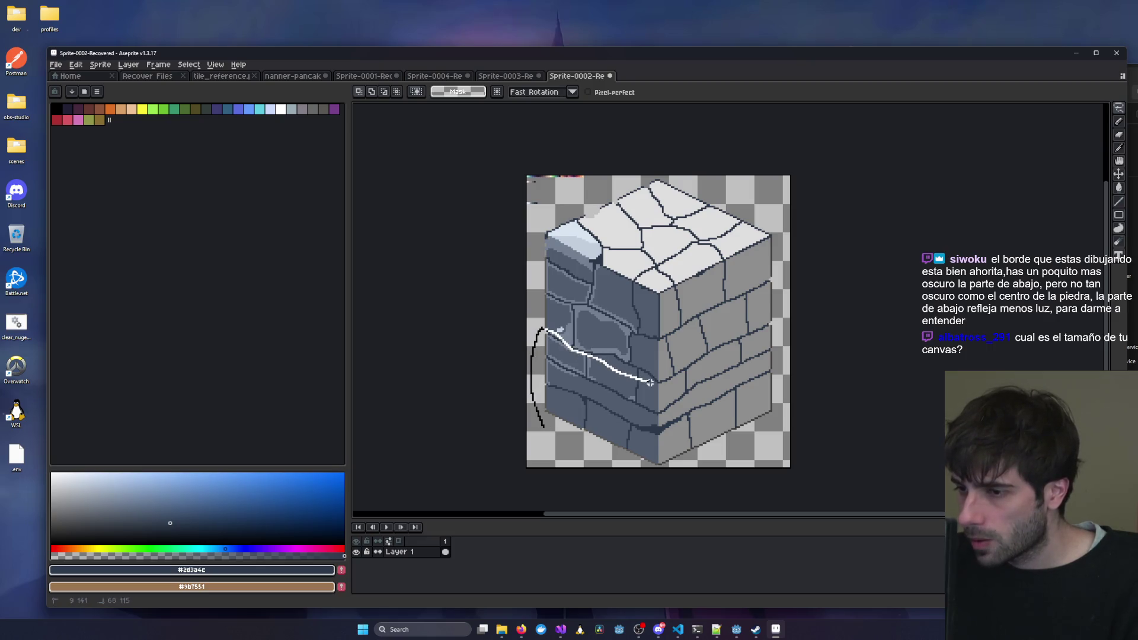
{"action": "mouse_move", "coordinate": [710, 367]}
{"action": "left_mouse_down"}
{"action": "mouse_move", "coordinate": [735, 342]}
{"action": "mouse_move", "coordinate": [788, 414]}
{"action": "mouse_move", "coordinate": [747, 457]}
{"action": "left_mouse_up"}
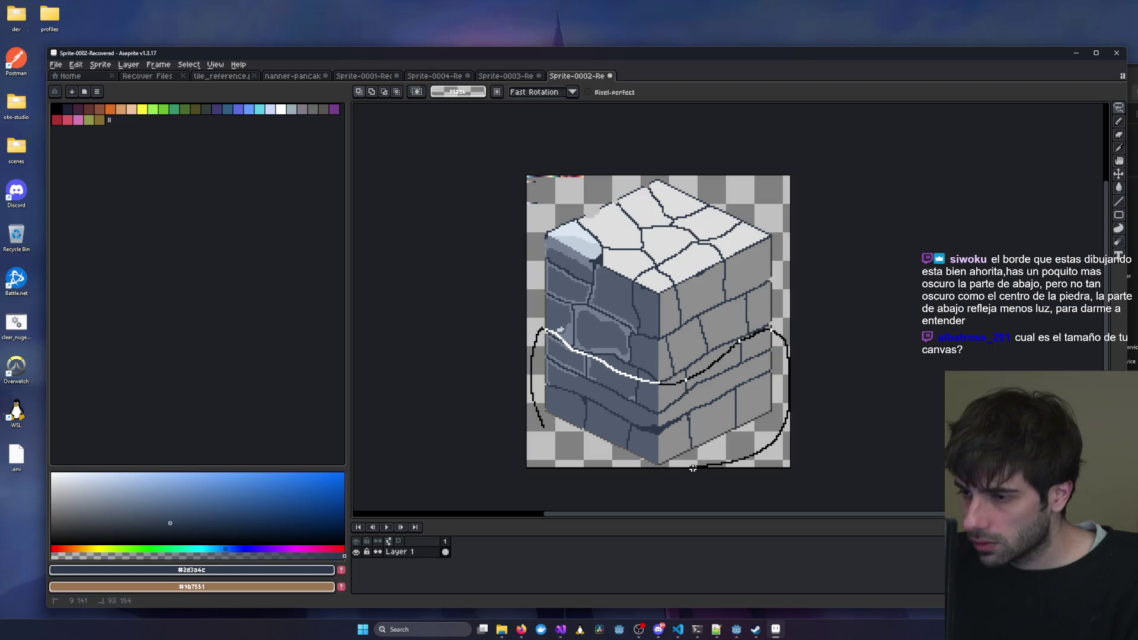
{"action": "left_click_drag", "start_coordinate": [541, 426], "coordinate": [543, 426]}
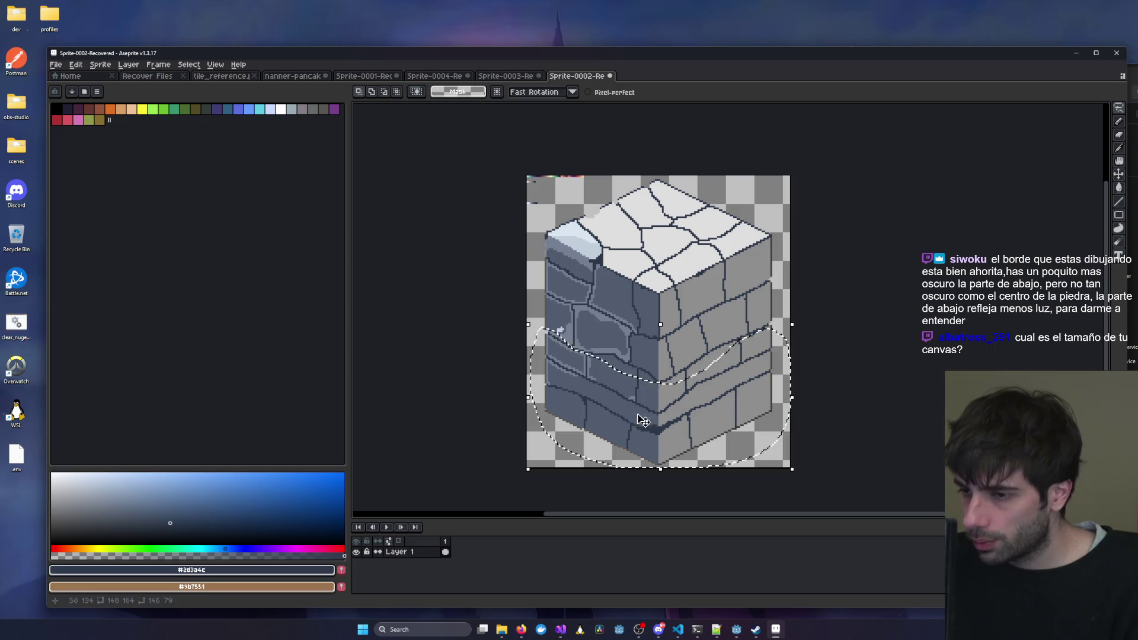
Lower the selection's brightness slightly via Edit > Adjustments > Brightness/Contrast.
{"action": "left_click", "coordinate": [100, 65]}
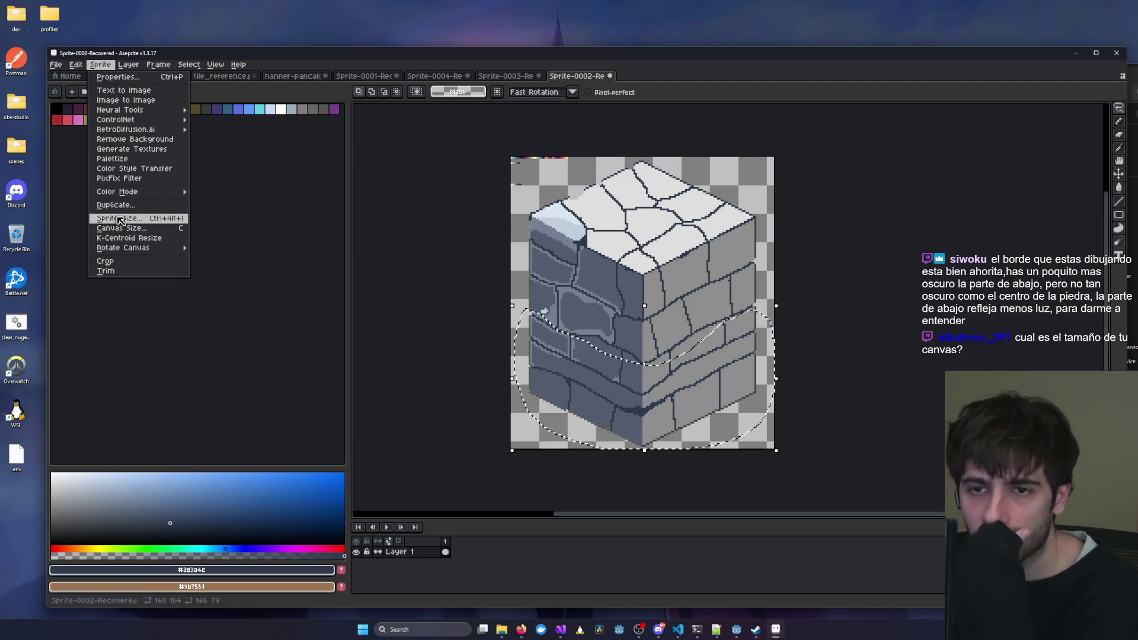
{"action": "mouse_move", "coordinate": [152, 129]}
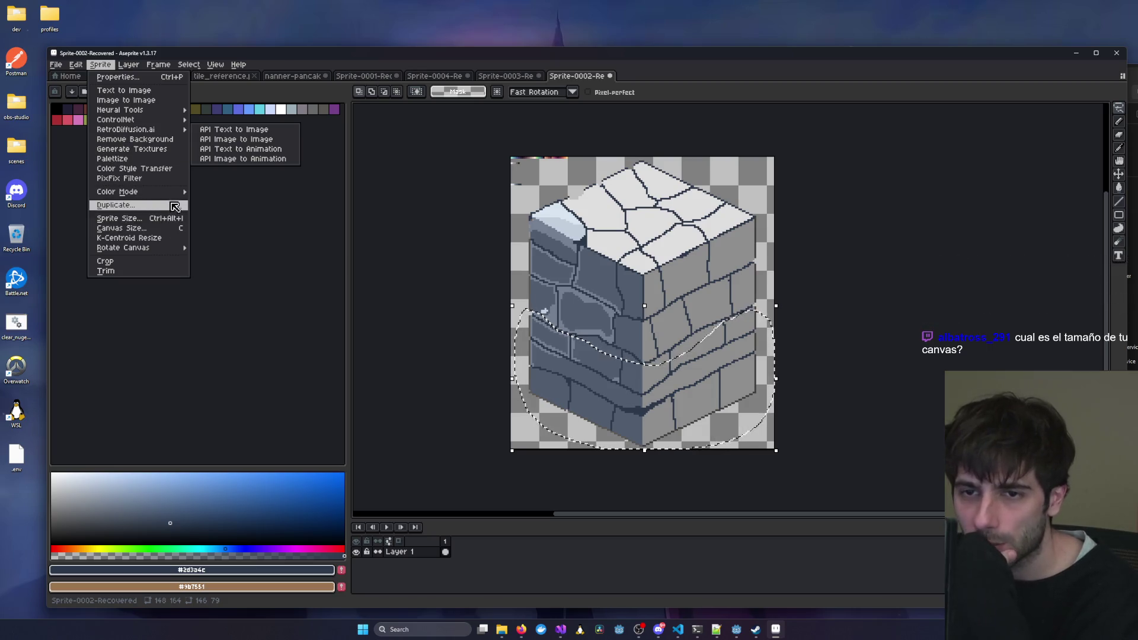
{"action": "mouse_move", "coordinate": [76, 65]}
{"action": "mouse_move", "coordinate": [153, 291]}
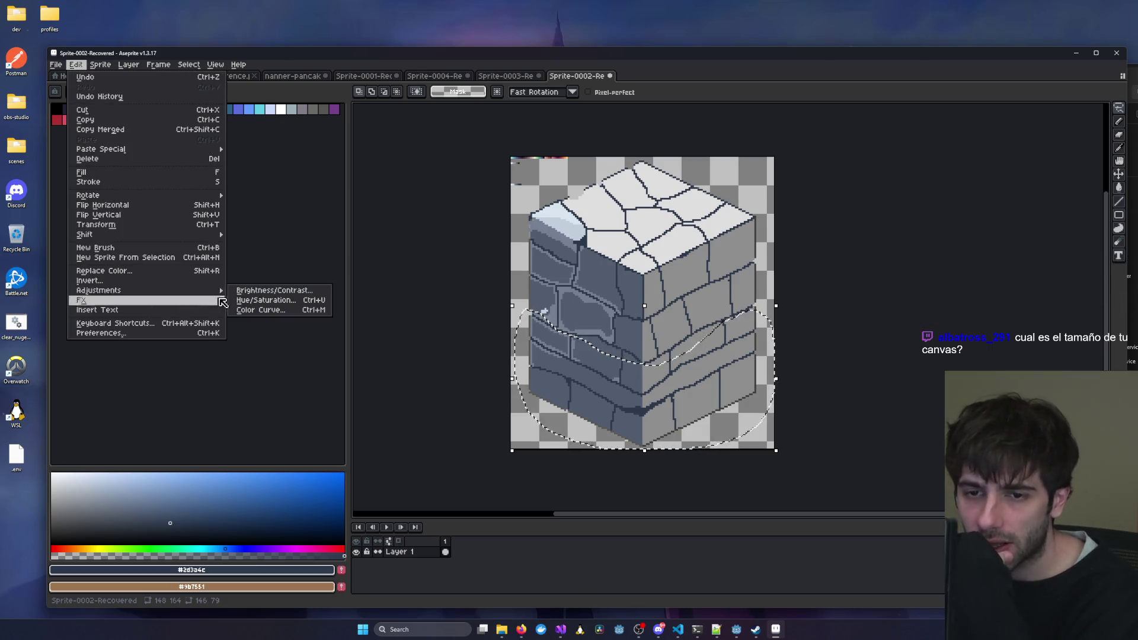
{"action": "left_click", "coordinate": [314, 293]}
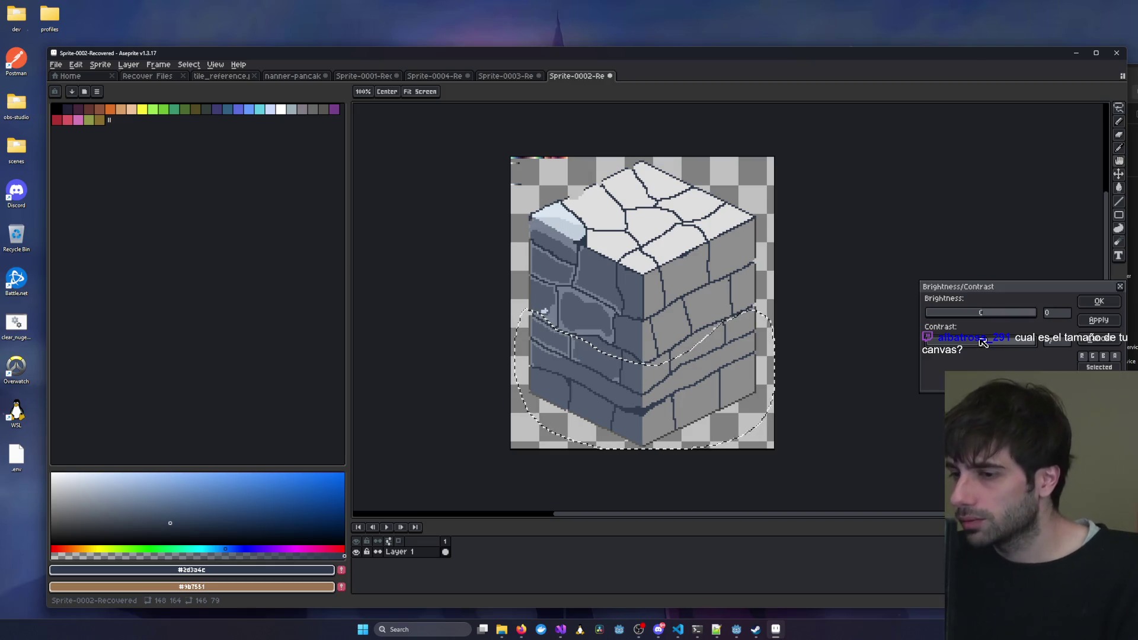
{"action": "left_click_drag", "start_coordinate": [992, 320], "coordinate": [981, 318]}
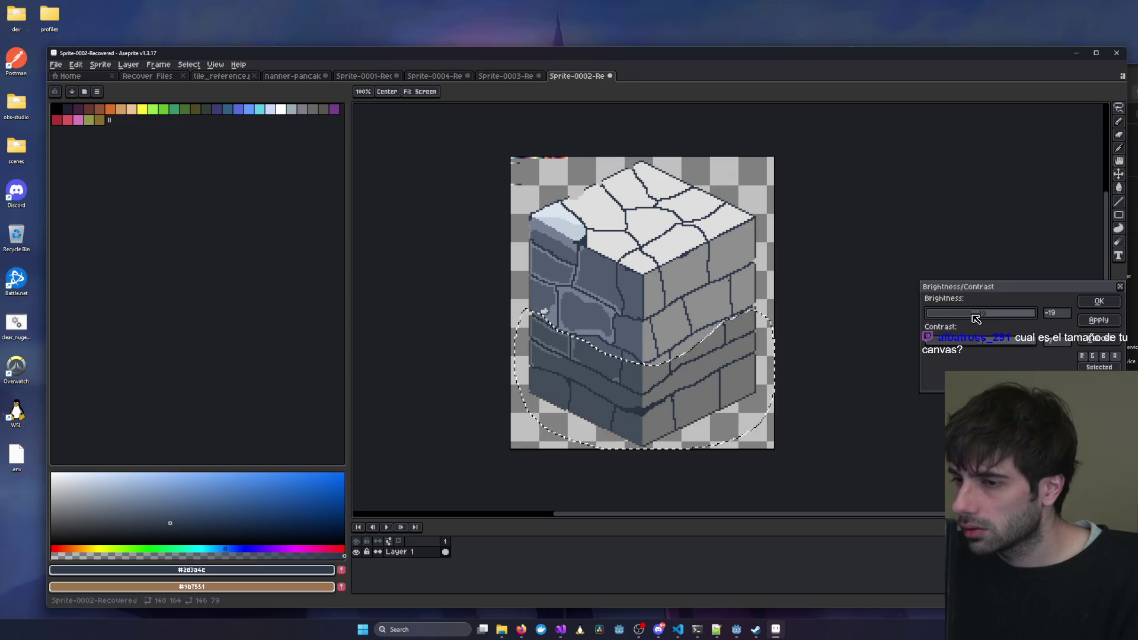
{"action": "left_click", "coordinate": [1099, 301]}
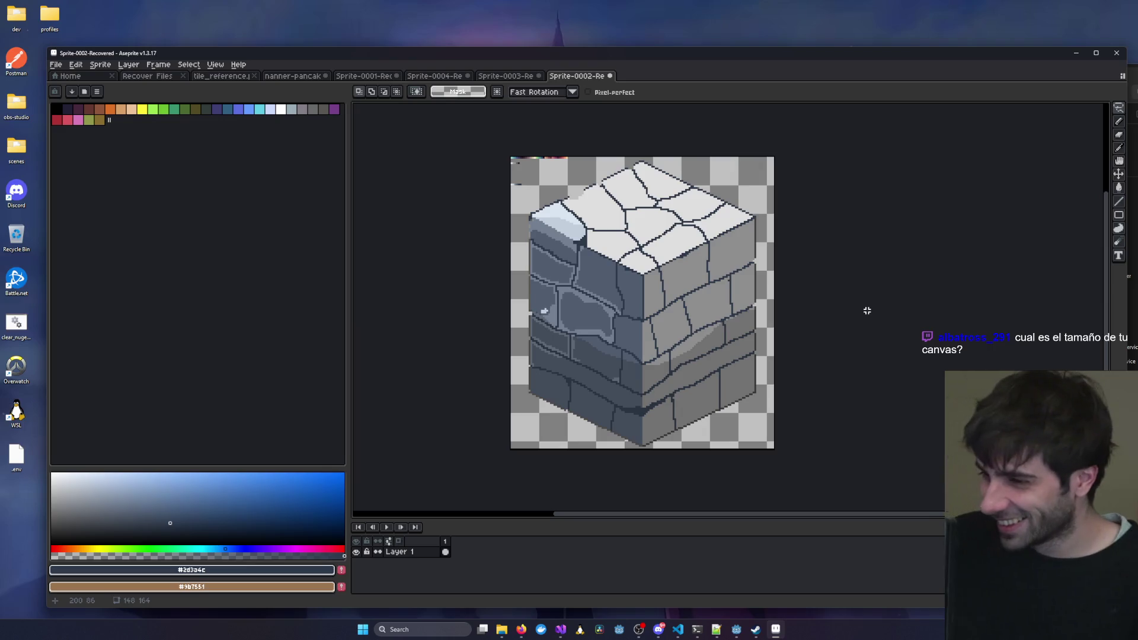
{"action": "scroll", "coordinate": [701, 378], "scroll_direction": "up", "scroll_amount": 1}
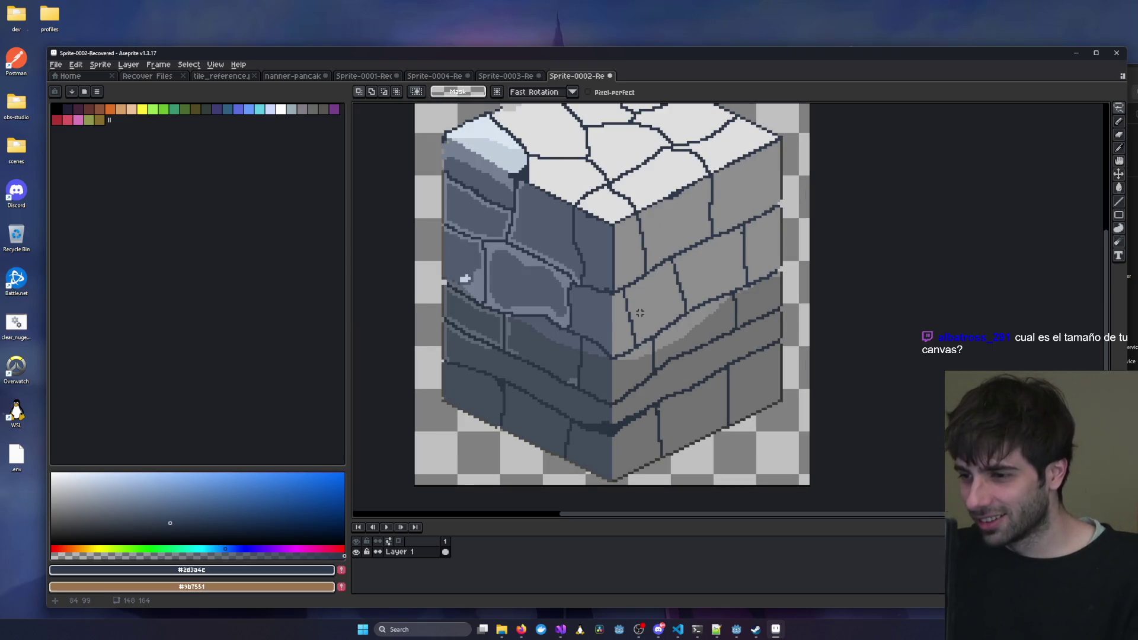
Bring the whole stone cube into view and lasso around its lower brick half.
{"action": "left_click_drag", "start_coordinate": [617, 308], "coordinate": [696, 322]}
{"action": "scroll", "coordinate": [696, 322], "scroll_direction": "up", "scroll_amount": 4}
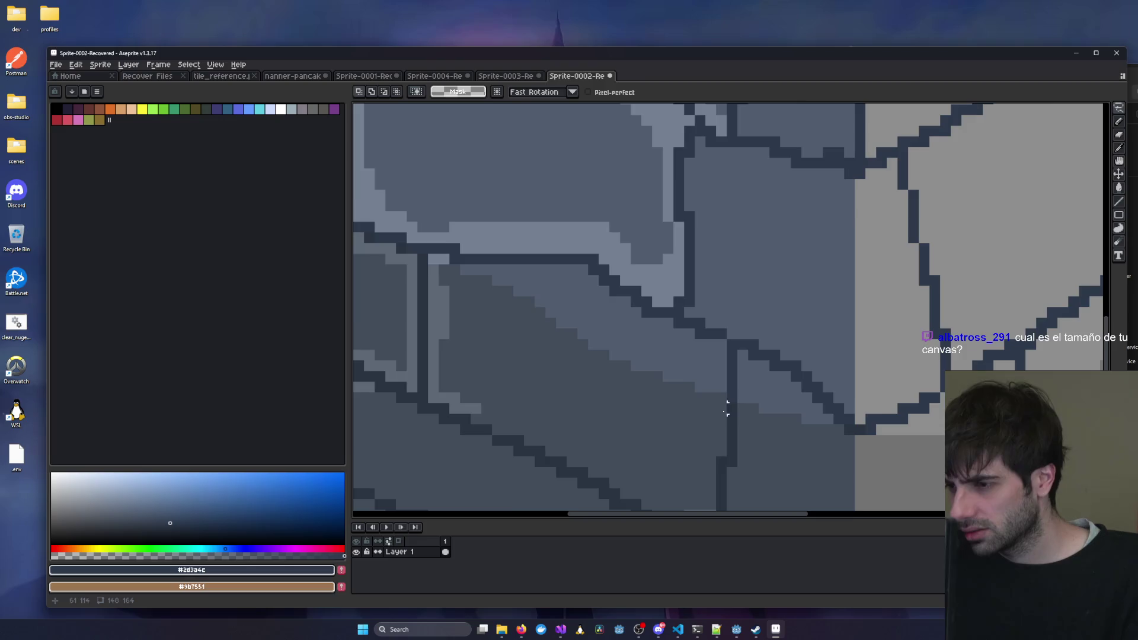
{"action": "scroll", "coordinate": [622, 389], "scroll_direction": "down", "scroll_amount": 2}
{"action": "scroll", "coordinate": [498, 342], "scroll_direction": "up", "scroll_amount": 1}
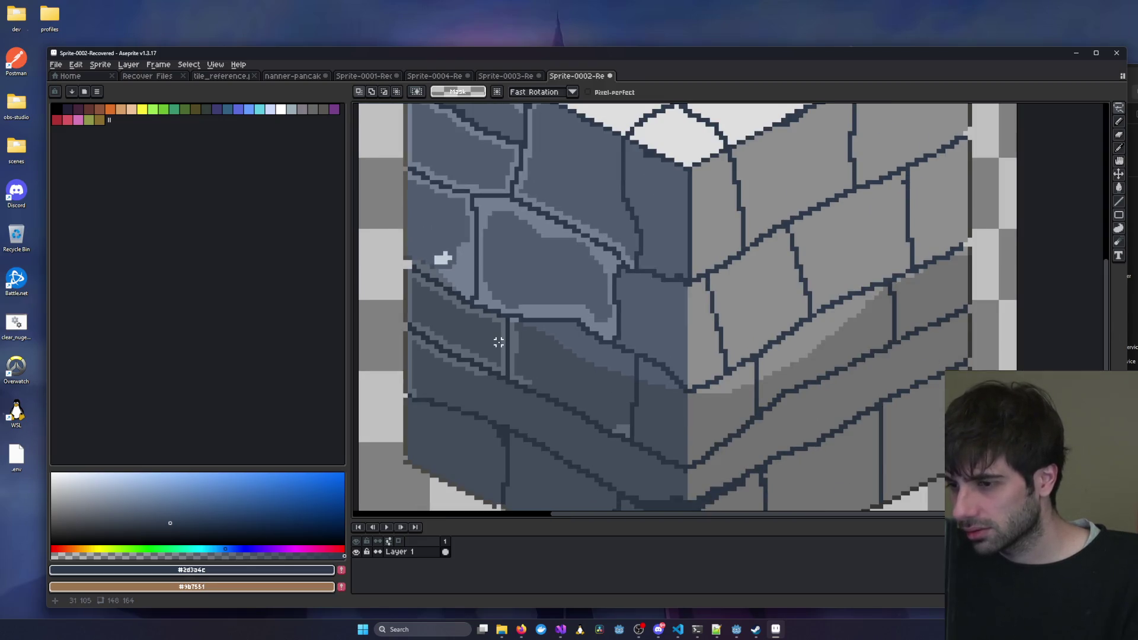
{"action": "scroll", "coordinate": [534, 342], "scroll_direction": "down", "scroll_amount": 1}
{"action": "scroll", "coordinate": [652, 350], "scroll_direction": "up", "scroll_amount": 1}
{"action": "scroll", "coordinate": [577, 269], "scroll_direction": "down", "scroll_amount": 1}
{"action": "scroll", "coordinate": [576, 268], "scroll_direction": "down", "scroll_amount": 1}
{"action": "scroll", "coordinate": [648, 211], "scroll_direction": "up", "scroll_amount": 1}
{"action": "scroll", "coordinate": [559, 326], "scroll_direction": "down", "scroll_amount": 2}
{"action": "left_click_drag", "start_coordinate": [581, 344], "coordinate": [722, 322]}
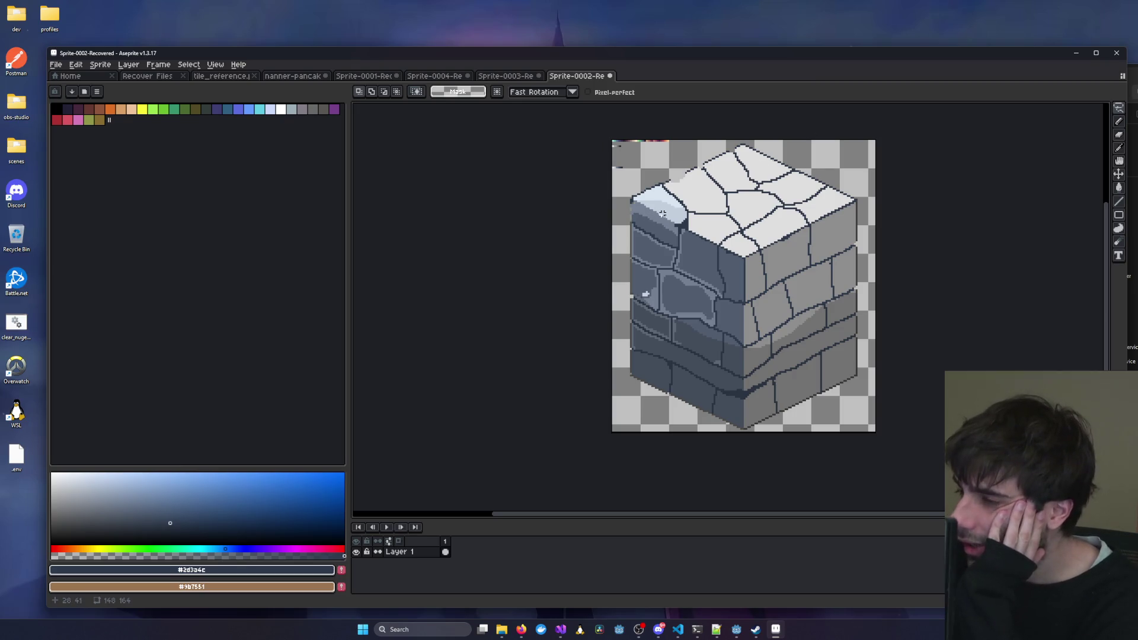
{"action": "scroll", "coordinate": [693, 204], "scroll_direction": "up", "scroll_amount": 1}
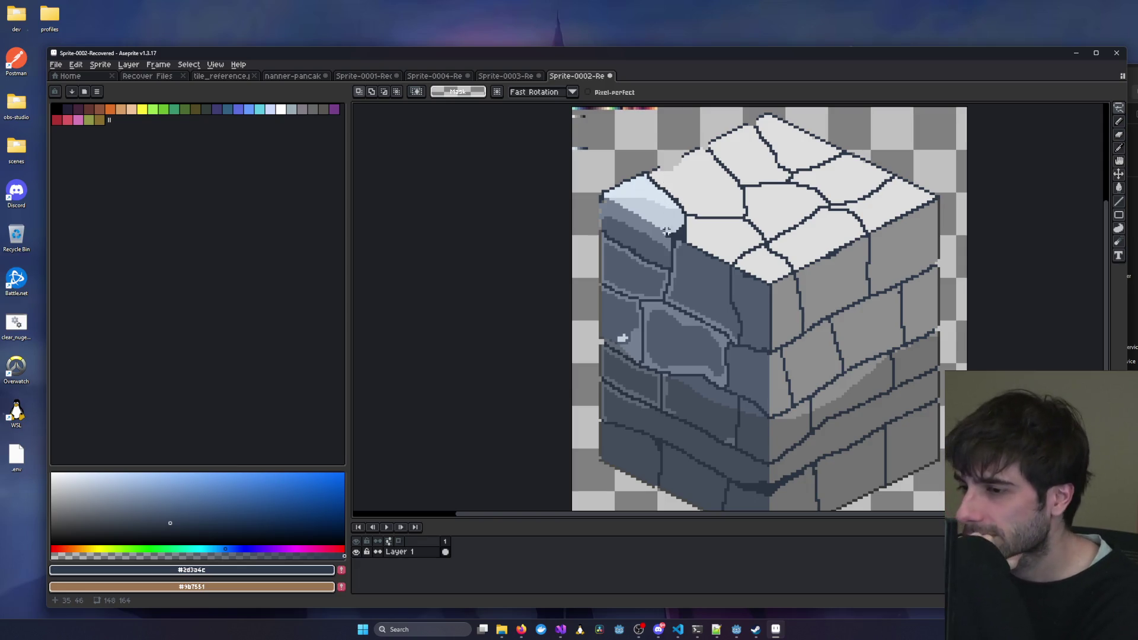
{"action": "scroll", "coordinate": [622, 338], "scroll_direction": "down", "scroll_amount": 3}
{"action": "scroll", "coordinate": [658, 279], "scroll_direction": "up", "scroll_amount": 2}
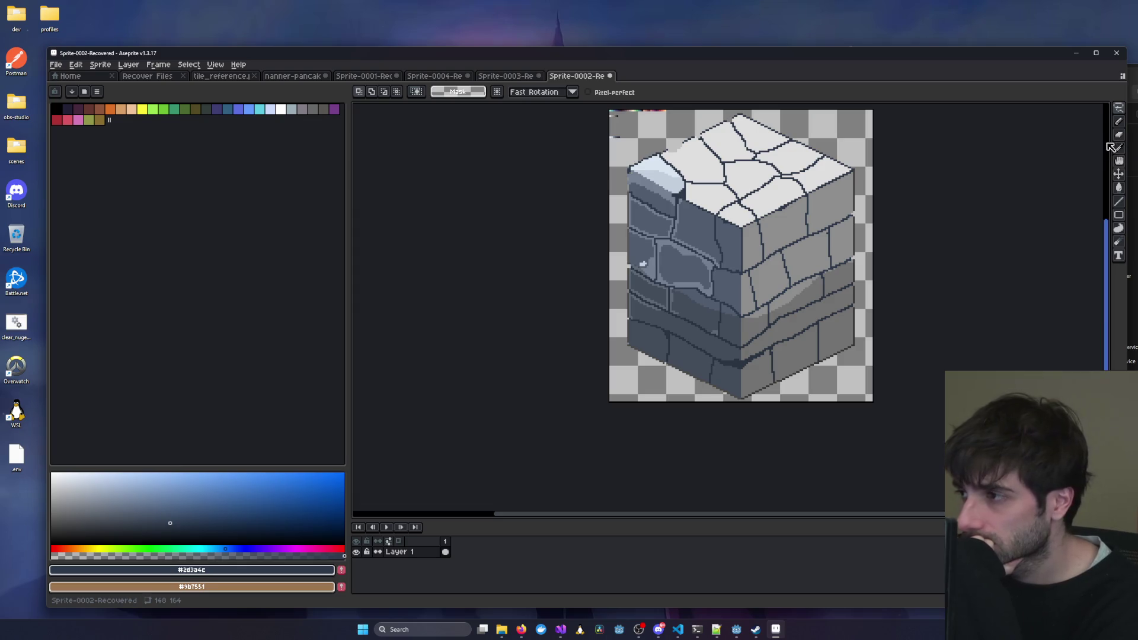
{"action": "mouse_move", "coordinate": [627, 263]}
{"action": "left_mouse_down"}
{"action": "mouse_move", "coordinate": [658, 394]}
{"action": "mouse_move", "coordinate": [629, 264]}
{"action": "left_mouse_up"}
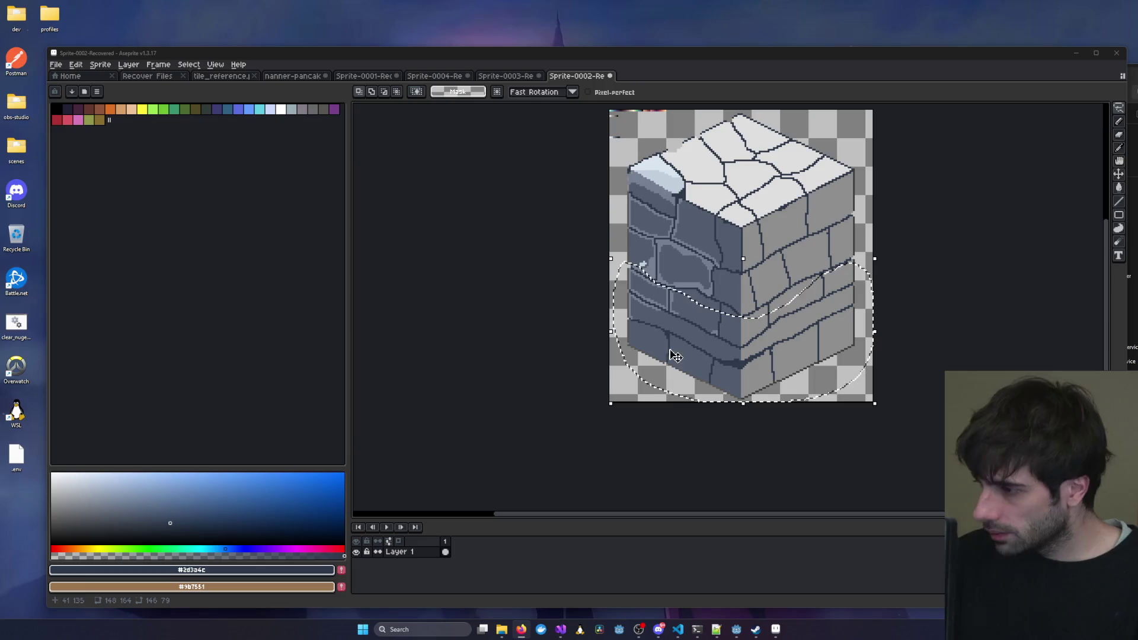
Deselect and paint grey over a stretch of dark brick outline.
{"action": "left_click", "coordinate": [554, 308]}
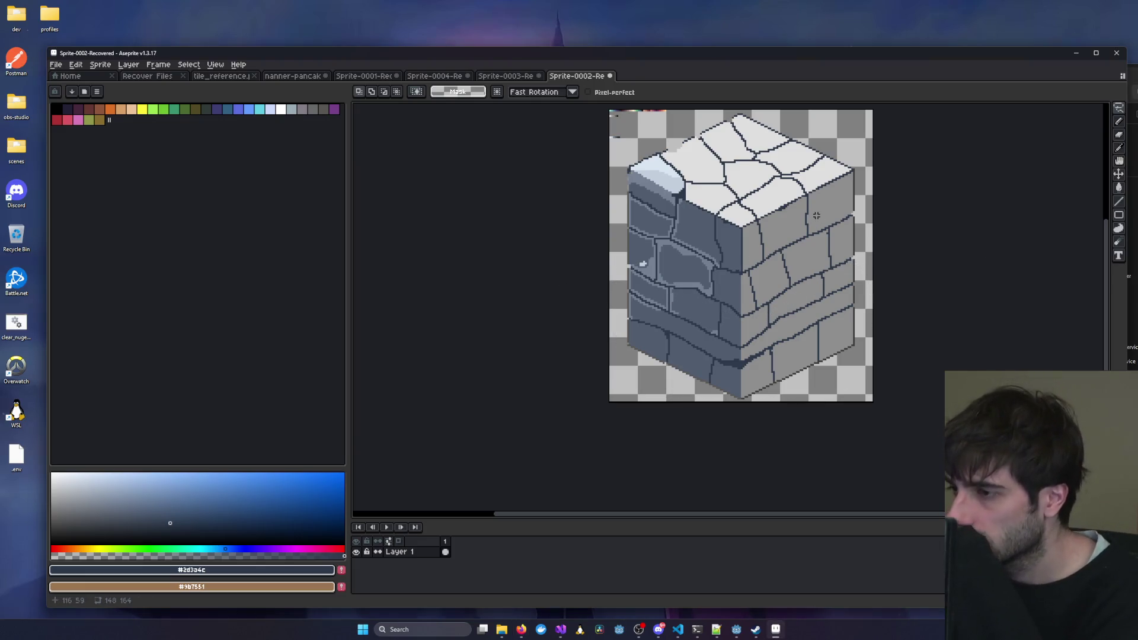
{"action": "key", "text": "b"}
{"action": "scroll", "coordinate": [816, 218], "scroll_direction": "up", "scroll_amount": 3}
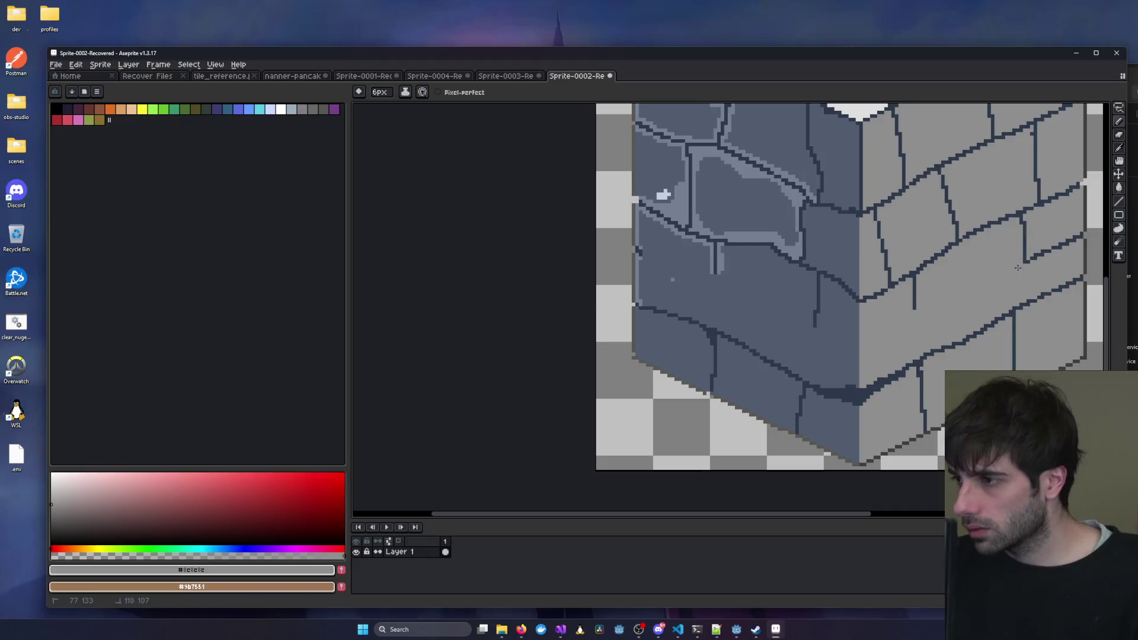
{"action": "left_click_drag", "start_coordinate": [1018, 268], "coordinate": [1056, 248]}
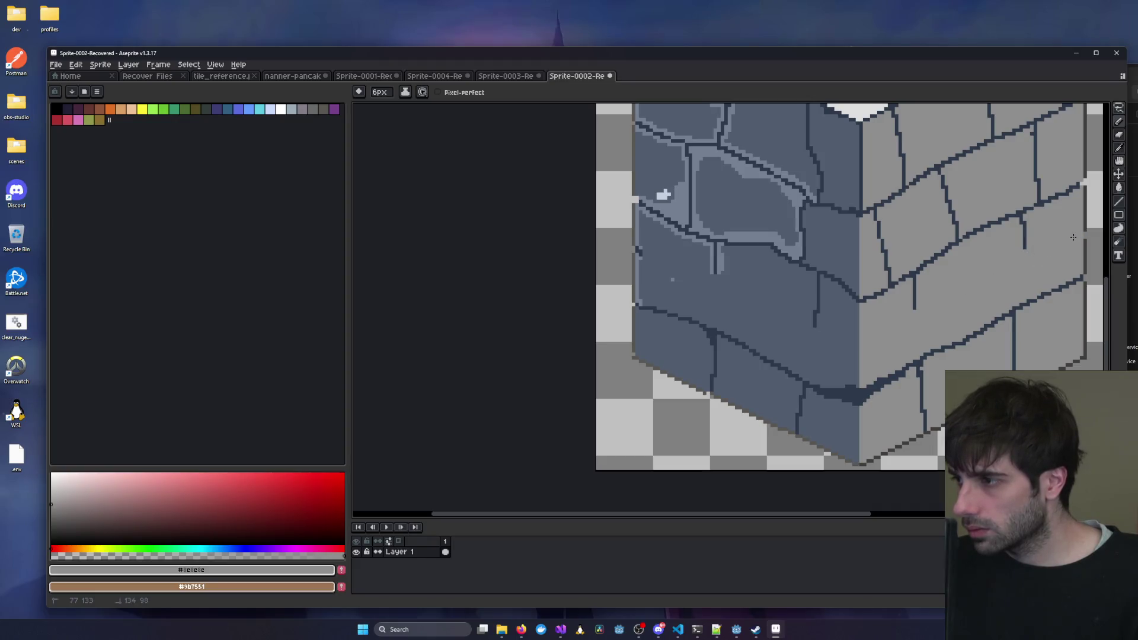
{"action": "scroll", "coordinate": [1018, 267], "scroll_direction": "down", "scroll_amount": 4}
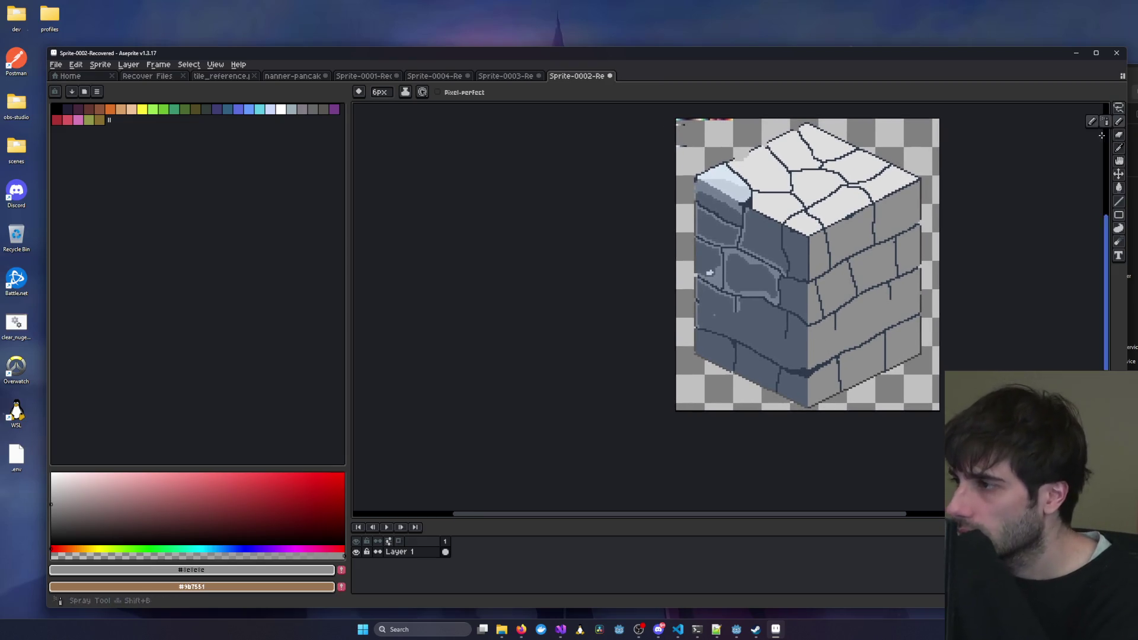
{"action": "scroll", "coordinate": [803, 336], "scroll_direction": "up", "scroll_amount": 3}
Eyedrop the dark outline colour and extend a crack line downward, undoing the misplaced pixels.
{"action": "key", "text": "i"}
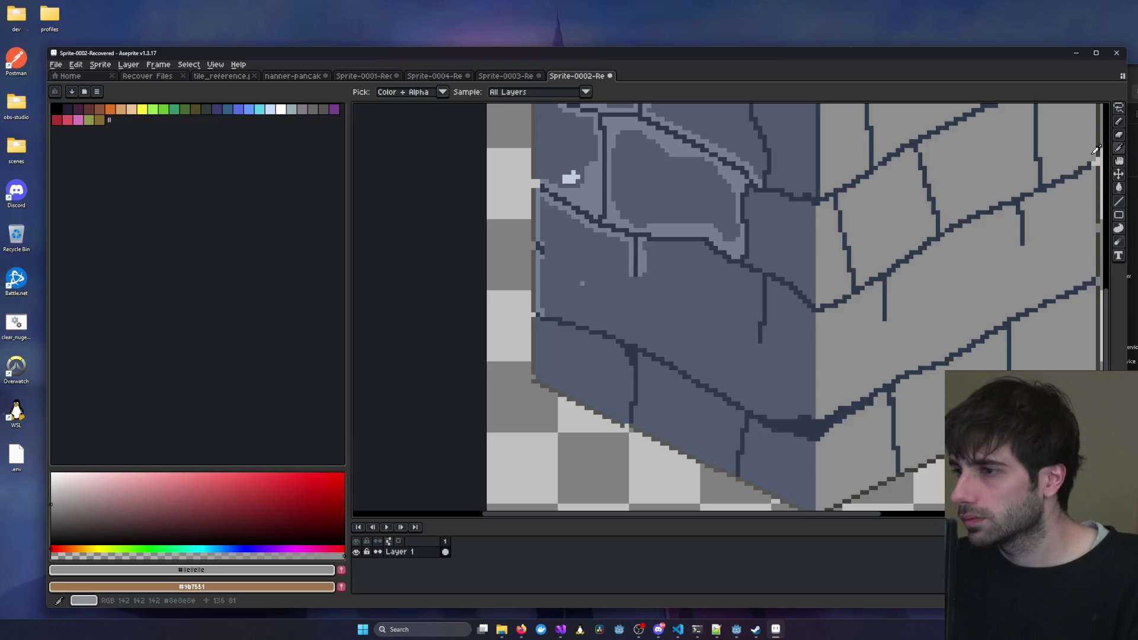
{"action": "left_click", "coordinate": [640, 253]}
{"action": "key", "text": "b"}
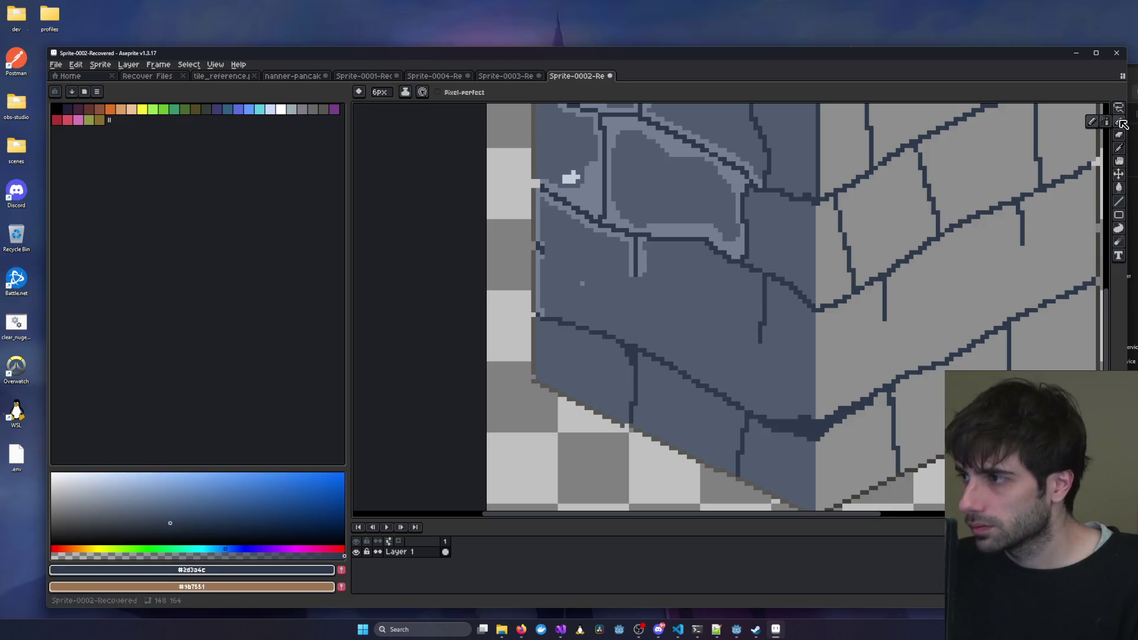
{"action": "left_click_drag", "start_coordinate": [637, 275], "coordinate": [635, 279]}
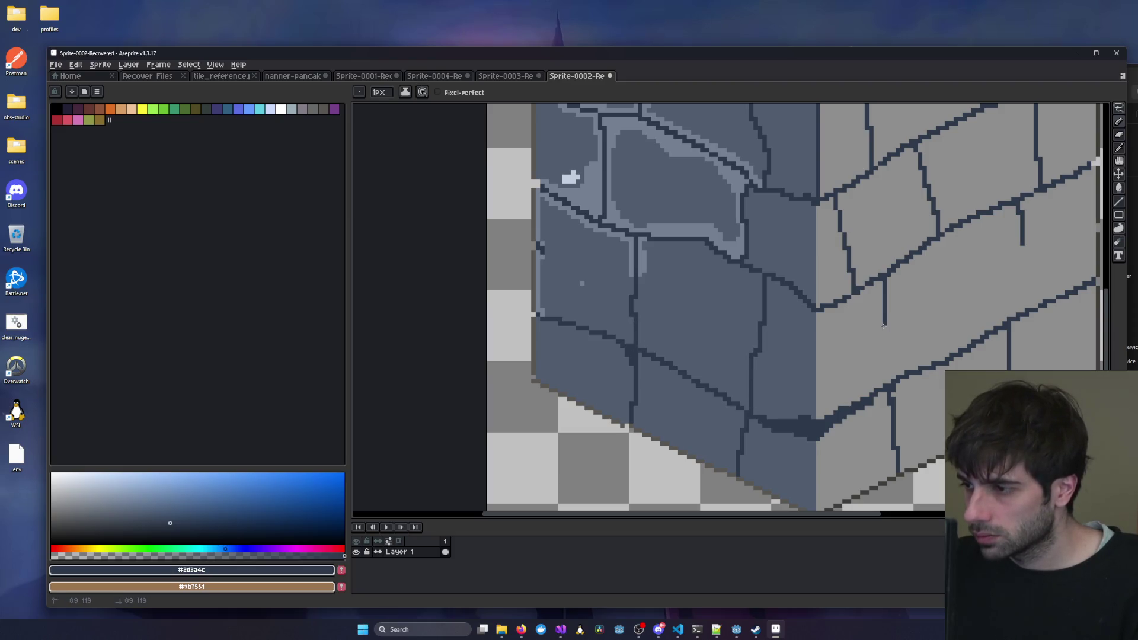
{"action": "key", "text": "ctrl+z"}
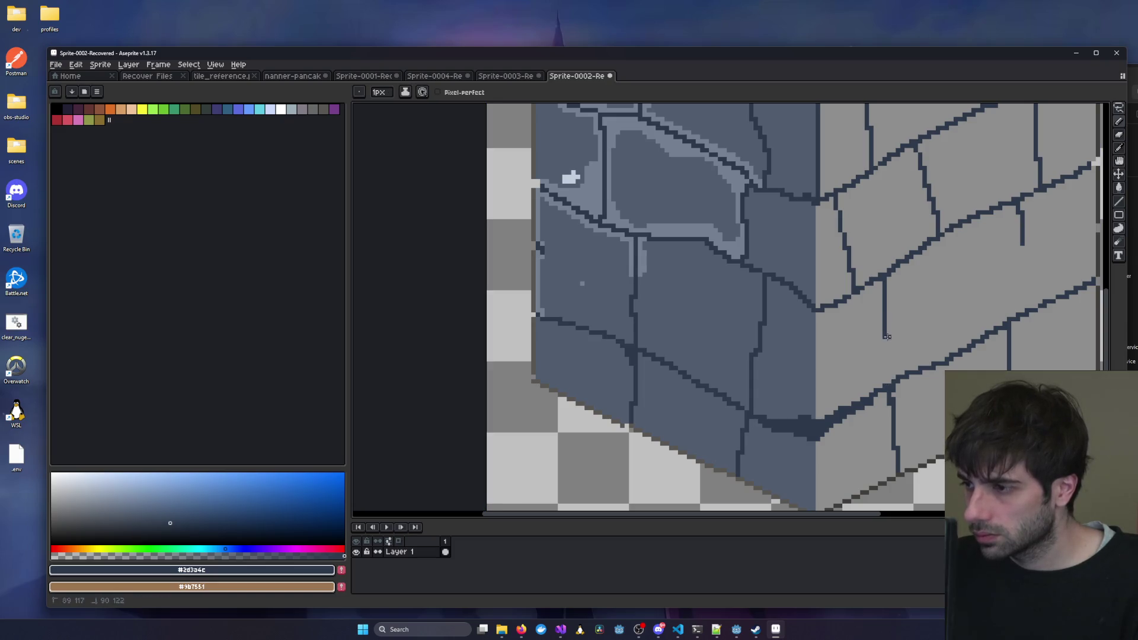
{"action": "scroll", "coordinate": [915, 273], "scroll_direction": "right", "scroll_amount": 2}
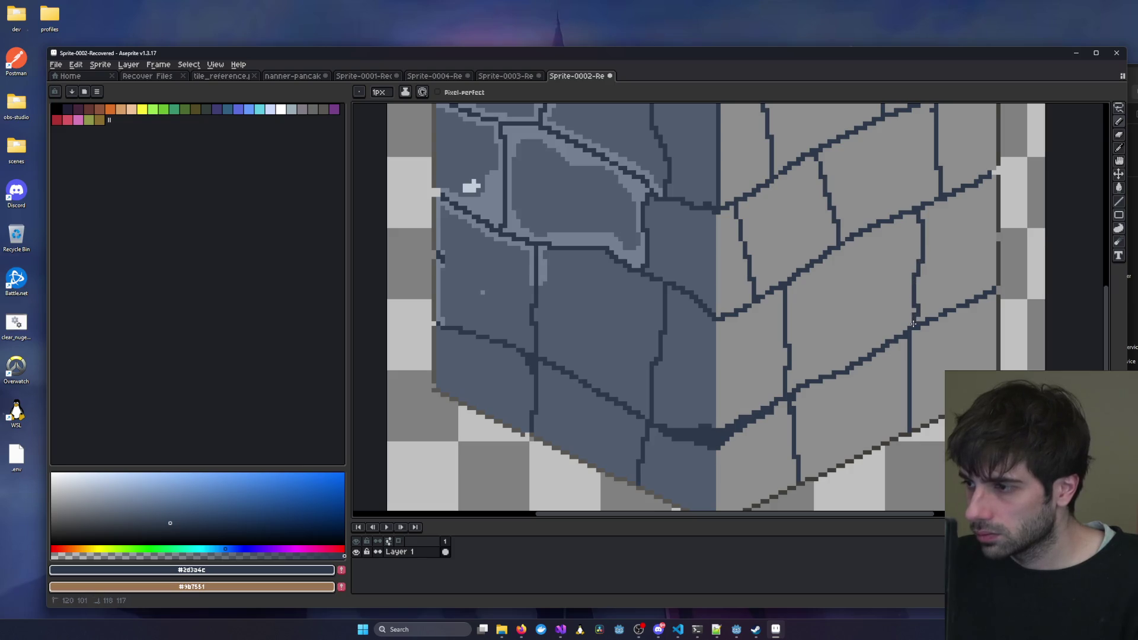
{"action": "key", "text": "ctrl+z"}
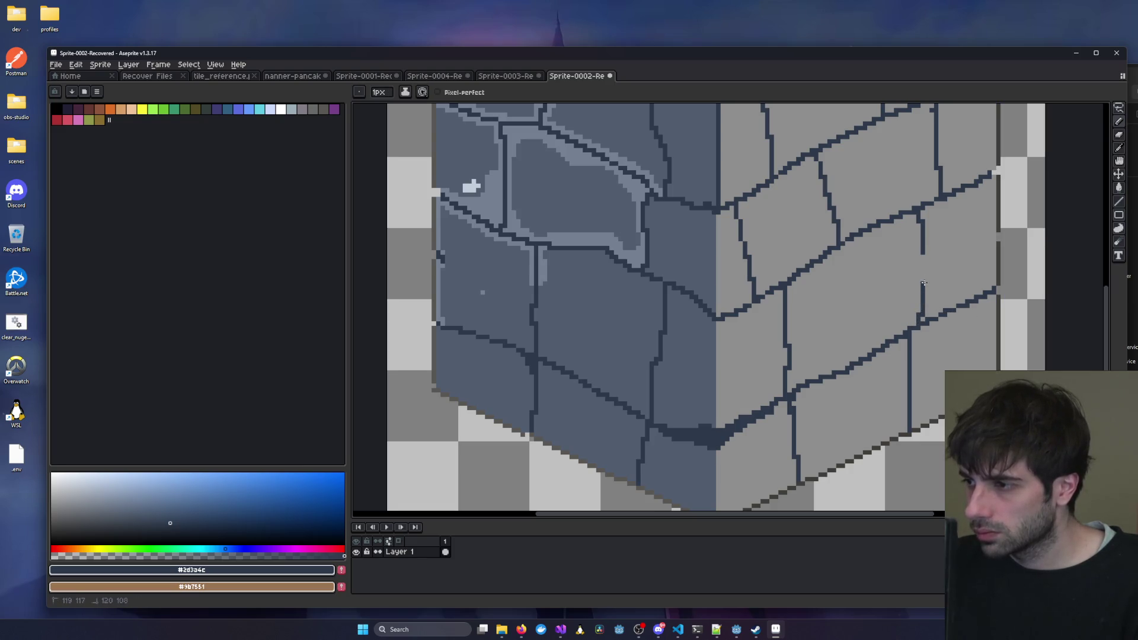
{"action": "key", "text": "ctrl+z"}
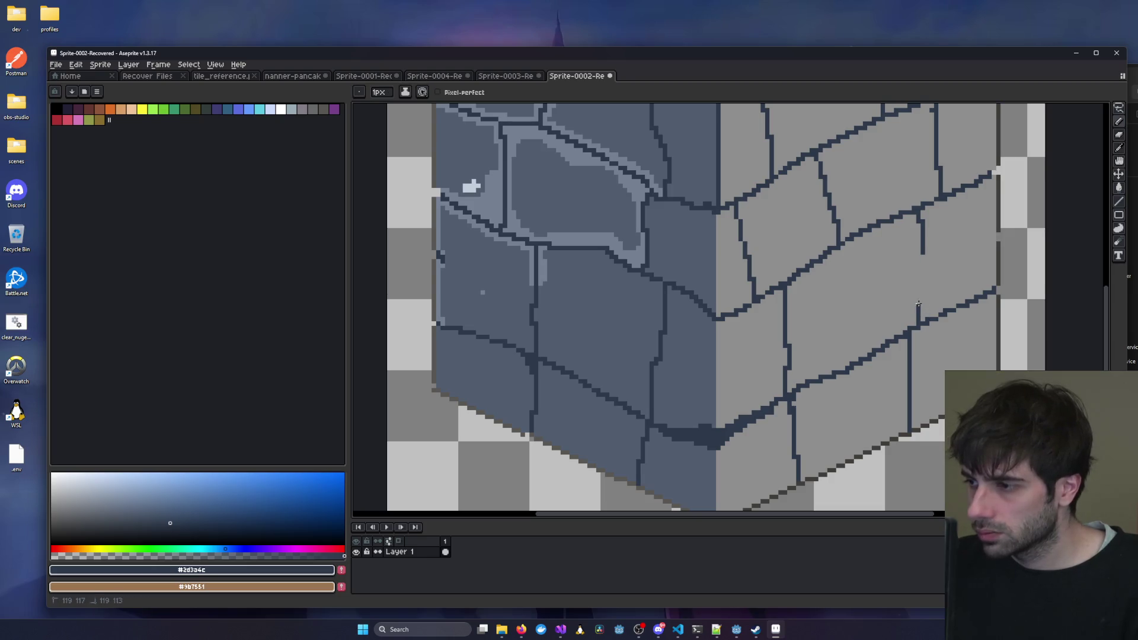
{"action": "scroll", "coordinate": [923, 254], "scroll_direction": "down", "scroll_amount": 5}
{"action": "scroll", "coordinate": [701, 341], "scroll_direction": "left", "scroll_amount": 2}
{"action": "scroll", "coordinate": [701, 341], "scroll_direction": "up", "scroll_amount": 5}
{"action": "scroll", "coordinate": [652, 347], "scroll_direction": "right", "scroll_amount": 2}
{"action": "scroll", "coordinate": [628, 350], "scroll_direction": "up", "scroll_amount": 2}
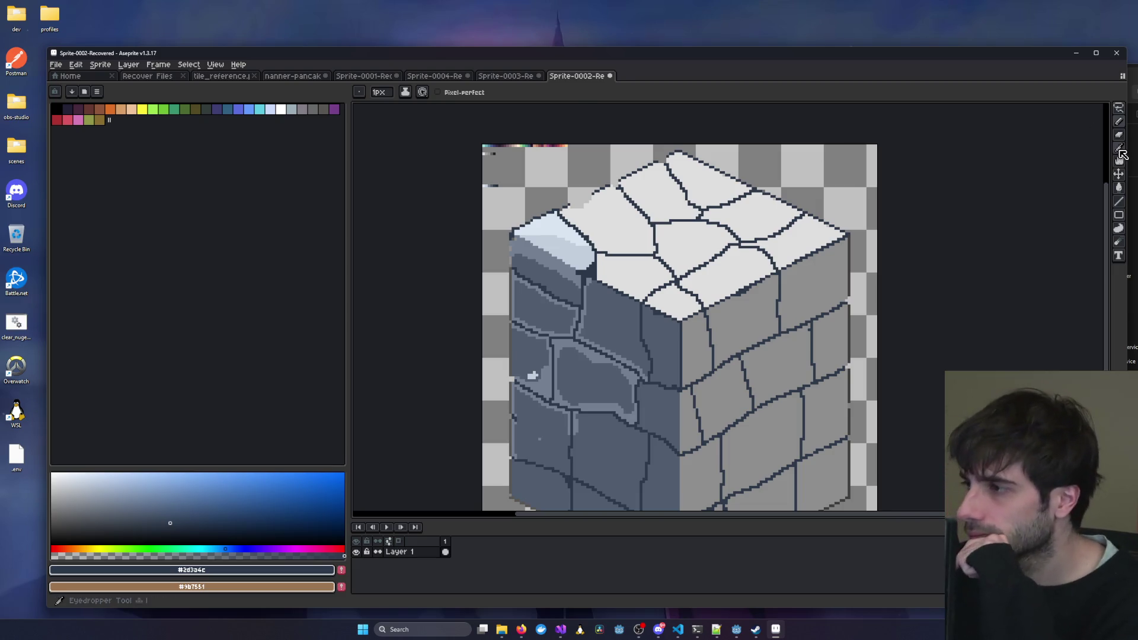
Sample the pale blue #d9e5f1 from the cube and flood-fill a top-face stone with it.
{"action": "key", "text": "i"}
{"action": "left_click", "coordinate": [568, 248]}
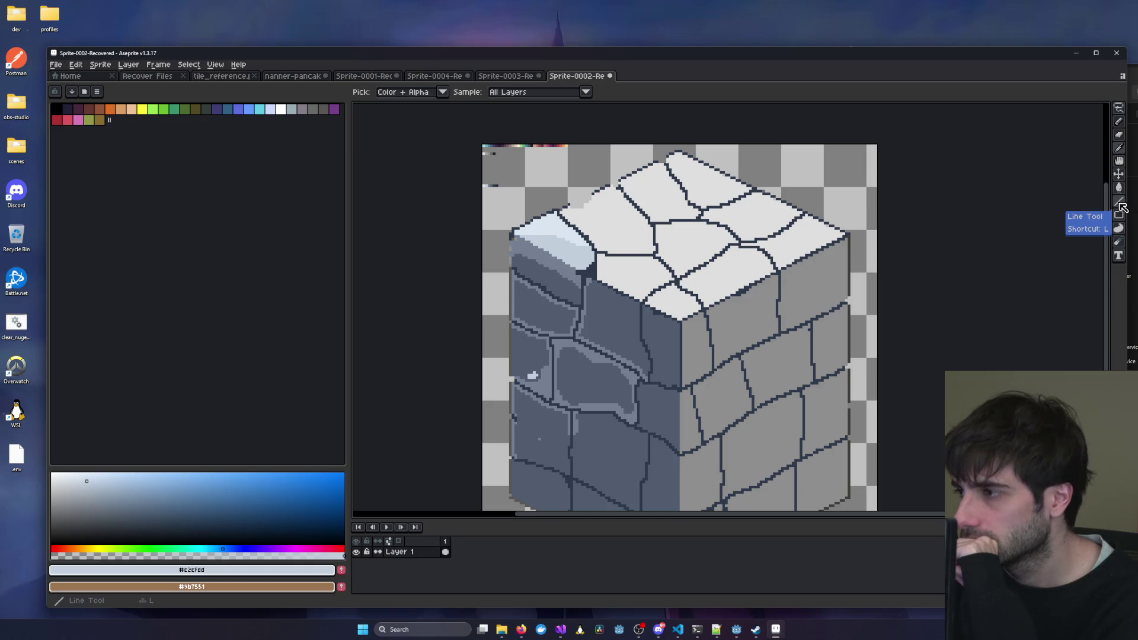
{"action": "left_click", "coordinate": [599, 205]}
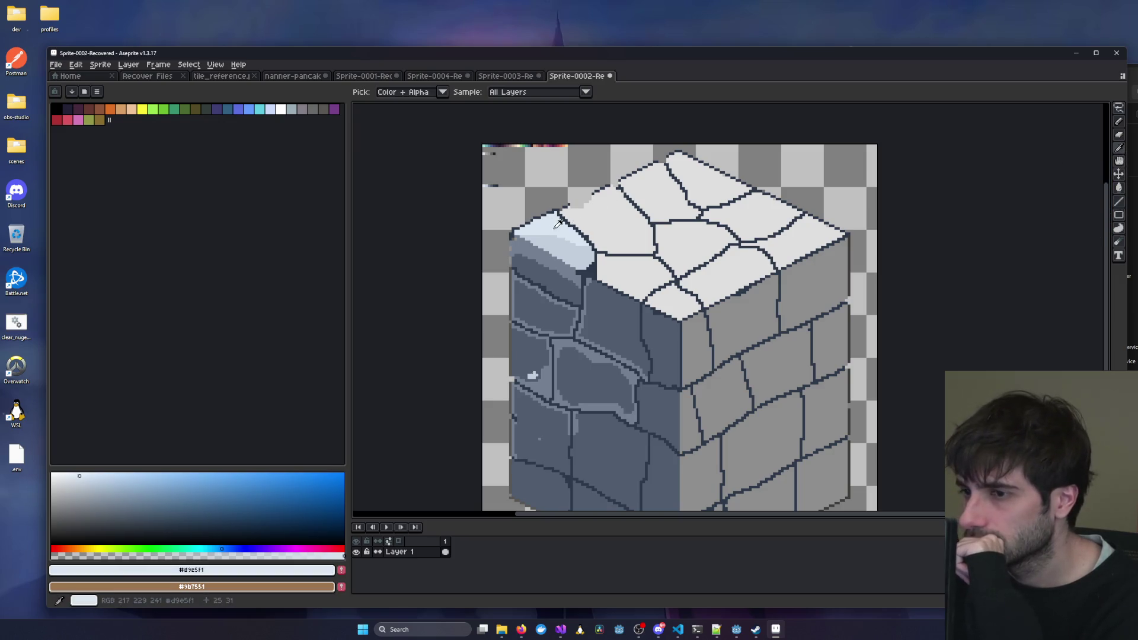
{"action": "left_click", "coordinate": [1120, 188]}
{"action": "left_click", "coordinate": [771, 222]}
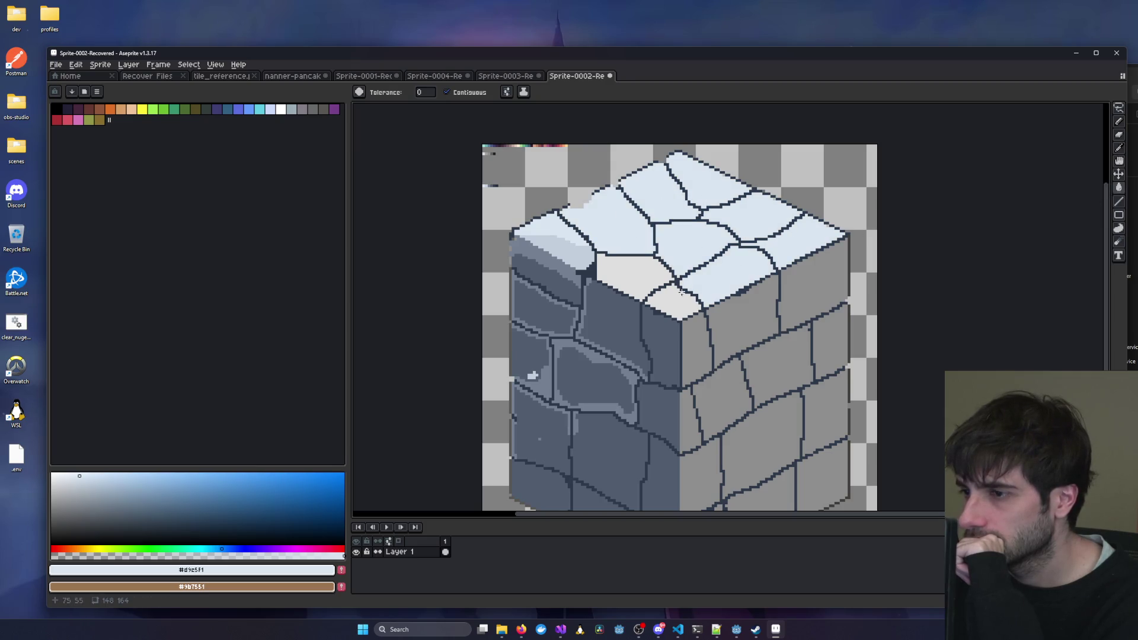
Bring the cube's top face into view and open the stone block reference image.
{"action": "scroll", "coordinate": [862, 248], "scroll_direction": "down", "scroll_amount": 5}
{"action": "scroll", "coordinate": [907, 249], "scroll_direction": "up", "scroll_amount": 4}
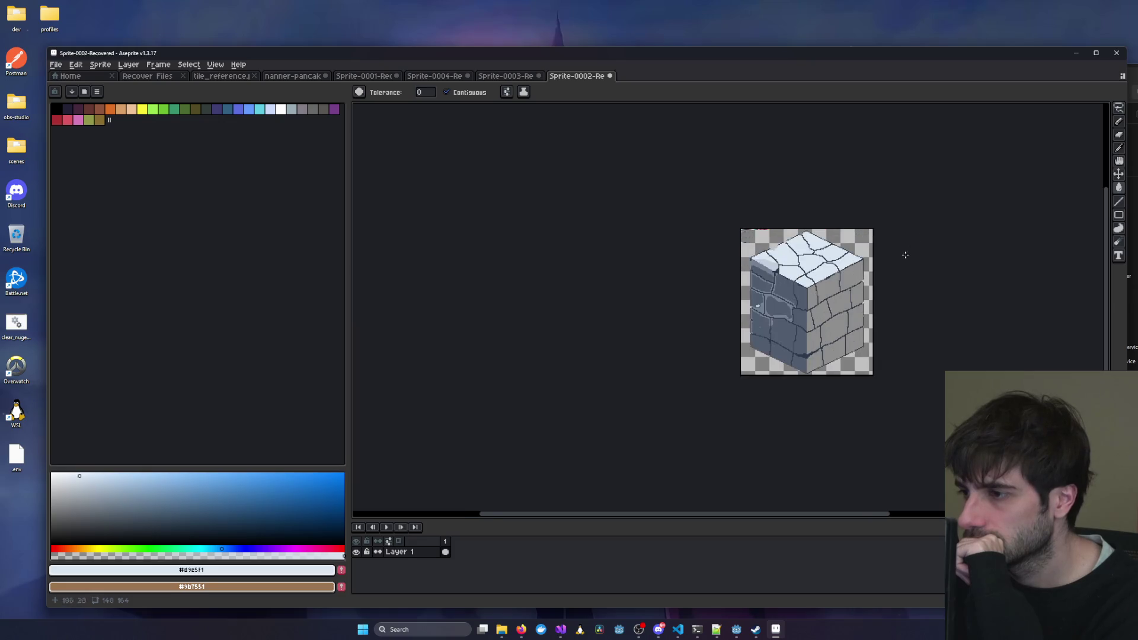
{"action": "scroll", "coordinate": [591, 267], "scroll_direction": "up", "scroll_amount": 1}
{"action": "left_click_drag", "start_coordinate": [580, 239], "coordinate": [686, 262]}
{"action": "scroll", "coordinate": [579, 241], "scroll_direction": "up", "scroll_amount": 1}
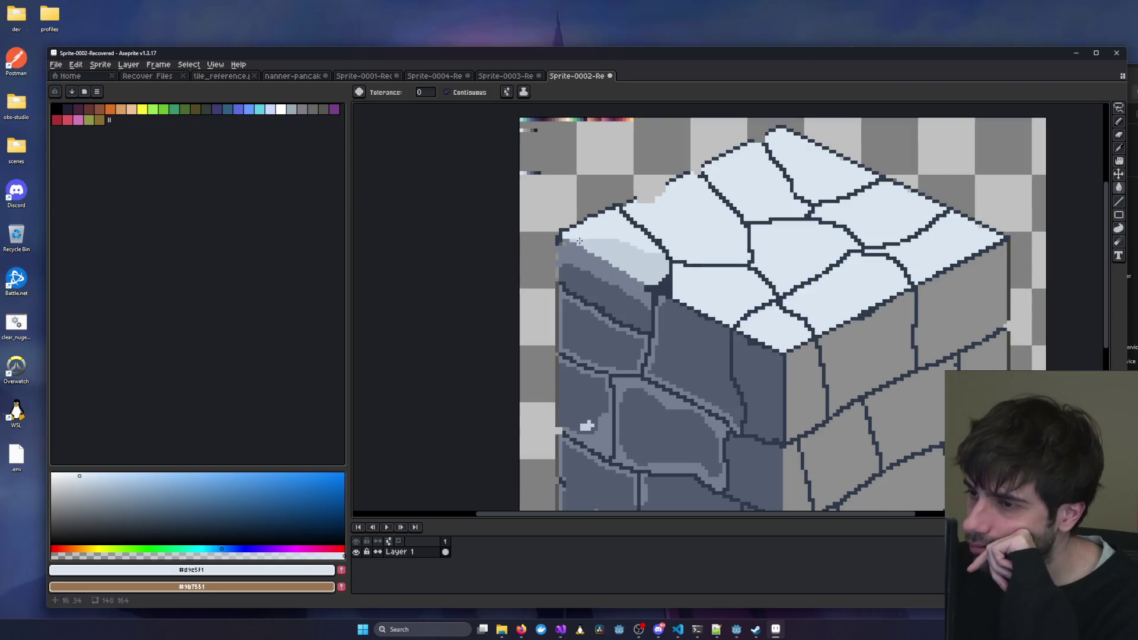
{"action": "scroll", "coordinate": [958, 297], "scroll_direction": "down", "scroll_amount": 3}
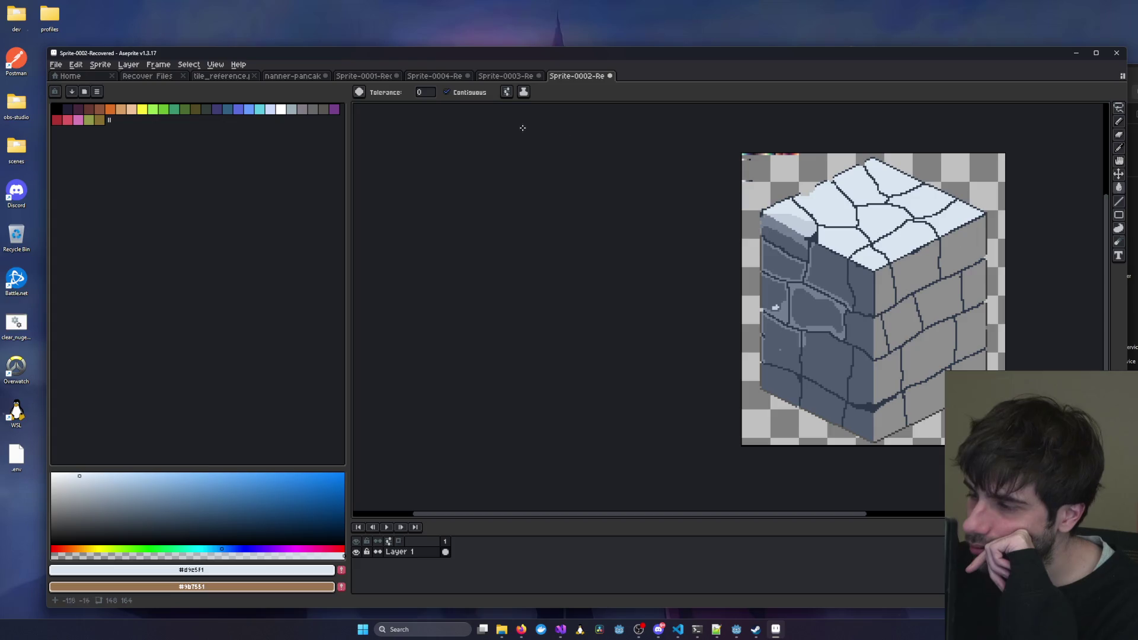
{"action": "left_click", "coordinate": [514, 78]}
{"action": "left_click", "coordinate": [587, 77]}
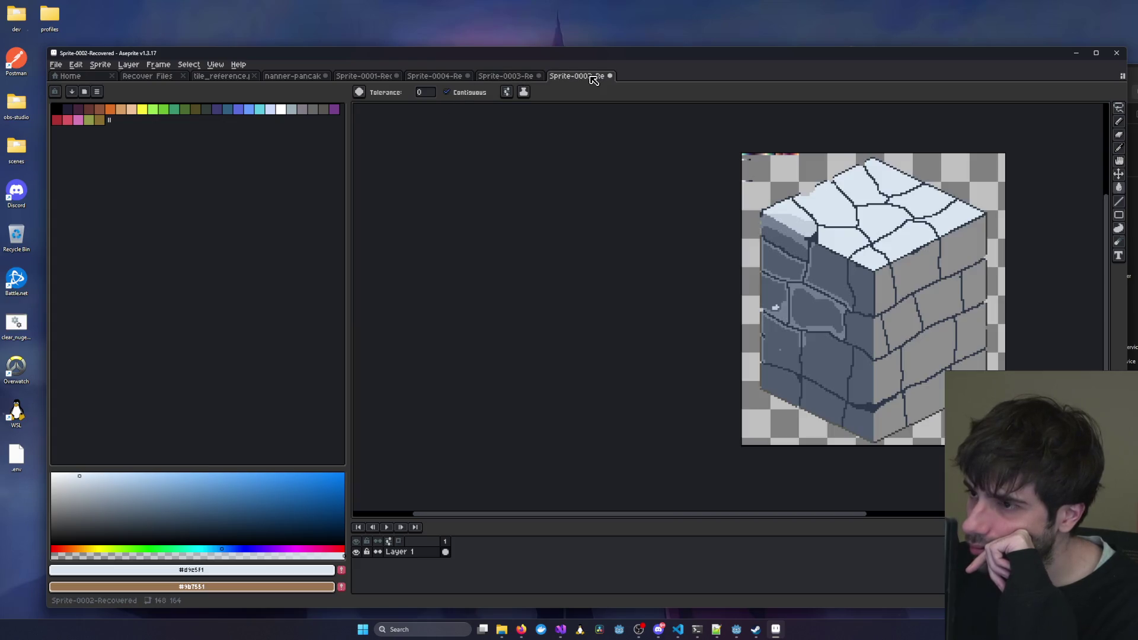
{"action": "left_click", "coordinate": [523, 79]}
{"action": "left_click", "coordinate": [579, 83]}
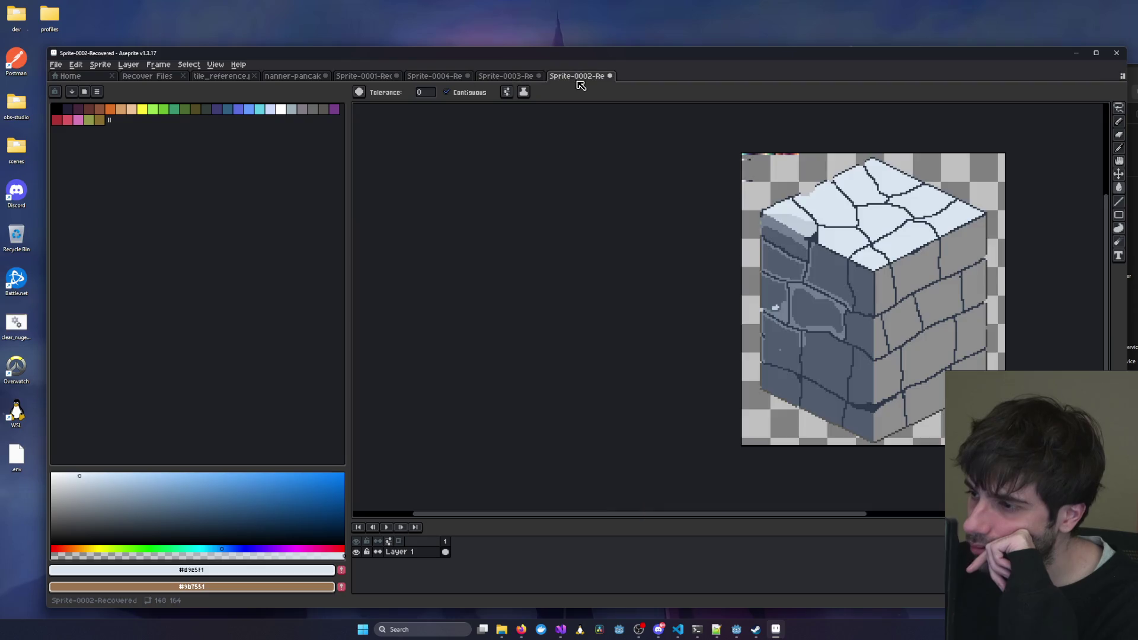
{"action": "left_click", "coordinate": [502, 80]}
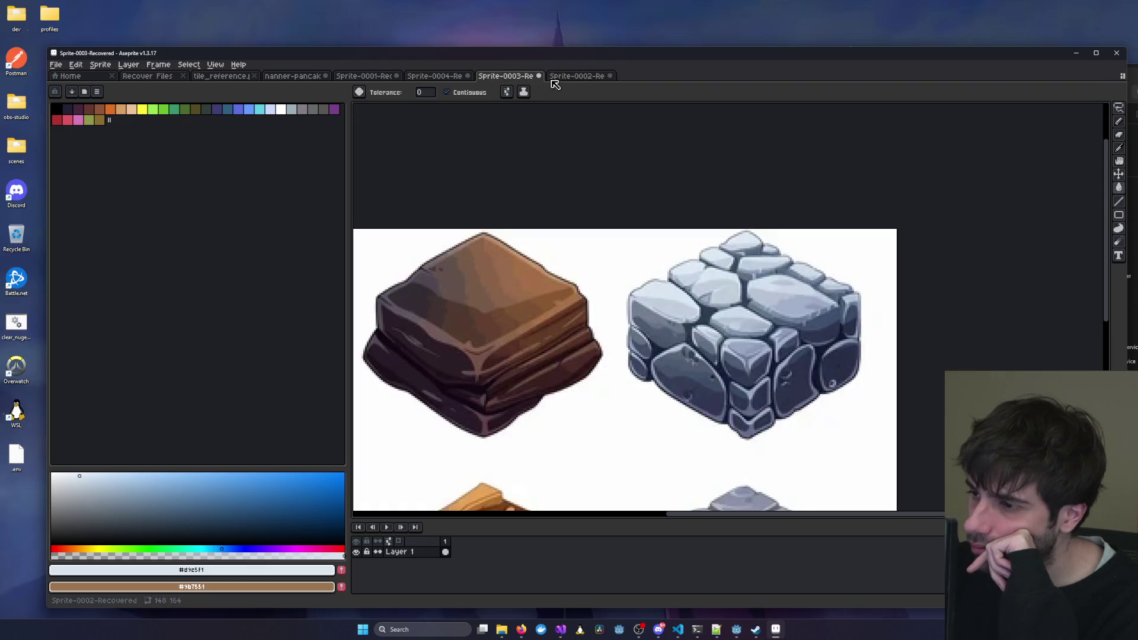
{"action": "left_click", "coordinate": [570, 81]}
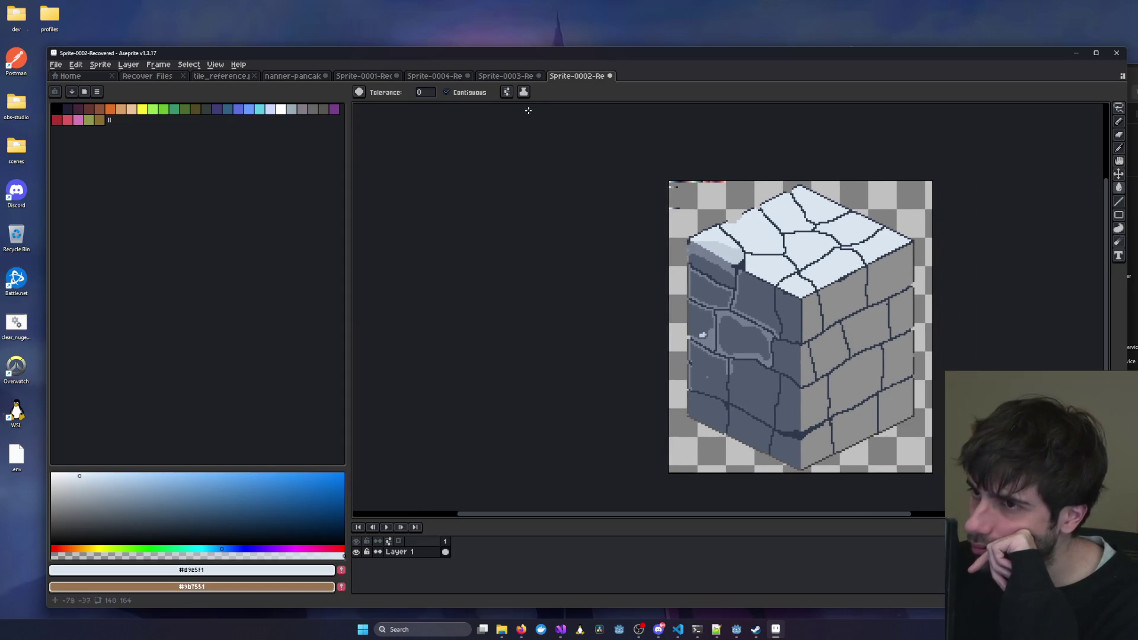
{"action": "left_click", "coordinate": [505, 77]}
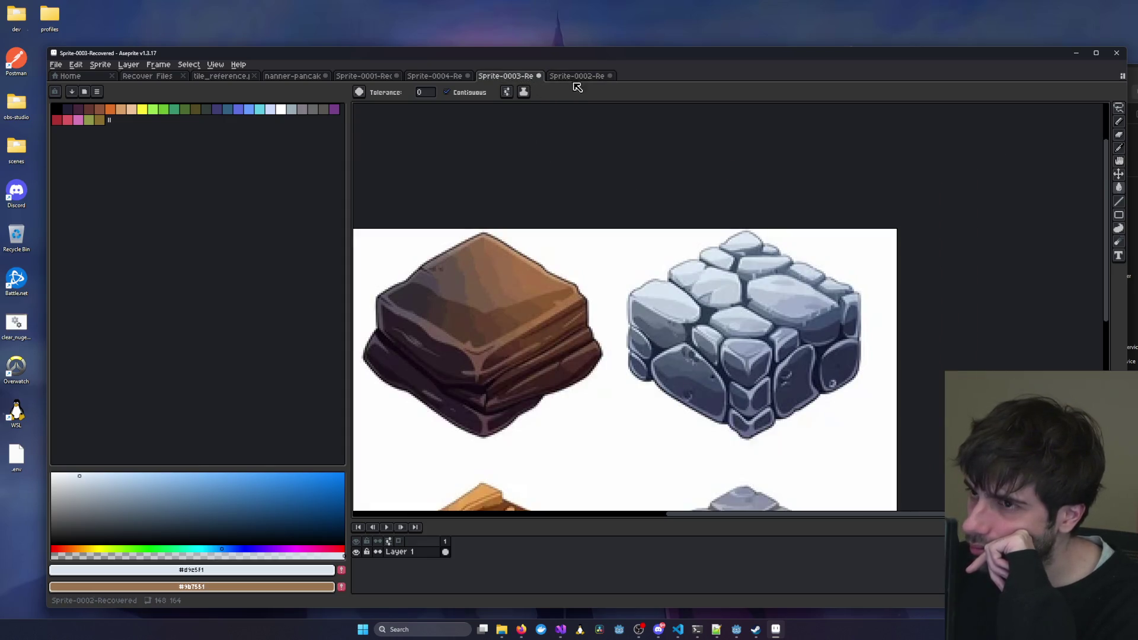
{"action": "left_click", "coordinate": [577, 77]}
{"action": "left_click", "coordinate": [513, 77]}
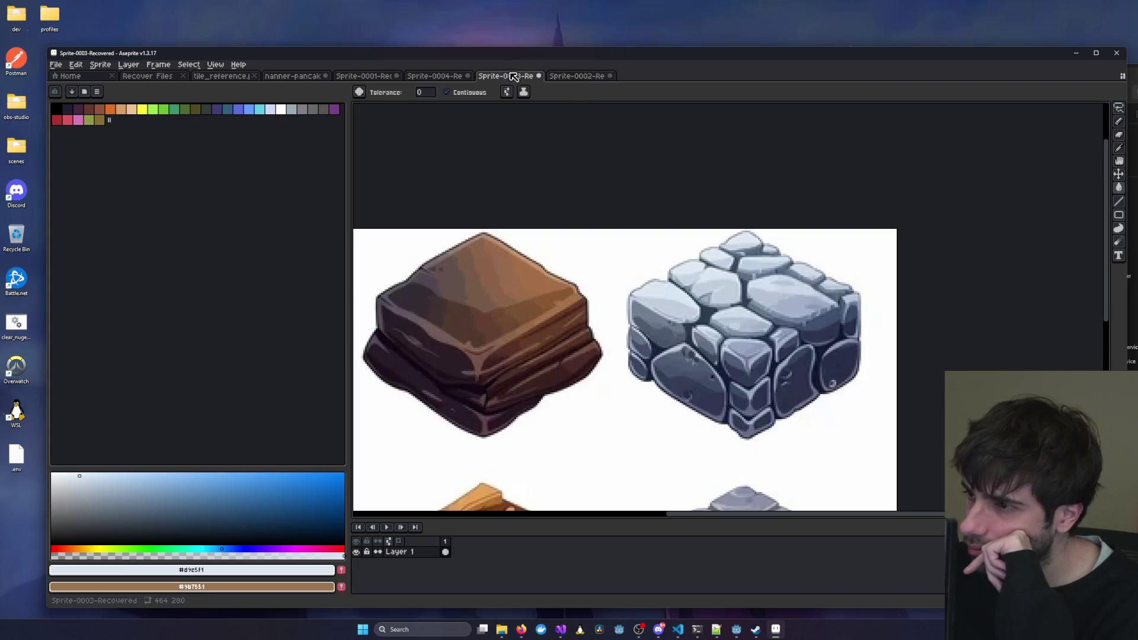
{"action": "left_click", "coordinate": [605, 77]}
{"action": "scroll", "coordinate": [829, 201], "scroll_direction": "up", "scroll_amount": 3}
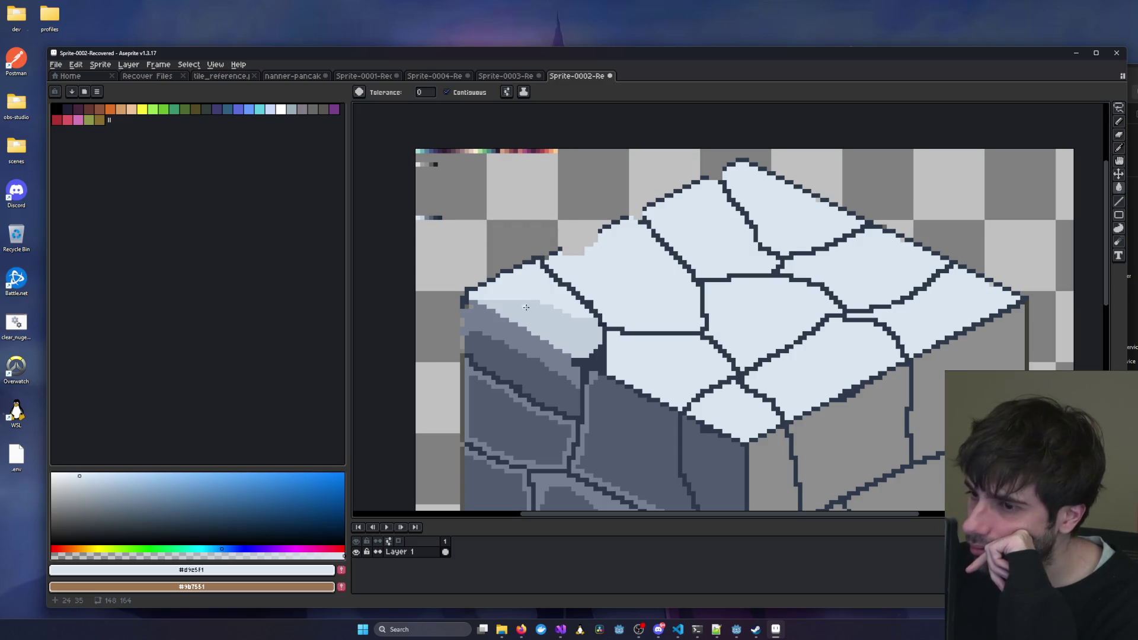
{"action": "left_click", "coordinate": [1118, 148]}
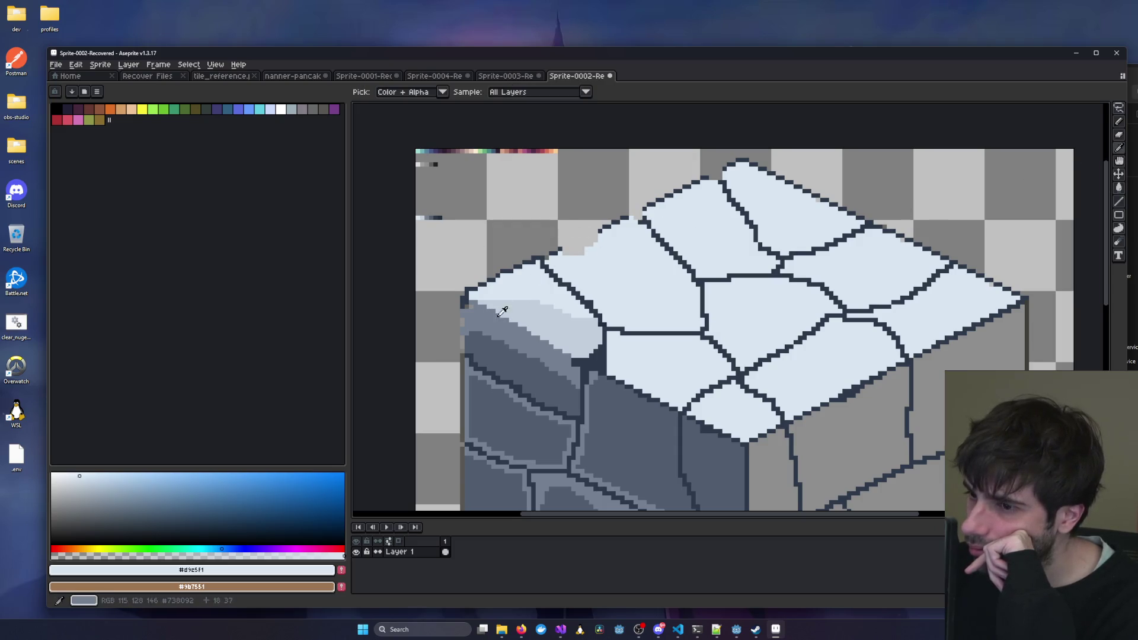
{"action": "left_click", "coordinate": [538, 306]}
{"action": "left_click", "coordinate": [1119, 122]}
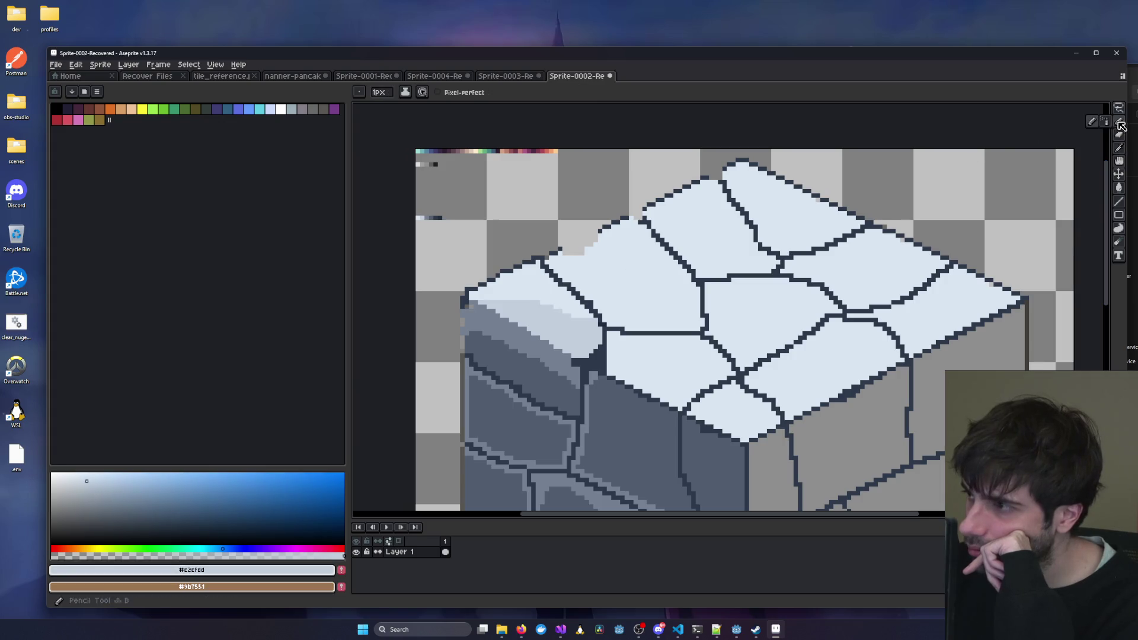
{"action": "scroll", "coordinate": [804, 283], "scroll_direction": "up", "scroll_amount": 2}
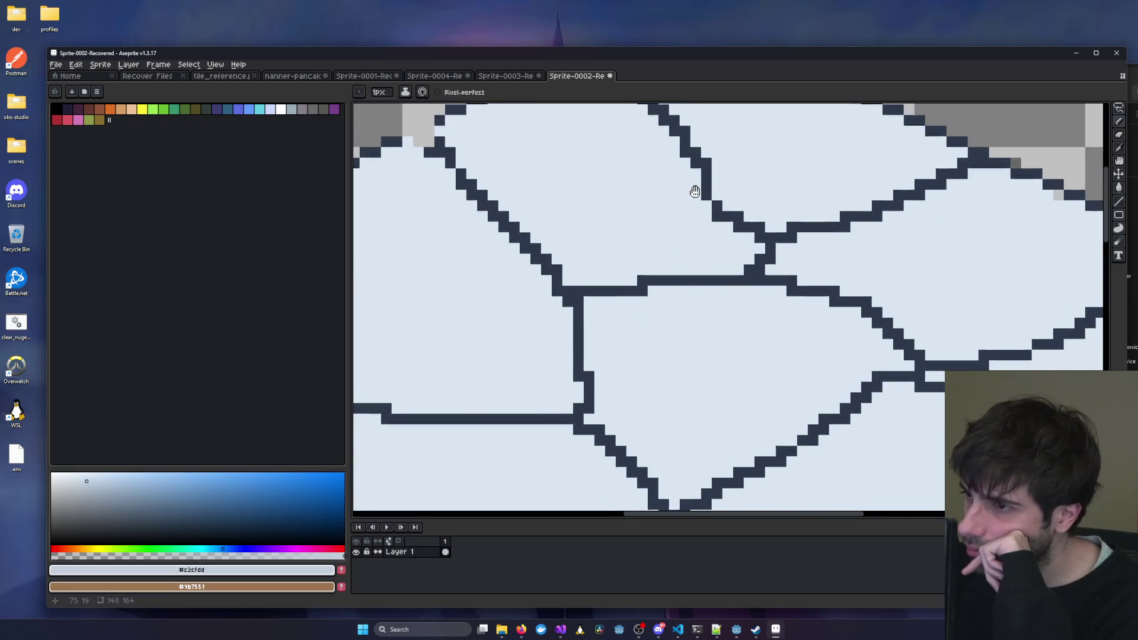
{"action": "scroll", "coordinate": [607, 243], "scroll_direction": "down", "scroll_amount": 3}
{"action": "scroll", "coordinate": [607, 242], "scroll_direction": "up", "scroll_amount": 2}
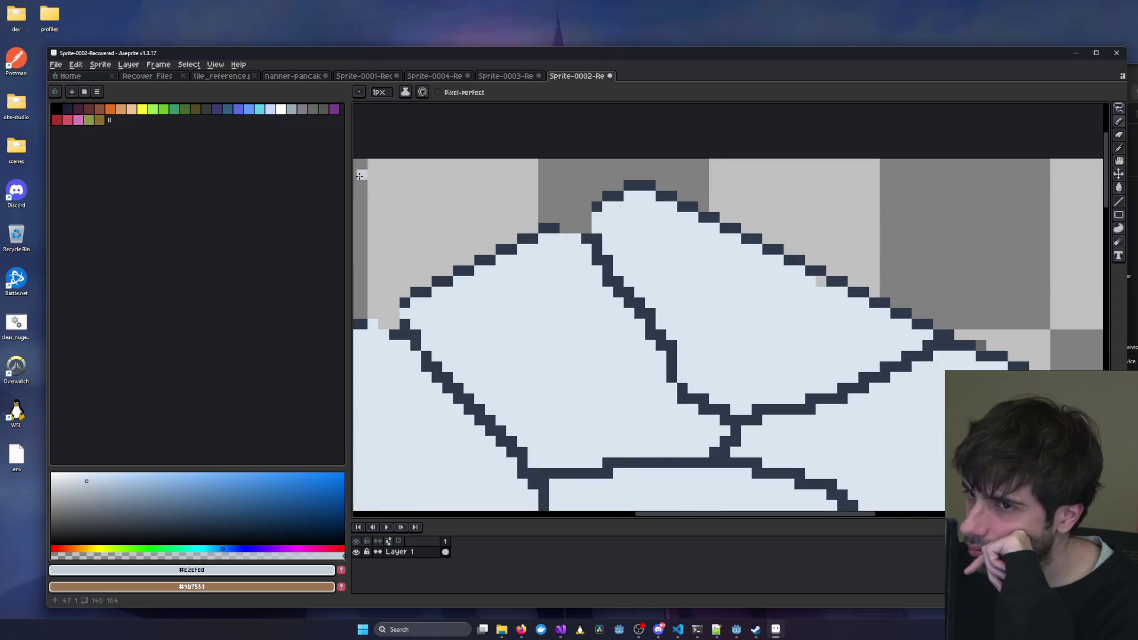
{"action": "scroll", "coordinate": [437, 233], "scroll_direction": "down", "scroll_amount": 3}
{"action": "scroll", "coordinate": [446, 222], "scroll_direction": "up", "scroll_amount": 1}
{"action": "scroll", "coordinate": [445, 221], "scroll_direction": "up", "scroll_amount": 2}
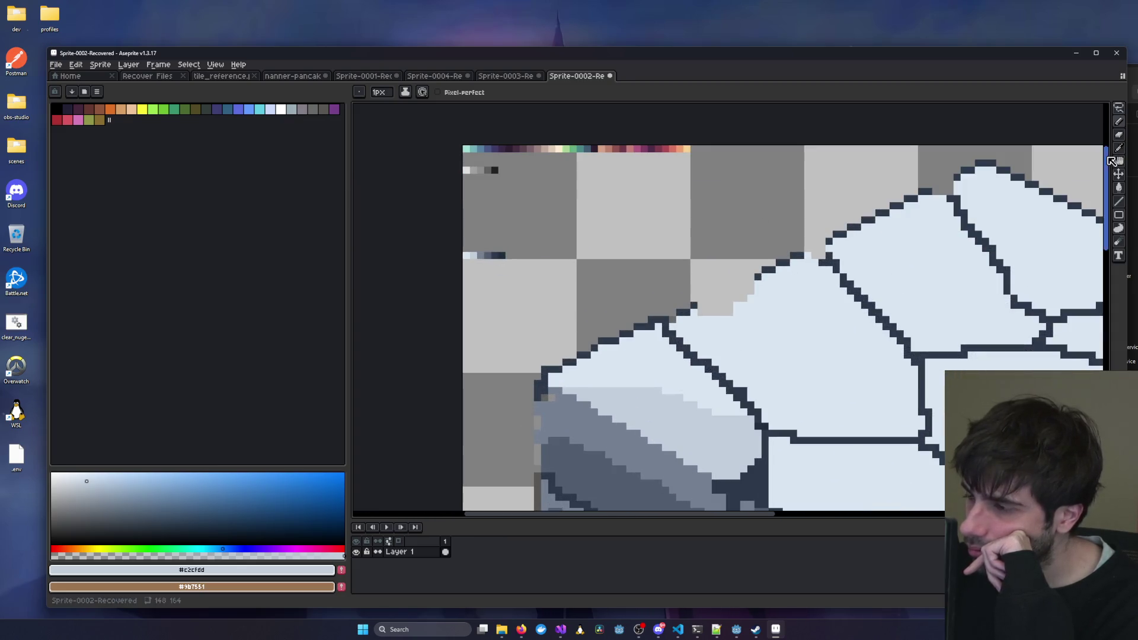
{"action": "left_click", "coordinate": [1119, 148]}
{"action": "scroll", "coordinate": [581, 243], "scroll_direction": "up", "scroll_amount": 1}
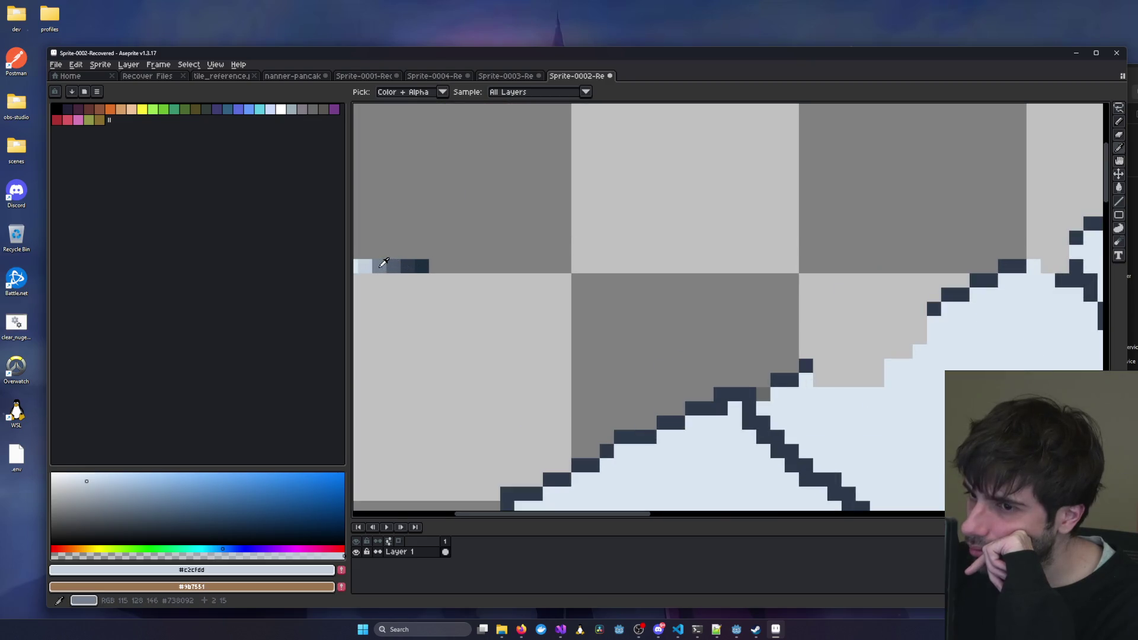
Take #738092 with the Pencil and repaint the upper part of a crack grey, undoing a stray line.
{"action": "left_click", "coordinate": [383, 262]}
{"action": "scroll", "coordinate": [534, 231], "scroll_direction": "right", "scroll_amount": 3}
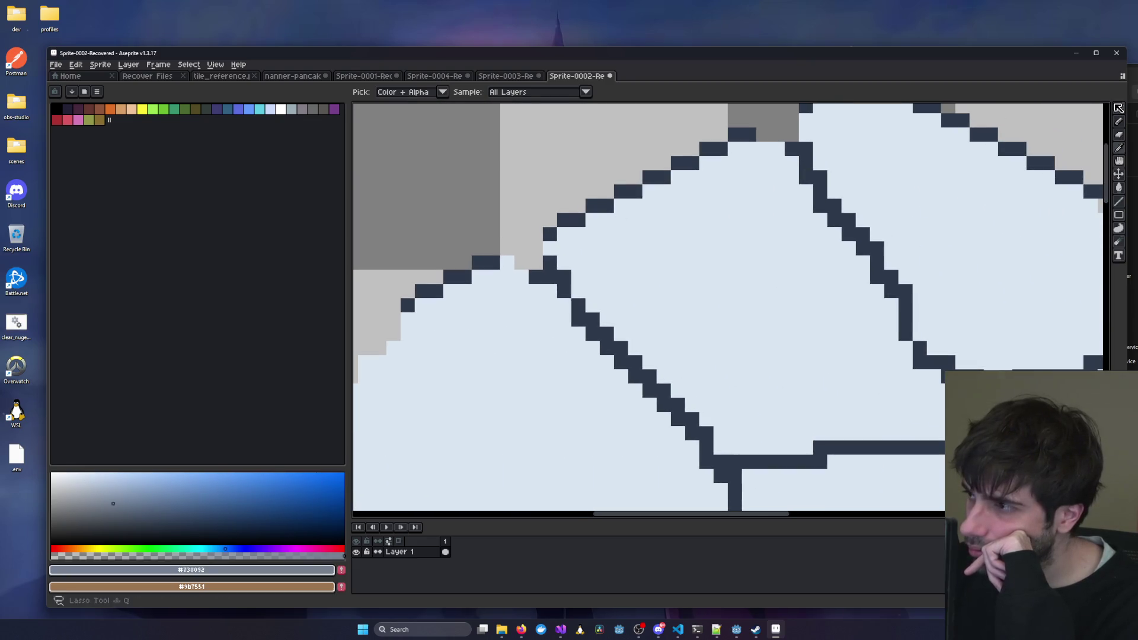
{"action": "left_click", "coordinate": [1119, 121]}
{"action": "left_click_drag", "start_coordinate": [793, 151], "coordinate": [847, 225]}
{"action": "scroll", "coordinate": [847, 225], "scroll_direction": "right", "scroll_amount": 3}
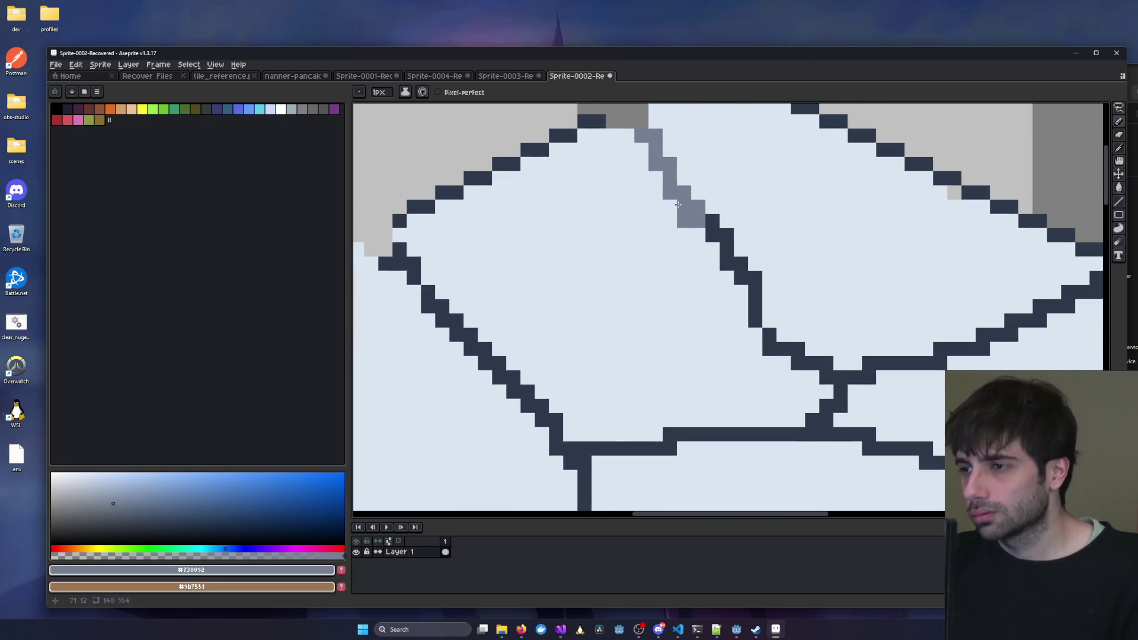
{"action": "key", "text": "ctrl+z"}
{"action": "scroll", "coordinate": [560, 171], "scroll_direction": "right", "scroll_amount": 2}
{"action": "mouse_move", "coordinate": [555, 131]}
{"action": "left_mouse_down"}
{"action": "mouse_move", "coordinate": [568, 133]}
{"action": "mouse_move", "coordinate": [584, 190]}
{"action": "mouse_move", "coordinate": [640, 237]}
{"action": "mouse_move", "coordinate": [682, 332]}
{"action": "mouse_move", "coordinate": [726, 362]}
{"action": "mouse_move", "coordinate": [774, 373]}
{"action": "mouse_move", "coordinate": [830, 360]}
{"action": "mouse_move", "coordinate": [1031, 263]}
{"action": "left_mouse_up"}
Repaint the dark outline pixels along the top edge in grey-blue.
{"action": "scroll", "coordinate": [711, 267], "scroll_direction": "up", "scroll_amount": 2}
{"action": "scroll", "coordinate": [711, 267], "scroll_direction": "right", "scroll_amount": 5}
{"action": "left_click", "coordinate": [389, 155]}
{"action": "left_click", "coordinate": [411, 154]}
{"action": "left_click", "coordinate": [418, 154]}
{"action": "left_click", "coordinate": [440, 168]}
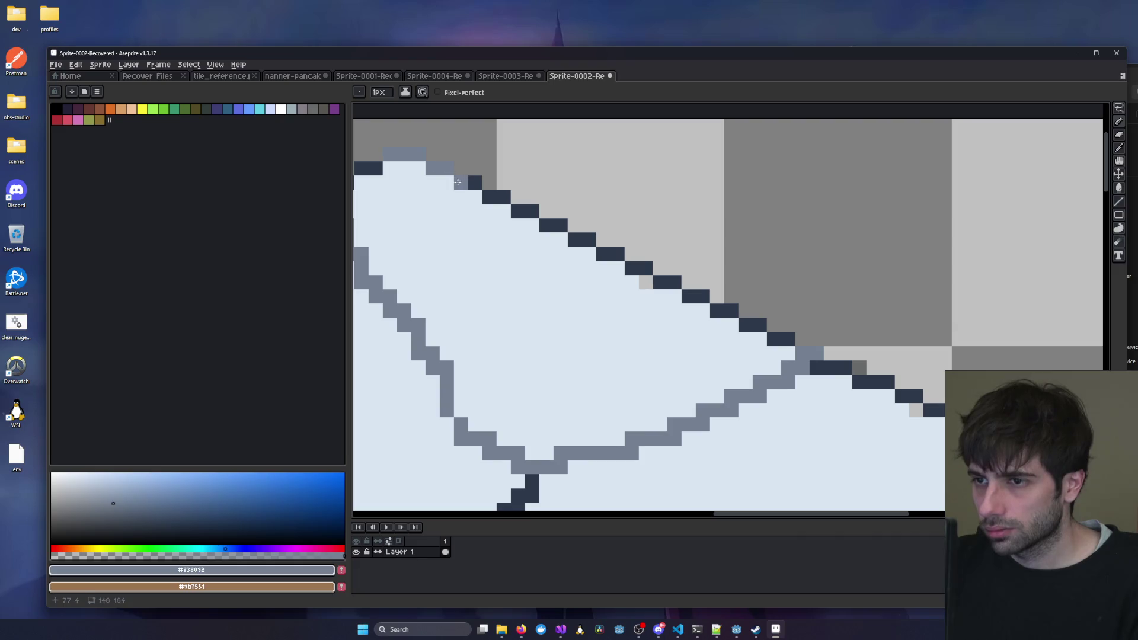
{"action": "left_click", "coordinate": [468, 183]}
{"action": "left_click", "coordinate": [498, 197]}
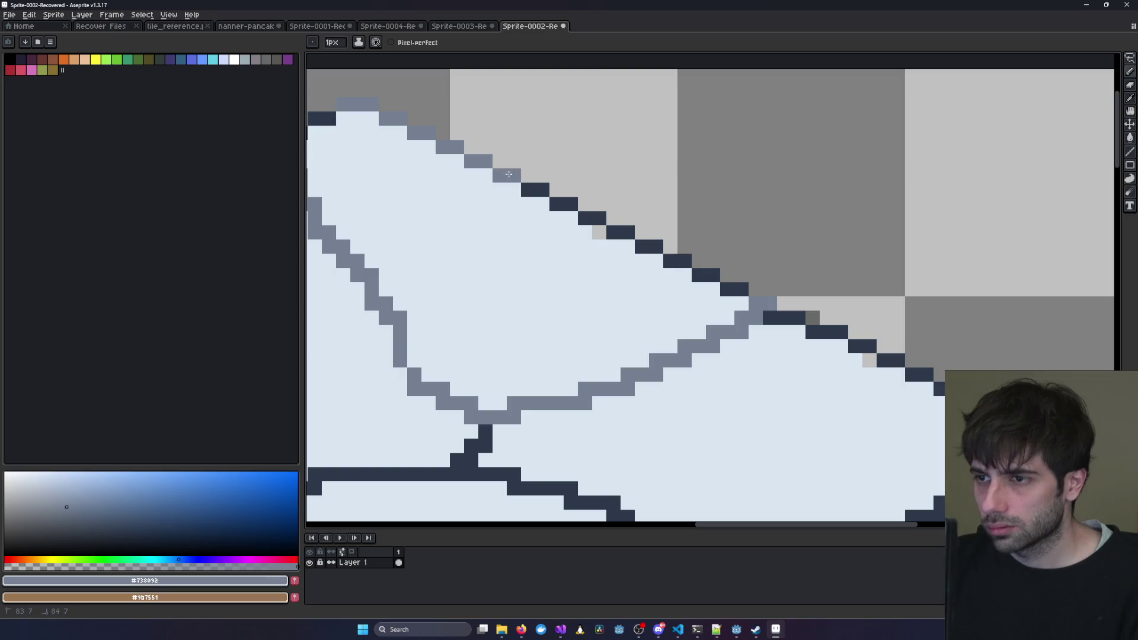
{"action": "left_click", "coordinate": [528, 189]}
{"action": "left_click", "coordinate": [542, 190]}
Continue the grey-blue down the diagonal outline edge of the top face.
{"action": "left_click", "coordinate": [556, 219]}
{"action": "left_click", "coordinate": [563, 204]}
{"action": "left_click", "coordinate": [592, 218]}
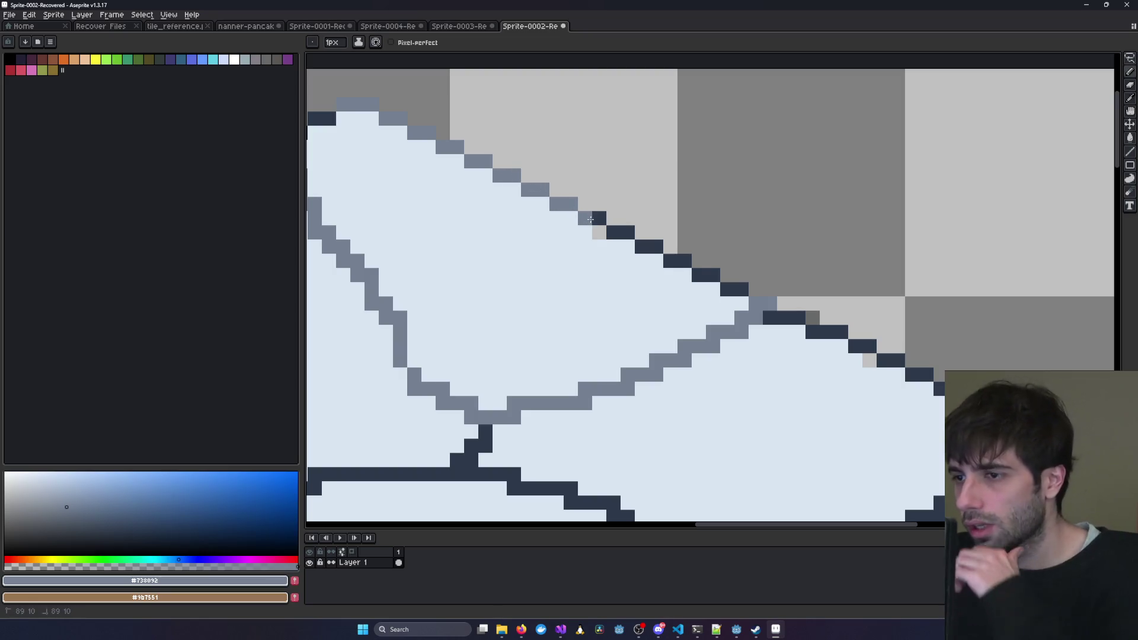
{"action": "left_click", "coordinate": [621, 232]}
{"action": "left_click", "coordinate": [655, 246]}
{"action": "left_click", "coordinate": [665, 258]}
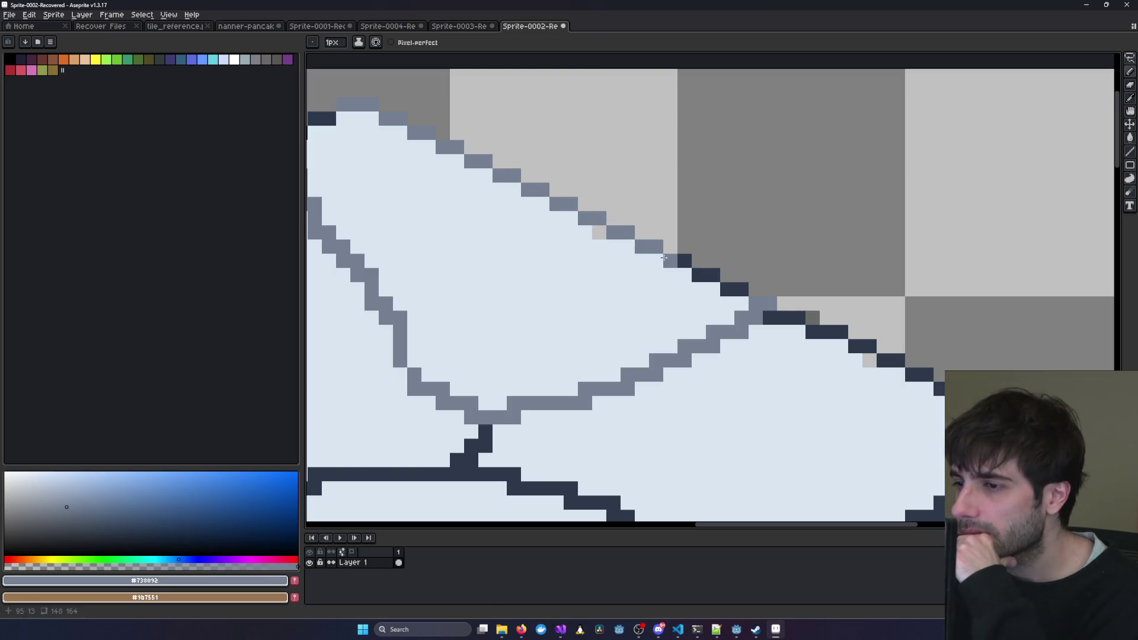
{"action": "left_click", "coordinate": [734, 289]}
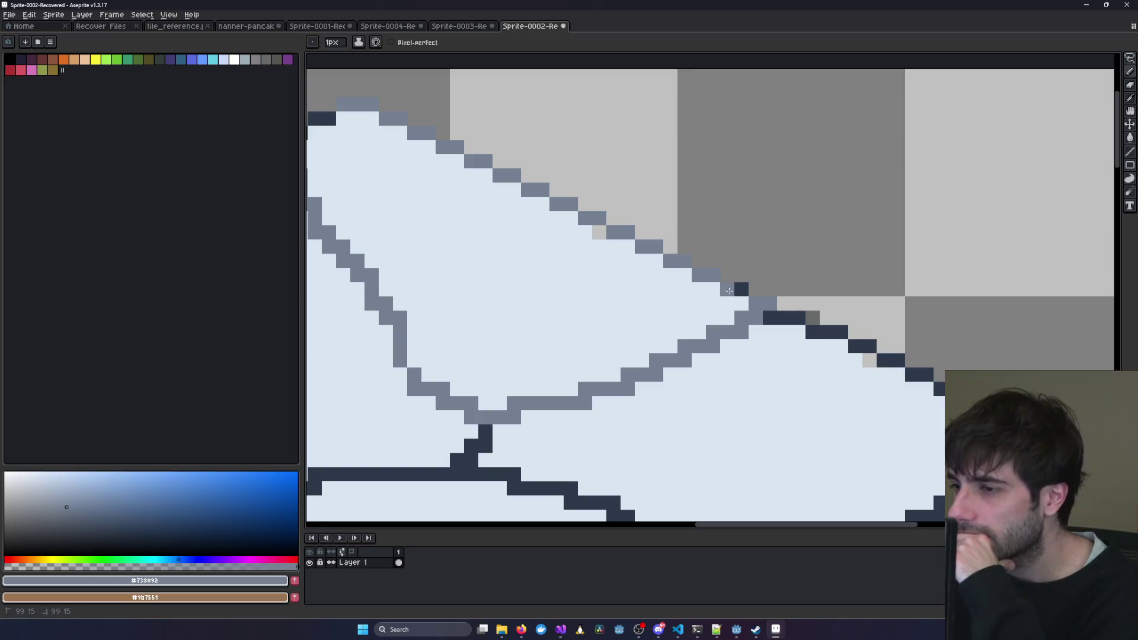
{"action": "left_click", "coordinate": [770, 317]}
{"action": "left_click", "coordinate": [841, 332]}
Recolour the further edge pixels beyond the grey step in grey-blue.
{"action": "left_click_drag", "start_coordinate": [842, 332], "coordinate": [699, 250]}
{"action": "left_click", "coordinate": [672, 250]}
{"action": "left_click", "coordinate": [686, 250]}
{"action": "left_click", "coordinate": [725, 268]}
{"action": "left_click", "coordinate": [728, 278]}
{"action": "left_click", "coordinate": [750, 278]}
{"action": "left_click", "coordinate": [778, 293]}
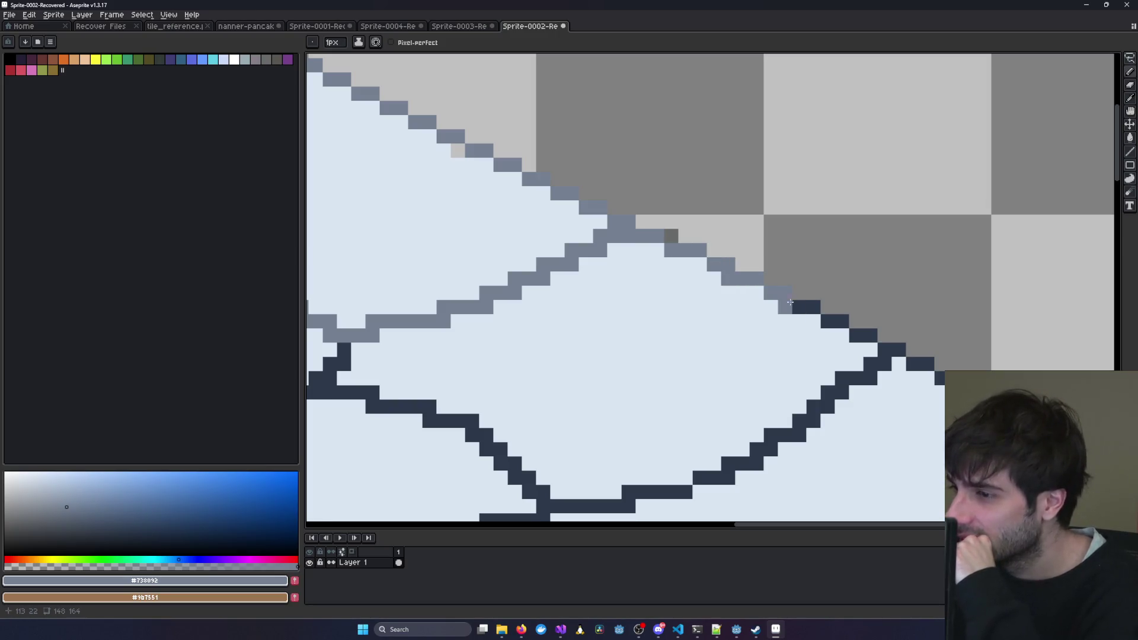
{"action": "left_click", "coordinate": [870, 336]}
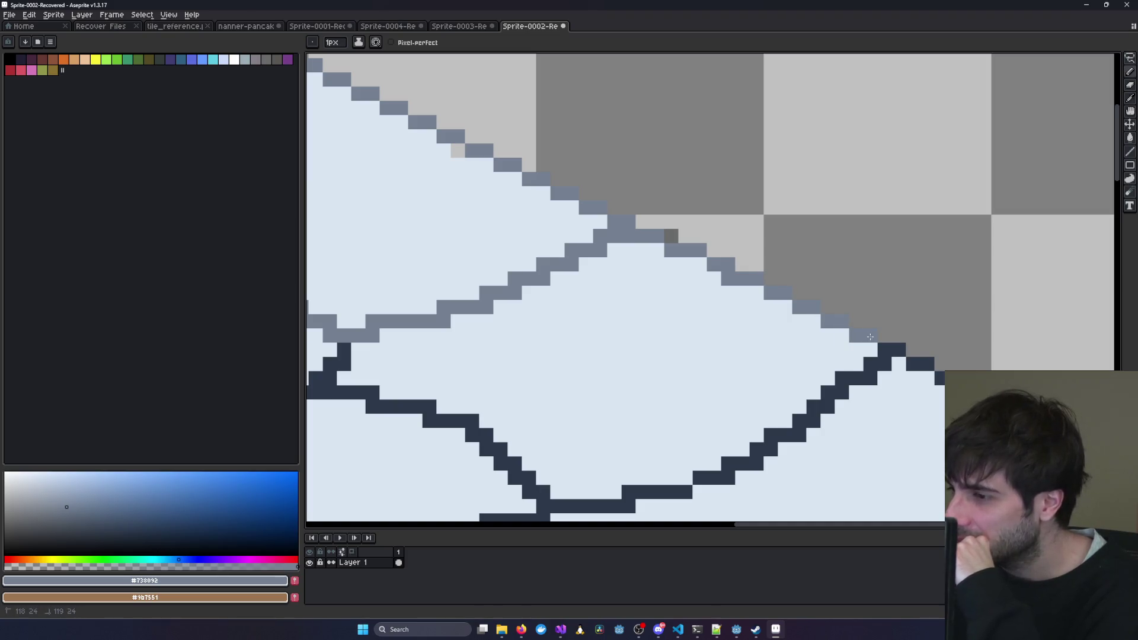
Repaint the down-right crack and the lower curving crack in grey-blue.
{"action": "scroll", "coordinate": [569, 272], "scroll_direction": "left", "scroll_amount": 3}
{"action": "left_click", "coordinate": [520, 346]}
{"action": "mouse_move", "coordinate": [500, 367]}
{"action": "left_mouse_down"}
{"action": "mouse_move", "coordinate": [488, 388]}
{"action": "mouse_move", "coordinate": [542, 389]}
{"action": "mouse_move", "coordinate": [643, 417]}
{"action": "mouse_move", "coordinate": [660, 442]}
{"action": "left_mouse_up"}
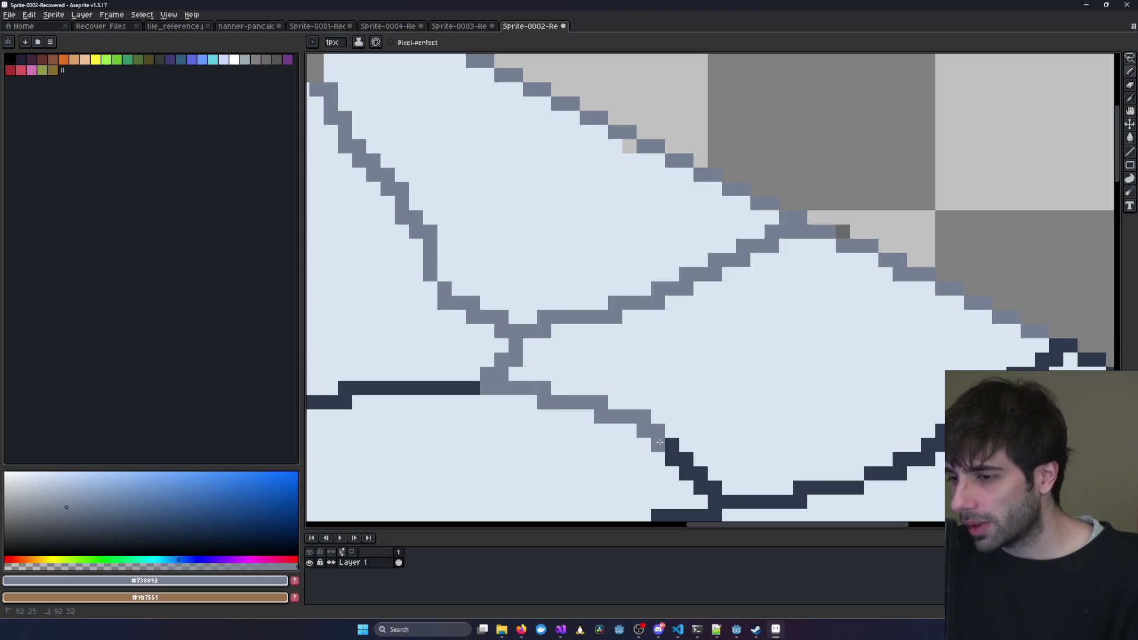
{"action": "mouse_move", "coordinate": [711, 486]}
{"action": "left_mouse_down"}
{"action": "mouse_move", "coordinate": [717, 501]}
{"action": "mouse_move", "coordinate": [773, 503]}
{"action": "mouse_move", "coordinate": [899, 473]}
{"action": "left_mouse_up"}
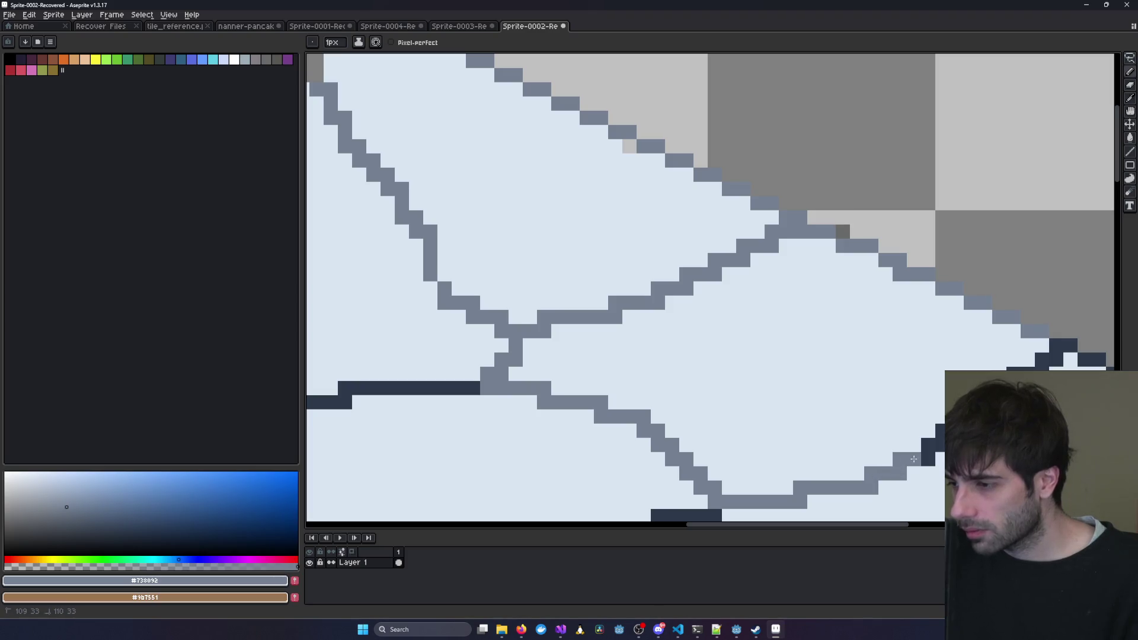
{"action": "scroll", "coordinate": [658, 399], "scroll_direction": "down", "scroll_amount": 3}
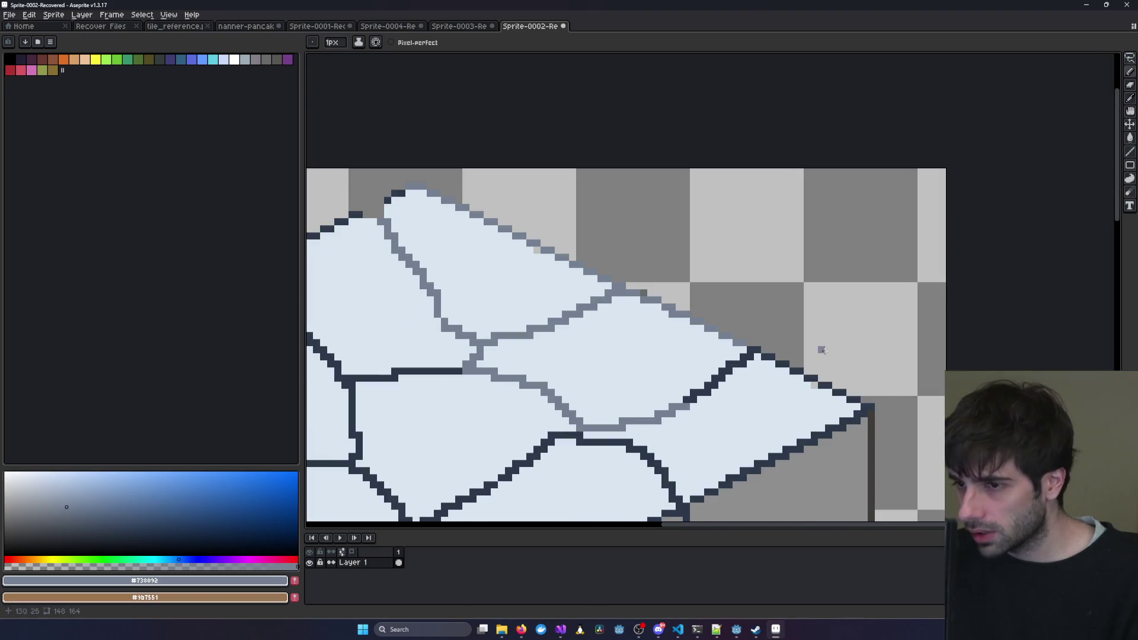
Repaint the rising crack near the right end and the upper-right edge outline in #738092.
{"action": "left_click_drag", "start_coordinate": [810, 356], "coordinate": [744, 341]}
{"action": "scroll", "coordinate": [745, 341], "scroll_direction": "down", "scroll_amount": 2}
{"action": "scroll", "coordinate": [927, 347], "scroll_direction": "up", "scroll_amount": 4}
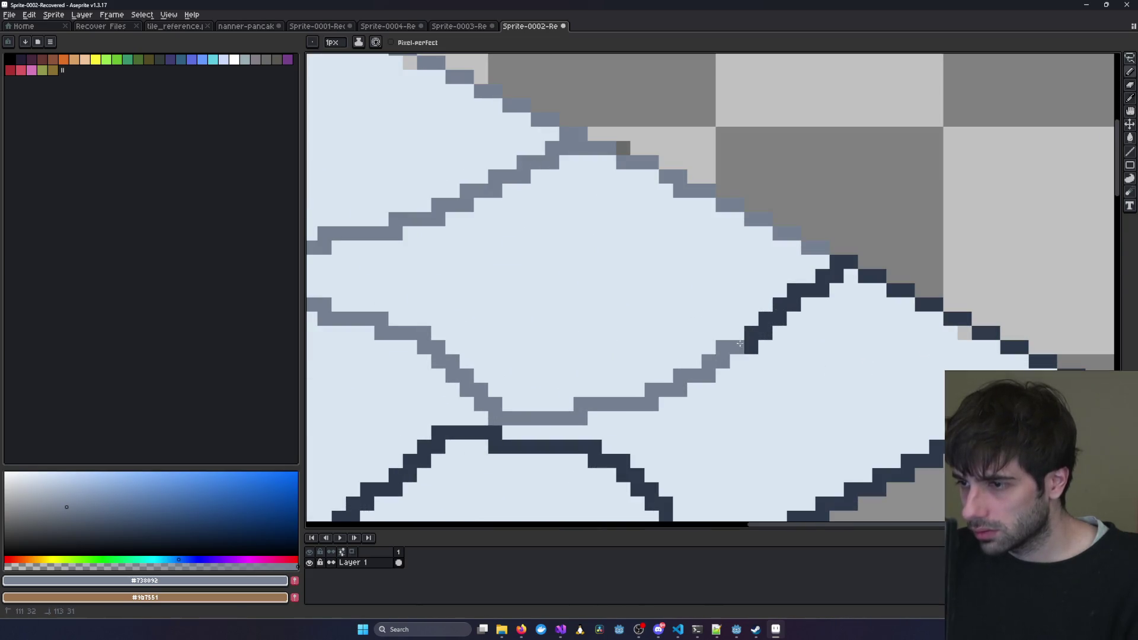
{"action": "mouse_move", "coordinate": [740, 343]}
{"action": "left_mouse_down"}
{"action": "mouse_move", "coordinate": [839, 264]}
{"action": "mouse_move", "coordinate": [902, 287]}
{"action": "left_mouse_up"}
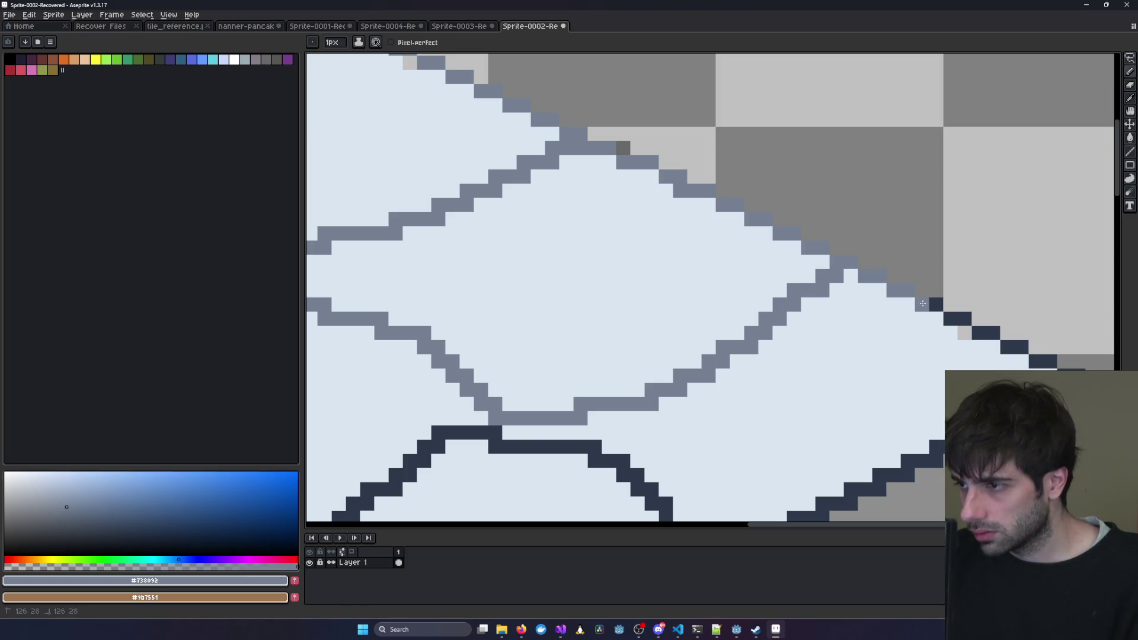
{"action": "mouse_move", "coordinate": [948, 318]}
{"action": "left_mouse_down"}
{"action": "mouse_move", "coordinate": [979, 320]}
{"action": "mouse_move", "coordinate": [1055, 363]}
{"action": "left_mouse_up"}
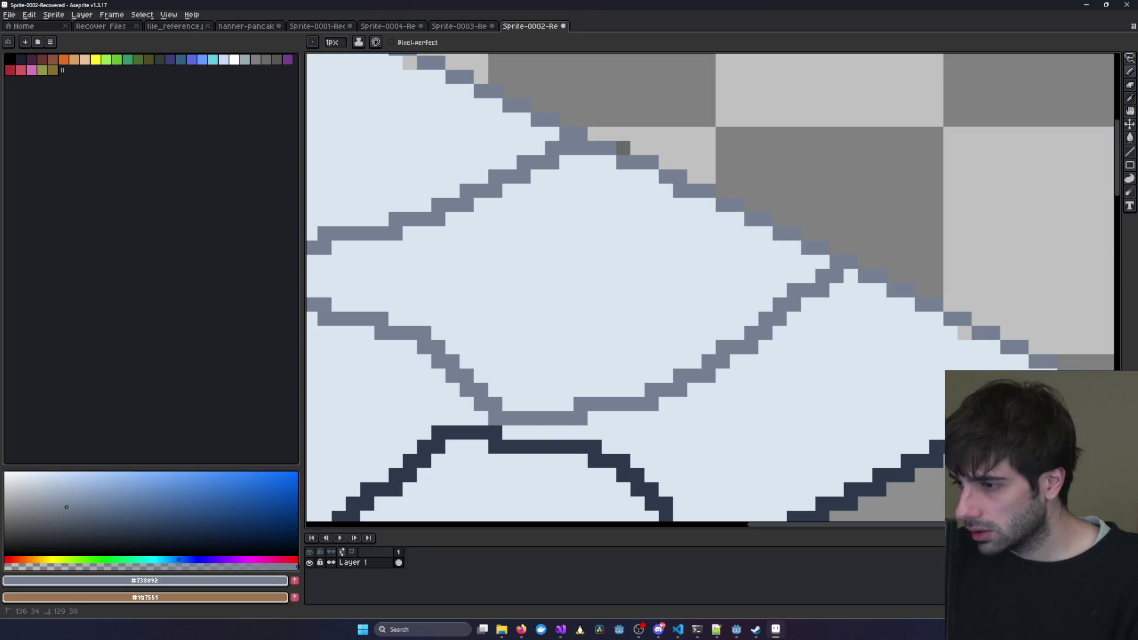
{"action": "mouse_move", "coordinate": [494, 432]}
{"action": "left_mouse_down"}
{"action": "mouse_move", "coordinate": [570, 334]}
{"action": "mouse_move", "coordinate": [578, 348]}
{"action": "mouse_move", "coordinate": [647, 345]}
{"action": "mouse_move", "coordinate": [707, 363]}
{"action": "mouse_move", "coordinate": [787, 475]}
{"action": "mouse_move", "coordinate": [907, 405]}
{"action": "left_mouse_up"}
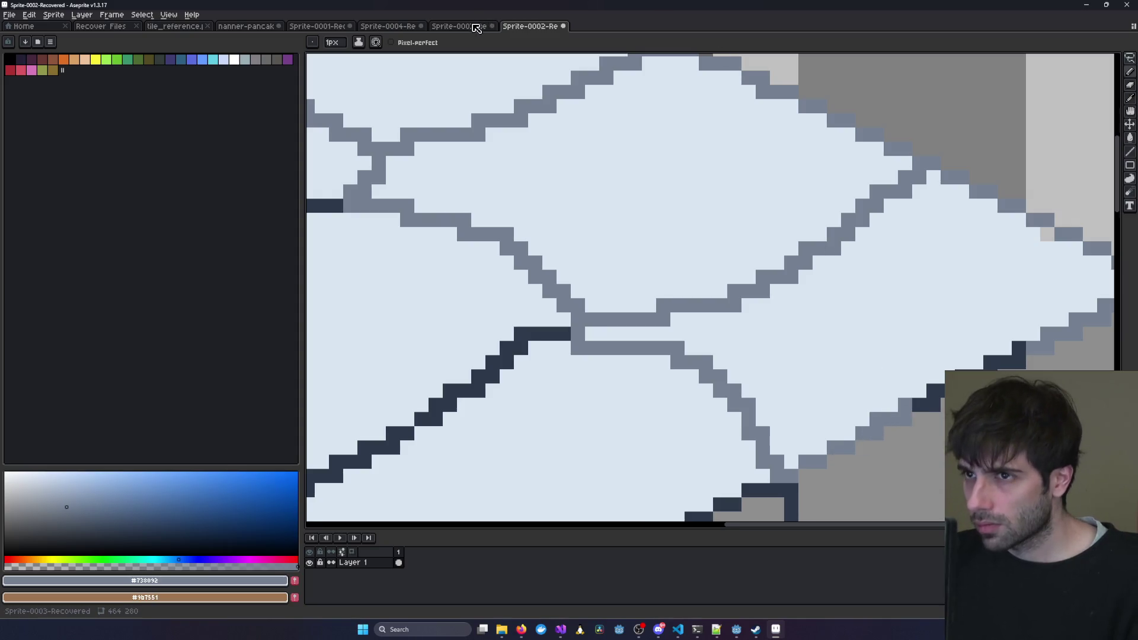
Glance at the Sprite-0003 reference, then repaint another crack segment grey on Sprite-0002.
{"action": "left_click", "coordinate": [481, 26]}
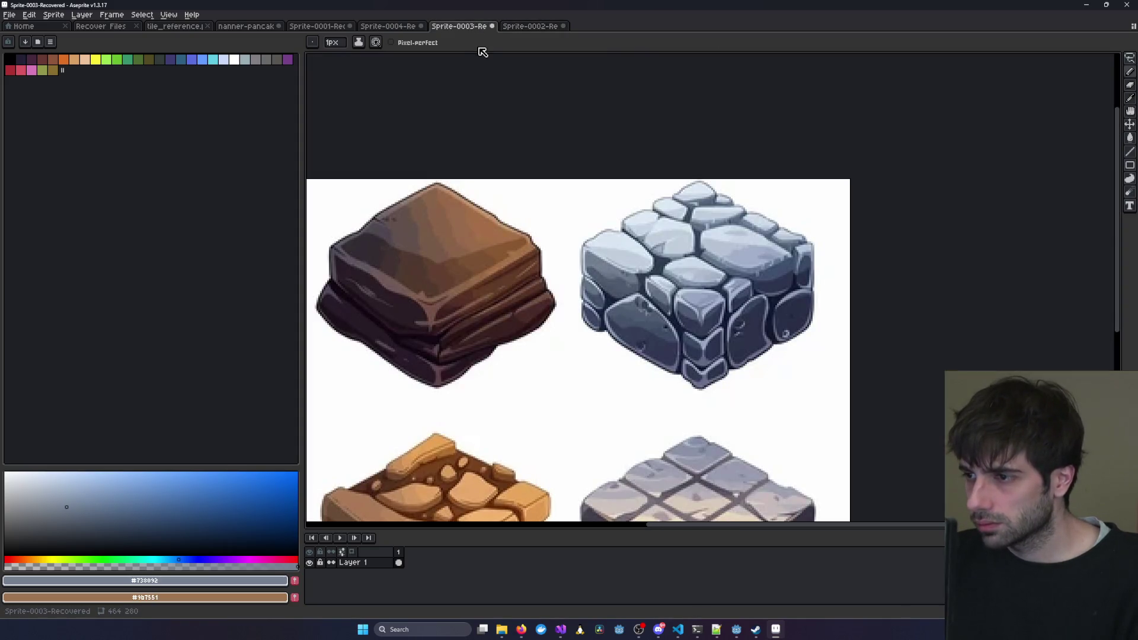
{"action": "left_click", "coordinate": [527, 26]}
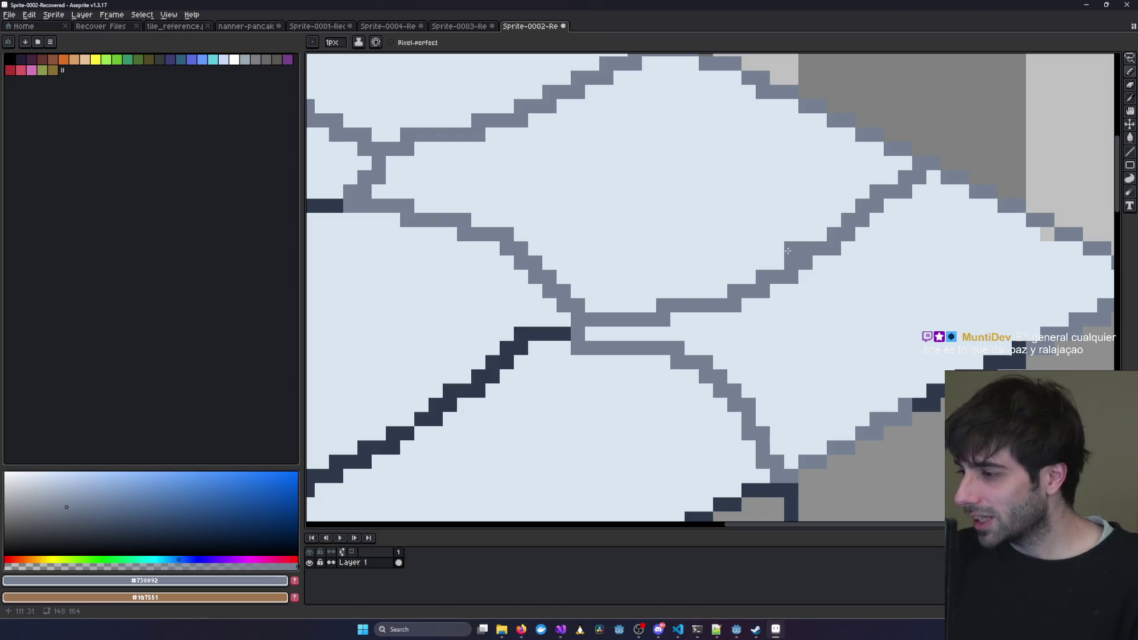
{"action": "scroll", "coordinate": [909, 247], "scroll_direction": "right", "scroll_amount": 3}
{"action": "mouse_move", "coordinate": [843, 387]}
{"action": "left_mouse_down"}
{"action": "mouse_move", "coordinate": [826, 394]}
{"action": "mouse_move", "coordinate": [924, 337]}
{"action": "left_mouse_up"}
Centre the stone block, then check the Sprite-0004 reference and return to the drawing.
{"action": "scroll", "coordinate": [712, 359], "scroll_direction": "down", "scroll_amount": 3}
{"action": "scroll", "coordinate": [600, 378], "scroll_direction": "down", "scroll_amount": 2}
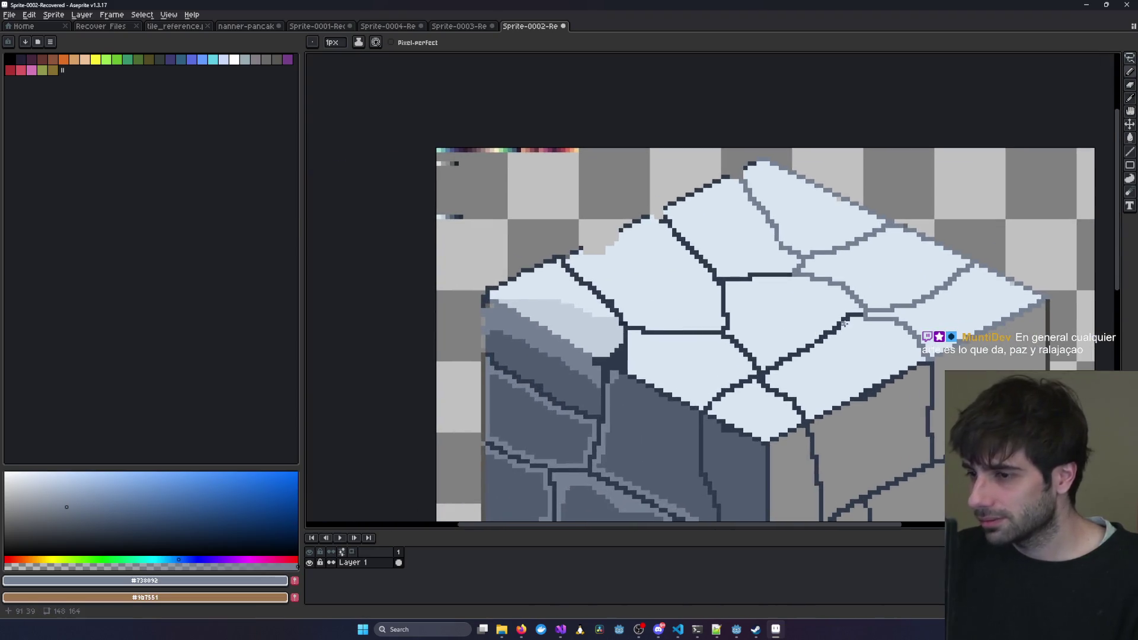
{"action": "scroll", "coordinate": [813, 254], "scroll_direction": "up", "scroll_amount": 1}
{"action": "scroll", "coordinate": [768, 216], "scroll_direction": "right", "scroll_amount": 3}
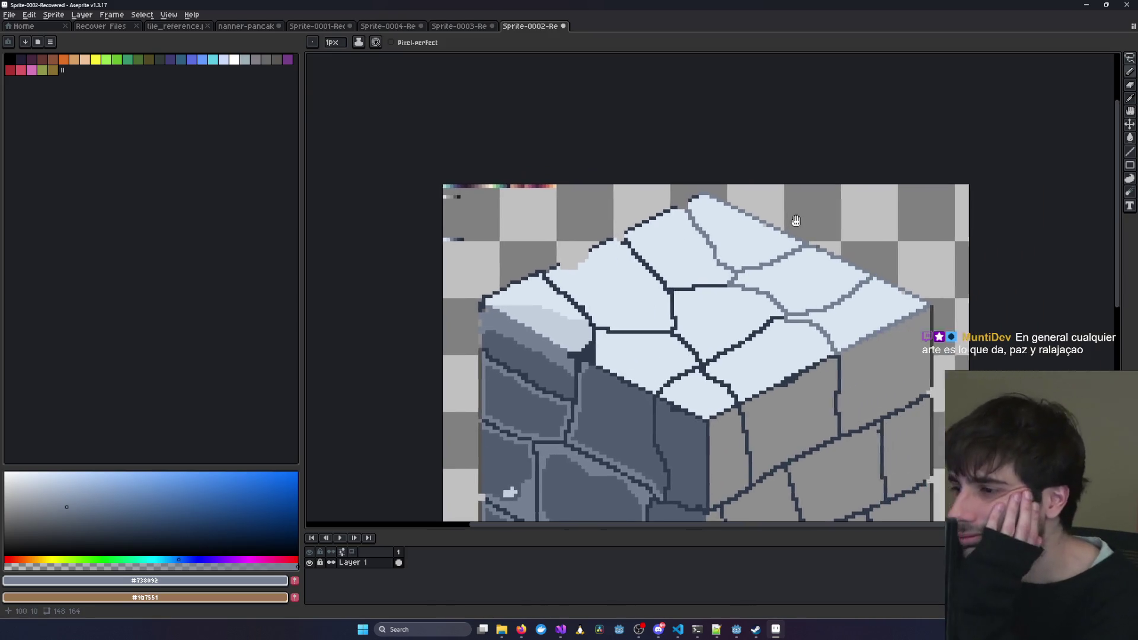
{"action": "left_click_drag", "start_coordinate": [451, 310], "coordinate": [481, 289]}
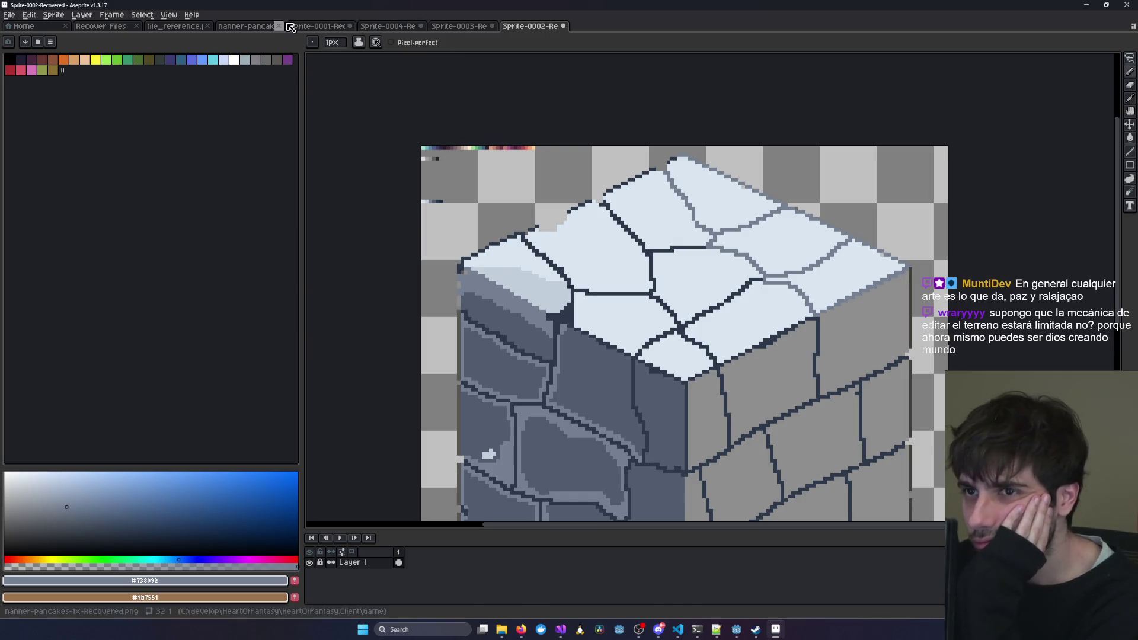
{"action": "left_click", "coordinate": [375, 25]}
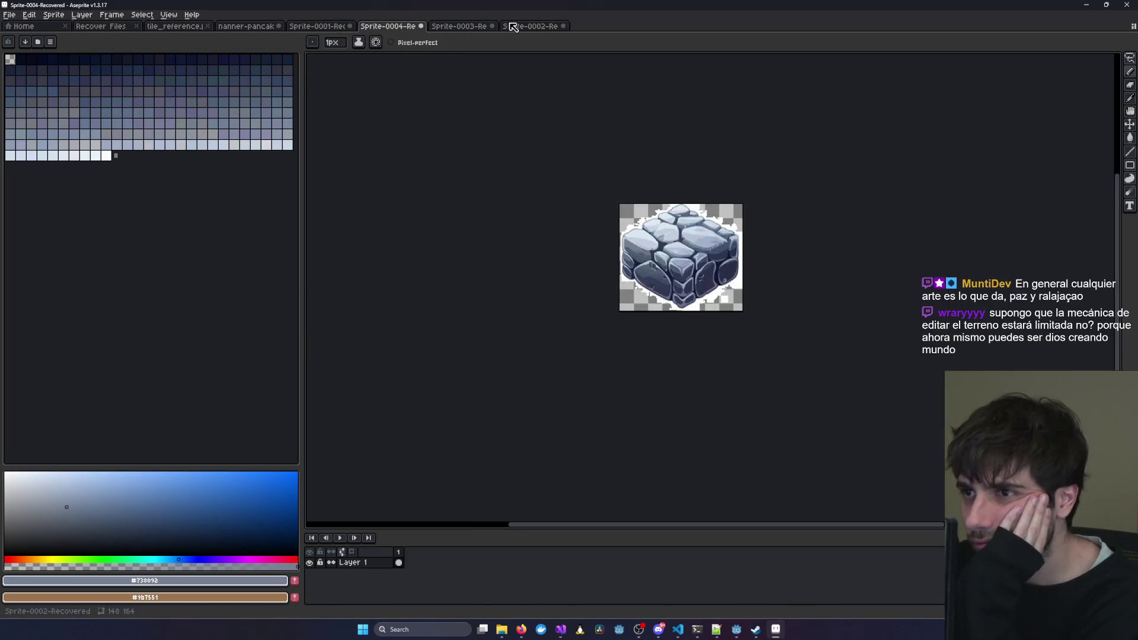
{"action": "left_click", "coordinate": [530, 26]}
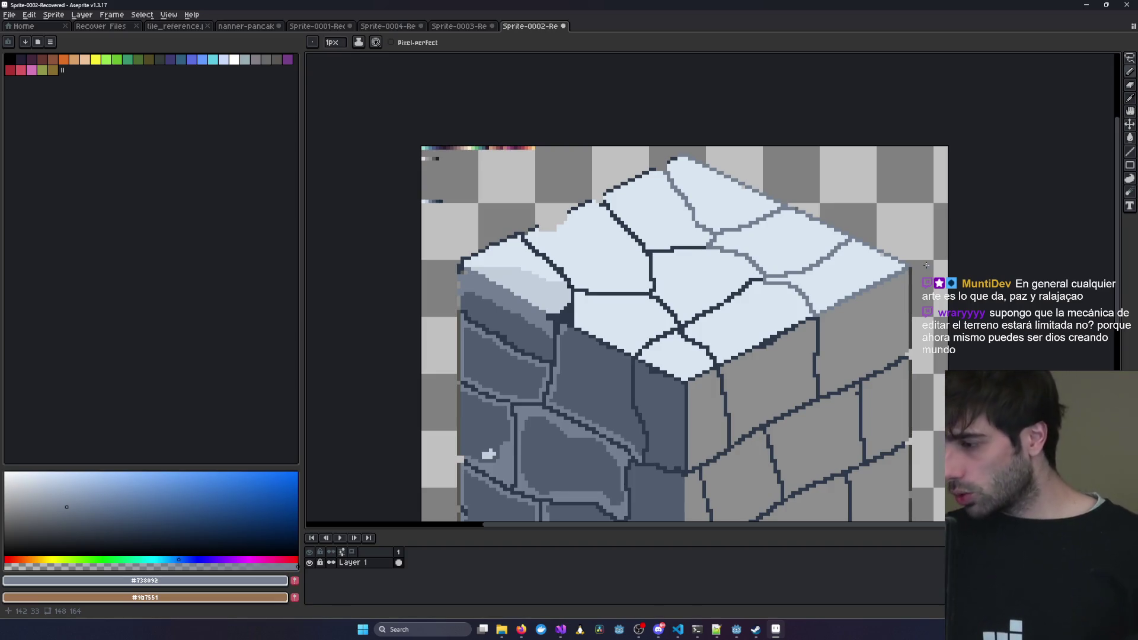
Bring up the open Visual Studio windows from the taskbar.
{"action": "left_click", "coordinate": [561, 629]}
Start the AuthService, InstanceService and RoomService projects running from their Visual Studio windows.
{"action": "left_click", "coordinate": [351, 576]}
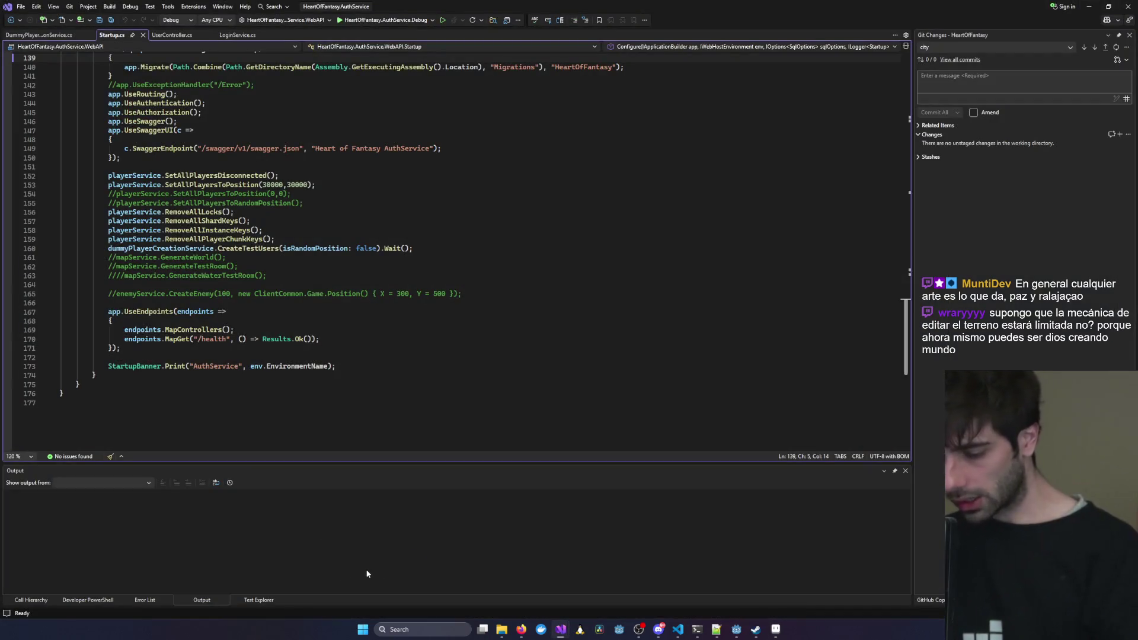
{"action": "left_click", "coordinate": [565, 635]}
{"action": "left_click", "coordinate": [521, 579]}
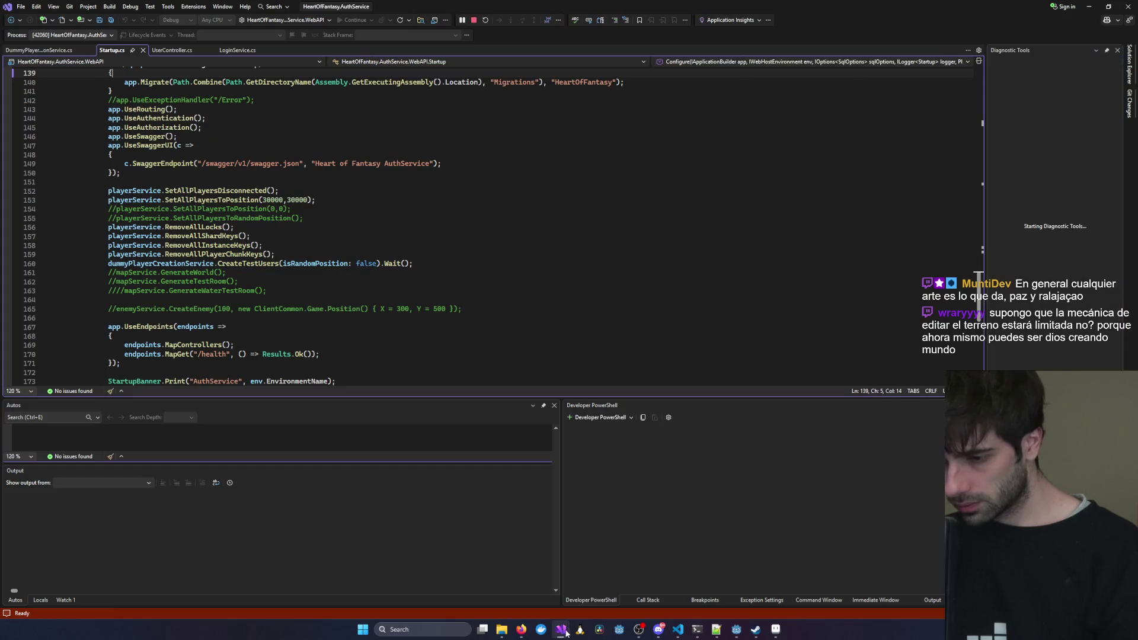
{"action": "left_click", "coordinate": [507, 582]}
{"action": "key", "text": "F5"}
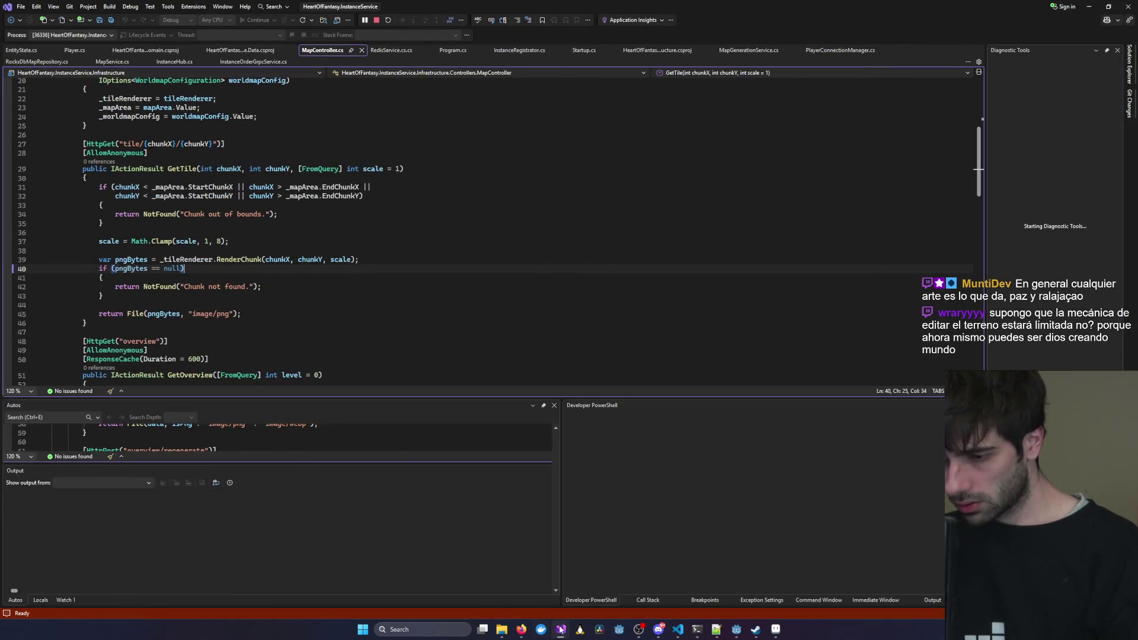
{"action": "mouse_move", "coordinate": [560, 627]}
{"action": "left_click", "coordinate": [574, 585]}
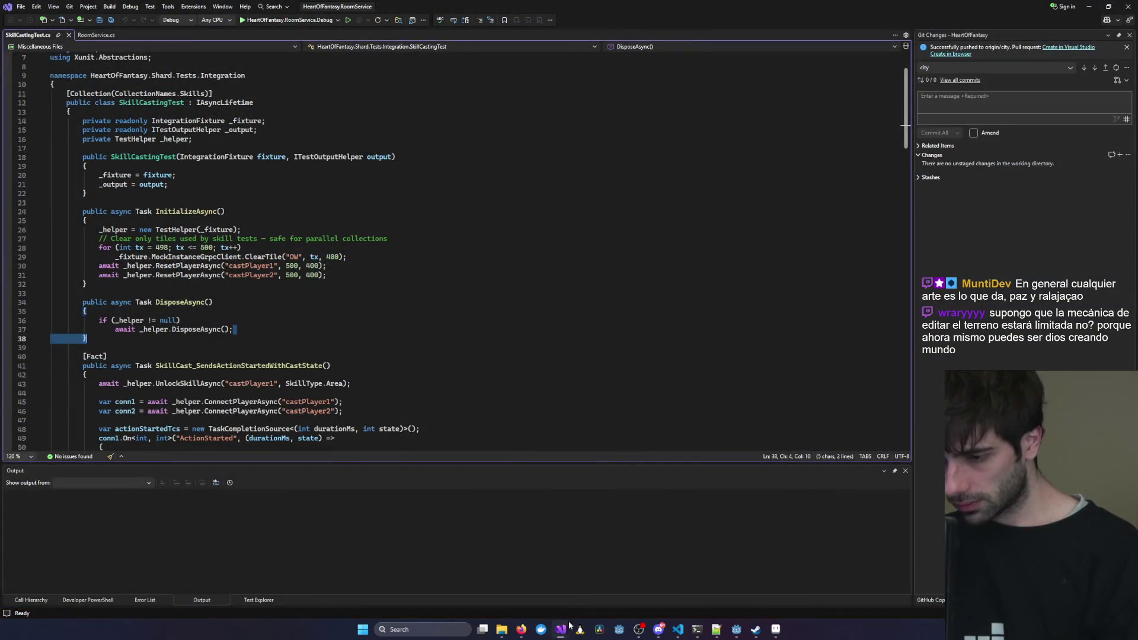
{"action": "key", "text": "ctrl+F5"}
Launch the HeartOfFantasy.Client in debug and log in with the test account.
{"action": "left_click", "coordinate": [620, 580]}
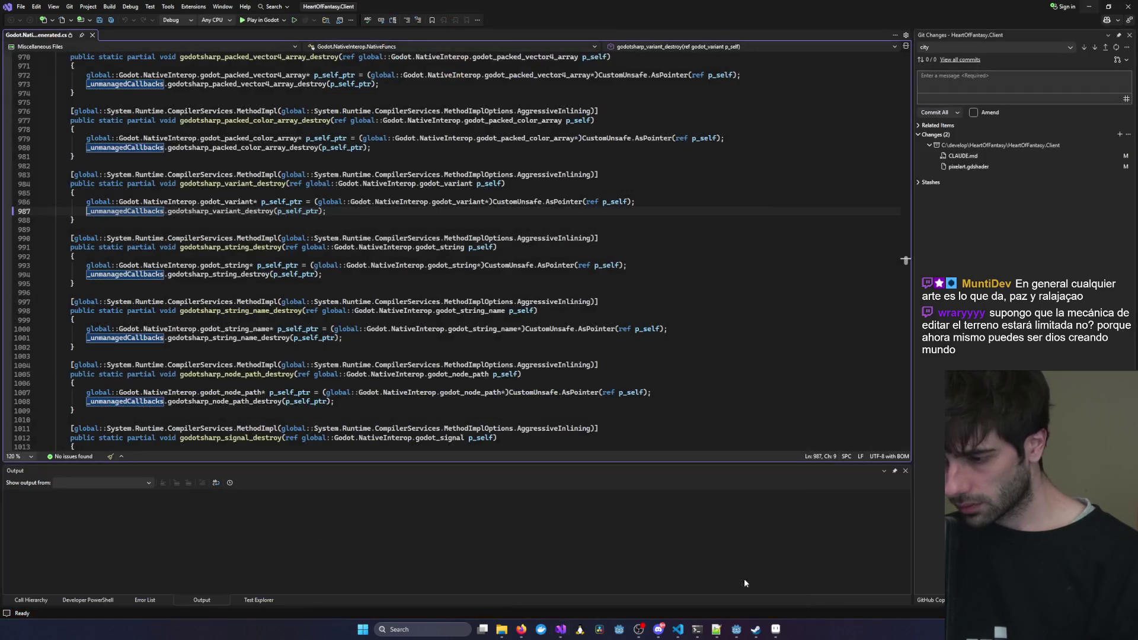
{"action": "left_click", "coordinate": [653, 584]}
{"action": "key", "text": "F5"}
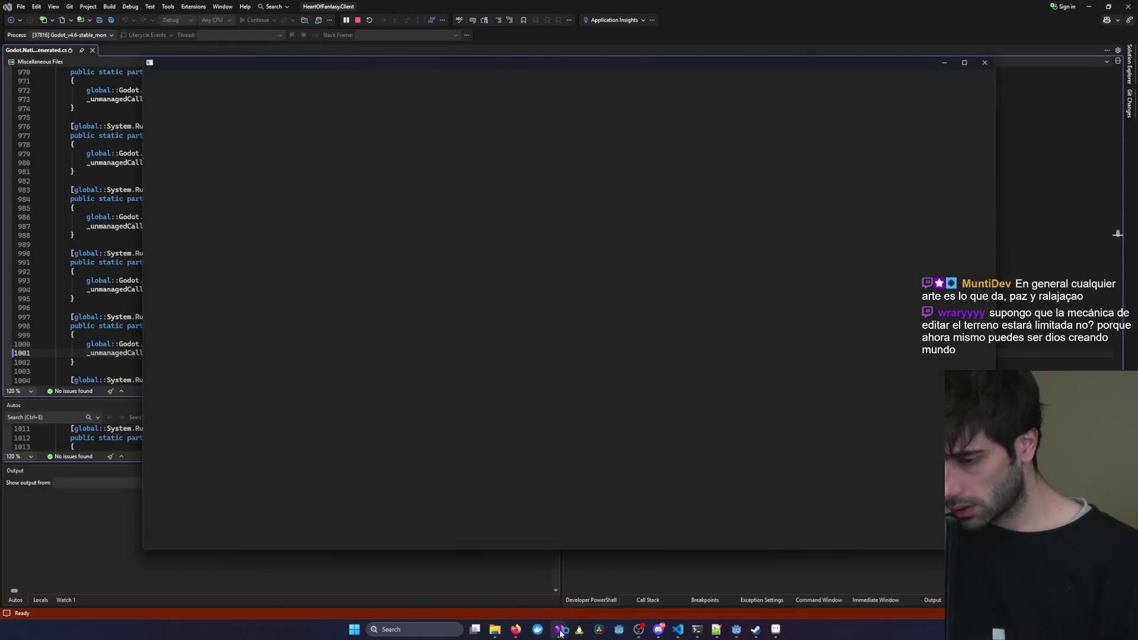
{"action": "mouse_move", "coordinate": [561, 630]}
{"action": "left_click", "coordinate": [776, 488]}
{"action": "left_click", "coordinate": [153, 466]}
{"action": "left_click", "coordinate": [583, 460]}
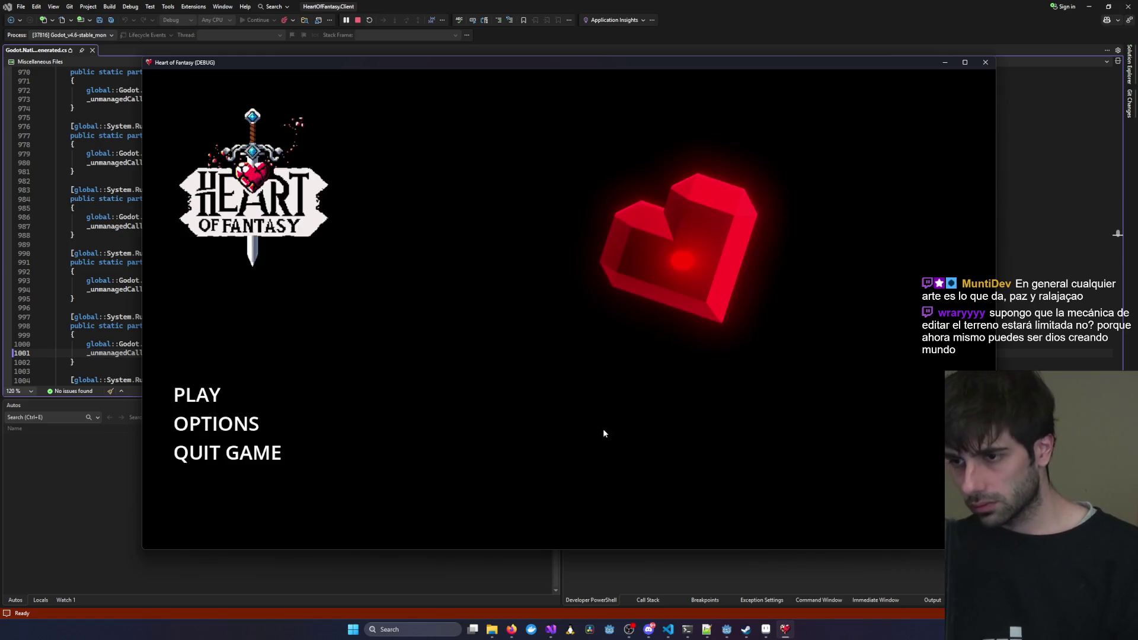
Choose the existing character and enter the game.
{"action": "left_click", "coordinate": [196, 393]}
{"action": "left_click", "coordinate": [335, 297]}
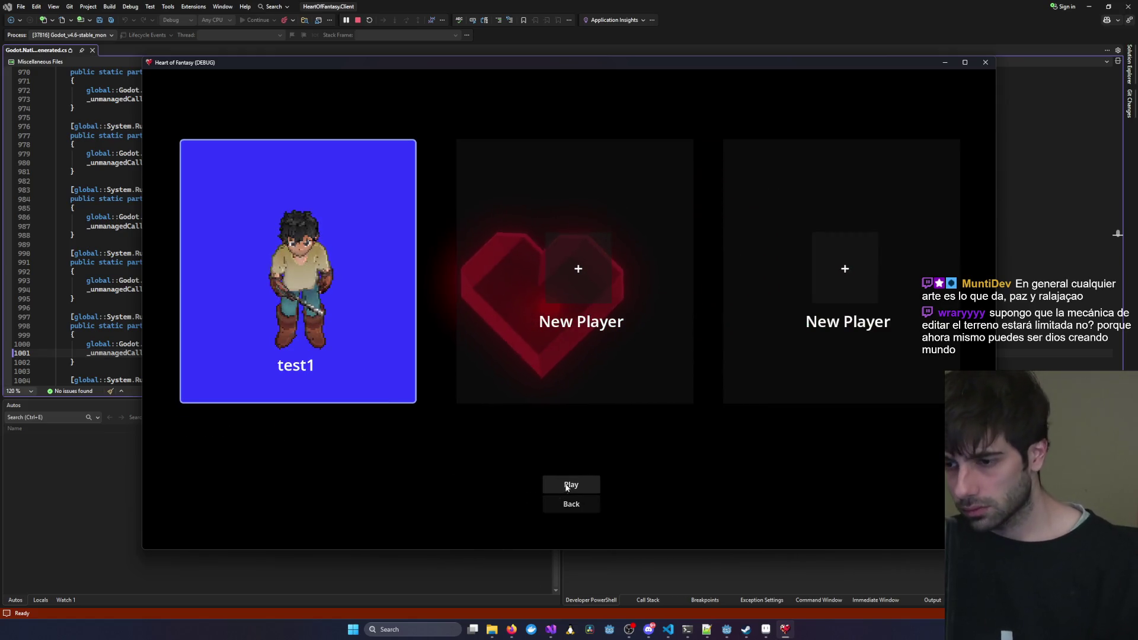
{"action": "left_click", "coordinate": [568, 485]}
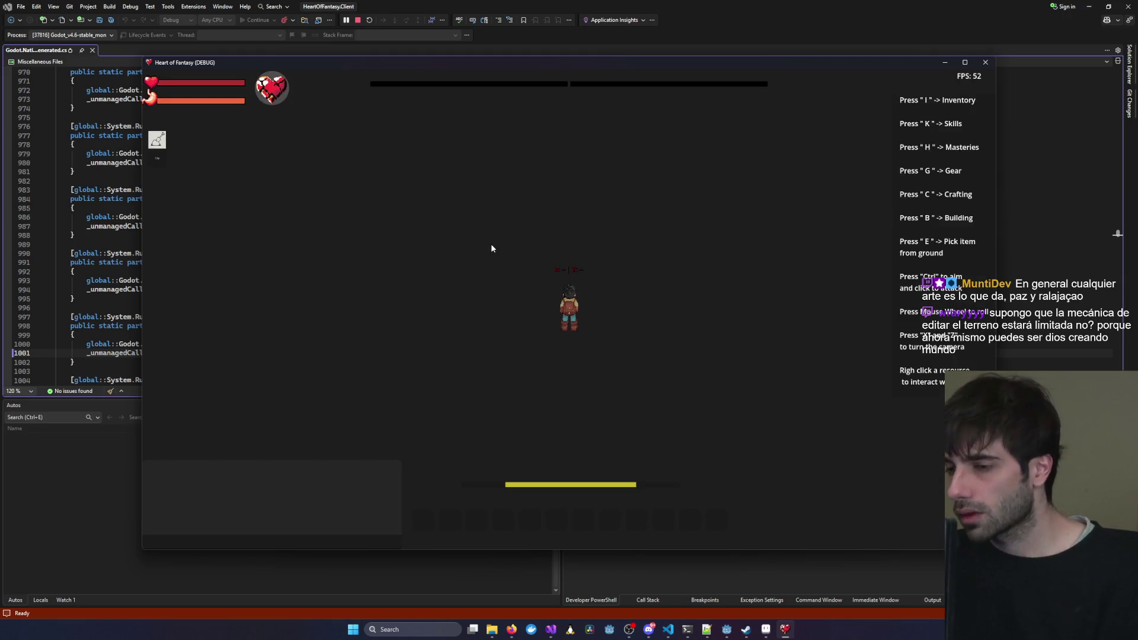
Walk the character around with WASD and plant a red flag on the grass to its left.
{"action": "key", "text": "d"}
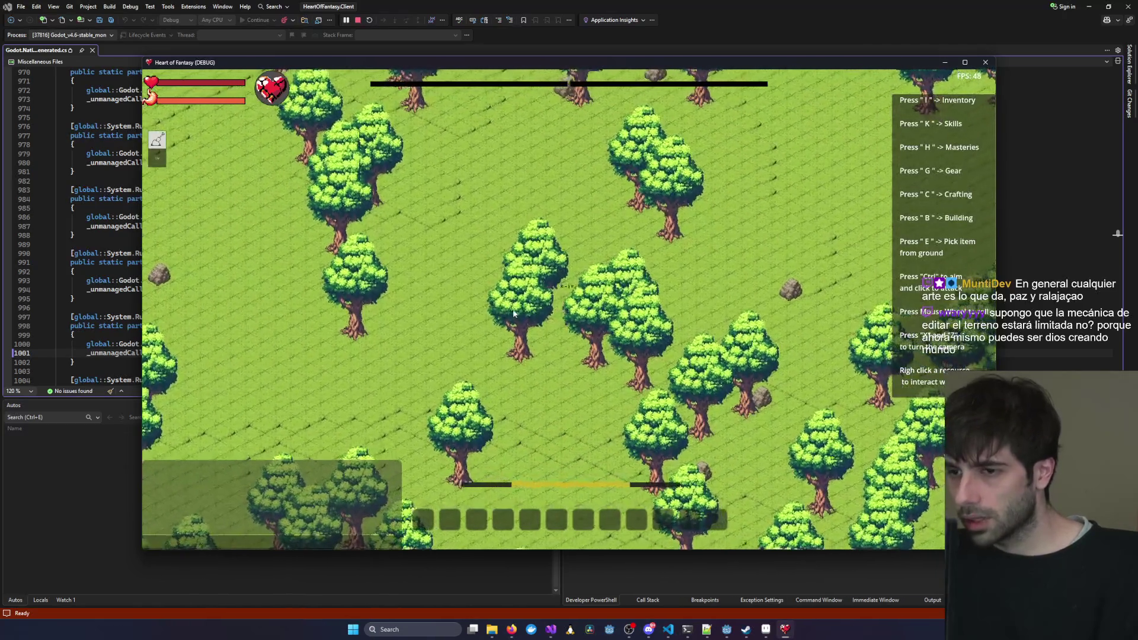
{"action": "scroll", "coordinate": [462, 356], "scroll_direction": "up", "scroll_amount": 2}
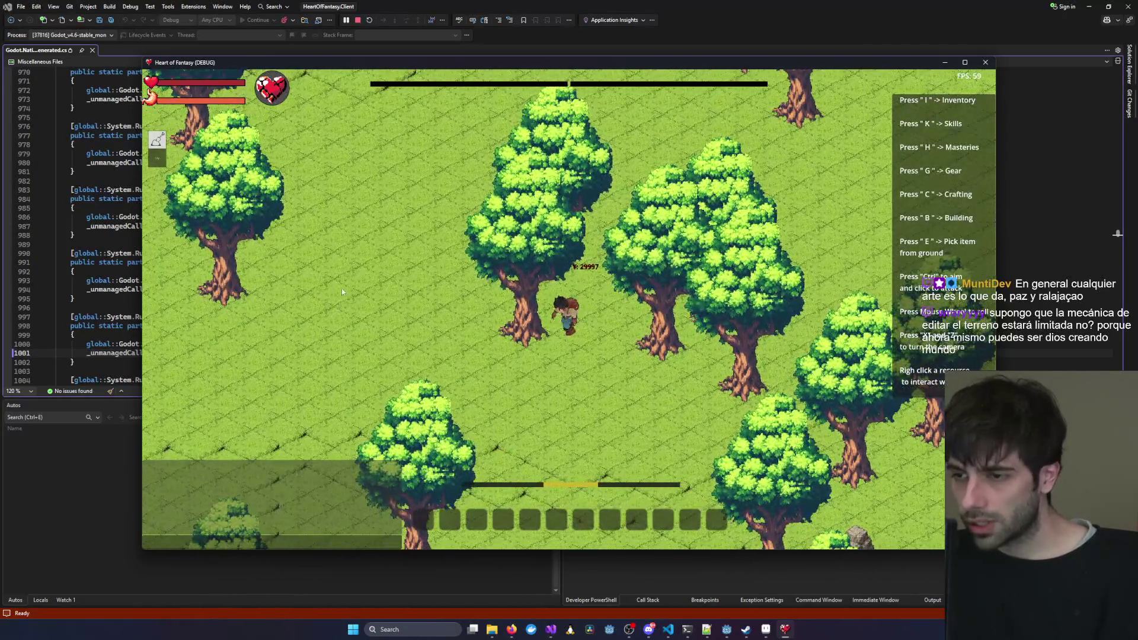
{"action": "key", "text": "s"}
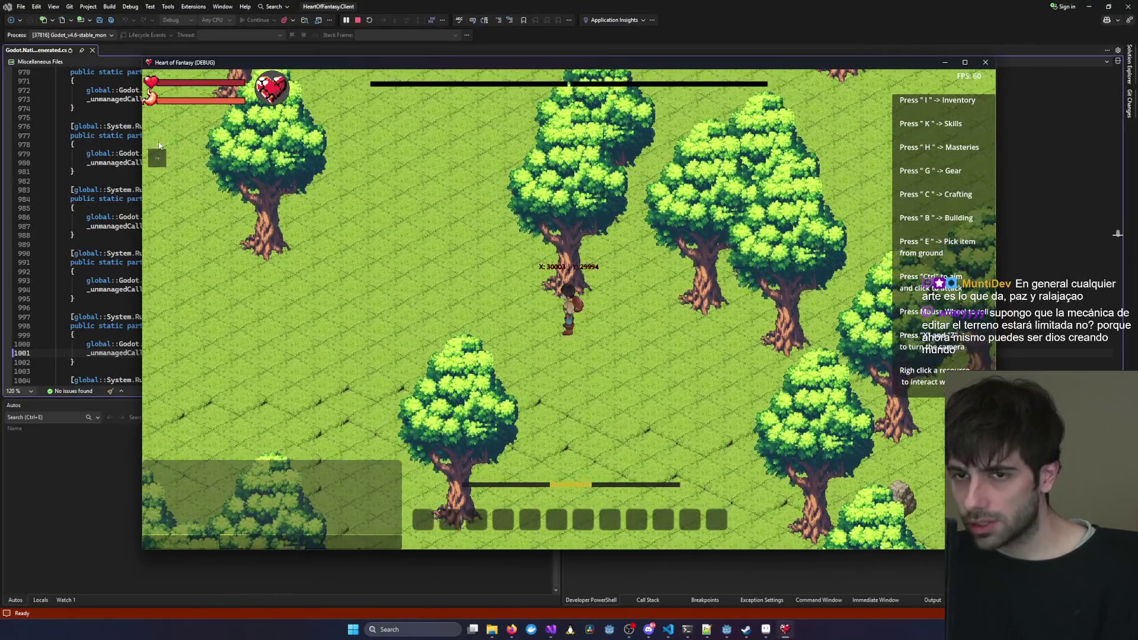
{"action": "mouse_move", "coordinate": [435, 210]}
{"action": "left_mouse_down"}
{"action": "mouse_move", "coordinate": [475, 255]}
{"action": "mouse_move", "coordinate": [527, 389]}
{"action": "mouse_move", "coordinate": [472, 243]}
{"action": "mouse_move", "coordinate": [515, 334]}
{"action": "mouse_move", "coordinate": [588, 430]}
{"action": "left_mouse_up"}
{"action": "key", "text": "a"}
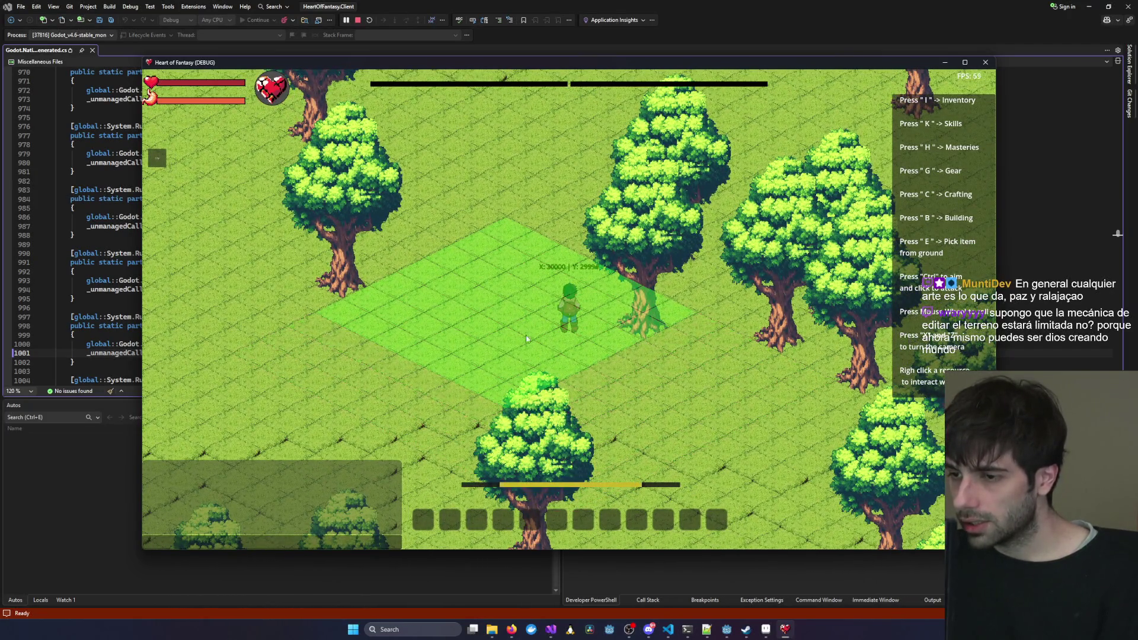
{"action": "key", "text": "d"}
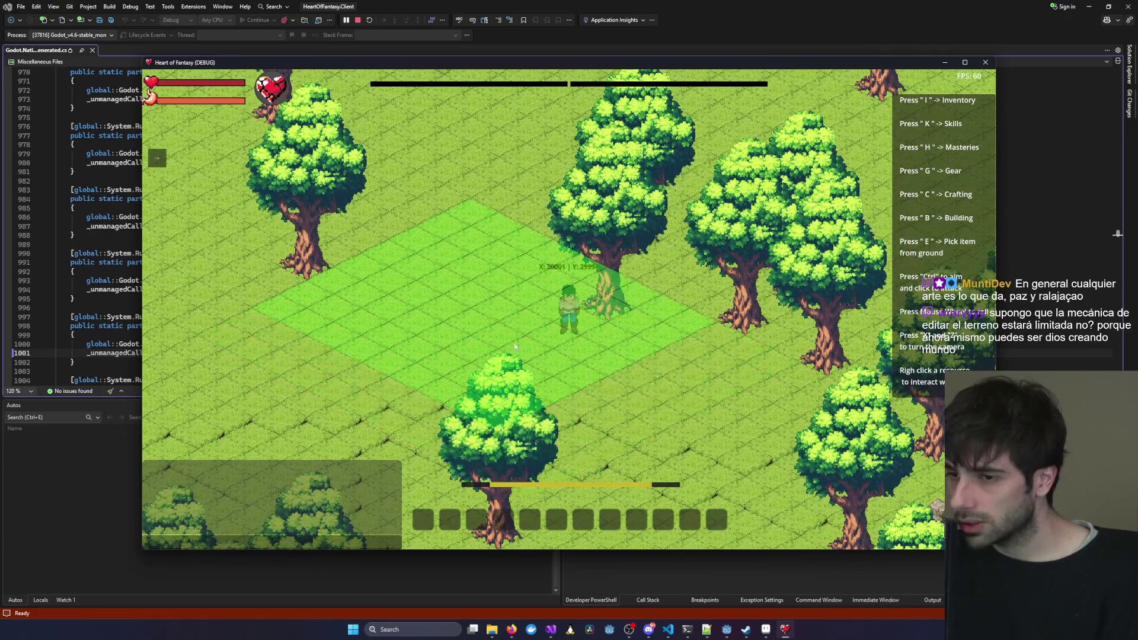
{"action": "key", "text": "a"}
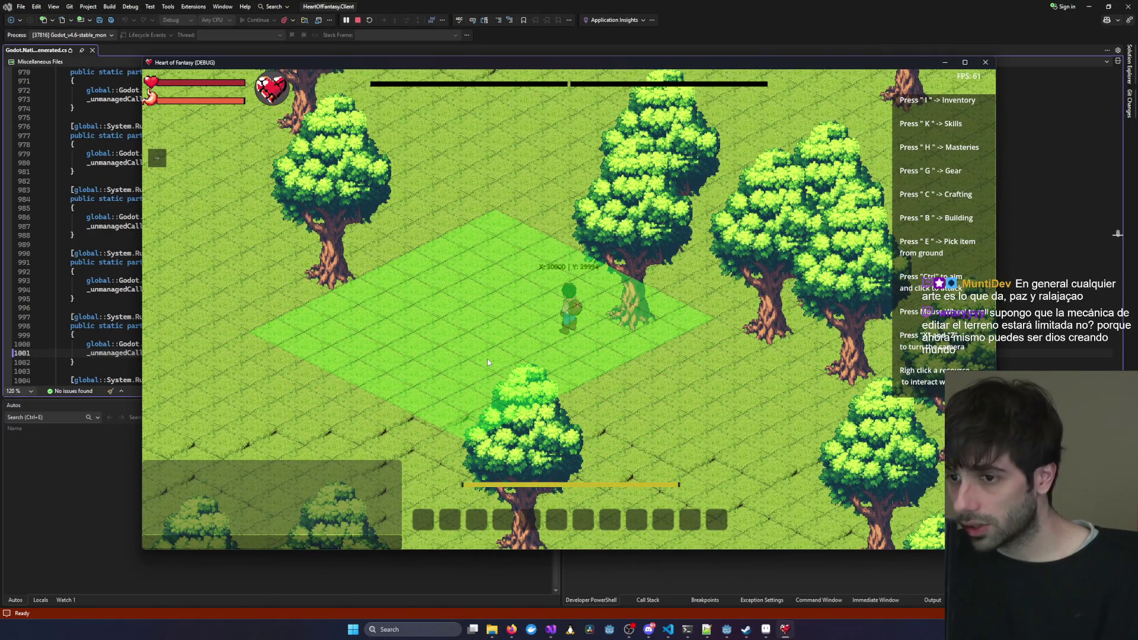
{"action": "left_click", "coordinate": [473, 299]}
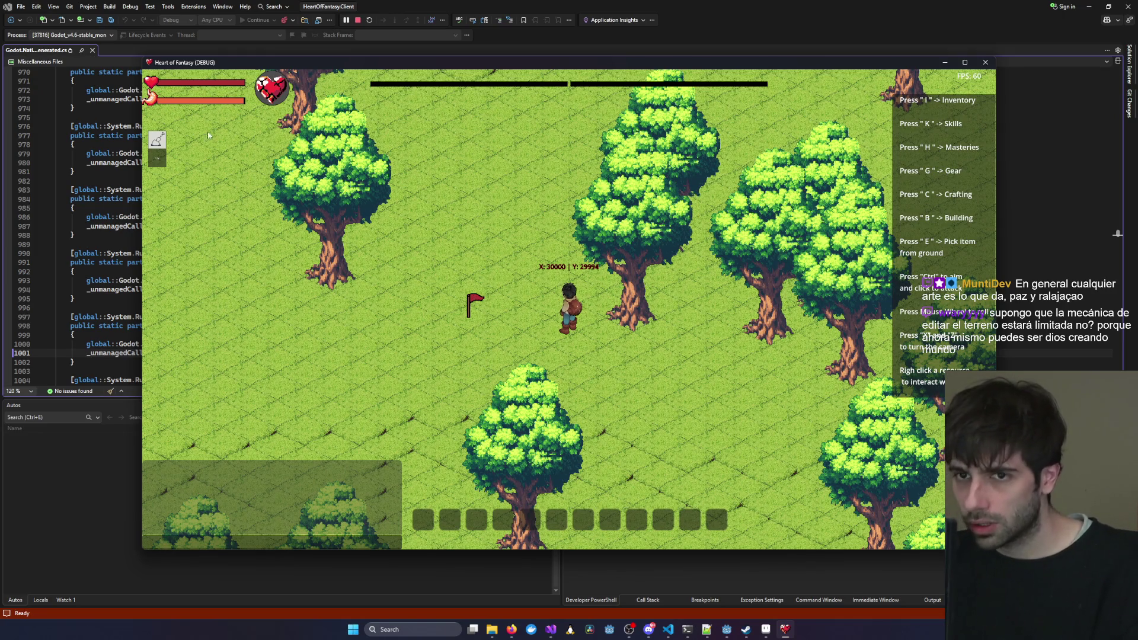
{"action": "left_click_drag", "start_coordinate": [504, 197], "coordinate": [476, 283]}
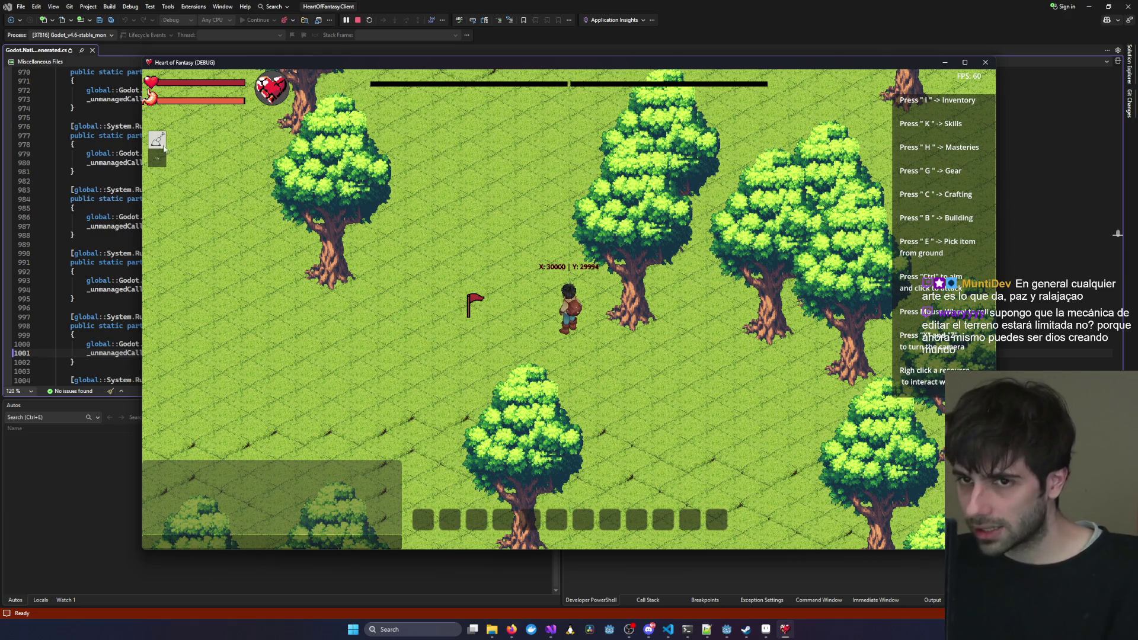
{"action": "scroll", "coordinate": [444, 216], "scroll_direction": "down", "scroll_amount": 5}
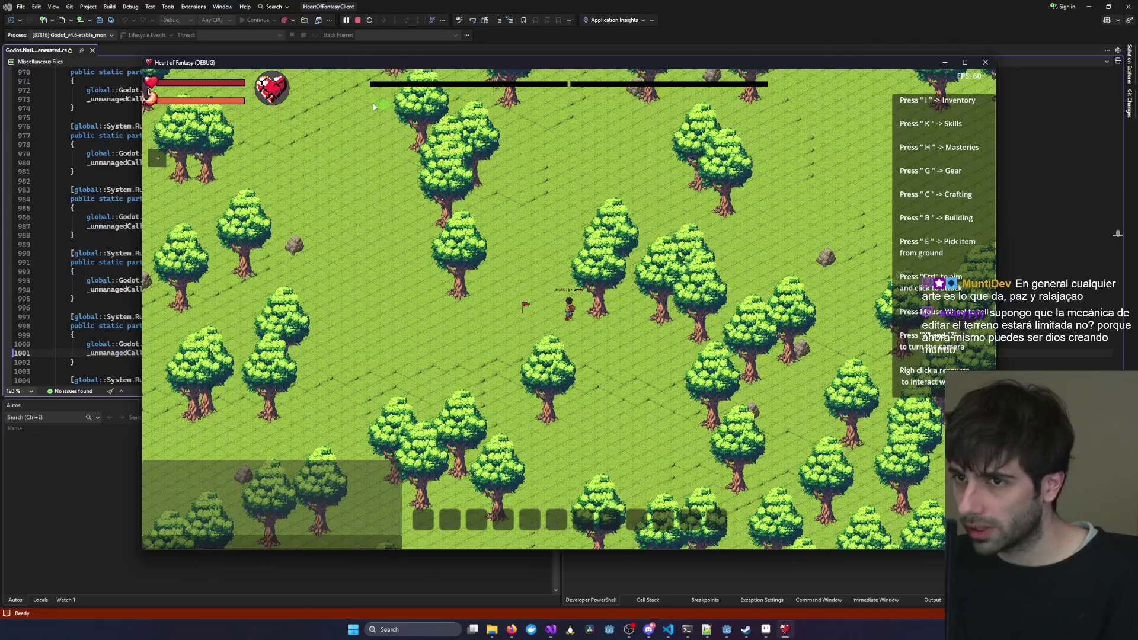
{"action": "scroll", "coordinate": [295, 131], "scroll_direction": "down", "scroll_amount": 3}
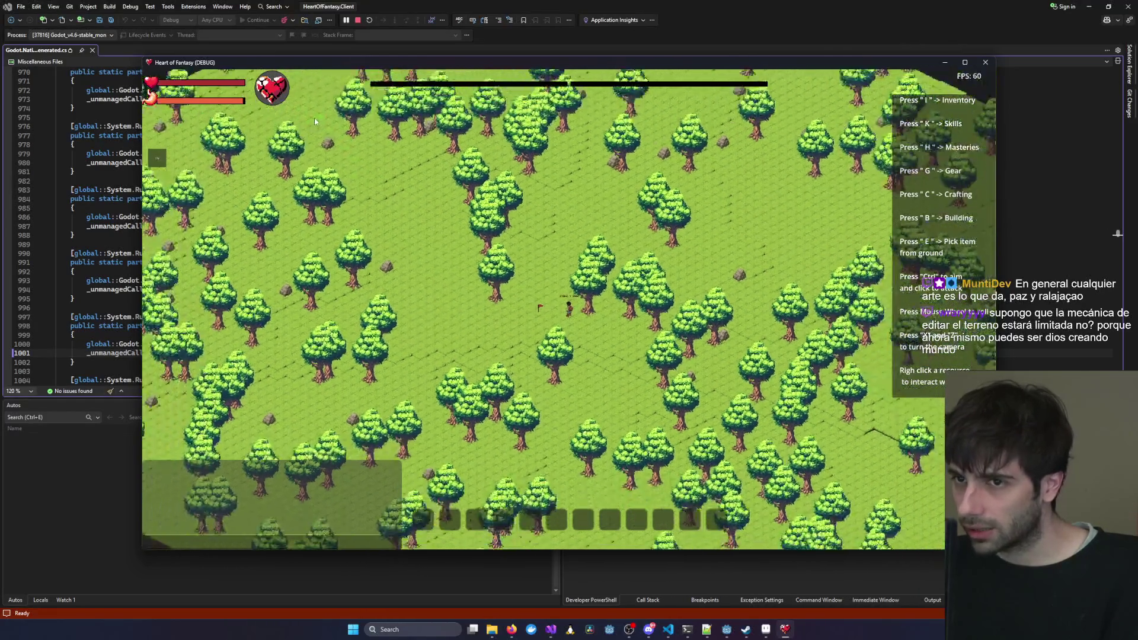
{"action": "mouse_move", "coordinate": [327, 83]}
{"action": "left_mouse_down"}
{"action": "mouse_move", "coordinate": [468, 320]}
{"action": "mouse_move", "coordinate": [604, 361]}
{"action": "left_mouse_up"}
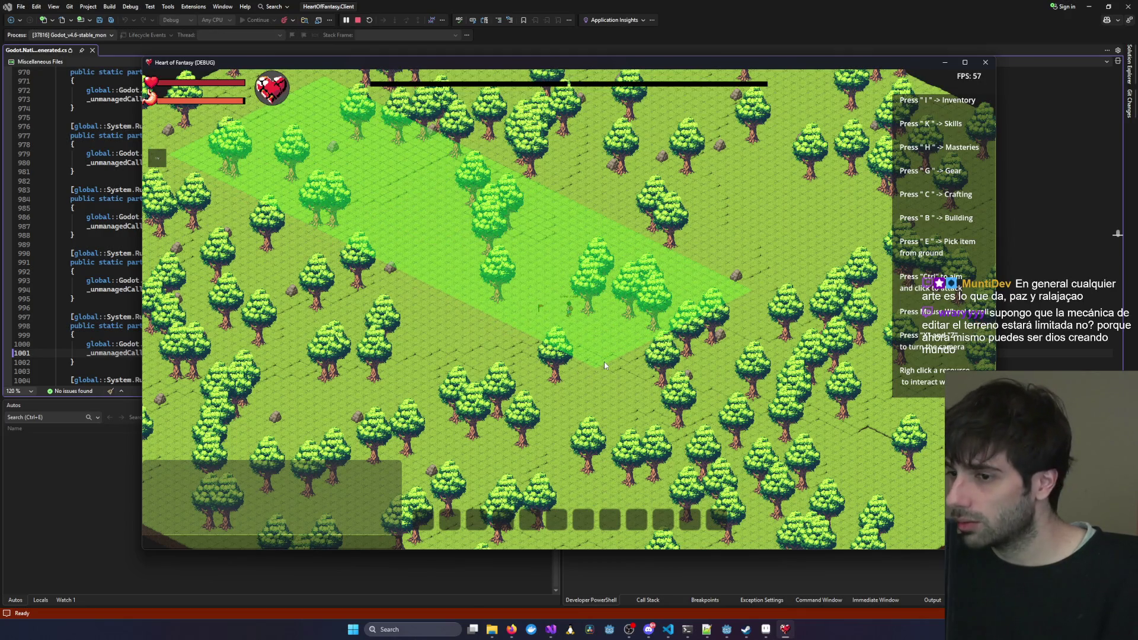
{"action": "scroll", "coordinate": [602, 360], "scroll_direction": "up", "scroll_amount": 3}
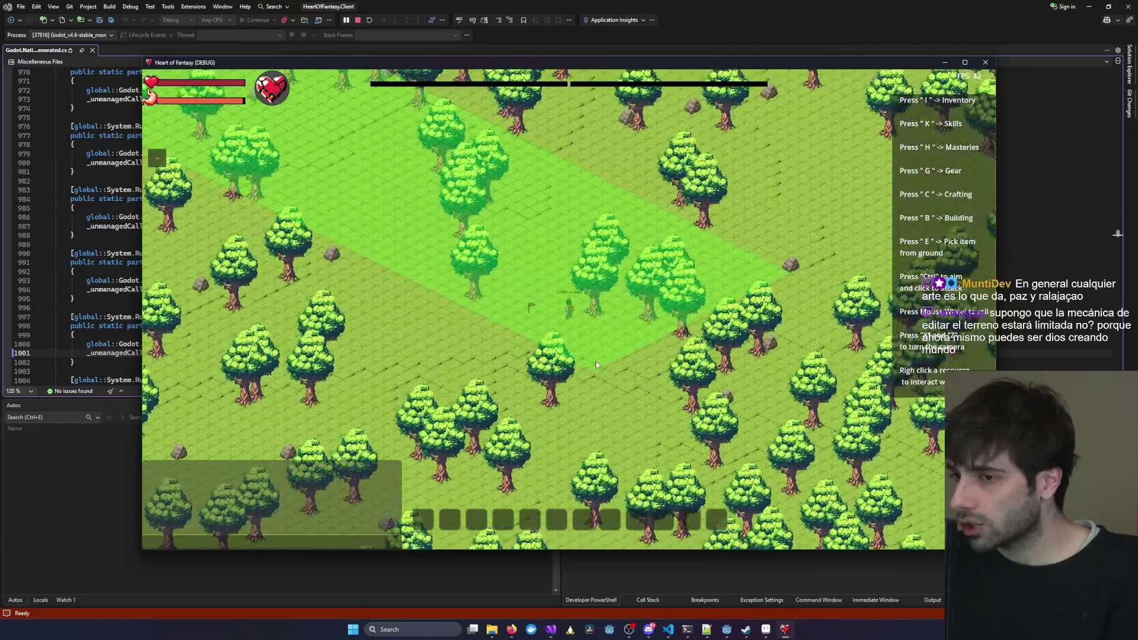
{"action": "scroll", "coordinate": [572, 334], "scroll_direction": "up", "scroll_amount": 2}
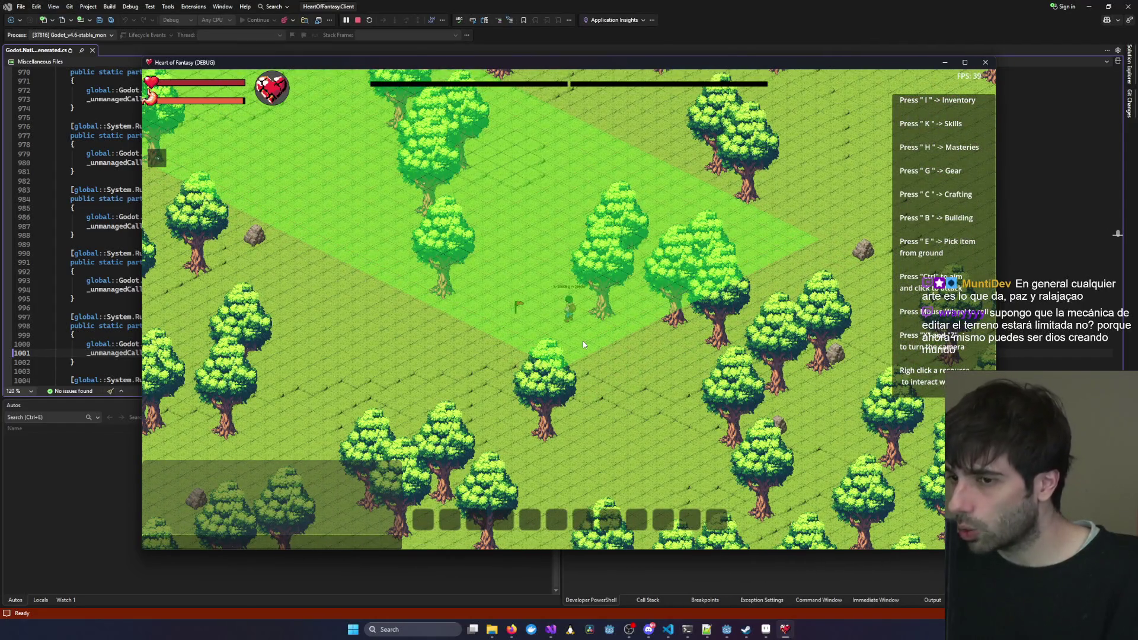
{"action": "left_click_drag", "start_coordinate": [583, 344], "coordinate": [555, 363]}
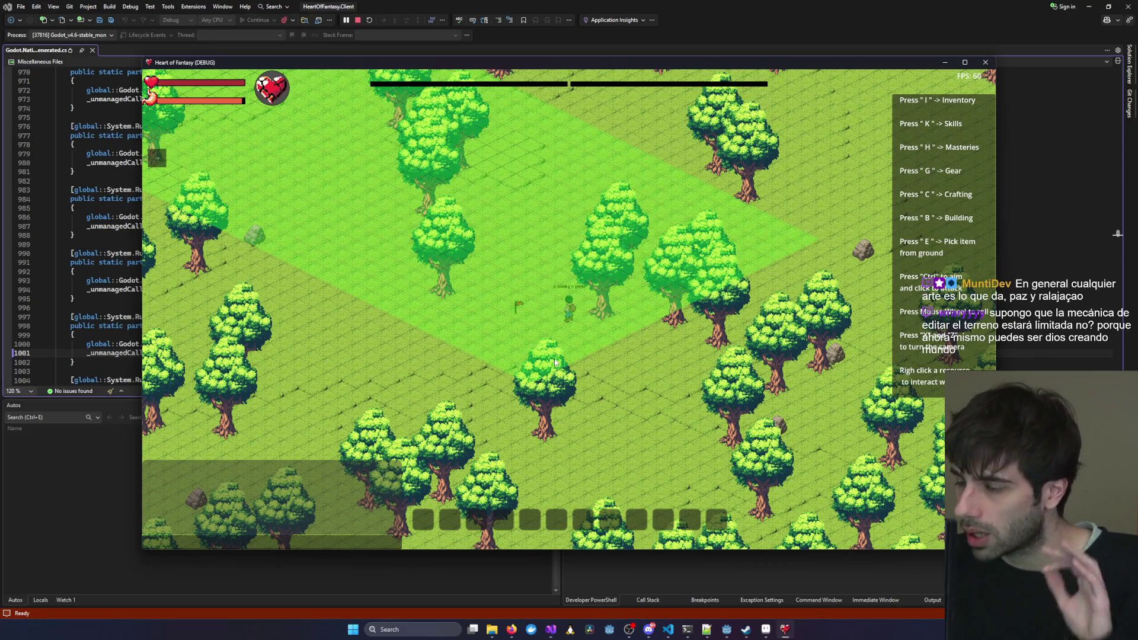
{"action": "mouse_move", "coordinate": [555, 363]}
{"action": "left_mouse_down"}
{"action": "mouse_move", "coordinate": [113, 198]}
{"action": "mouse_move", "coordinate": [270, 226]}
{"action": "mouse_move", "coordinate": [254, 180]}
{"action": "mouse_move", "coordinate": [286, 154]}
{"action": "left_mouse_up"}
{"action": "key", "text": "x"}
{"action": "scroll", "coordinate": [286, 154], "scroll_direction": "down", "scroll_amount": 3}
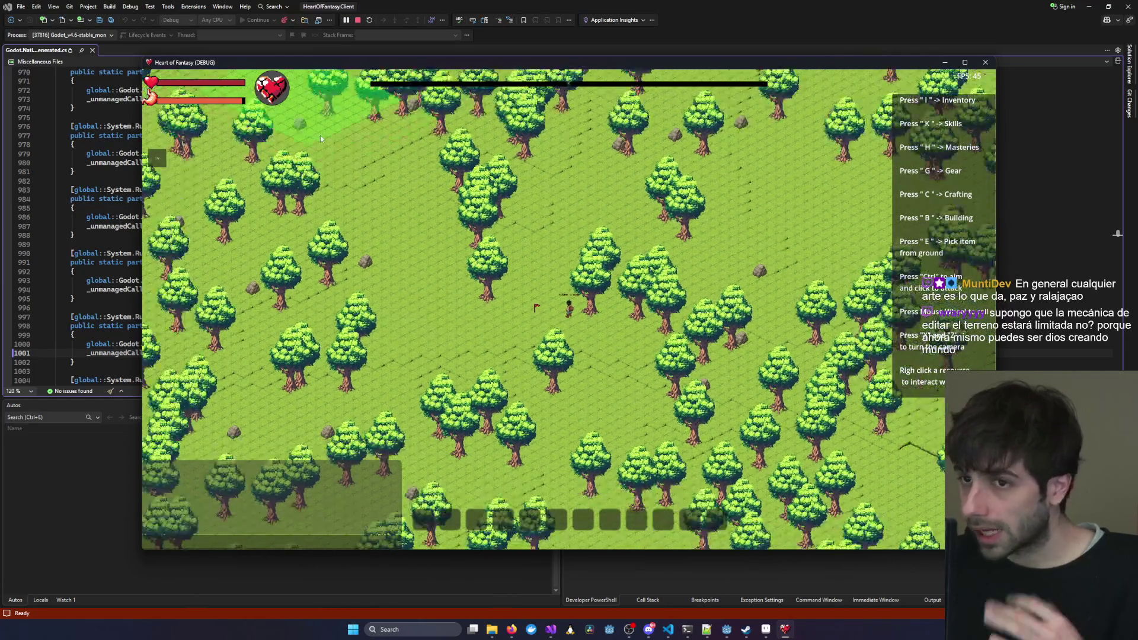
{"action": "scroll", "coordinate": [320, 136], "scroll_direction": "up", "scroll_amount": 2}
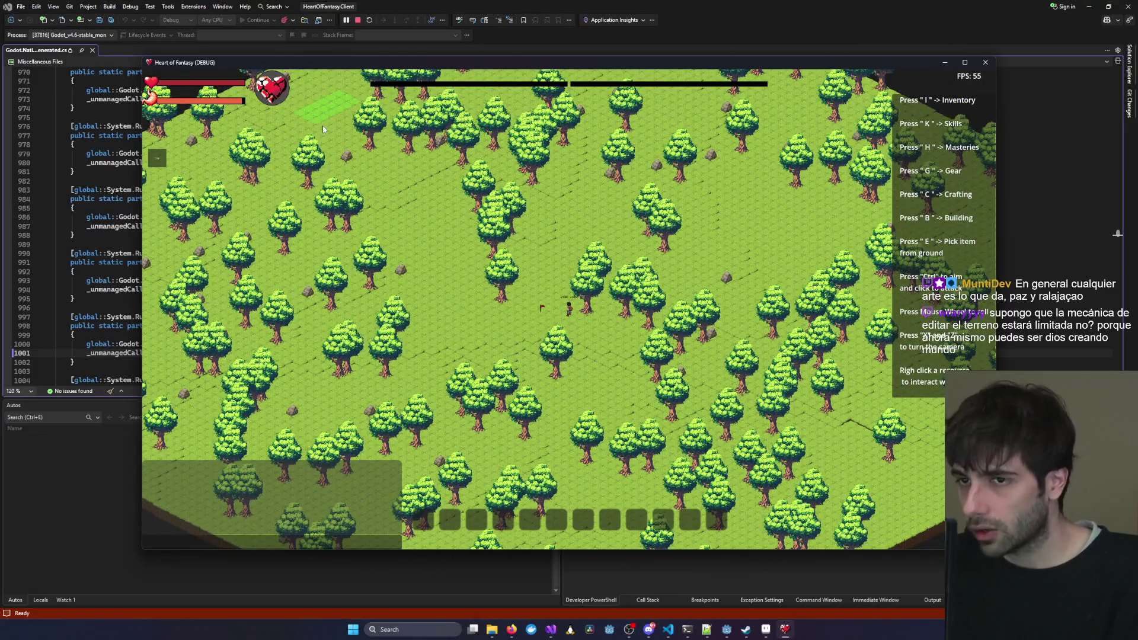
{"action": "scroll", "coordinate": [339, 133], "scroll_direction": "up", "scroll_amount": 3}
{"action": "key", "text": "x"}
{"action": "key", "text": "x"}
{"action": "key", "text": "x"}
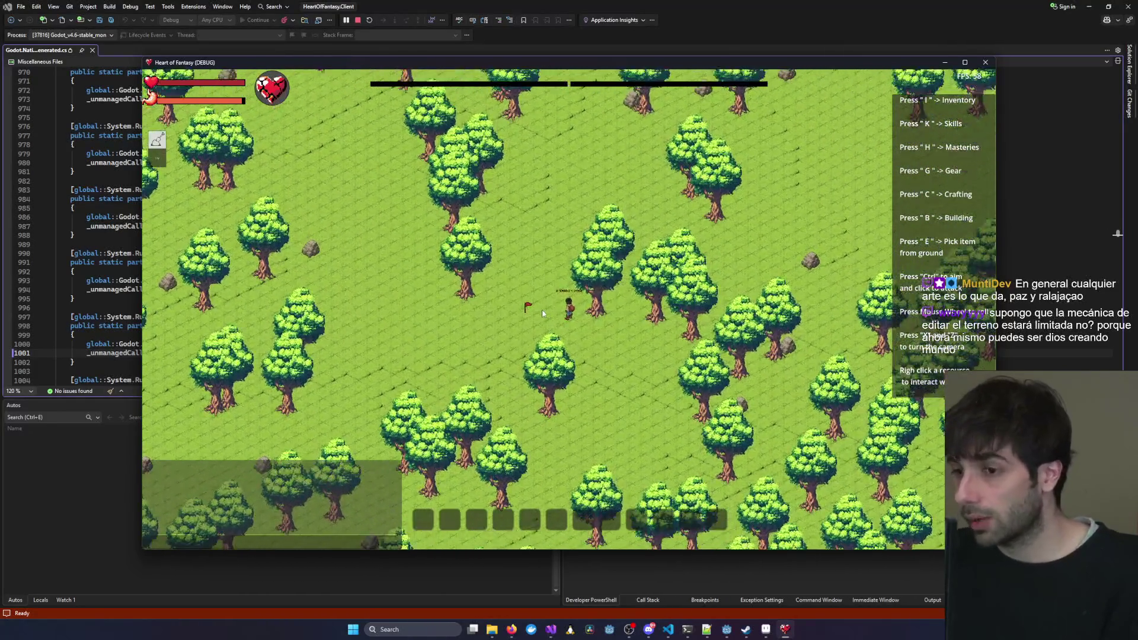
{"action": "scroll", "coordinate": [535, 311], "scroll_direction": "up", "scroll_amount": 4}
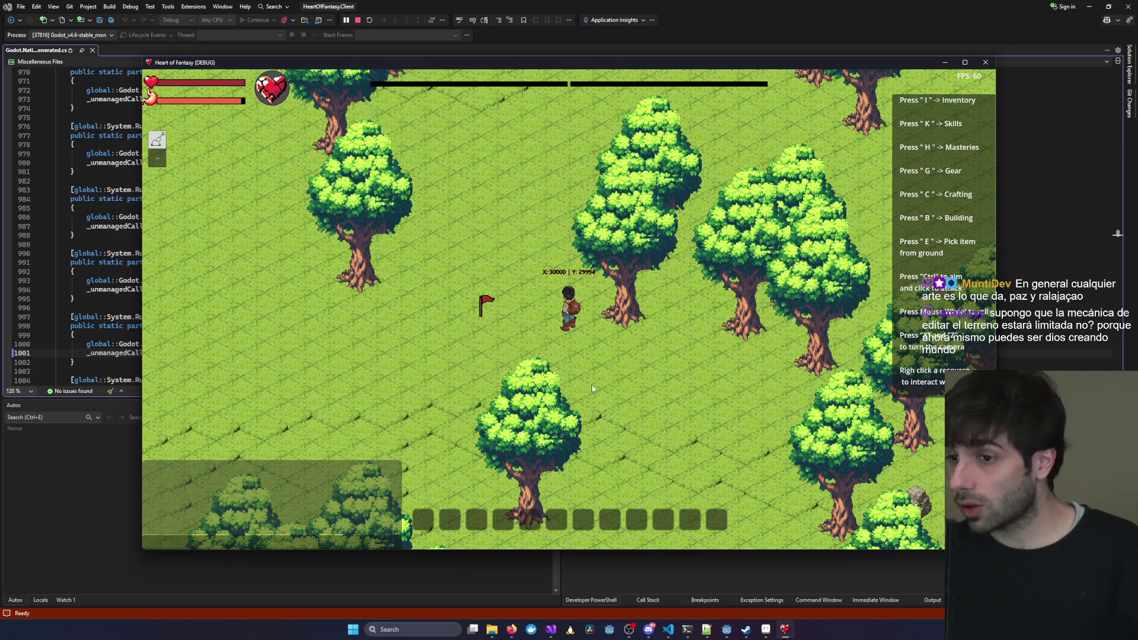
{"action": "scroll", "coordinate": [520, 354], "scroll_direction": "down", "scroll_amount": 2}
{"action": "scroll", "coordinate": [447, 219], "scroll_direction": "down", "scroll_amount": 2}
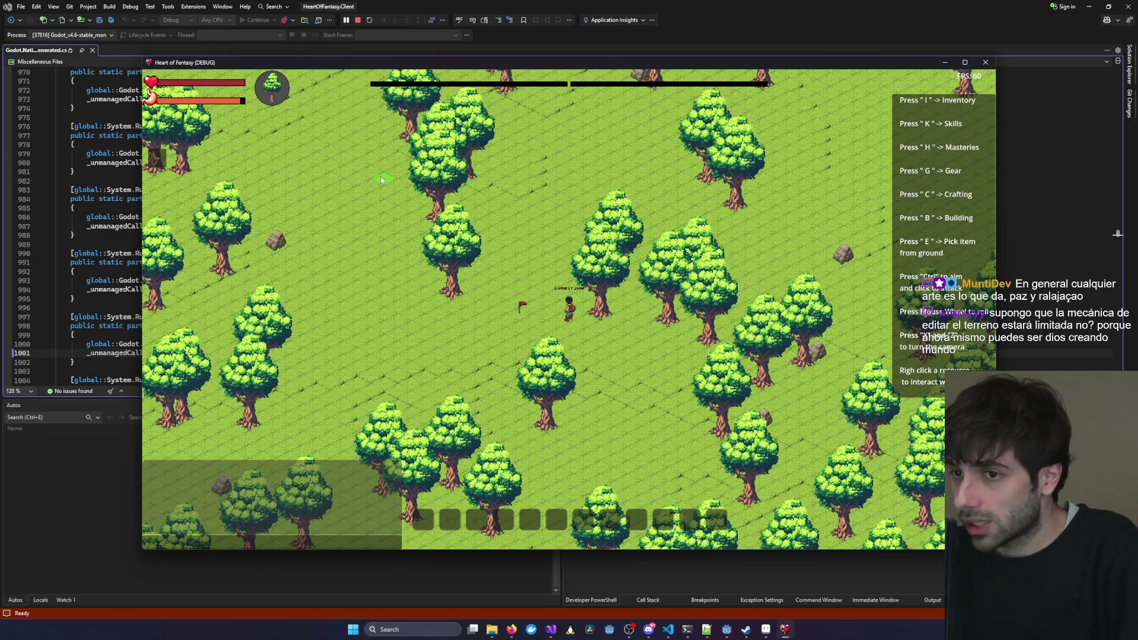
Mark a tile area, set the Terraform height, and apply it at the flag to raise a cliffed plateau.
{"action": "mouse_move", "coordinate": [389, 253]}
{"action": "left_mouse_down"}
{"action": "mouse_move", "coordinate": [472, 315]}
{"action": "mouse_move", "coordinate": [593, 296]}
{"action": "mouse_move", "coordinate": [358, 209]}
{"action": "left_mouse_up"}
{"action": "mouse_move", "coordinate": [455, 248]}
{"action": "left_mouse_down"}
{"action": "mouse_move", "coordinate": [510, 233]}
{"action": "mouse_move", "coordinate": [444, 242]}
{"action": "left_mouse_up"}
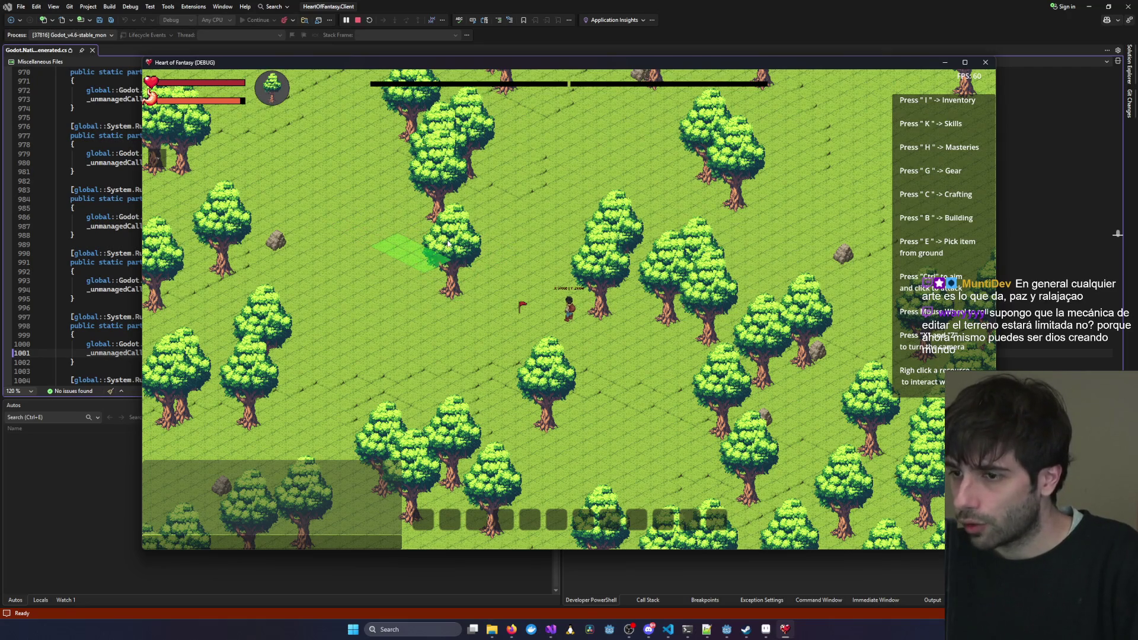
{"action": "right_click", "coordinate": [628, 249]}
{"action": "left_click", "coordinate": [668, 223]}
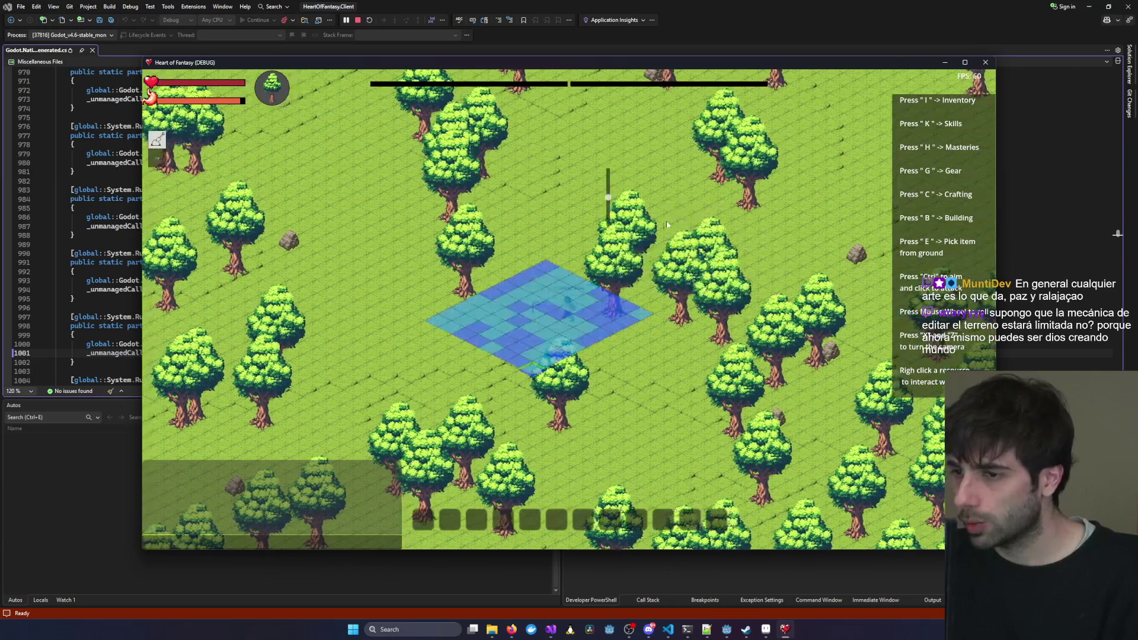
{"action": "left_click_drag", "start_coordinate": [608, 197], "coordinate": [609, 185]}
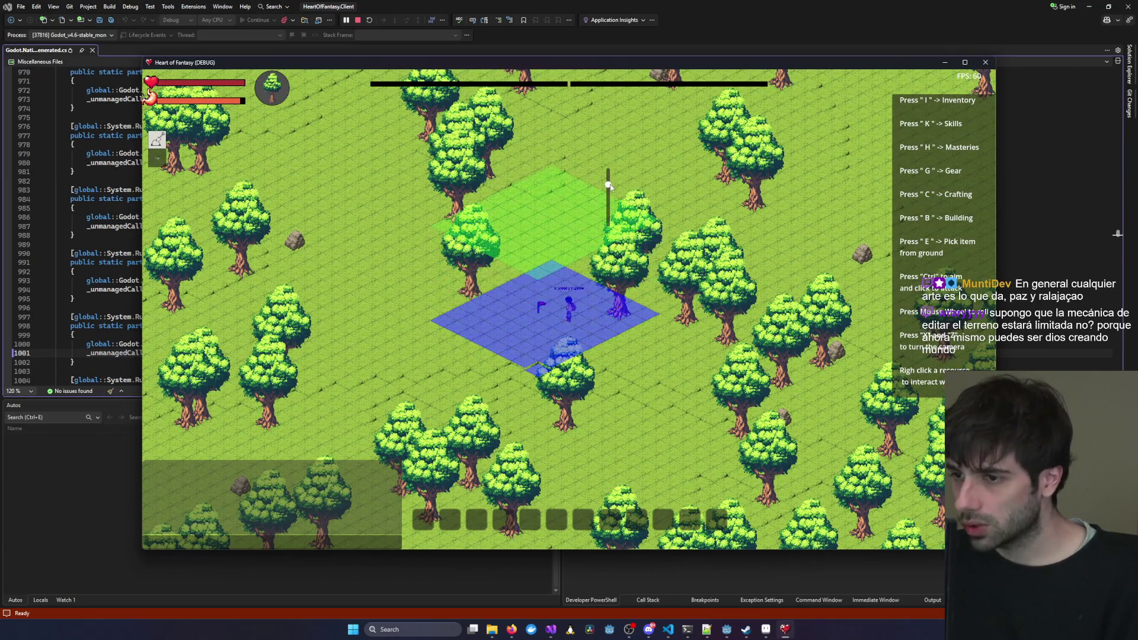
{"action": "left_click", "coordinate": [609, 193]}
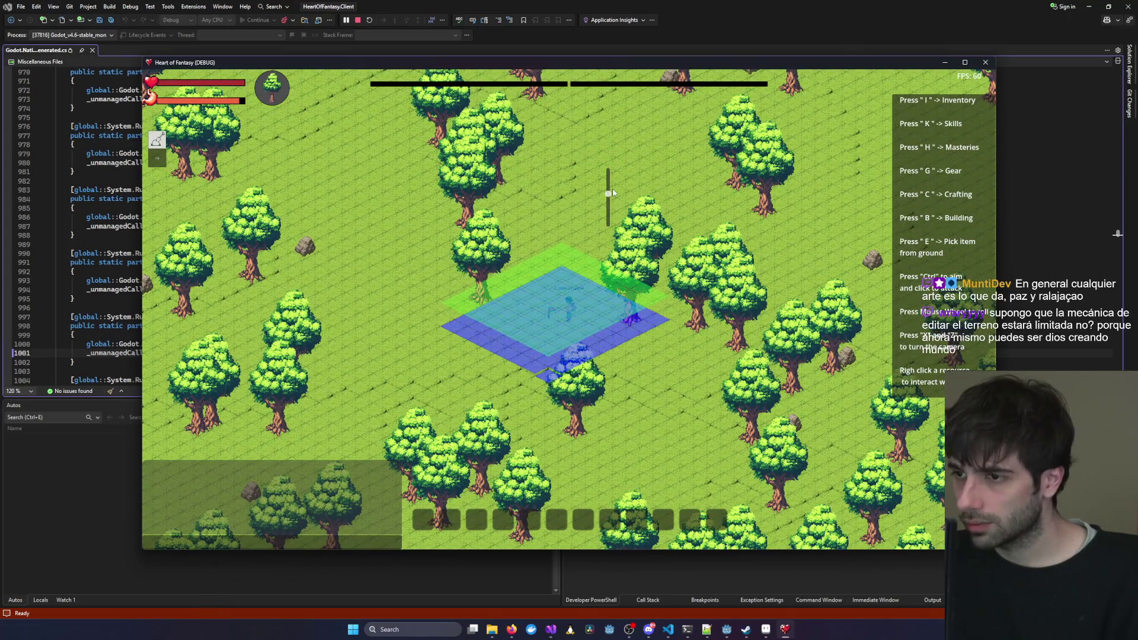
{"action": "left_click_drag", "start_coordinate": [613, 192], "coordinate": [613, 187]}
{"action": "scroll", "coordinate": [553, 320], "scroll_direction": "up", "scroll_amount": 2}
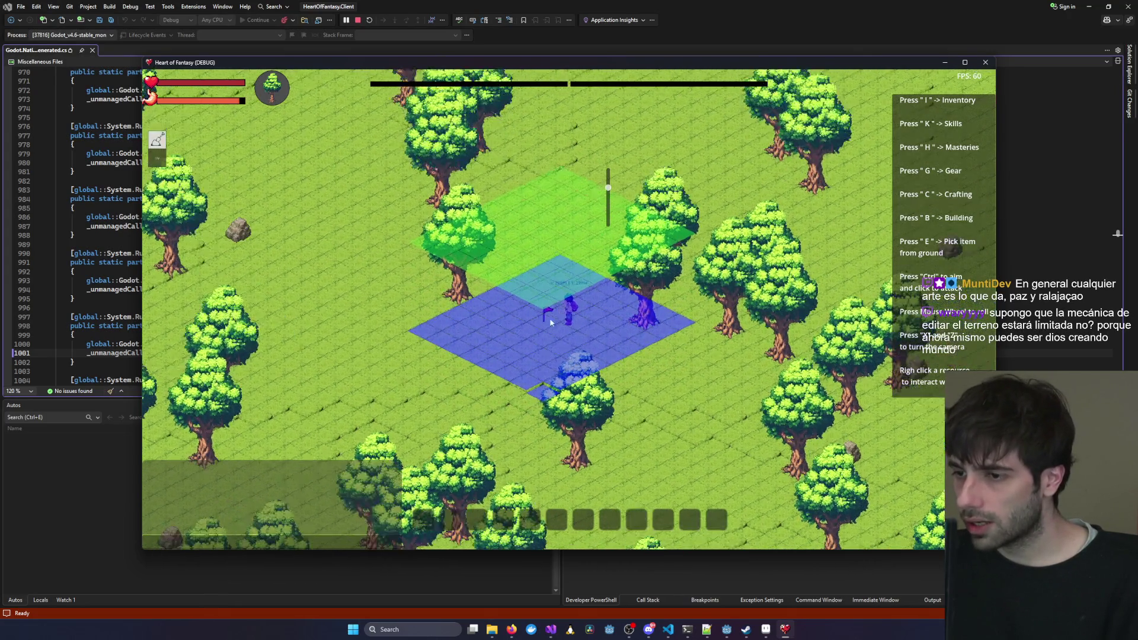
{"action": "right_click", "coordinate": [536, 318]}
{"action": "left_click", "coordinate": [732, 291]}
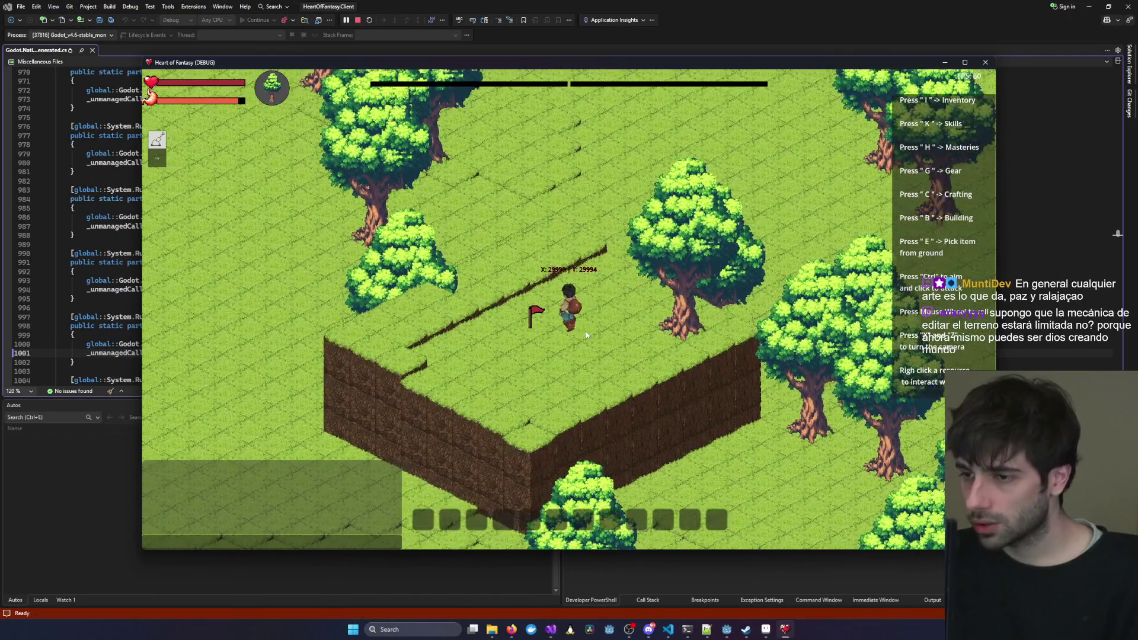
Terraform at the flag again to add a ridge, walk around, then minimize the Client code window.
{"action": "key", "text": "w"}
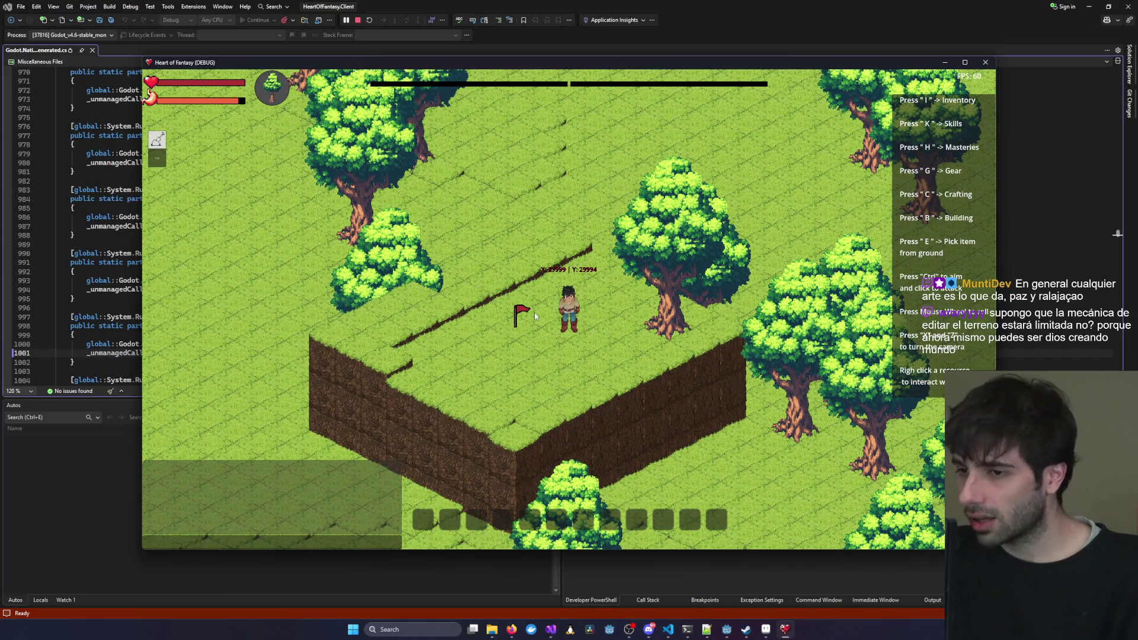
{"action": "key", "text": "d"}
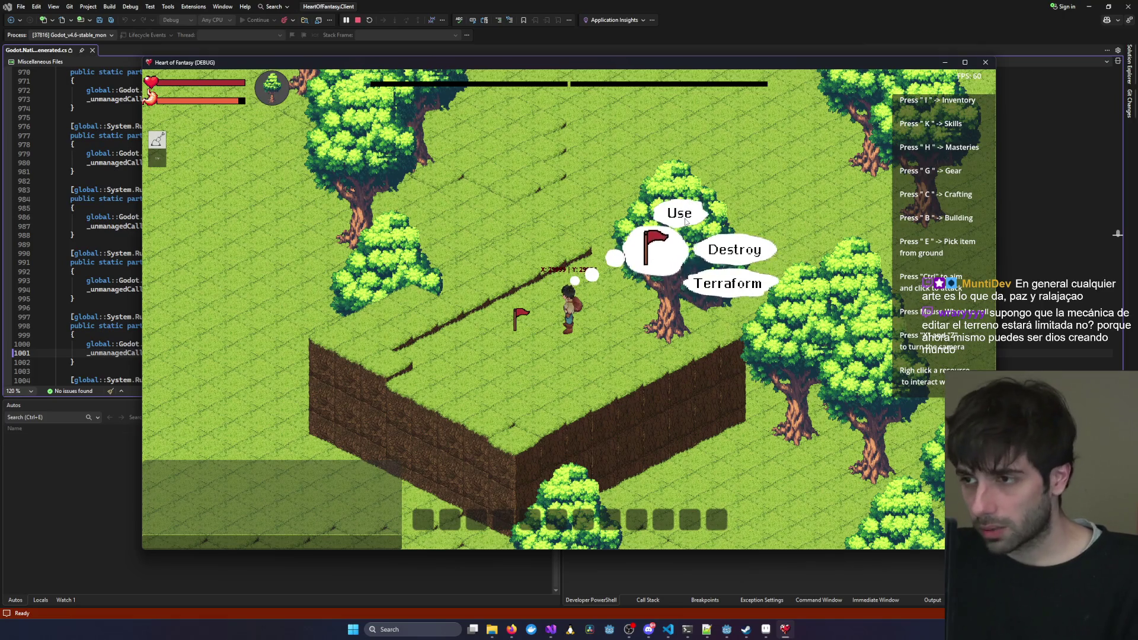
{"action": "left_click", "coordinate": [736, 286]}
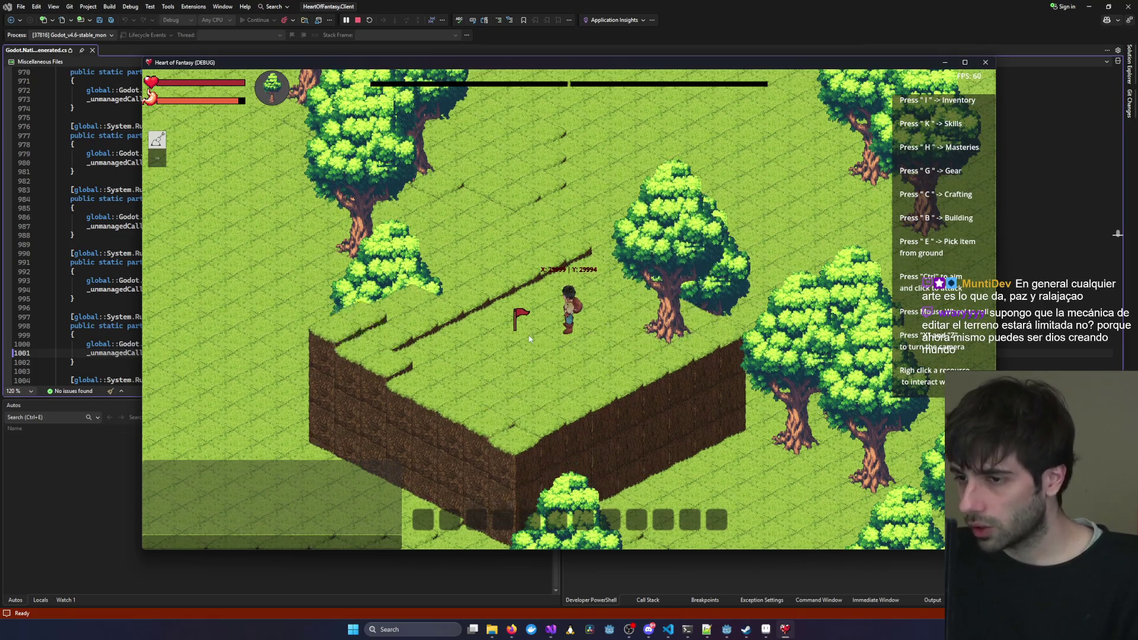
{"action": "key", "text": "s"}
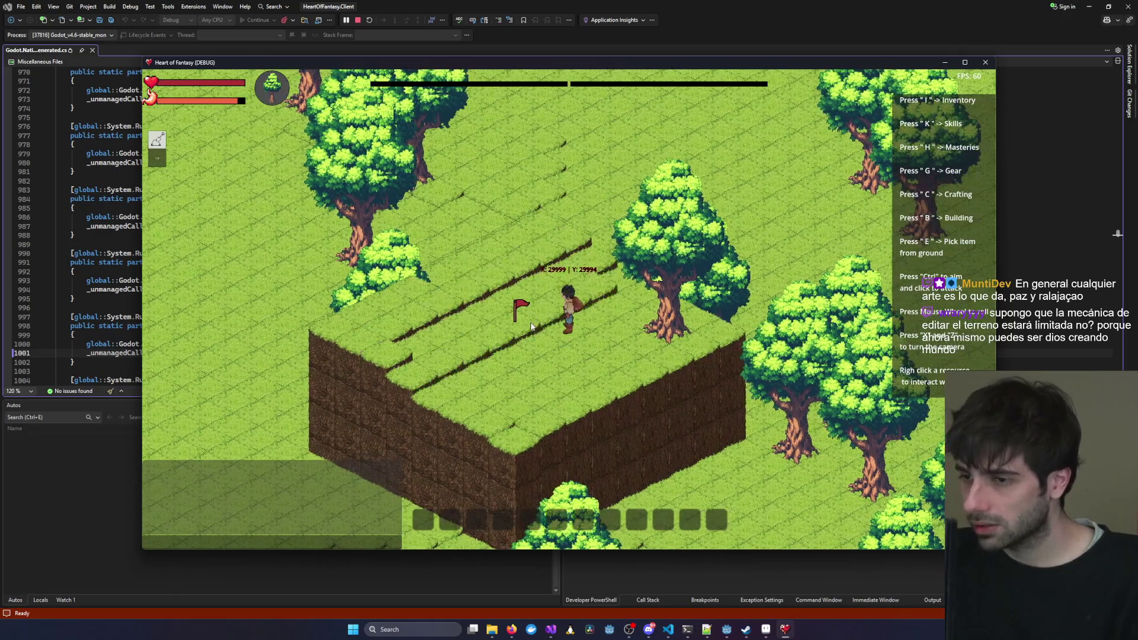
{"action": "key", "text": "d"}
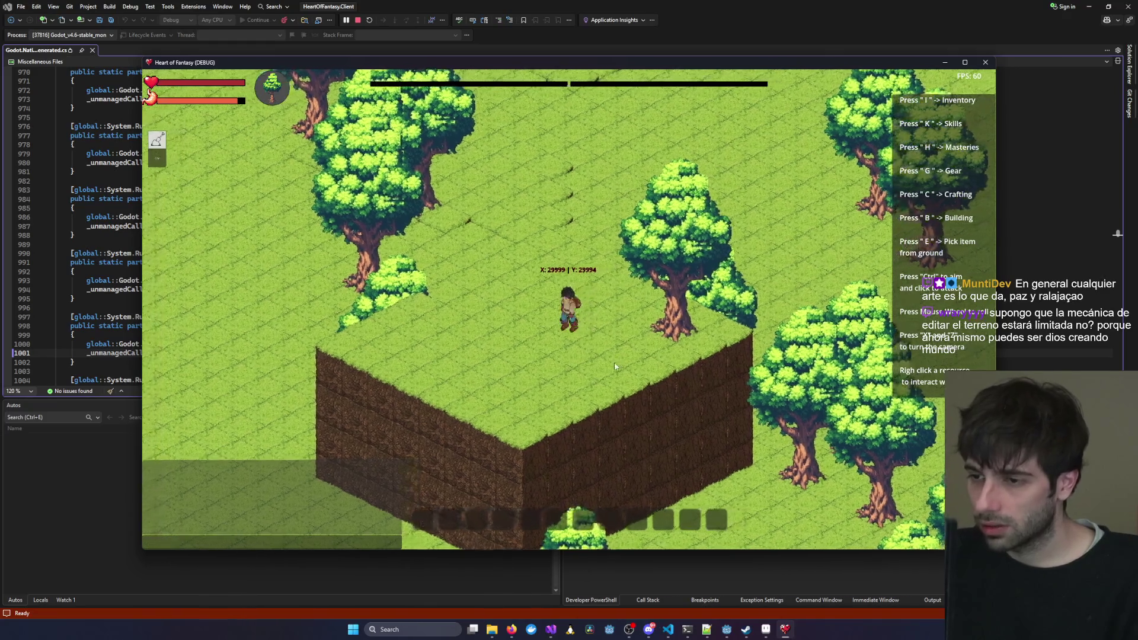
{"action": "key", "text": "d"}
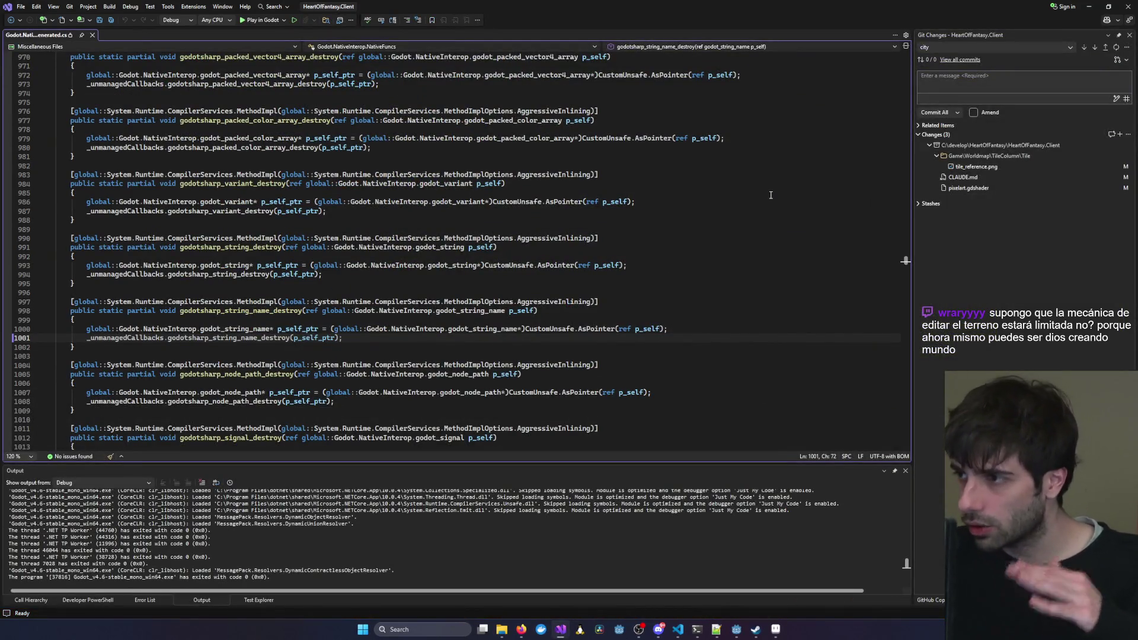
{"action": "left_click", "coordinate": [1091, 6]}
Switch back to the stone block sprite and compare it against the Sprite-0003 reference.
{"action": "left_click", "coordinate": [782, 637]}
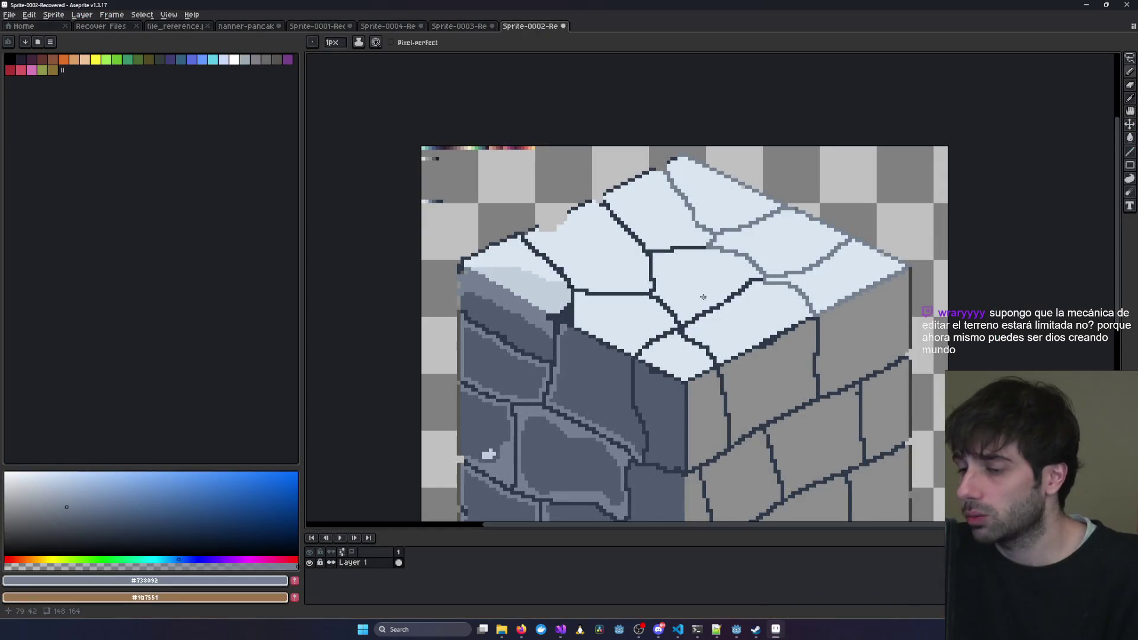
{"action": "scroll", "coordinate": [531, 324], "scroll_direction": "down", "scroll_amount": 3}
{"action": "scroll", "coordinate": [511, 306], "scroll_direction": "up", "scroll_amount": 3}
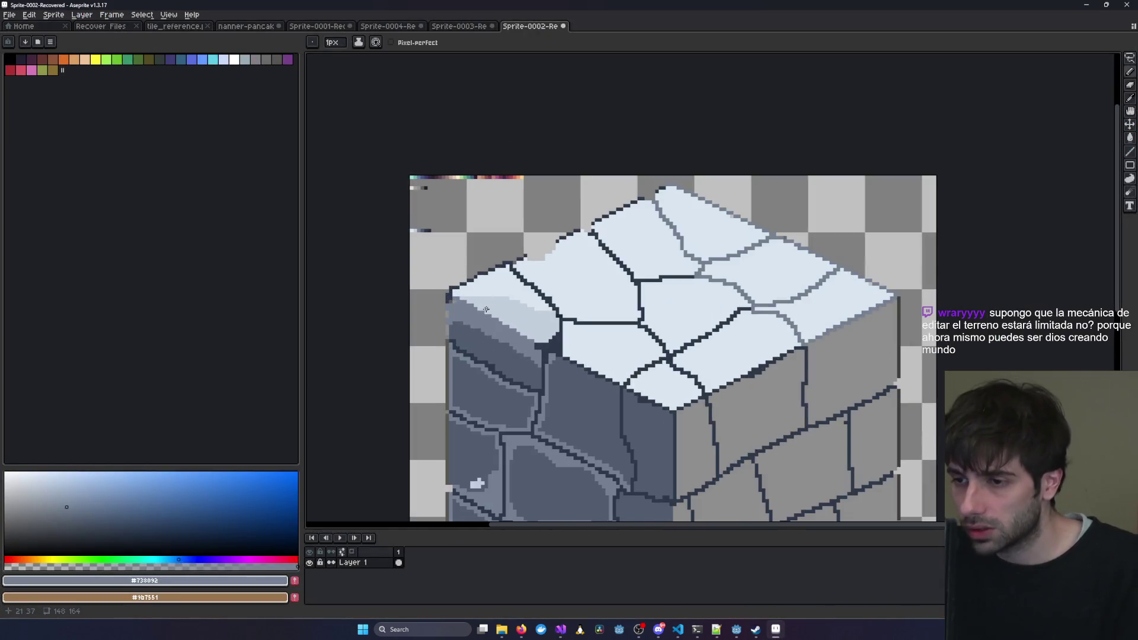
{"action": "scroll", "coordinate": [511, 306], "scroll_direction": "up", "scroll_amount": 3}
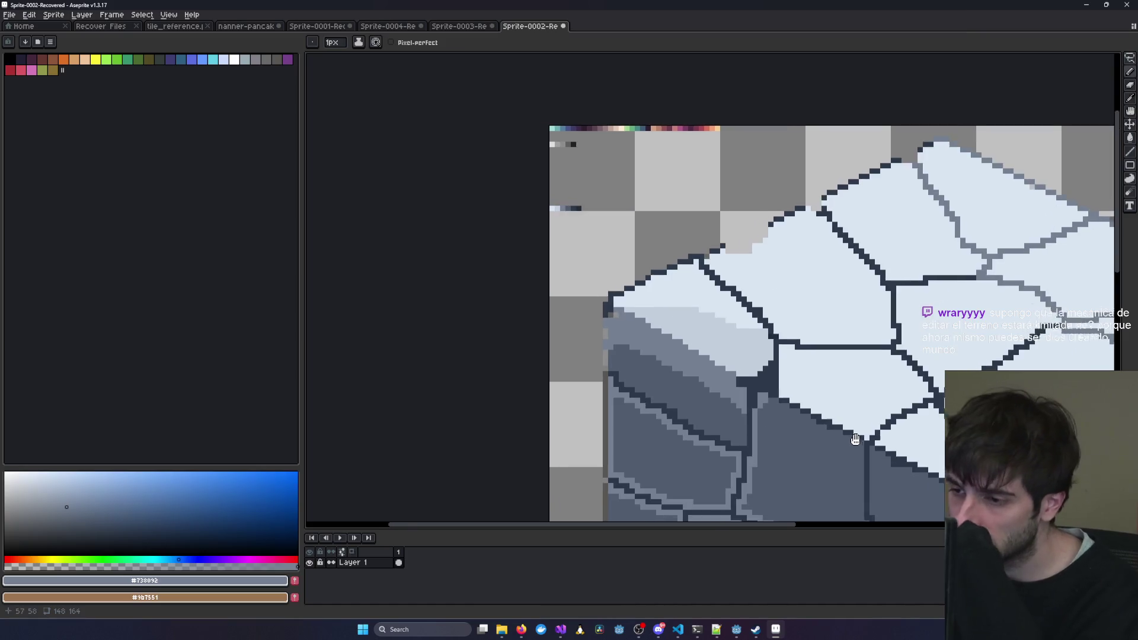
{"action": "scroll", "coordinate": [547, 323], "scroll_direction": "down", "scroll_amount": 1}
{"action": "scroll", "coordinate": [521, 313], "scroll_direction": "up", "scroll_amount": 1}
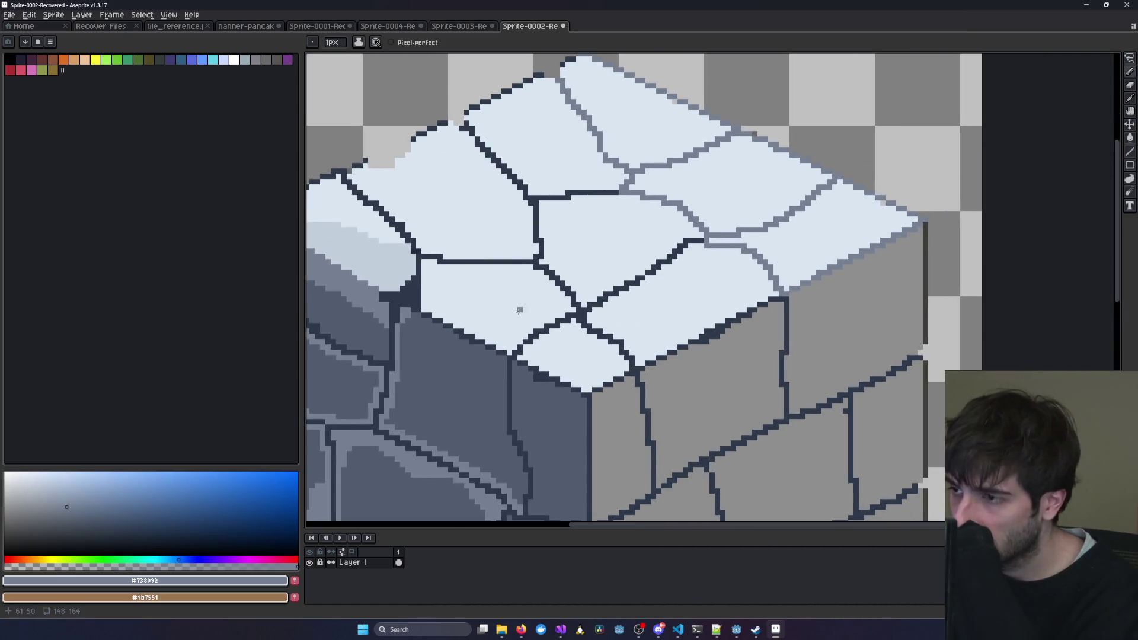
{"action": "left_click", "coordinate": [460, 26]}
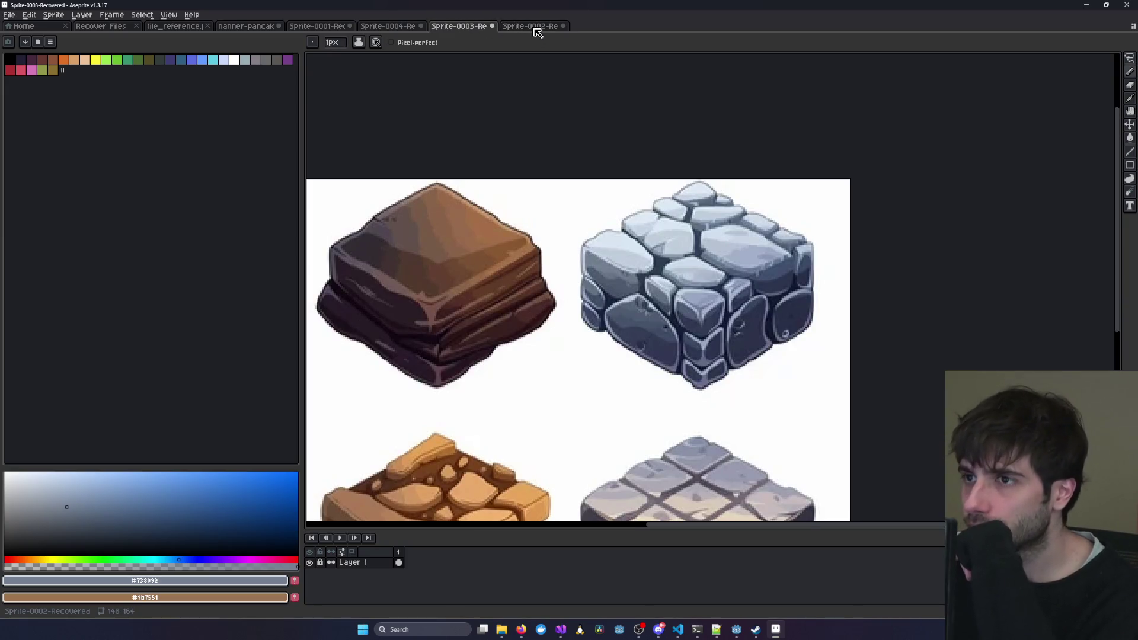
{"action": "left_click", "coordinate": [533, 28]}
{"action": "left_click", "coordinate": [468, 28]}
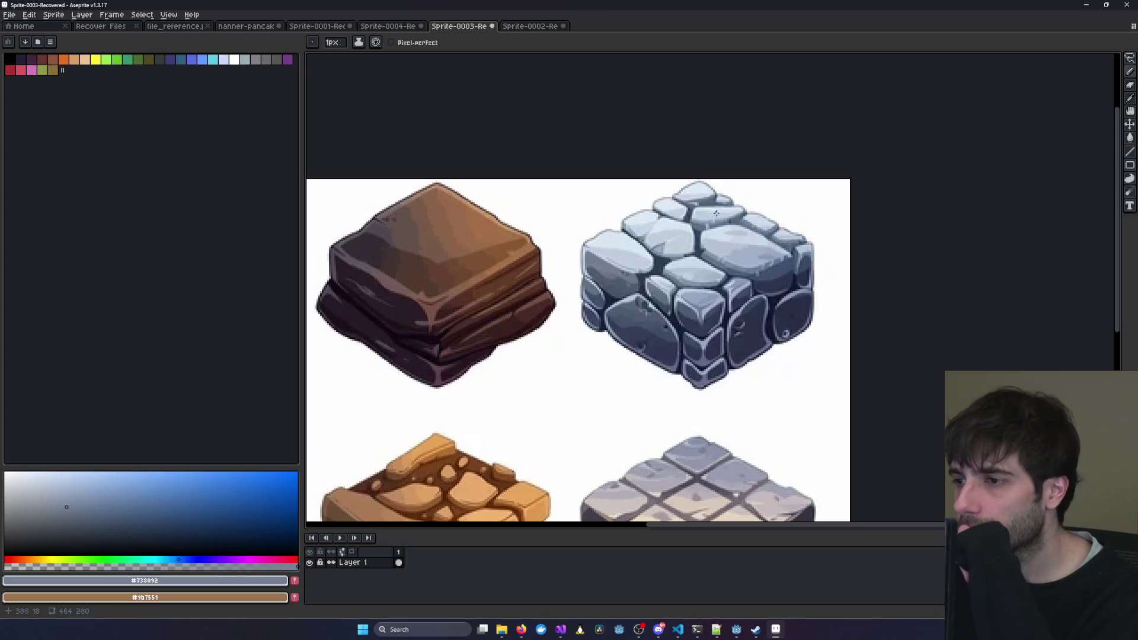
{"action": "scroll", "coordinate": [828, 195], "scroll_direction": "right", "scroll_amount": 4}
{"action": "left_click", "coordinate": [544, 27]}
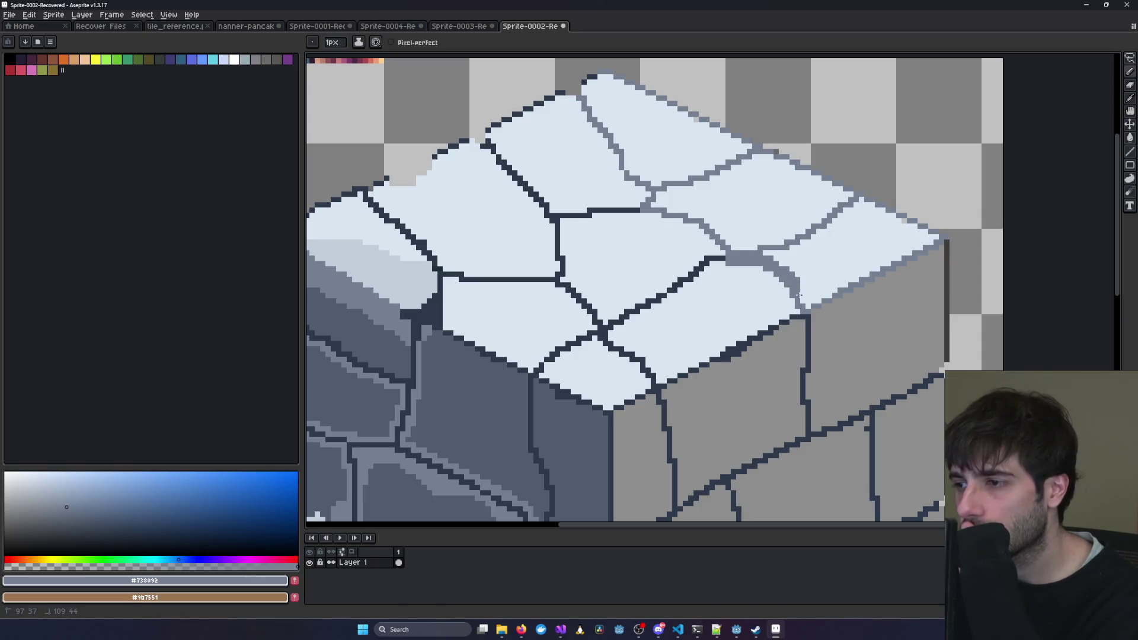
{"action": "scroll", "coordinate": [636, 230], "scroll_direction": "down", "scroll_amount": 1}
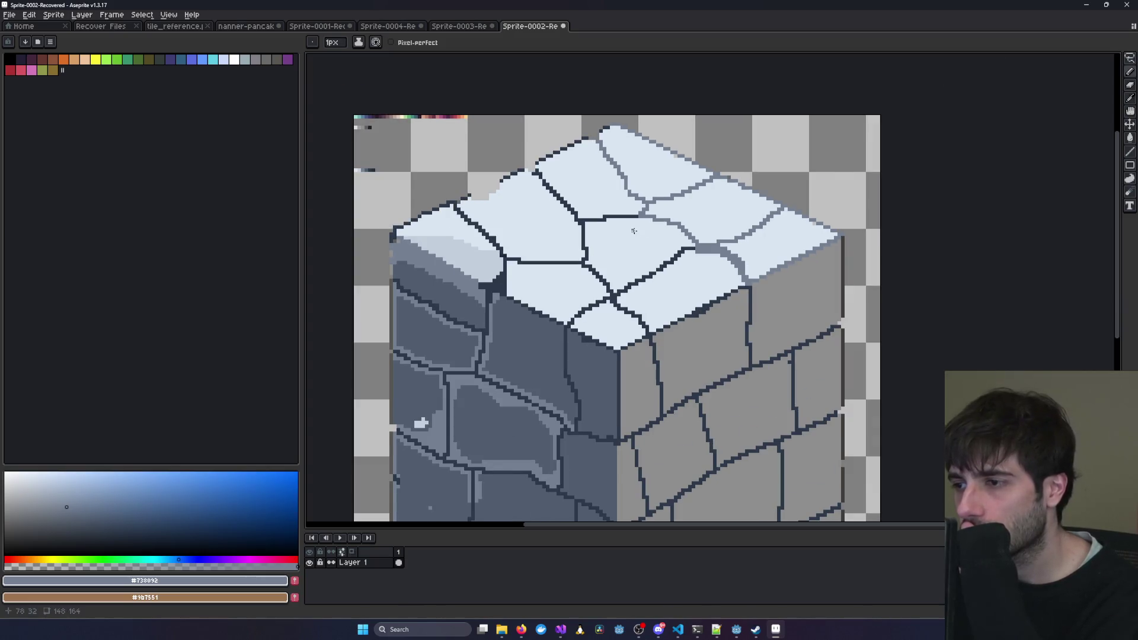
Recheck the reference, then eyedrop the pale blue-grey #c2cfdd from the slab top.
{"action": "left_click", "coordinate": [449, 27]}
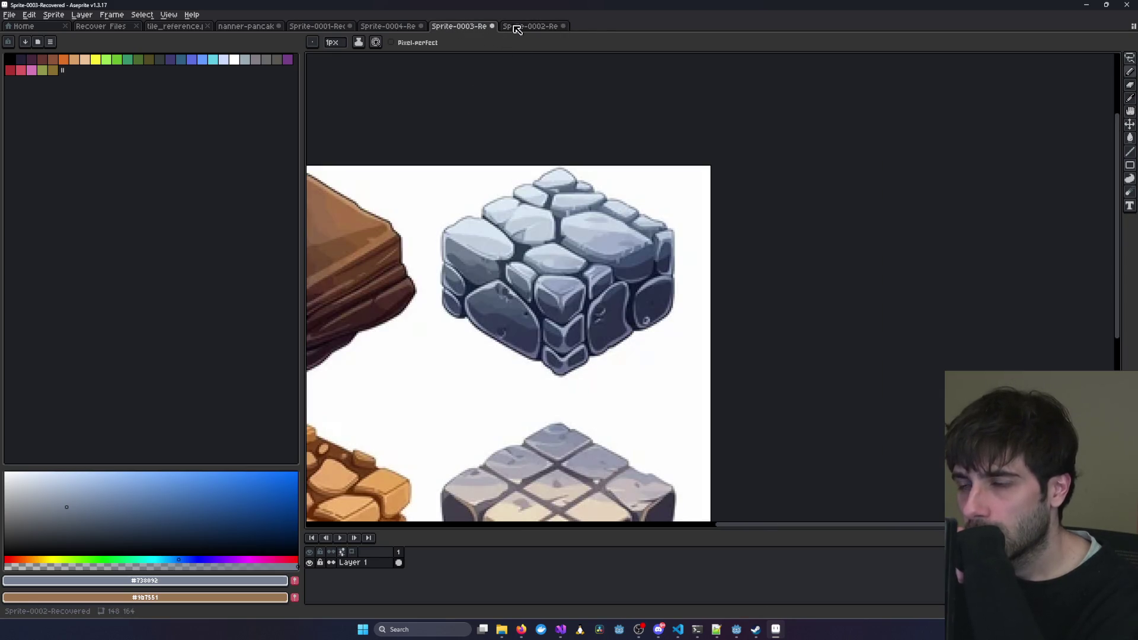
{"action": "left_click", "coordinate": [529, 27]}
{"action": "scroll", "coordinate": [591, 245], "scroll_direction": "up", "scroll_amount": 2}
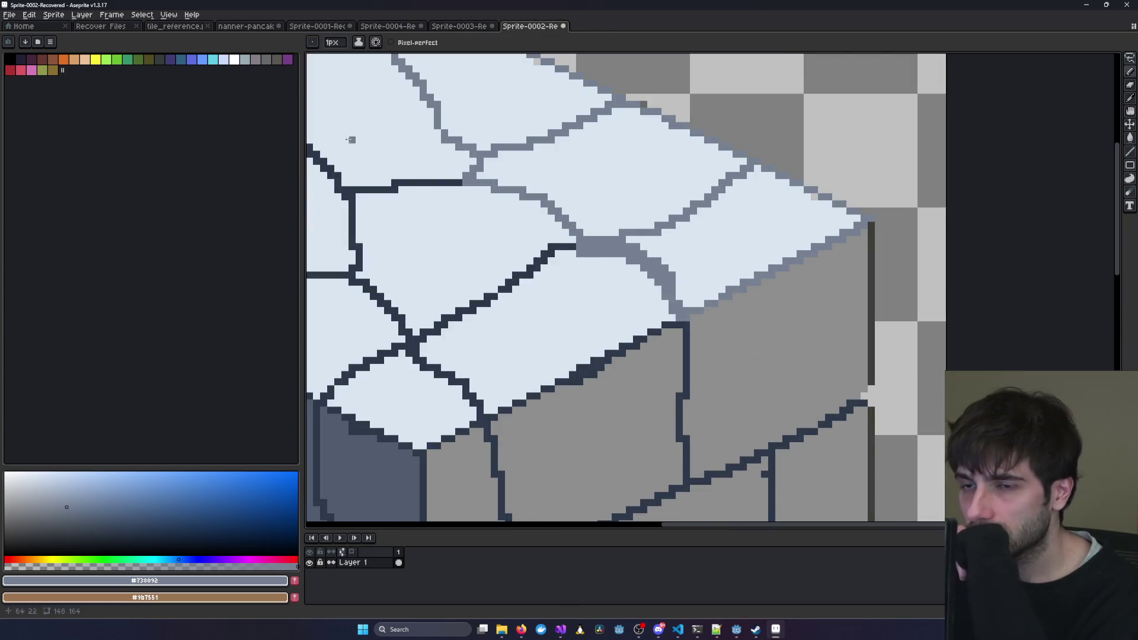
{"action": "mouse_move", "coordinate": [445, 150]}
{"action": "left_mouse_down"}
{"action": "mouse_move", "coordinate": [765, 292]}
{"action": "mouse_move", "coordinate": [686, 216]}
{"action": "mouse_move", "coordinate": [426, 195]}
{"action": "mouse_move", "coordinate": [502, 226]}
{"action": "left_mouse_up"}
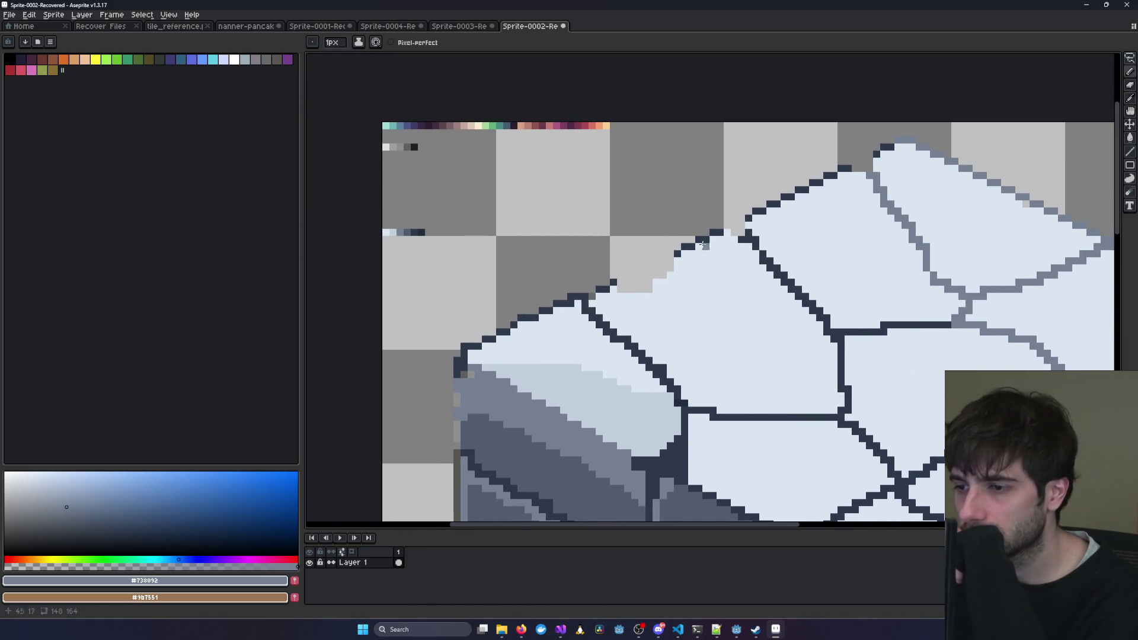
{"action": "left_click", "coordinate": [455, 27]}
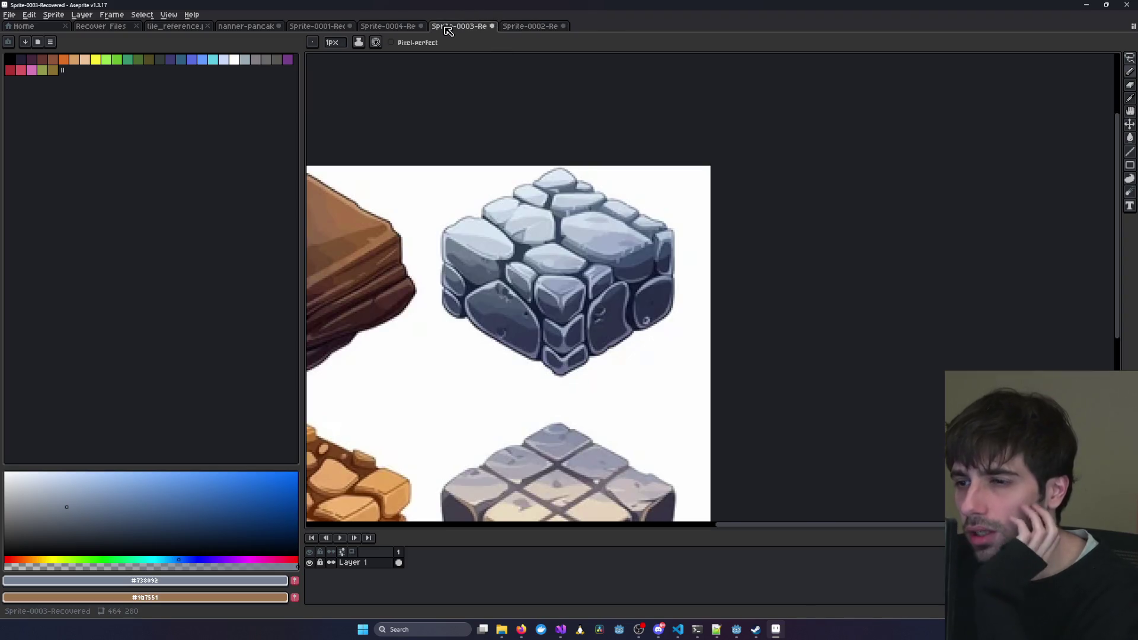
{"action": "left_click", "coordinate": [532, 28]}
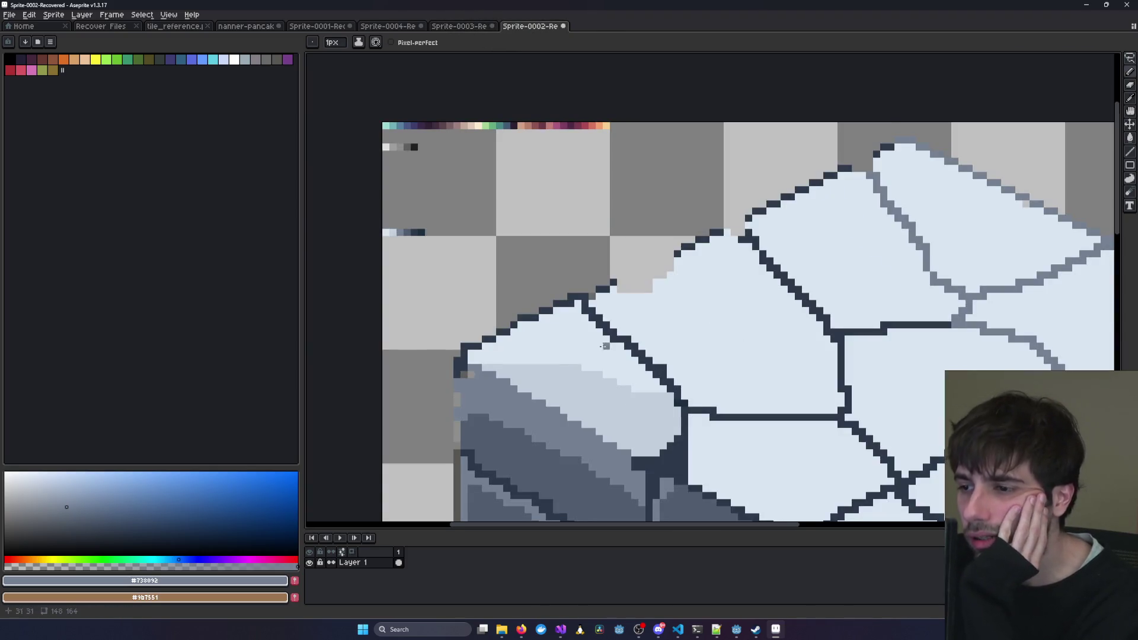
{"action": "scroll", "coordinate": [606, 347], "scroll_direction": "up", "scroll_amount": 3}
{"action": "scroll", "coordinate": [578, 217], "scroll_direction": "down", "scroll_amount": 4}
{"action": "left_click", "coordinate": [1130, 98]}
{"action": "left_click", "coordinate": [541, 329]}
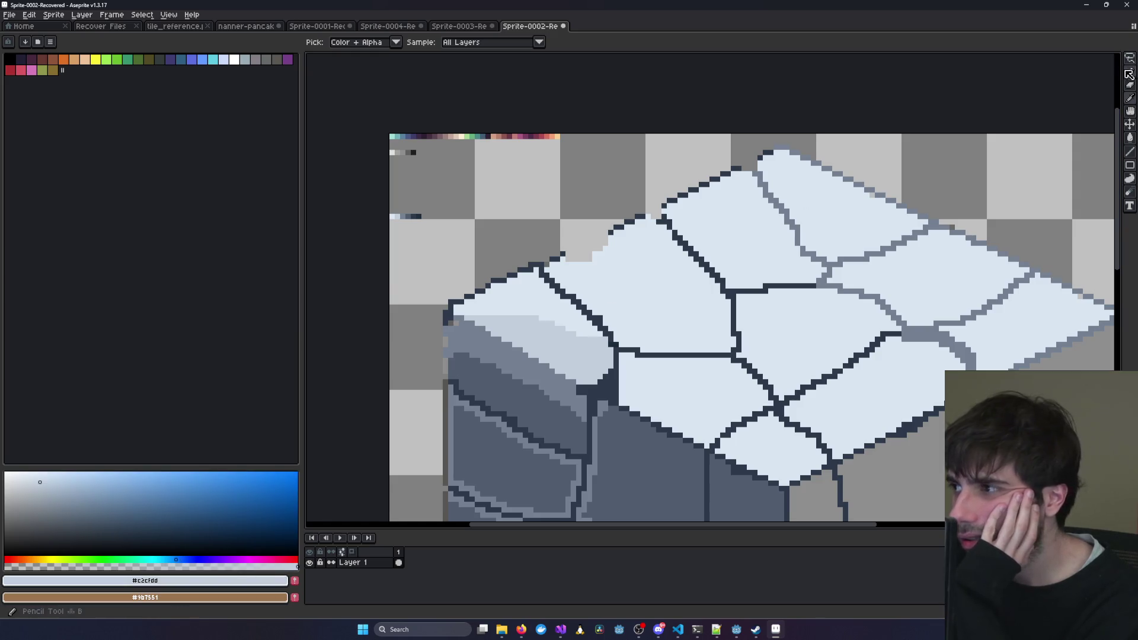
Paint #c2cfdd pixels along the dark outline beside the slab, then bring up the Sprite-0003 reference.
{"action": "left_click", "coordinate": [1130, 71]}
{"action": "scroll", "coordinate": [578, 289], "scroll_direction": "up", "scroll_amount": 3}
{"action": "mouse_move", "coordinate": [558, 260]}
{"action": "left_mouse_down"}
{"action": "mouse_move", "coordinate": [583, 274]}
{"action": "mouse_move", "coordinate": [571, 246]}
{"action": "mouse_move", "coordinate": [590, 258]}
{"action": "mouse_move", "coordinate": [616, 313]}
{"action": "mouse_move", "coordinate": [698, 371]}
{"action": "mouse_move", "coordinate": [744, 444]}
{"action": "mouse_move", "coordinate": [812, 458]}
{"action": "left_mouse_up"}
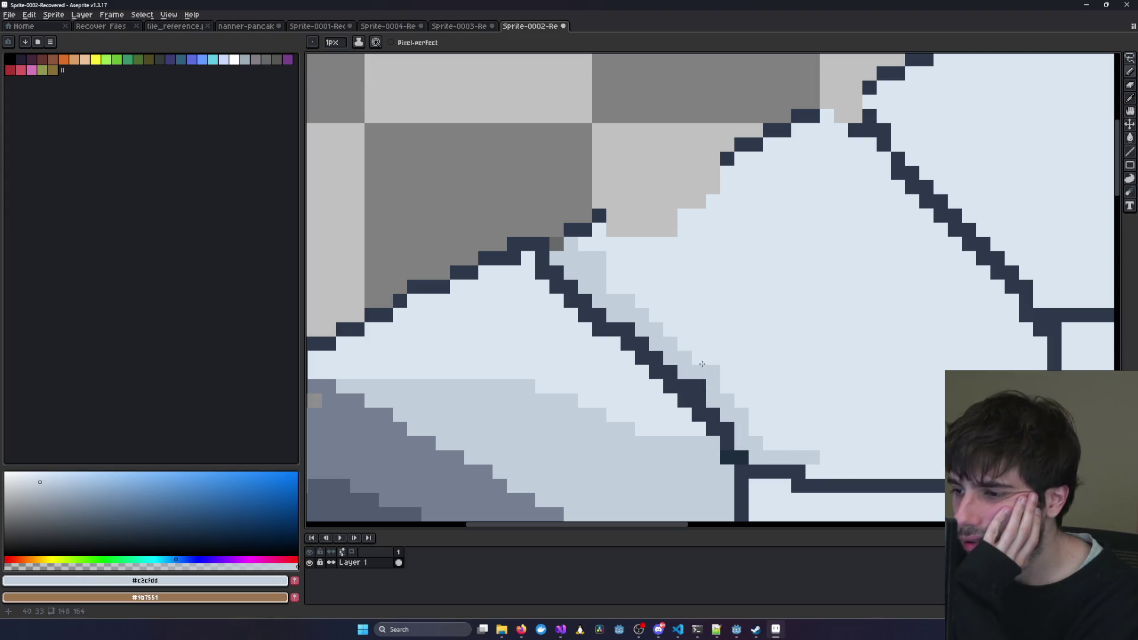
{"action": "left_click_drag", "start_coordinate": [613, 276], "coordinate": [658, 328]}
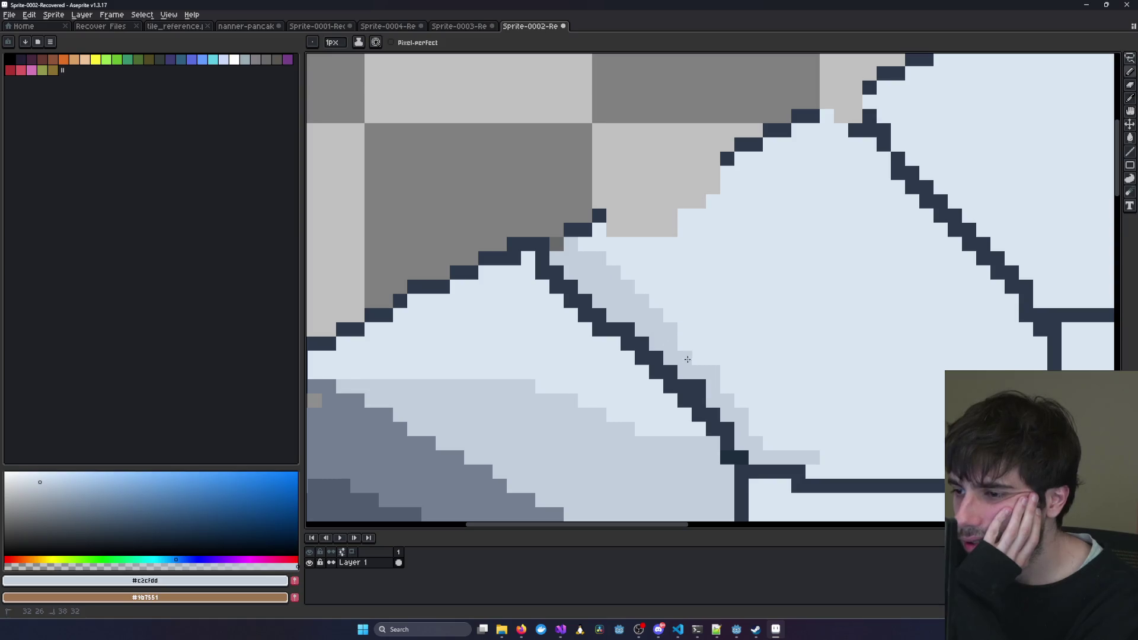
{"action": "left_click", "coordinate": [725, 390]}
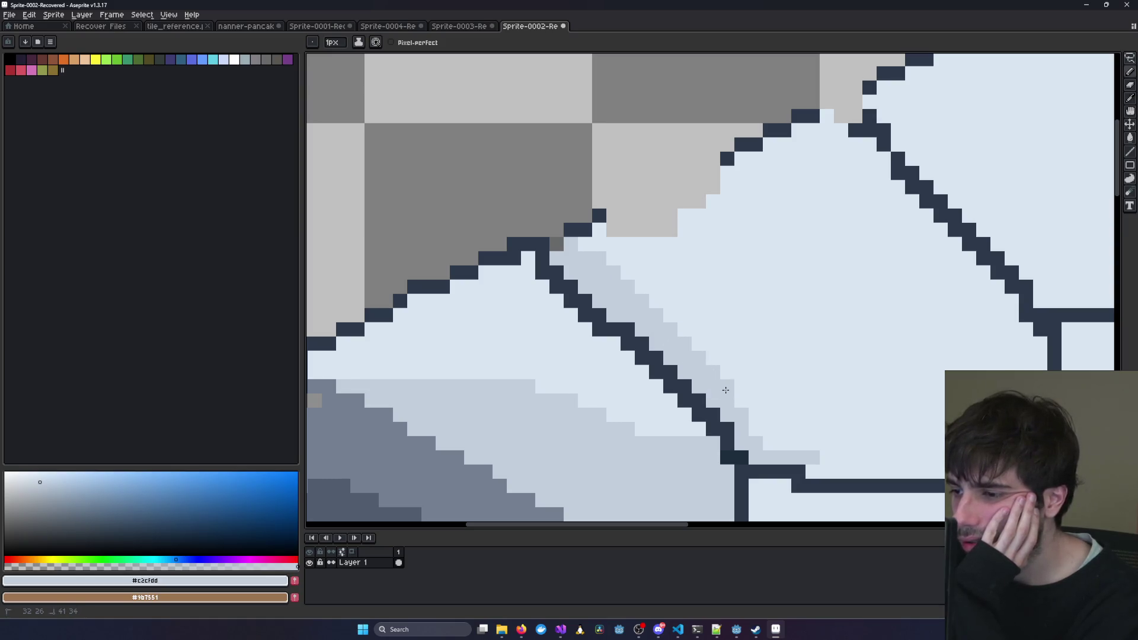
{"action": "scroll", "coordinate": [771, 448], "scroll_direction": "down", "scroll_amount": 3}
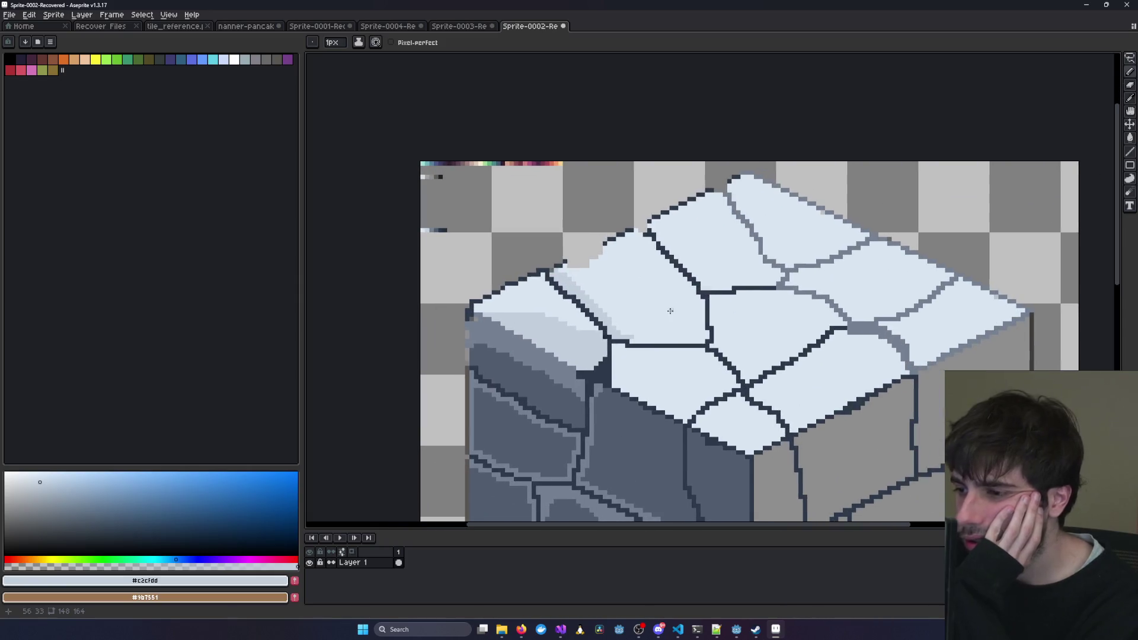
{"action": "left_click", "coordinate": [462, 27]}
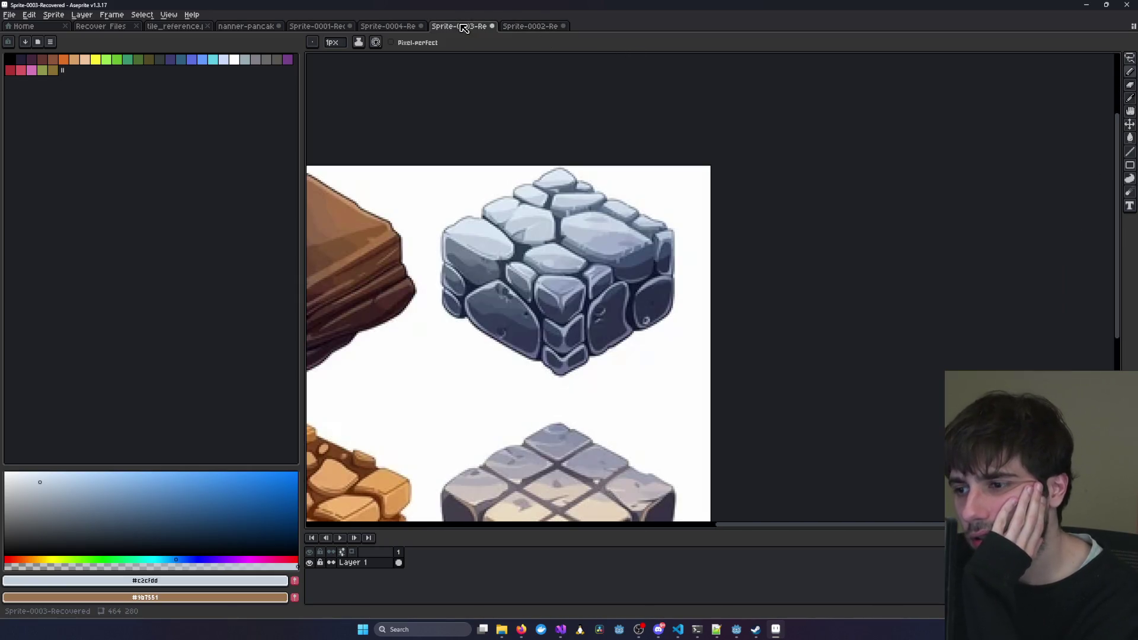
Flip between the Sprite-0003 stone reference and the Sprite-0002 cube three times, ending on the cube.
{"action": "scroll", "coordinate": [560, 163], "scroll_direction": "up", "scroll_amount": 3}
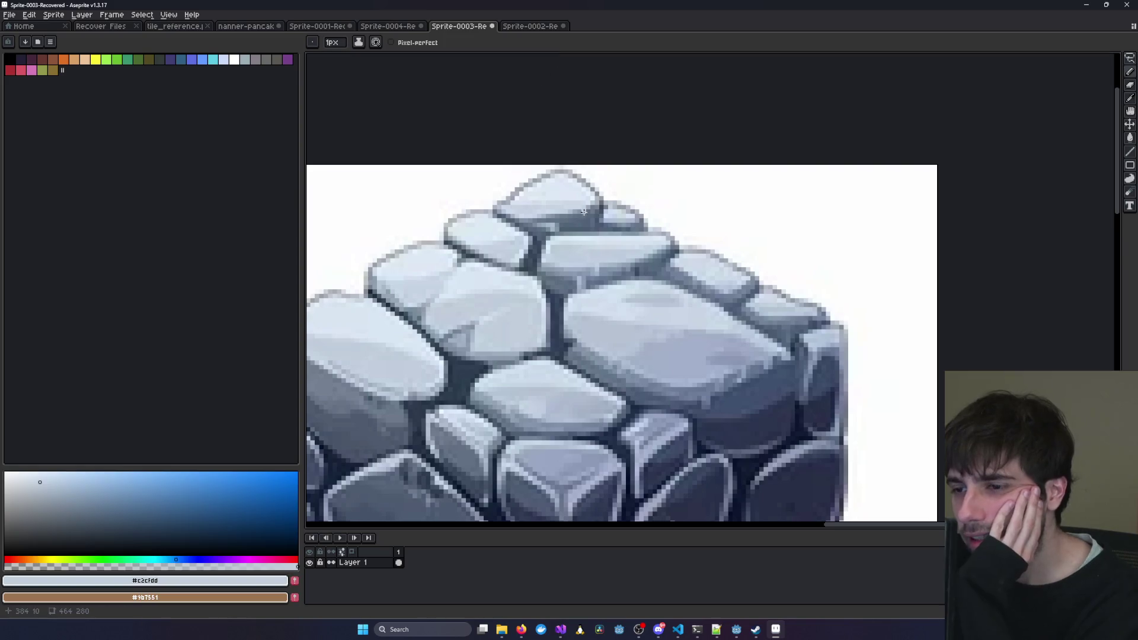
{"action": "scroll", "coordinate": [491, 249], "scroll_direction": "down", "scroll_amount": 3}
{"action": "left_click", "coordinate": [531, 26]}
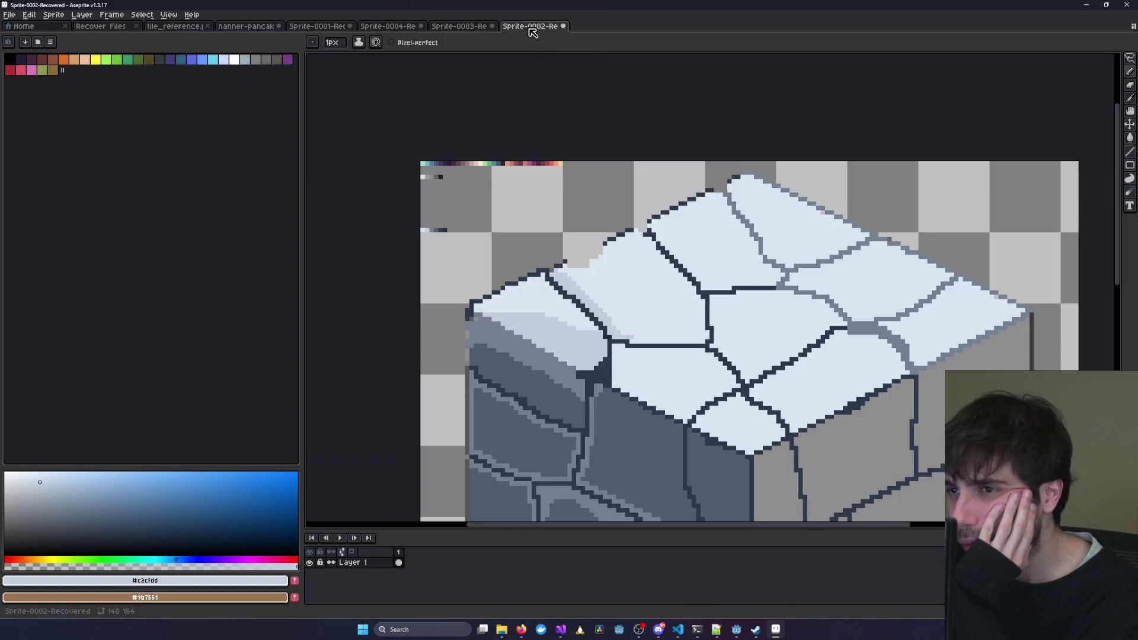
{"action": "left_click", "coordinate": [460, 27]}
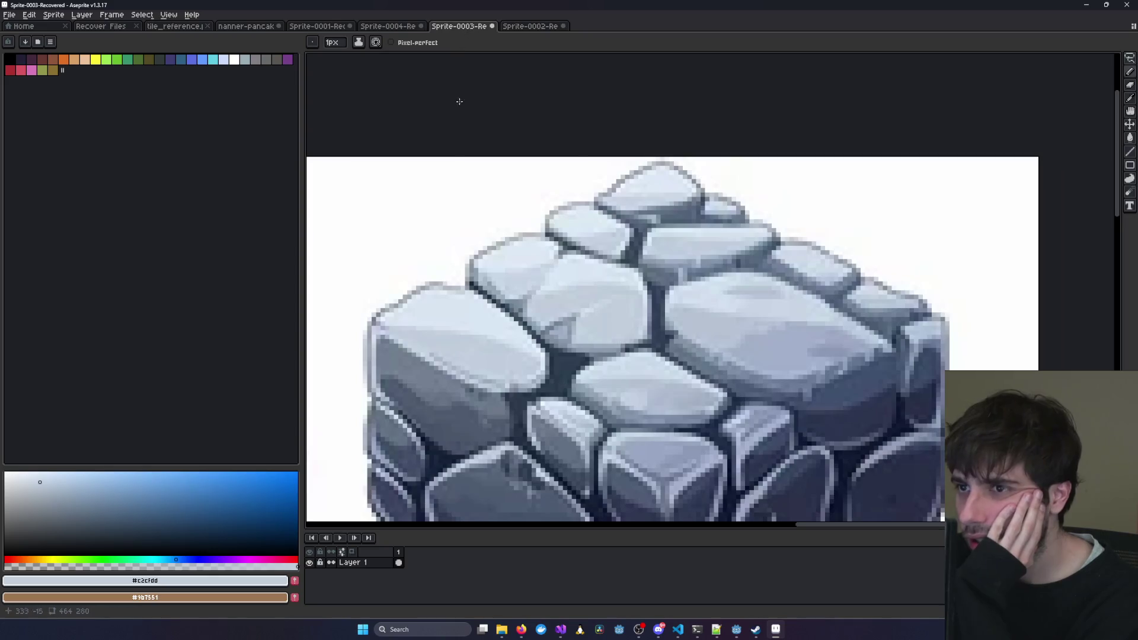
{"action": "scroll", "coordinate": [457, 319], "scroll_direction": "up", "scroll_amount": 3}
{"action": "scroll", "coordinate": [457, 319], "scroll_direction": "down", "scroll_amount": 3}
{"action": "left_click", "coordinate": [531, 26]}
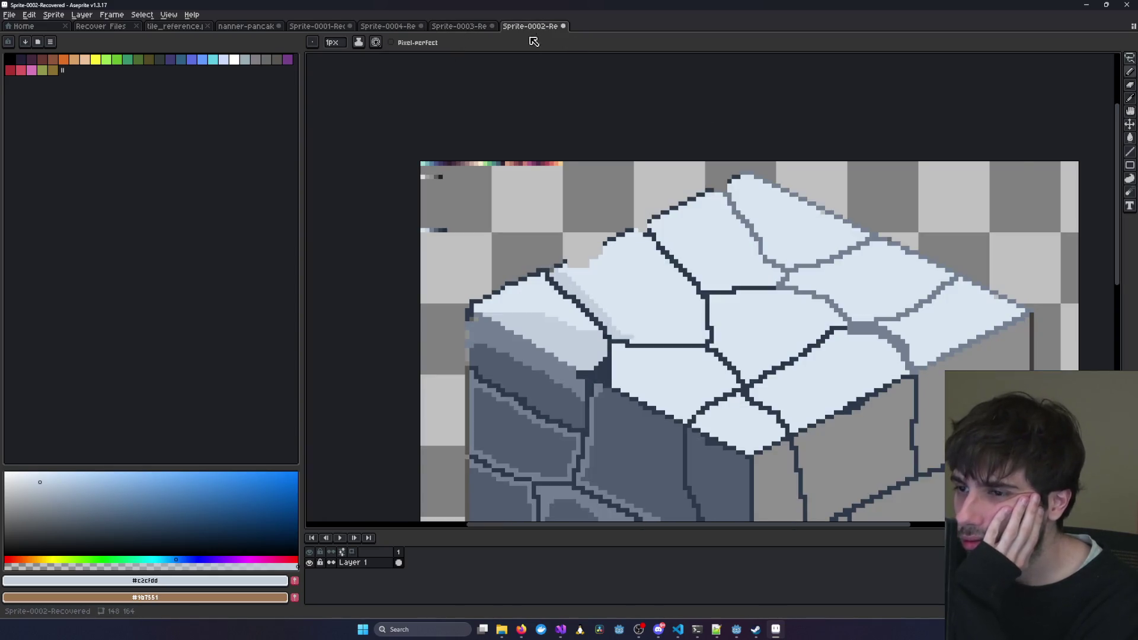
{"action": "scroll", "coordinate": [630, 332], "scroll_direction": "up", "scroll_amount": 2}
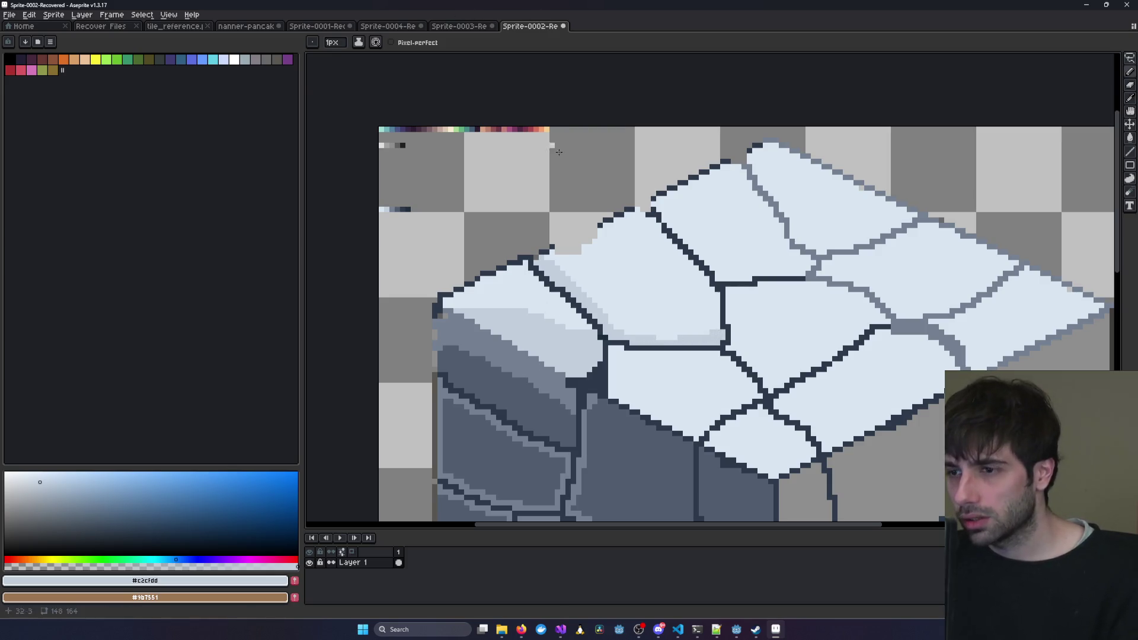
{"action": "left_click", "coordinate": [459, 27]}
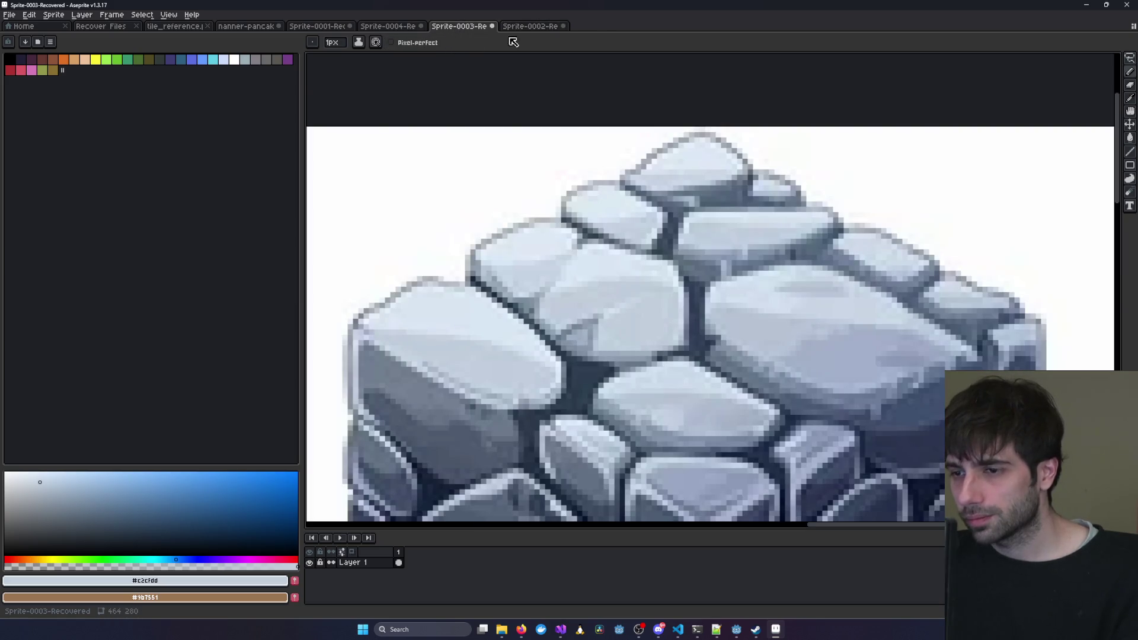
{"action": "left_click", "coordinate": [531, 27]}
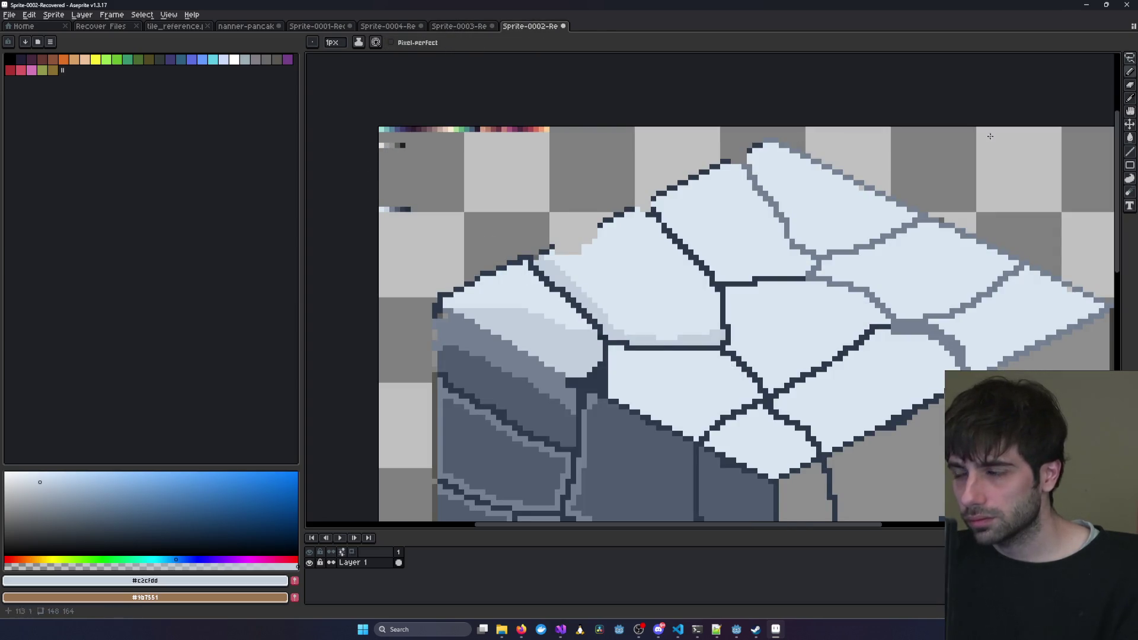
Pick the mid grey #738092 from the stored swatches and return to the Pencil.
{"action": "key", "text": "i"}
{"action": "scroll", "coordinate": [538, 222], "scroll_direction": "up", "scroll_amount": 1}
{"action": "scroll", "coordinate": [606, 223], "scroll_direction": "up", "scroll_amount": 1}
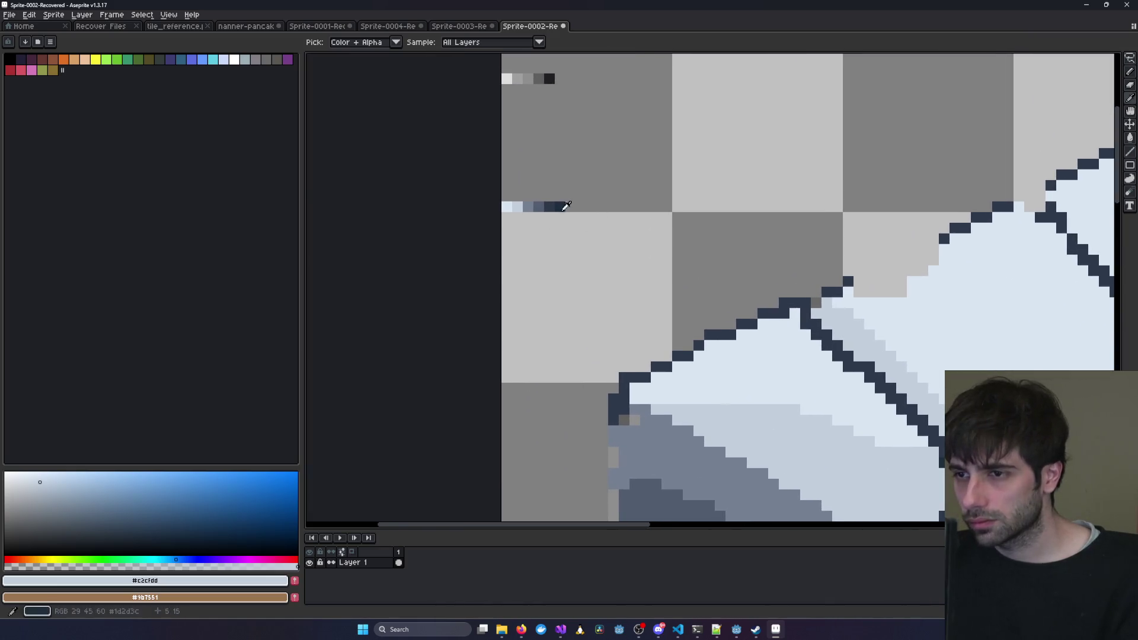
{"action": "left_click", "coordinate": [537, 208]}
{"action": "scroll", "coordinate": [907, 286], "scroll_direction": "right", "scroll_amount": 5}
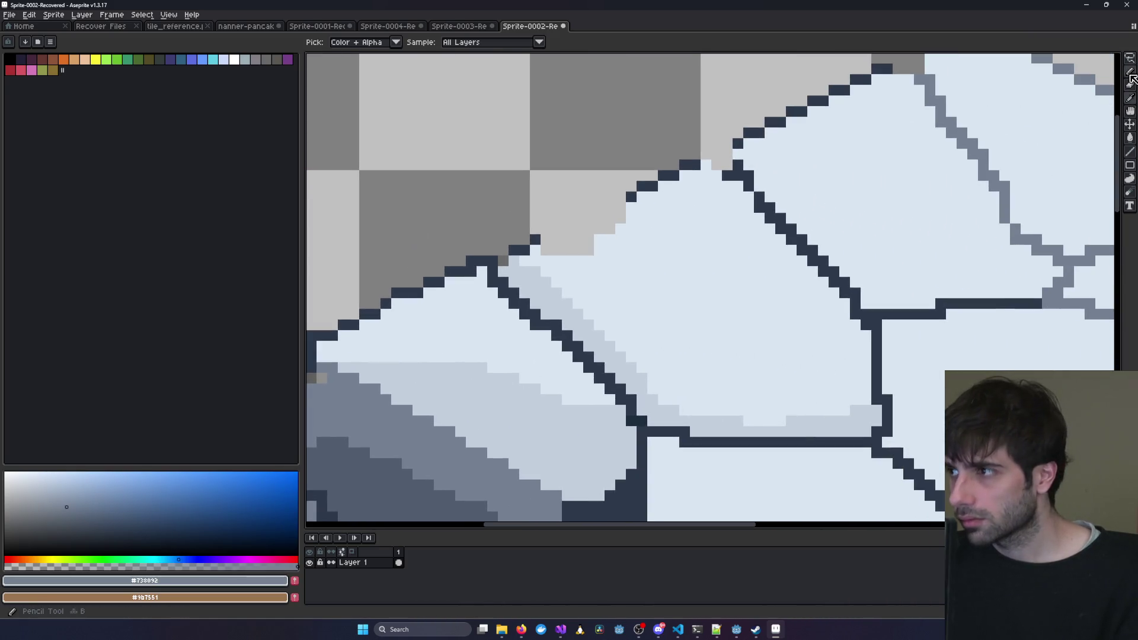
{"action": "left_click", "coordinate": [1130, 73]}
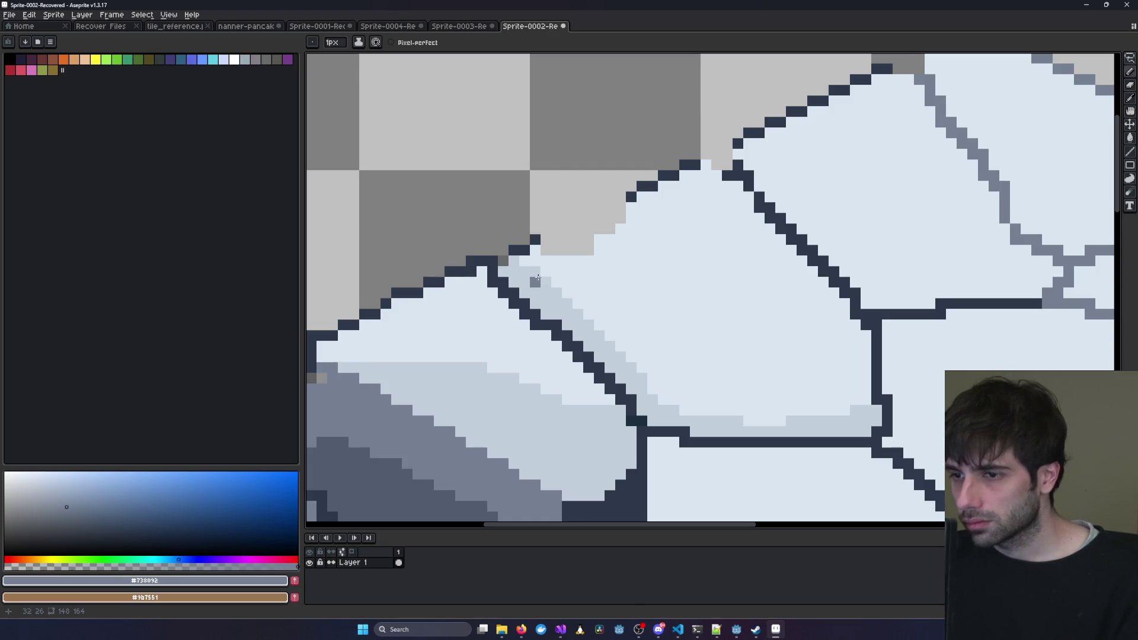
Paint two diagonal #738092 pixels along the dark crack beside the slab's top.
{"action": "left_click", "coordinate": [577, 314]}
{"action": "left_click", "coordinate": [588, 325]}
{"action": "scroll", "coordinate": [594, 339], "scroll_direction": "down", "scroll_amount": 3}
{"action": "scroll", "coordinate": [630, 271], "scroll_direction": "up", "scroll_amount": 2}
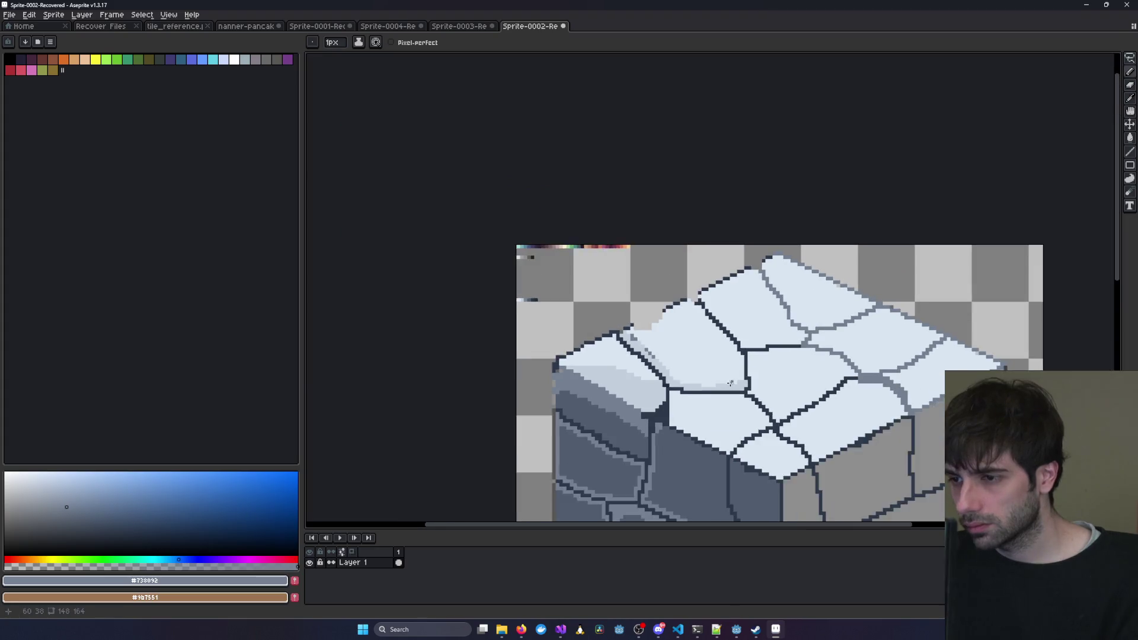
{"action": "scroll", "coordinate": [630, 272], "scroll_direction": "up", "scroll_amount": 1}
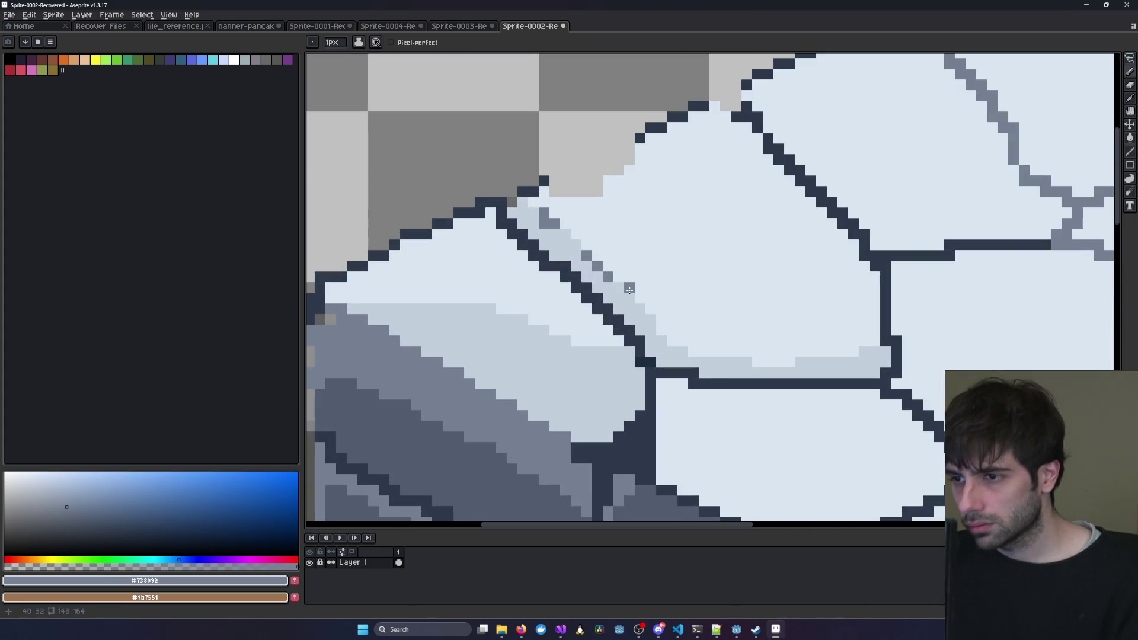
{"action": "scroll", "coordinate": [678, 303], "scroll_direction": "down", "scroll_amount": 3}
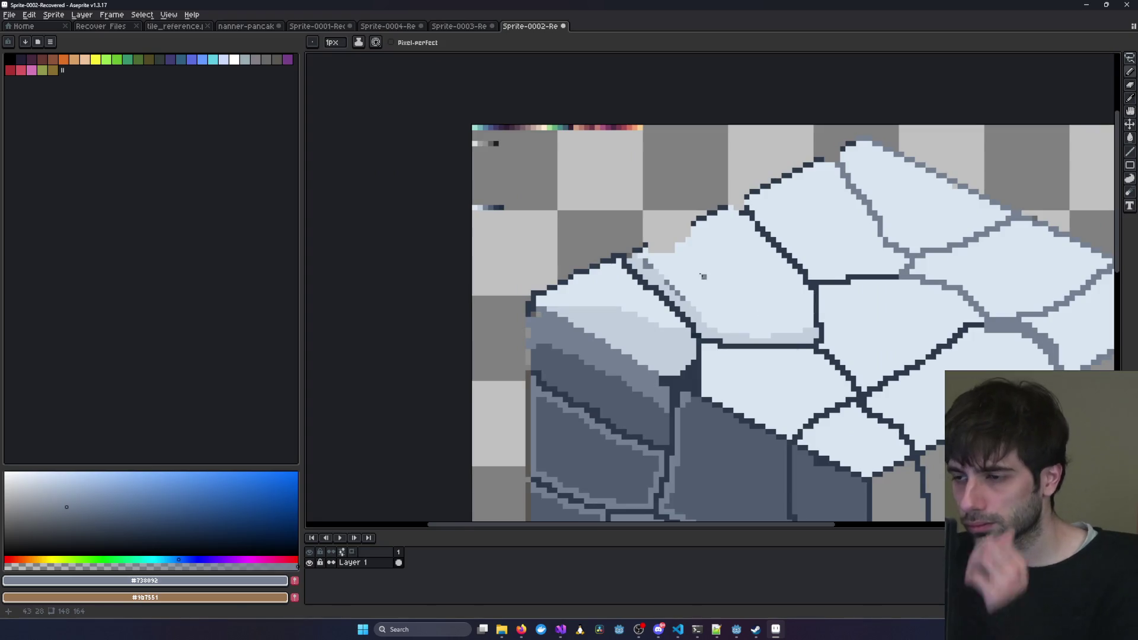
{"action": "scroll", "coordinate": [697, 270], "scroll_direction": "up", "scroll_amount": 4}
{"action": "mouse_move", "coordinate": [764, 358]}
{"action": "left_mouse_down"}
{"action": "mouse_move", "coordinate": [668, 310]}
{"action": "mouse_move", "coordinate": [611, 300]}
{"action": "left_mouse_up"}
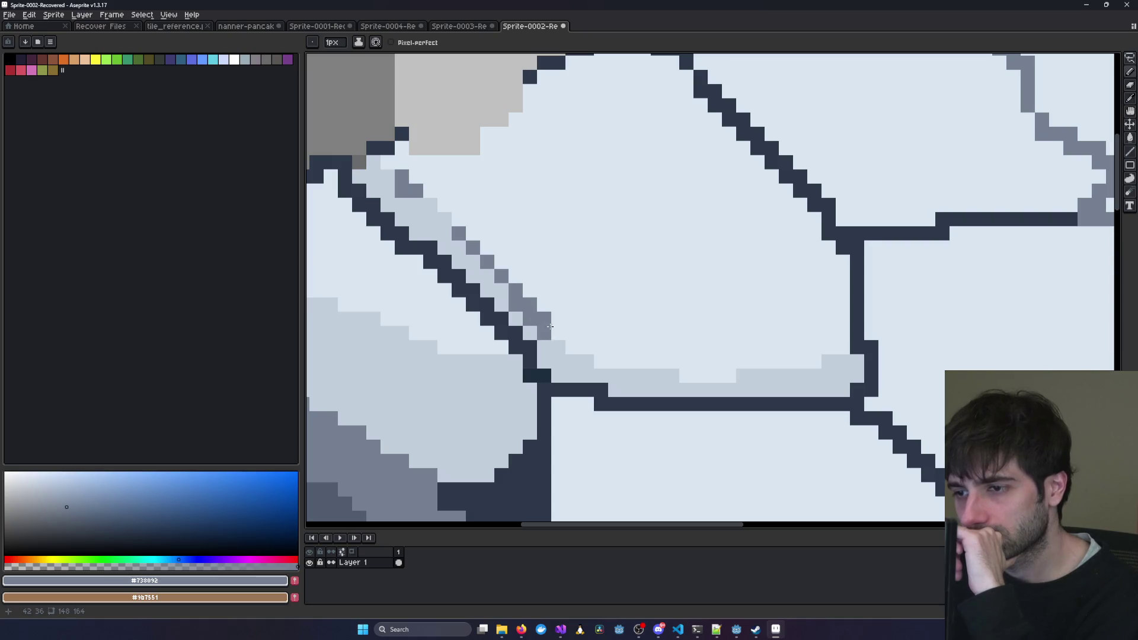
{"action": "scroll", "coordinate": [544, 332], "scroll_direction": "down", "scroll_amount": 5}
{"action": "scroll", "coordinate": [824, 328], "scroll_direction": "up", "scroll_amount": 1}
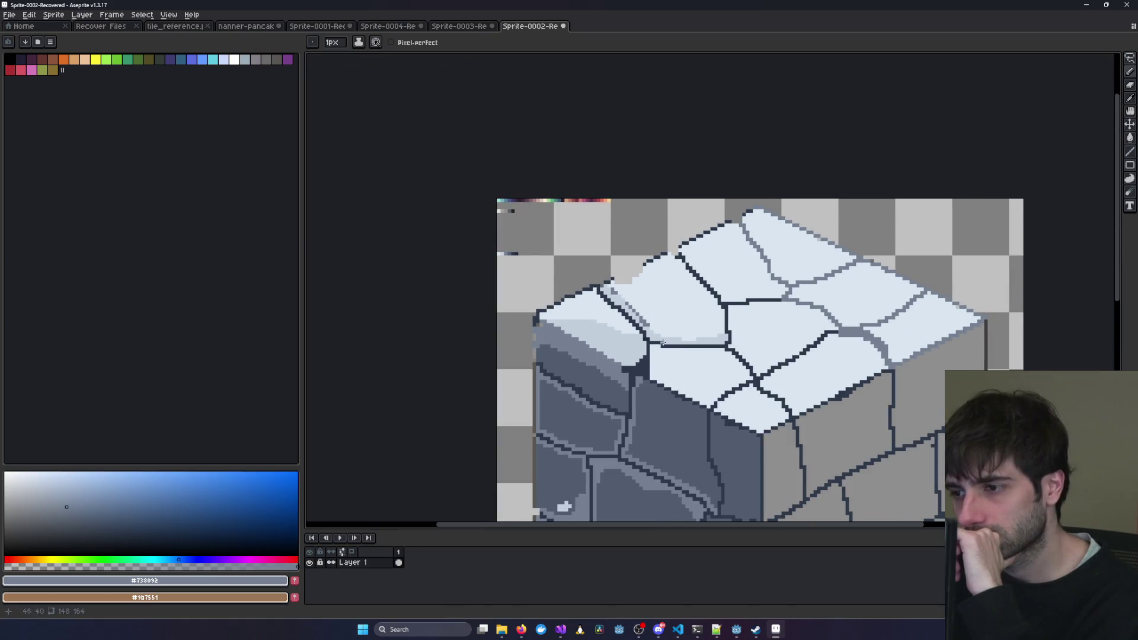
{"action": "scroll", "coordinate": [660, 344], "scroll_direction": "up", "scroll_amount": 2}
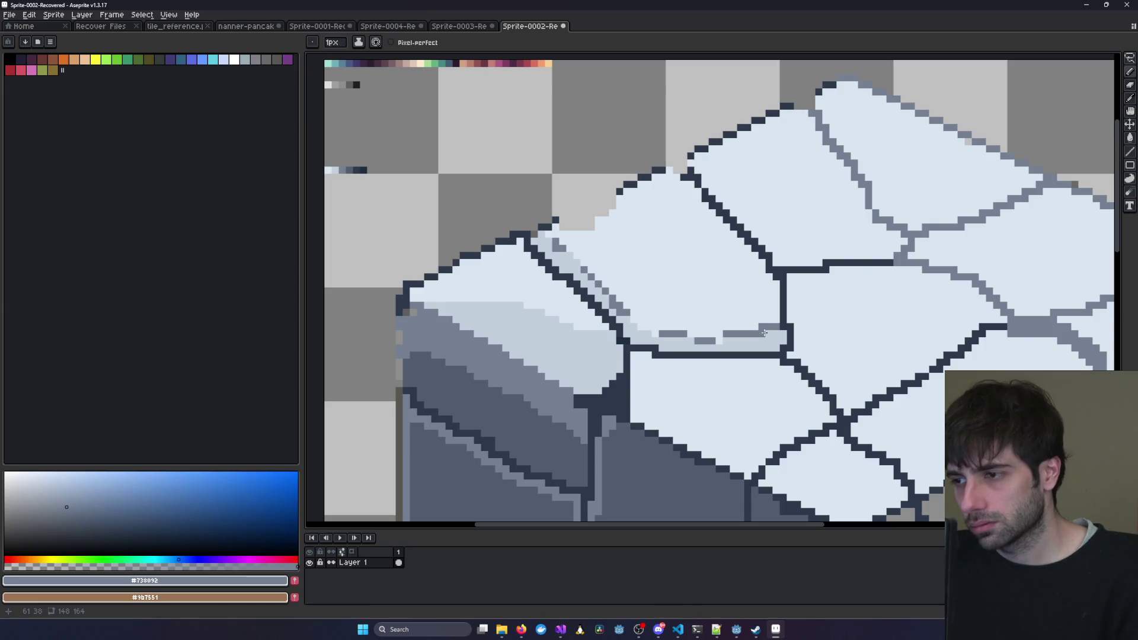
{"action": "scroll", "coordinate": [765, 333], "scroll_direction": "down", "scroll_amount": 3}
{"action": "scroll", "coordinate": [895, 308], "scroll_direction": "up", "scroll_amount": 1}
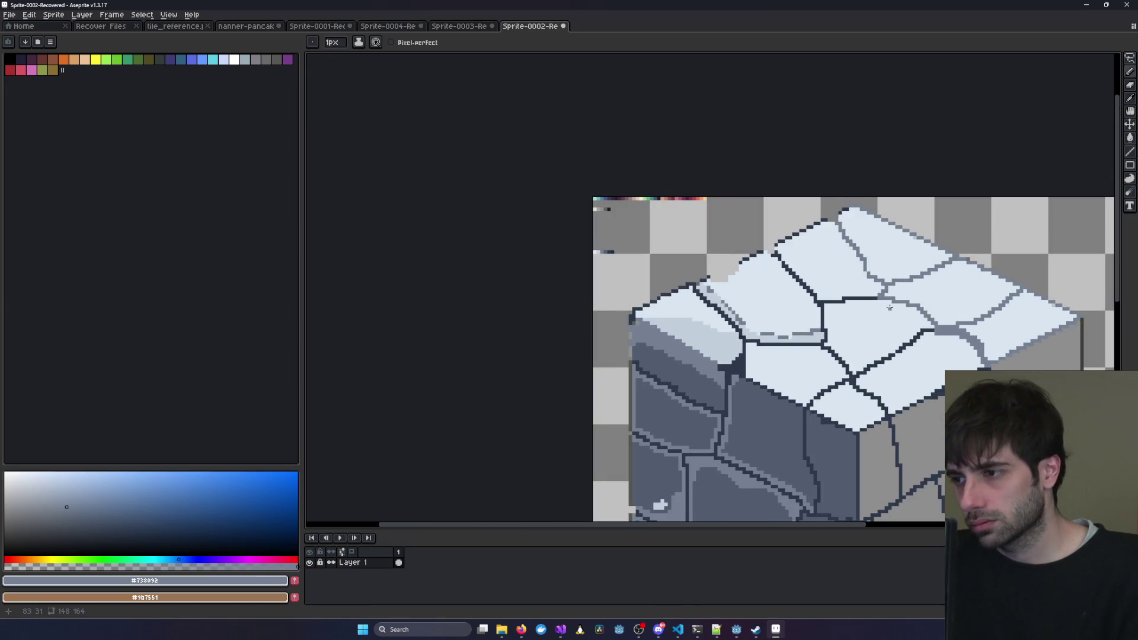
{"action": "scroll", "coordinate": [889, 307], "scroll_direction": "down", "scroll_amount": 1}
{"action": "left_click", "coordinate": [455, 27]}
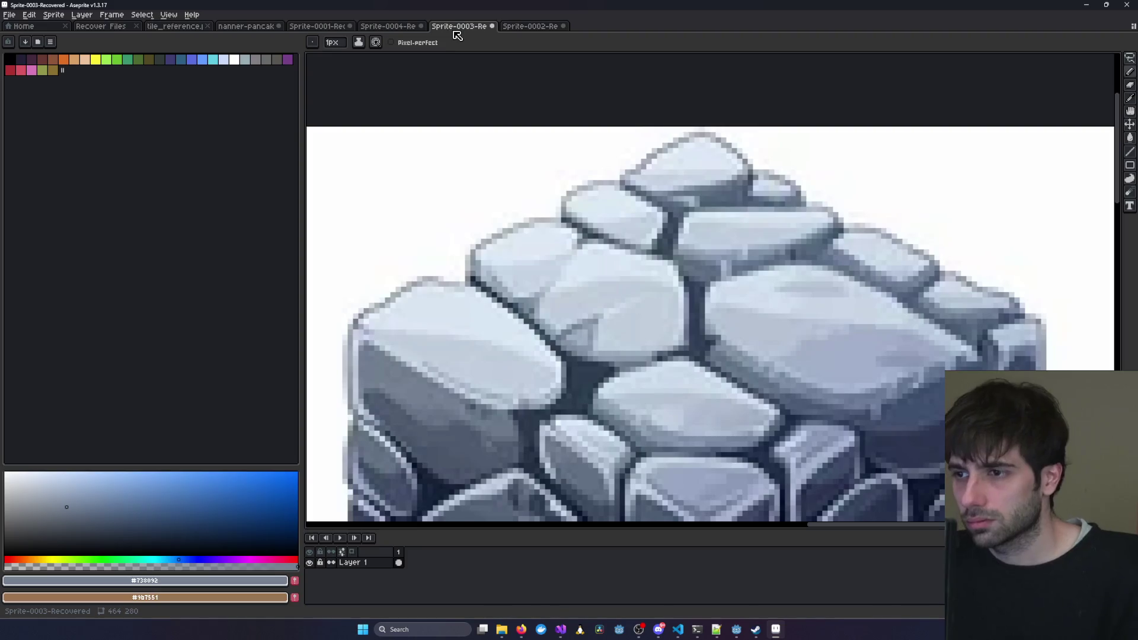
{"action": "left_click", "coordinate": [514, 29]}
{"action": "scroll", "coordinate": [773, 304], "scroll_direction": "up", "scroll_amount": 1}
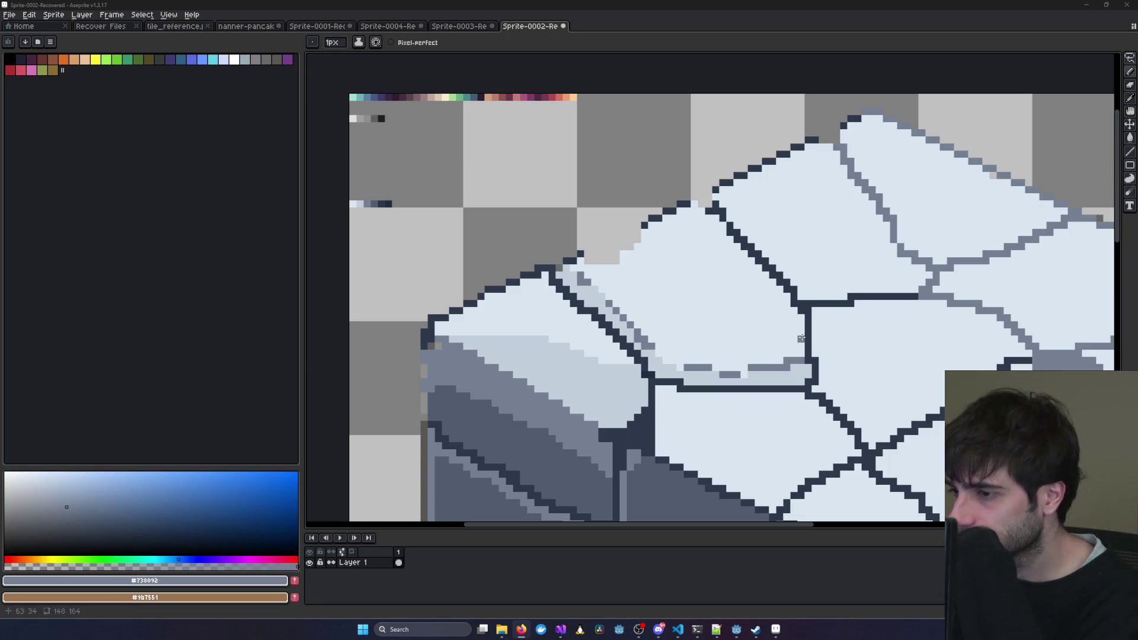
{"action": "left_click", "coordinate": [462, 26]}
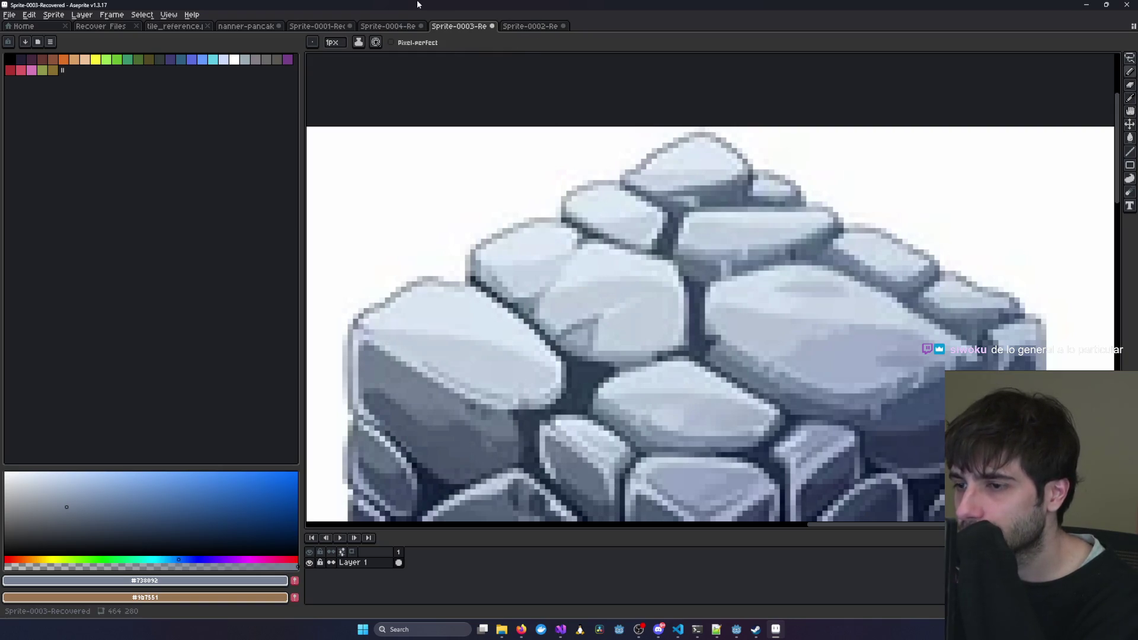
{"action": "left_click", "coordinate": [539, 28]}
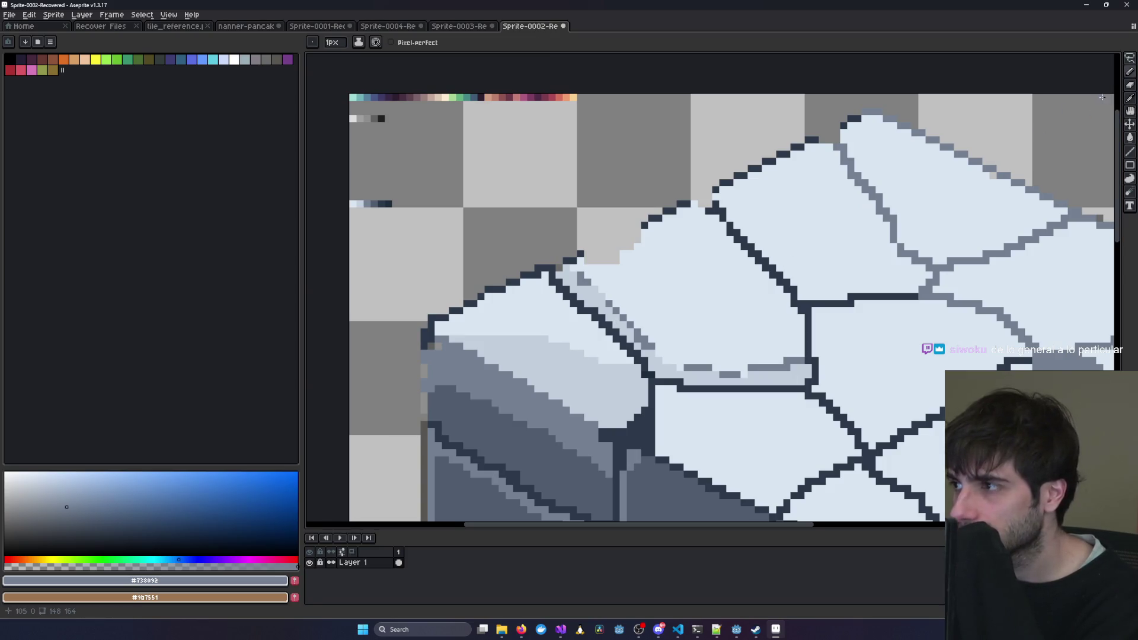
{"action": "key", "text": "i"}
Sketch a pale #c2cfdd outline inside the small stone beside the slab and check the reference.
{"action": "left_click", "coordinate": [569, 362]}
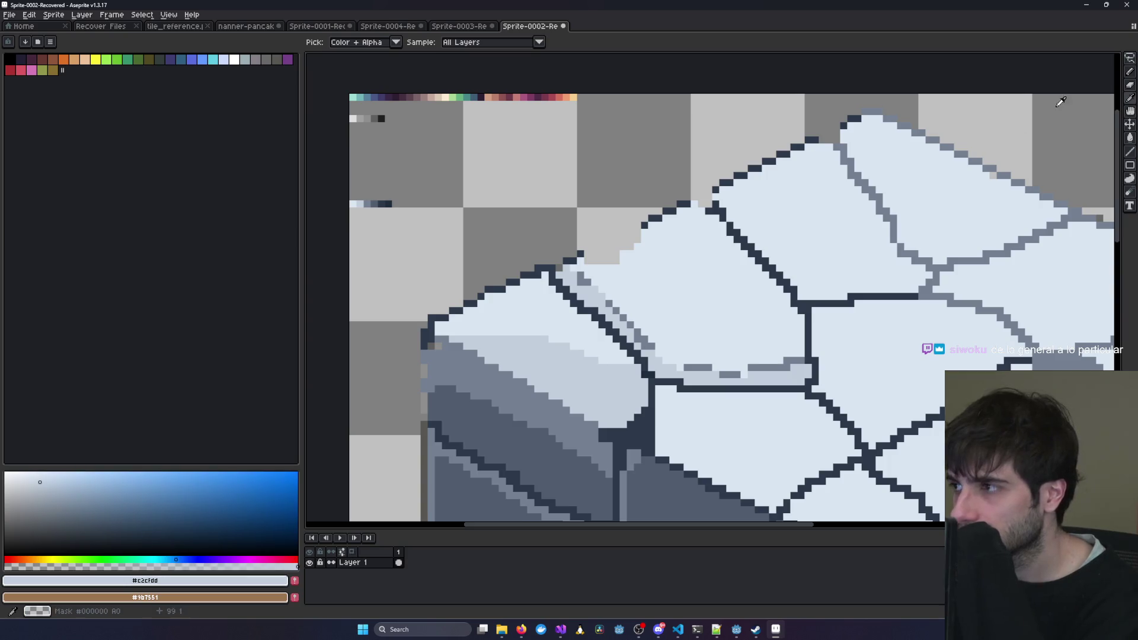
{"action": "key", "text": "b"}
{"action": "mouse_move", "coordinate": [653, 337]}
{"action": "left_mouse_down"}
{"action": "mouse_move", "coordinate": [773, 318]}
{"action": "mouse_move", "coordinate": [798, 330]}
{"action": "left_mouse_up"}
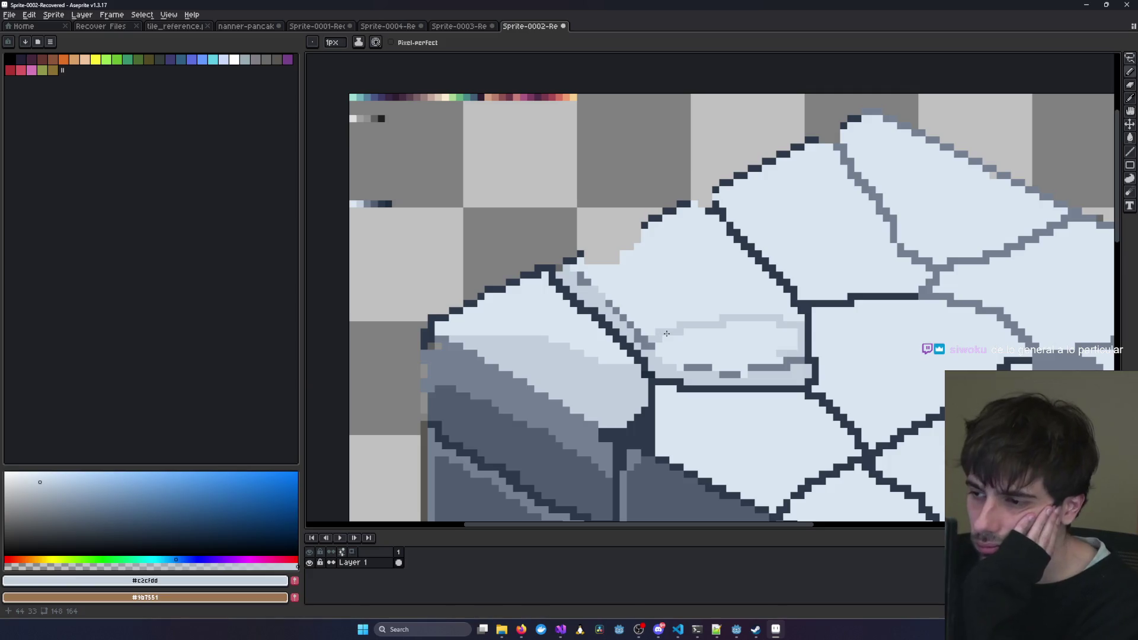
{"action": "left_click", "coordinate": [454, 27]}
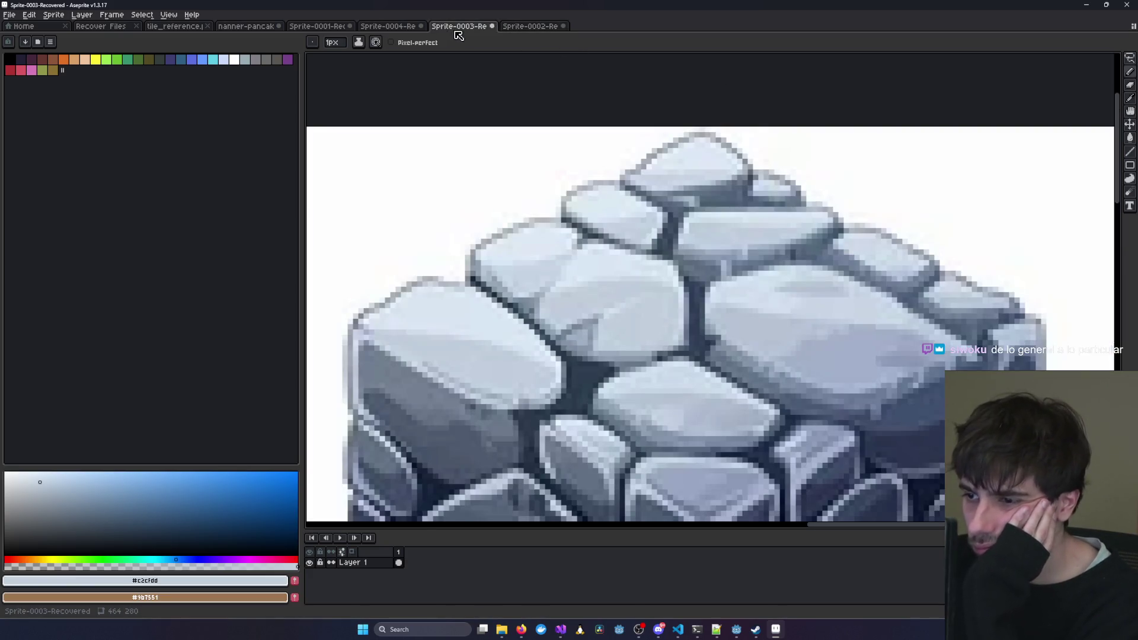
{"action": "left_click", "coordinate": [520, 27]}
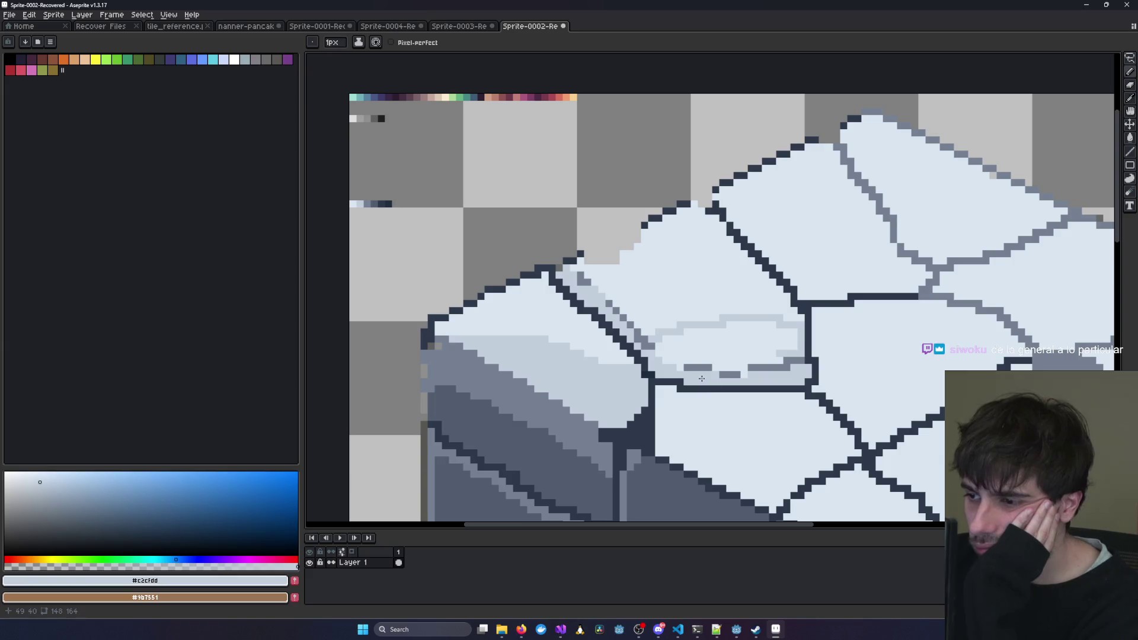
Sample the dark grey #738092 from the canvas and return to the Pencil.
{"action": "left_click", "coordinate": [1129, 99]}
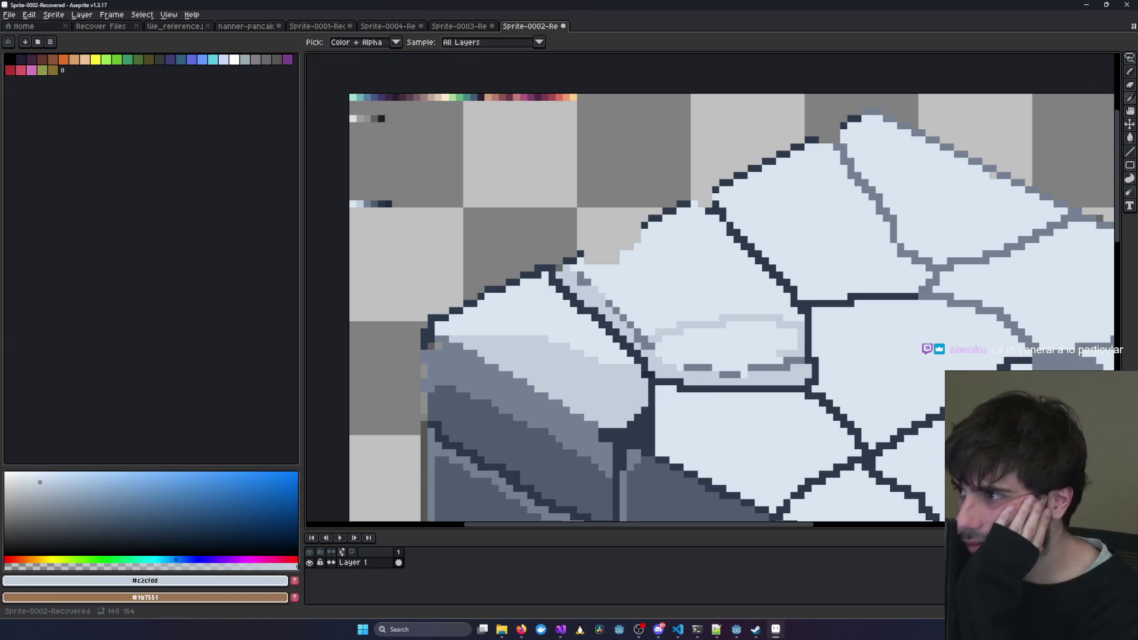
{"action": "left_click", "coordinate": [697, 367]}
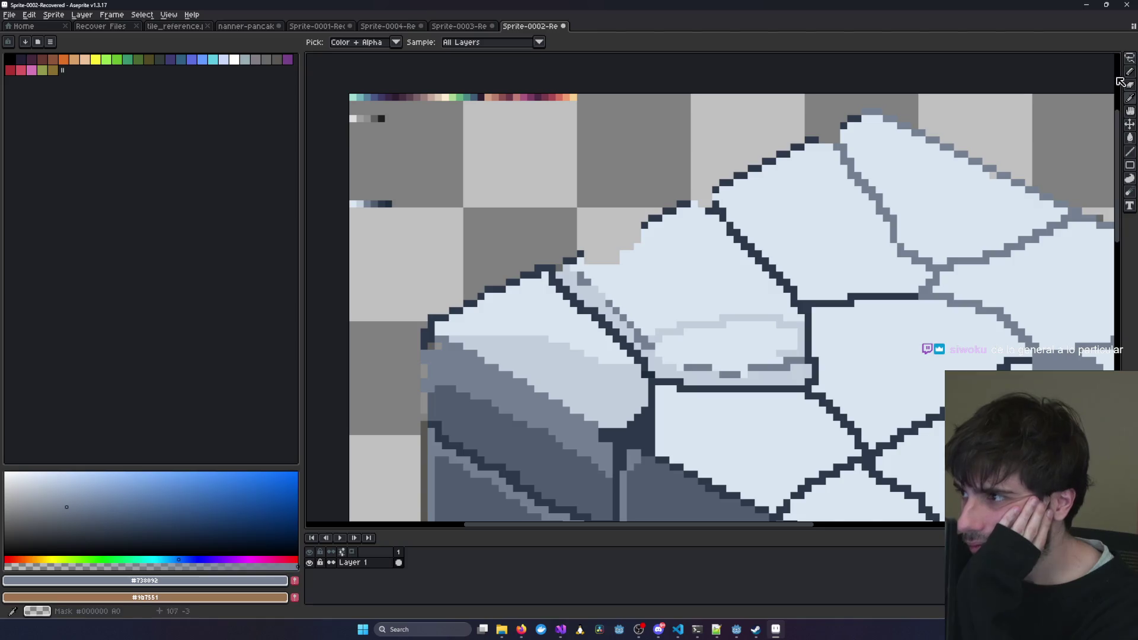
{"action": "key", "text": "b"}
{"action": "scroll", "coordinate": [789, 402], "scroll_direction": "up", "scroll_amount": 3}
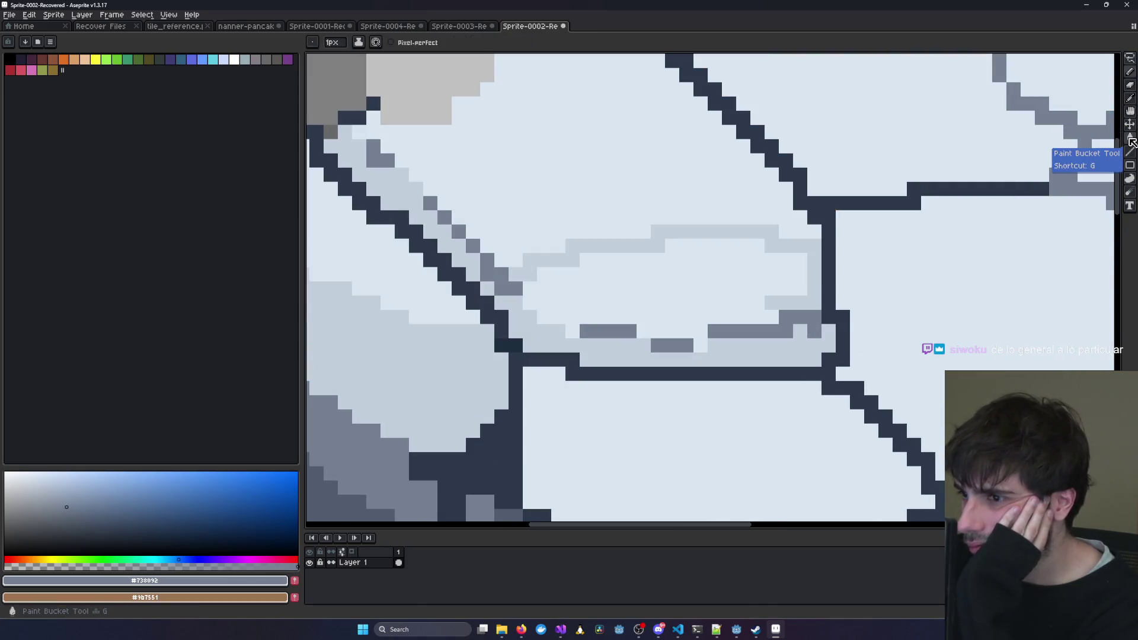
Bucket-fill the small stone's lower band with #738092 and pencil in the remaining gap.
{"action": "left_click", "coordinate": [1130, 138]}
{"action": "left_click", "coordinate": [615, 294]}
{"action": "key", "text": "ctrl+z"}
{"action": "left_click", "coordinate": [538, 329]}
{"action": "key", "text": "b"}
{"action": "left_click", "coordinate": [700, 347]}
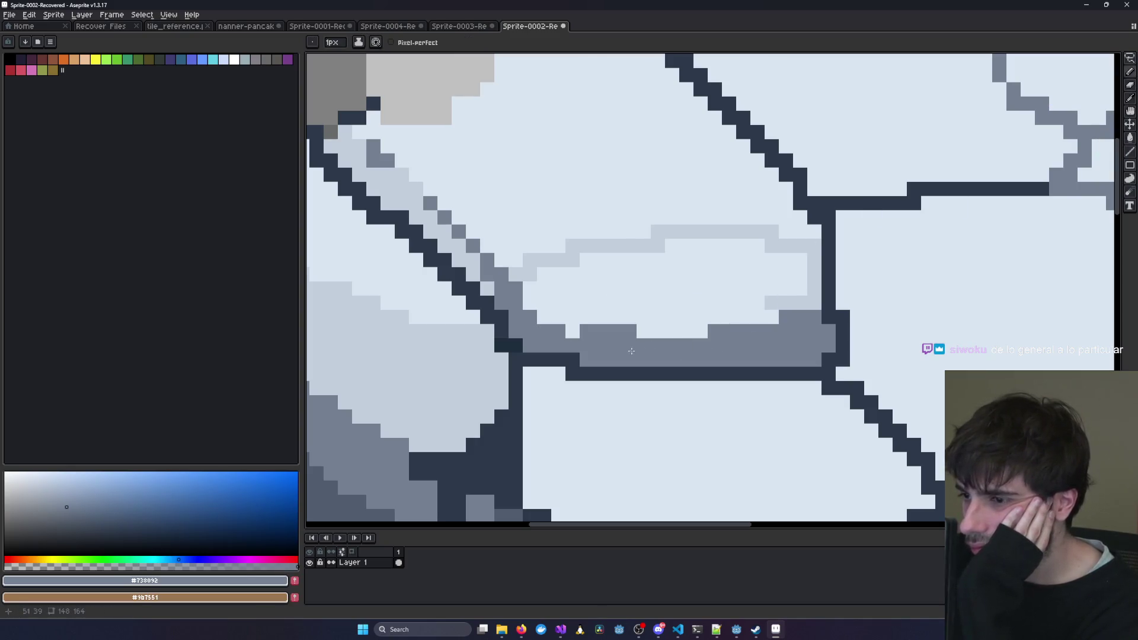
{"action": "scroll", "coordinate": [557, 314], "scroll_direction": "down", "scroll_amount": 5}
{"action": "left_click_drag", "start_coordinate": [533, 301], "coordinate": [629, 303]}
{"action": "scroll", "coordinate": [707, 310], "scroll_direction": "up", "scroll_amount": 3}
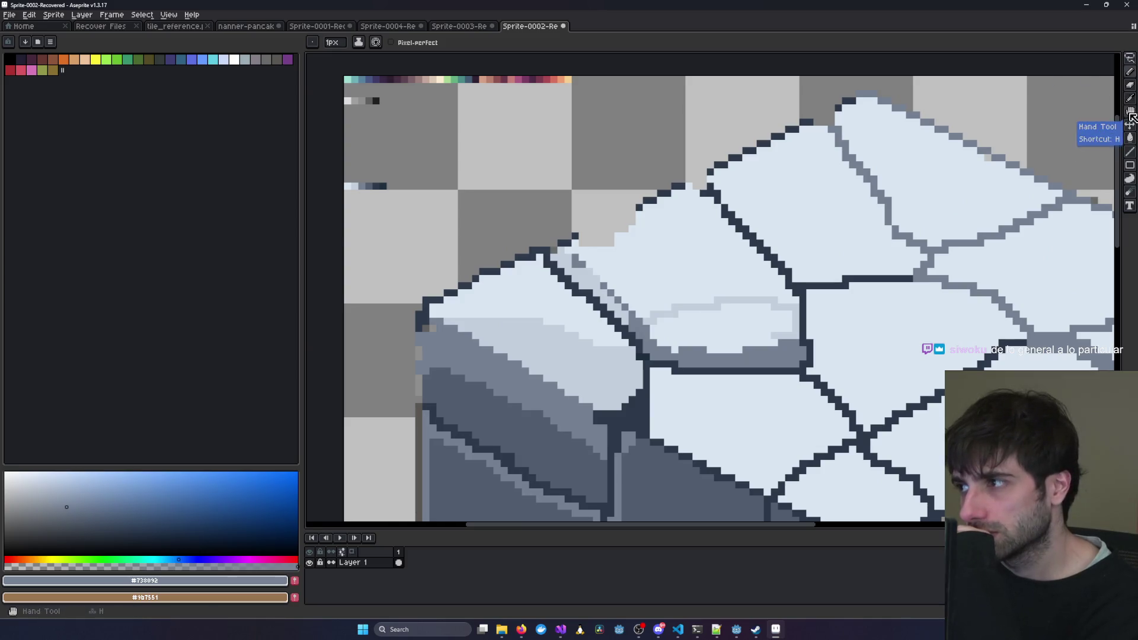
Sample the pale #c2cfdd and bucket-fill the stone's inner highlight area.
{"action": "key", "text": "i"}
{"action": "left_click", "coordinate": [795, 311]}
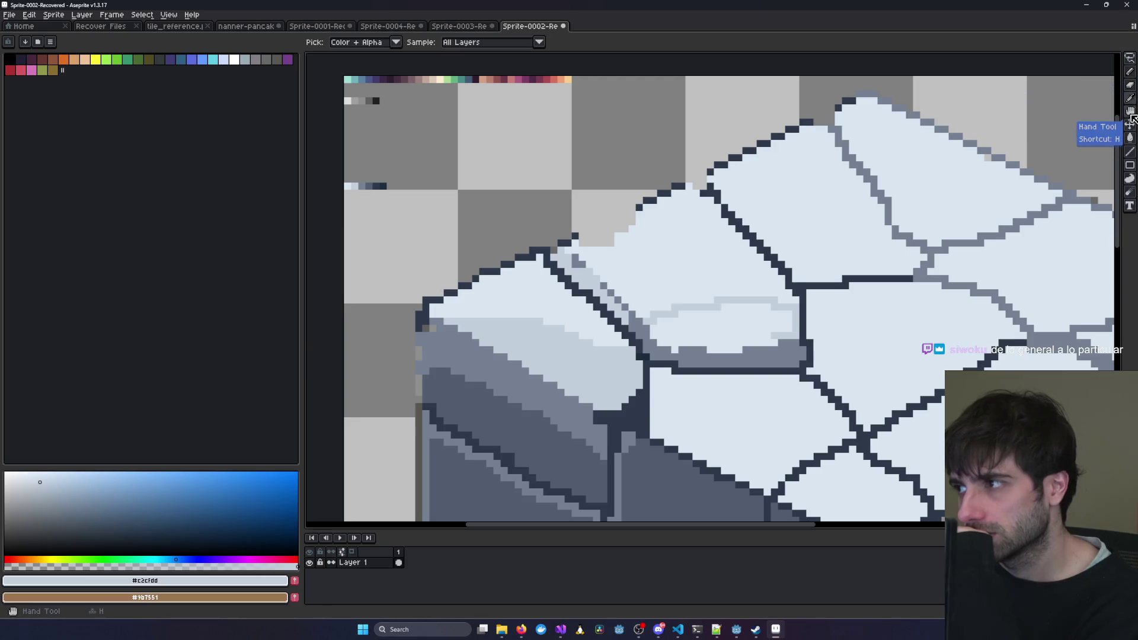
{"action": "left_click", "coordinate": [1130, 137]}
{"action": "left_click", "coordinate": [736, 323]}
{"action": "scroll", "coordinate": [740, 314], "scroll_direction": "down", "scroll_amount": 2}
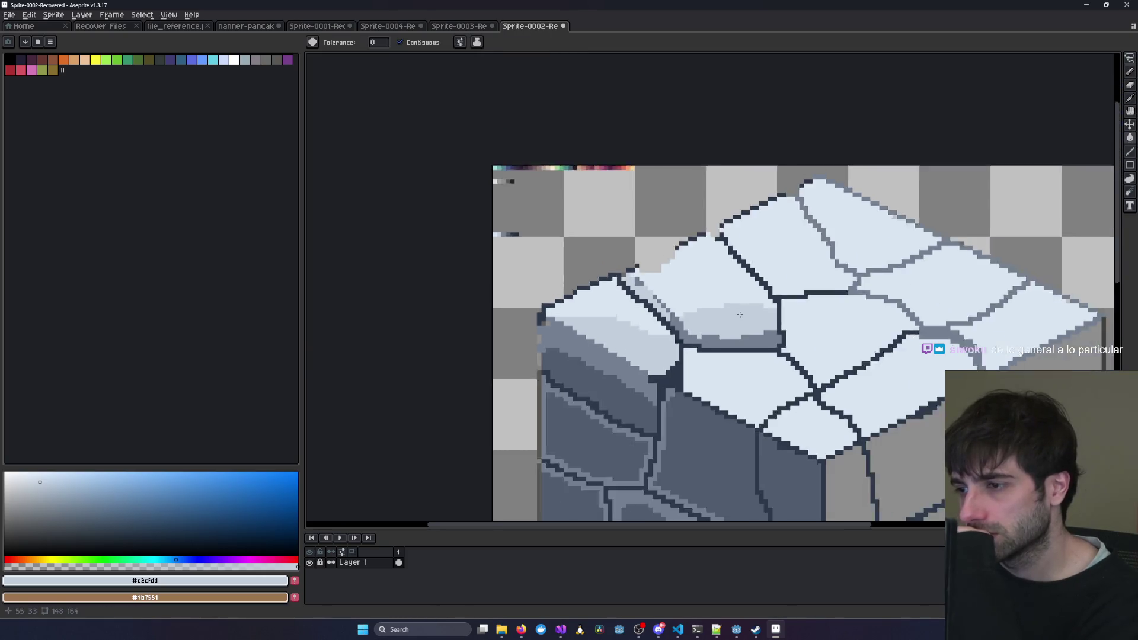
{"action": "scroll", "coordinate": [740, 314], "scroll_direction": "down", "scroll_amount": 2}
{"action": "scroll", "coordinate": [849, 311], "scroll_direction": "up", "scroll_amount": 2}
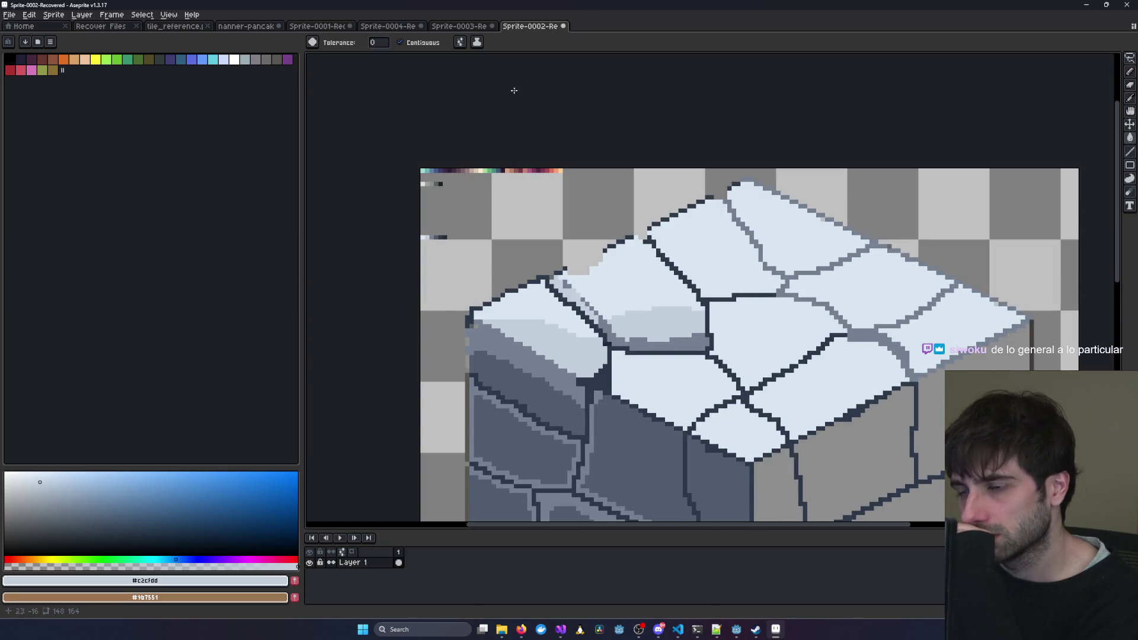
Compare the shaded stone against the cobblestone reference sprite several times.
{"action": "left_click", "coordinate": [458, 26]}
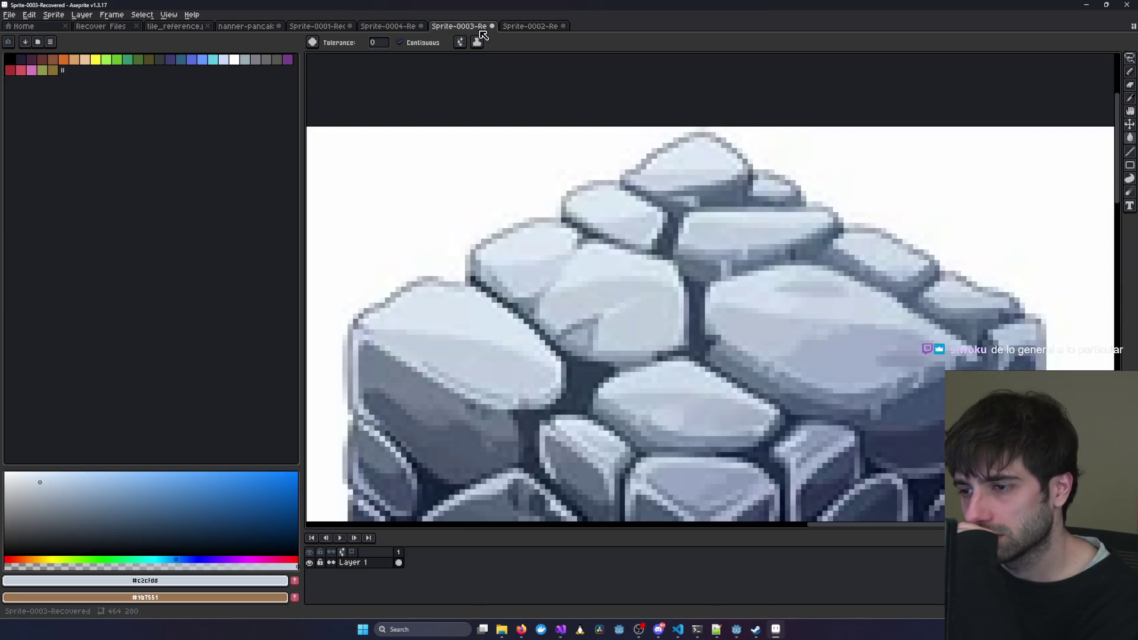
{"action": "left_click", "coordinate": [533, 27]}
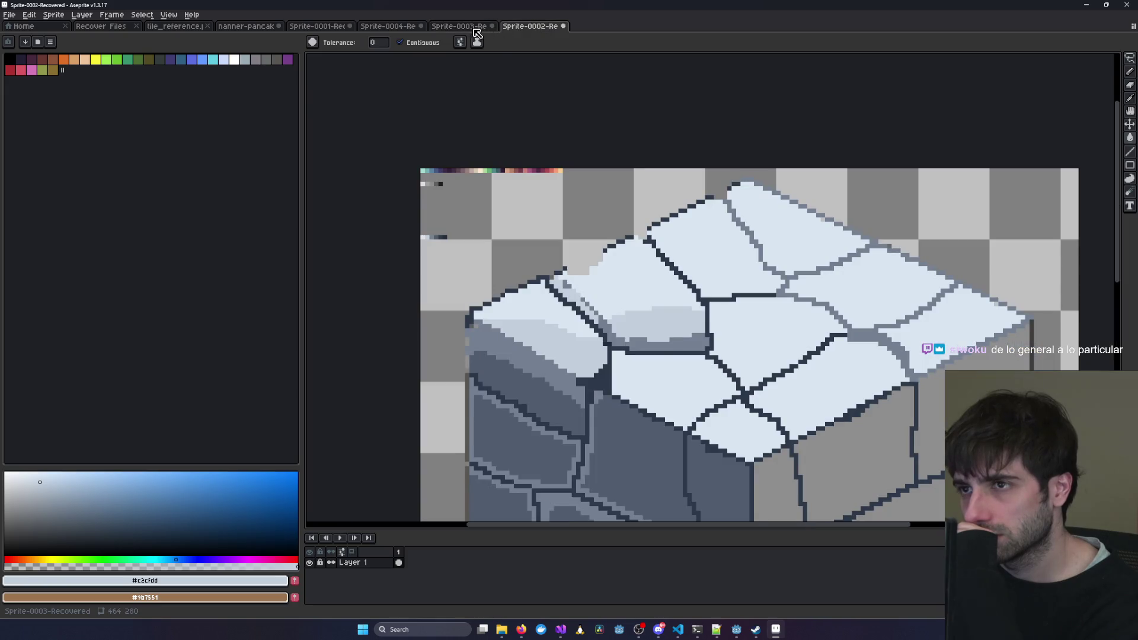
{"action": "left_click", "coordinate": [473, 30]}
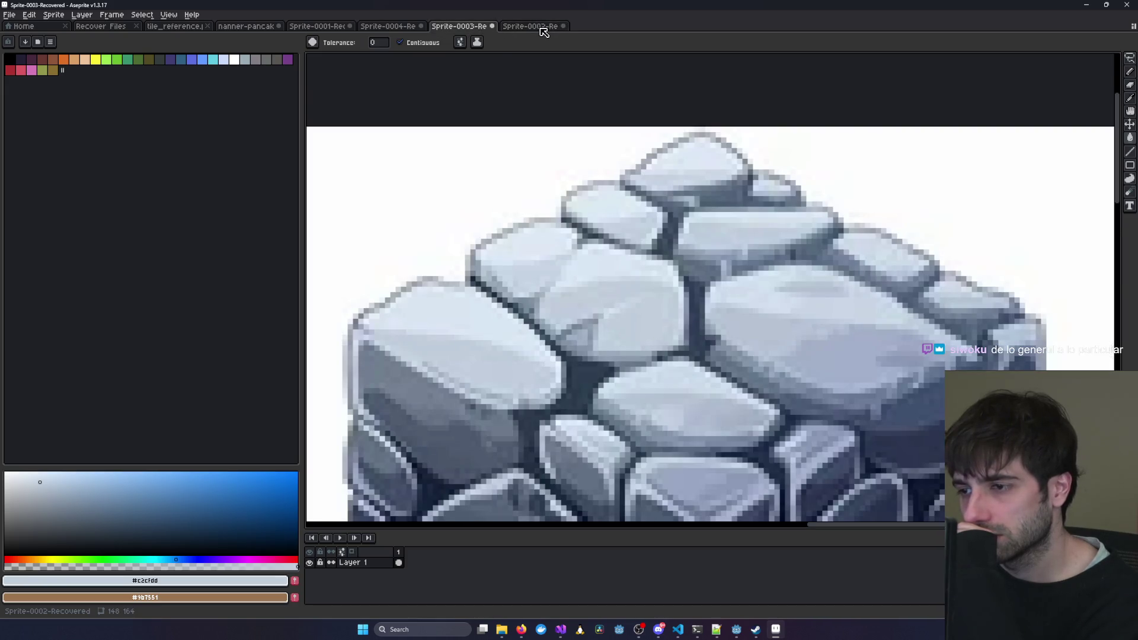
{"action": "left_click", "coordinate": [544, 30]}
{"action": "left_click", "coordinate": [470, 30]}
{"action": "left_click", "coordinate": [534, 27]}
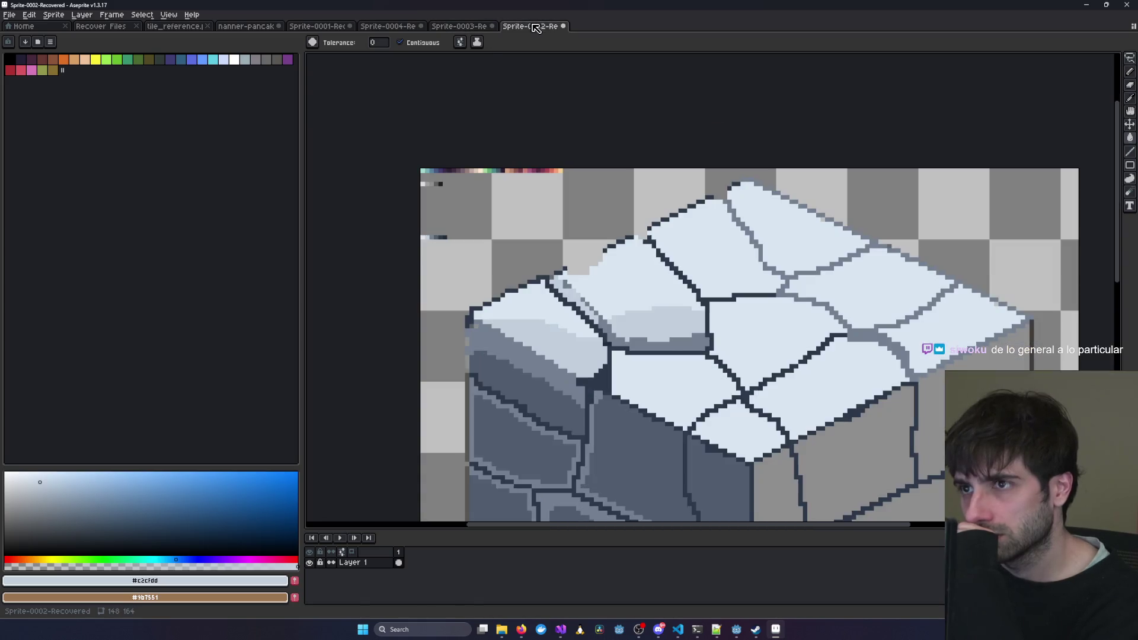
{"action": "left_click", "coordinate": [1131, 99]}
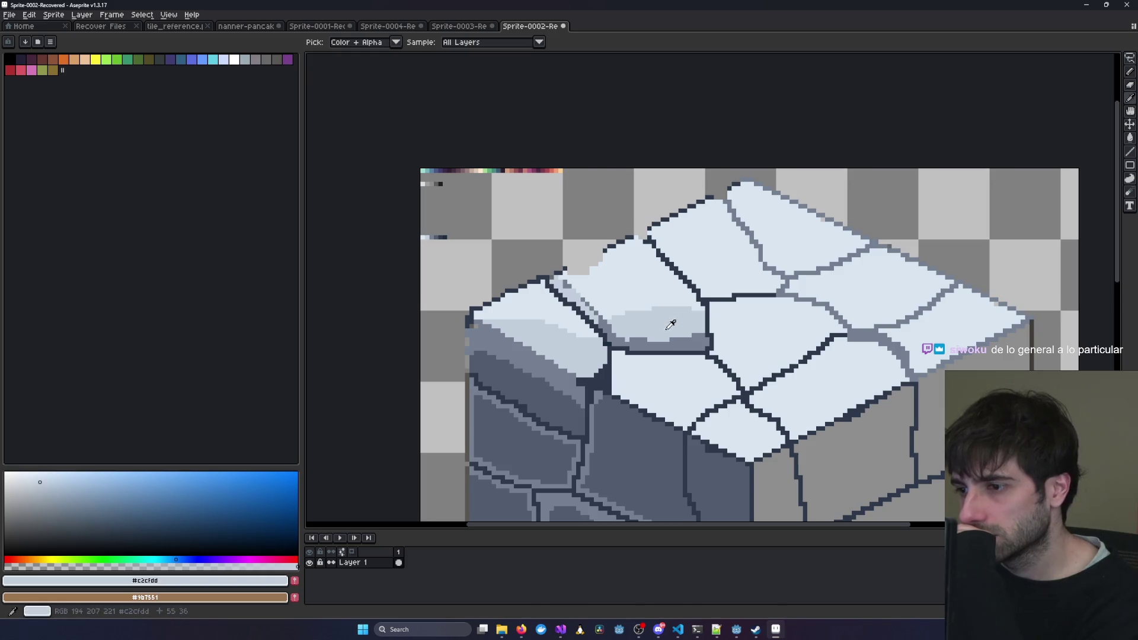
Repaint a few grey rim pixels at the stone's left end in #c2cfdd, undoing an over-broad stroke.
{"action": "key", "text": "b"}
{"action": "scroll", "coordinate": [709, 321], "scroll_direction": "up", "scroll_amount": 2}
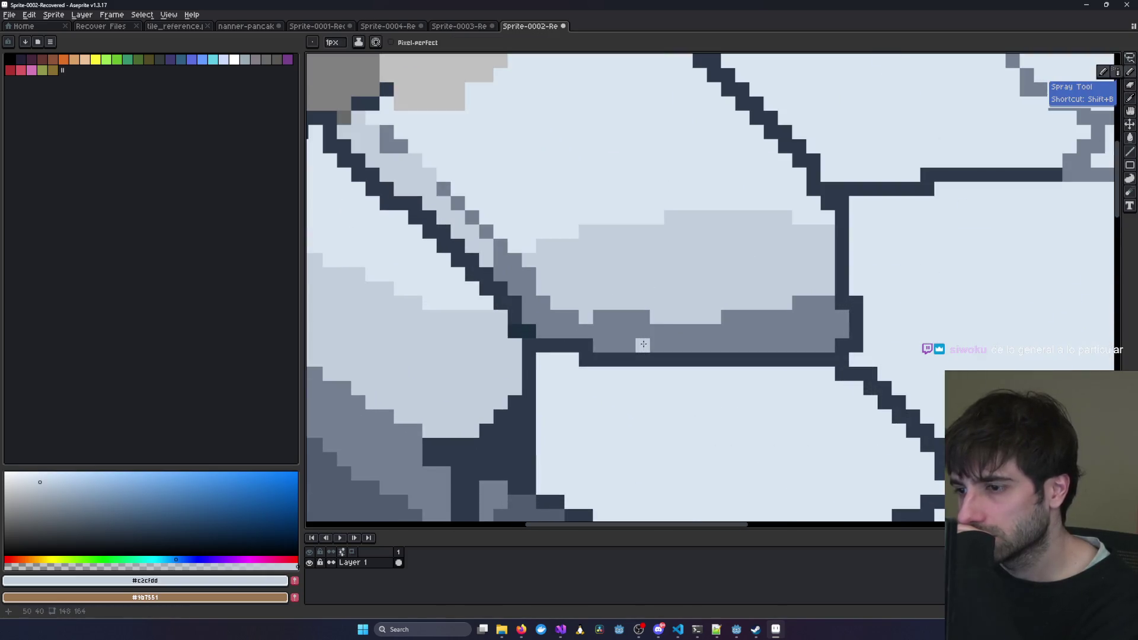
{"action": "mouse_move", "coordinate": [709, 320]}
{"action": "left_mouse_down"}
{"action": "mouse_move", "coordinate": [800, 317]}
{"action": "mouse_move", "coordinate": [749, 331]}
{"action": "mouse_move", "coordinate": [611, 317]}
{"action": "mouse_move", "coordinate": [644, 325]}
{"action": "mouse_move", "coordinate": [526, 271]}
{"action": "left_mouse_up"}
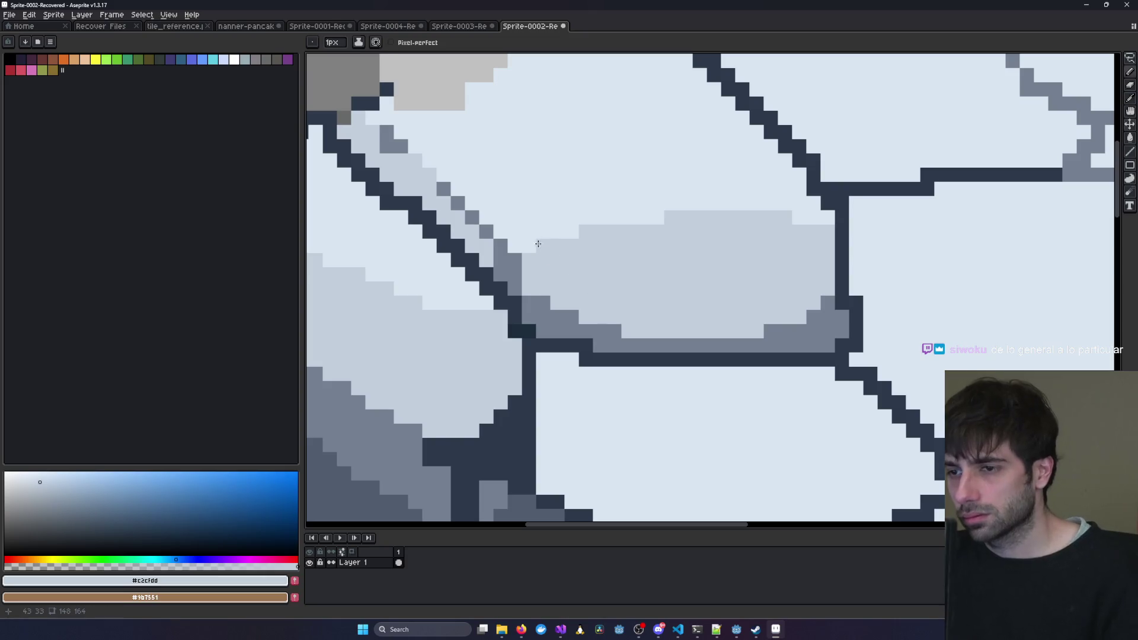
{"action": "key", "text": "ctrl+z"}
{"action": "key", "text": "ctrl+z"}
{"action": "left_click_drag", "start_coordinate": [593, 317], "coordinate": [641, 313]}
{"action": "scroll", "coordinate": [685, 284], "scroll_direction": "down", "scroll_amount": 5}
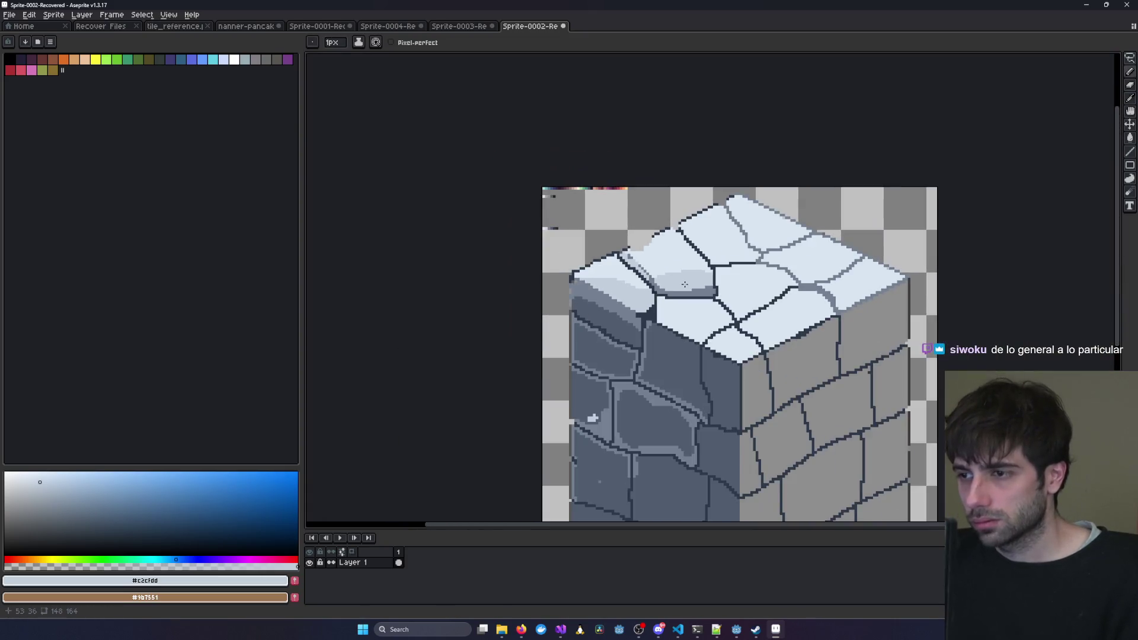
{"action": "scroll", "coordinate": [670, 269], "scroll_direction": "up", "scroll_amount": 4}
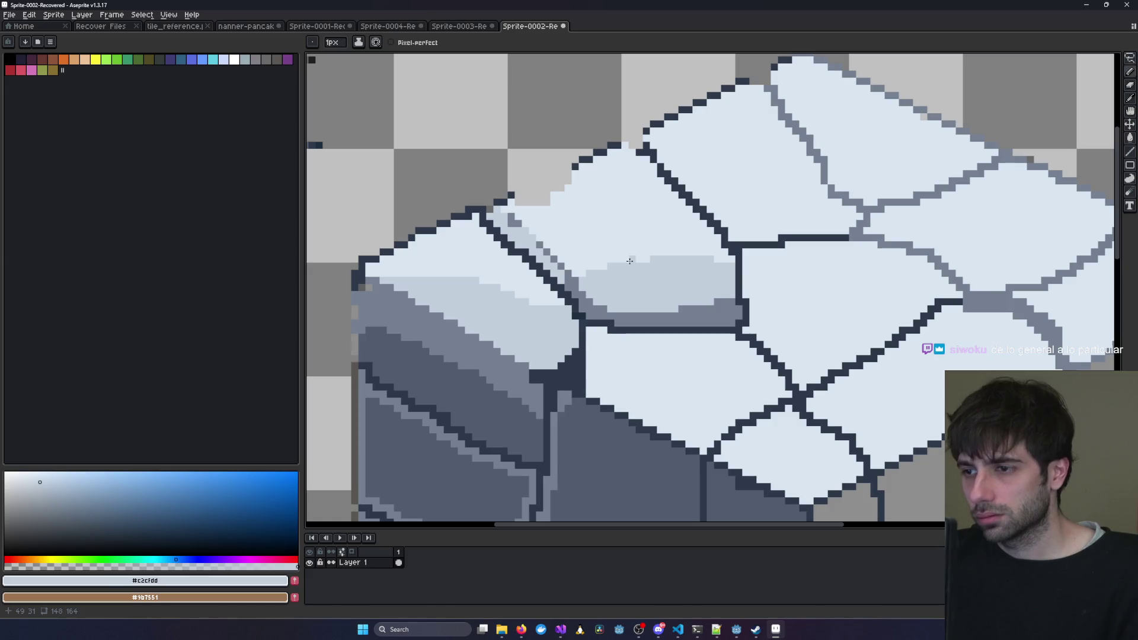
{"action": "left_click", "coordinate": [457, 27]}
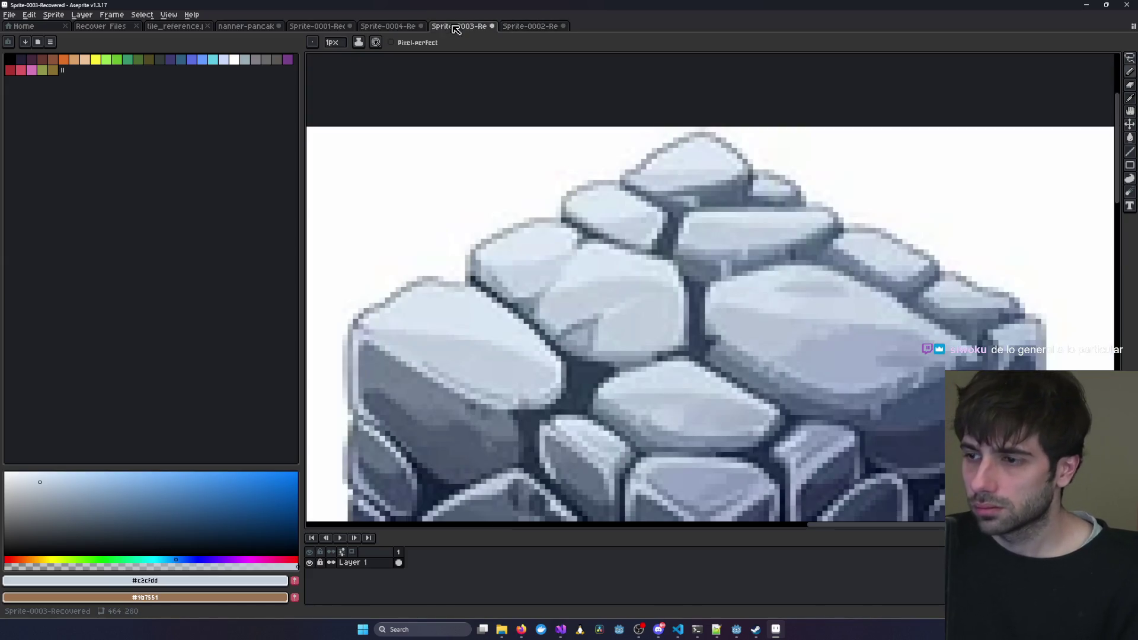
{"action": "left_click", "coordinate": [531, 27]}
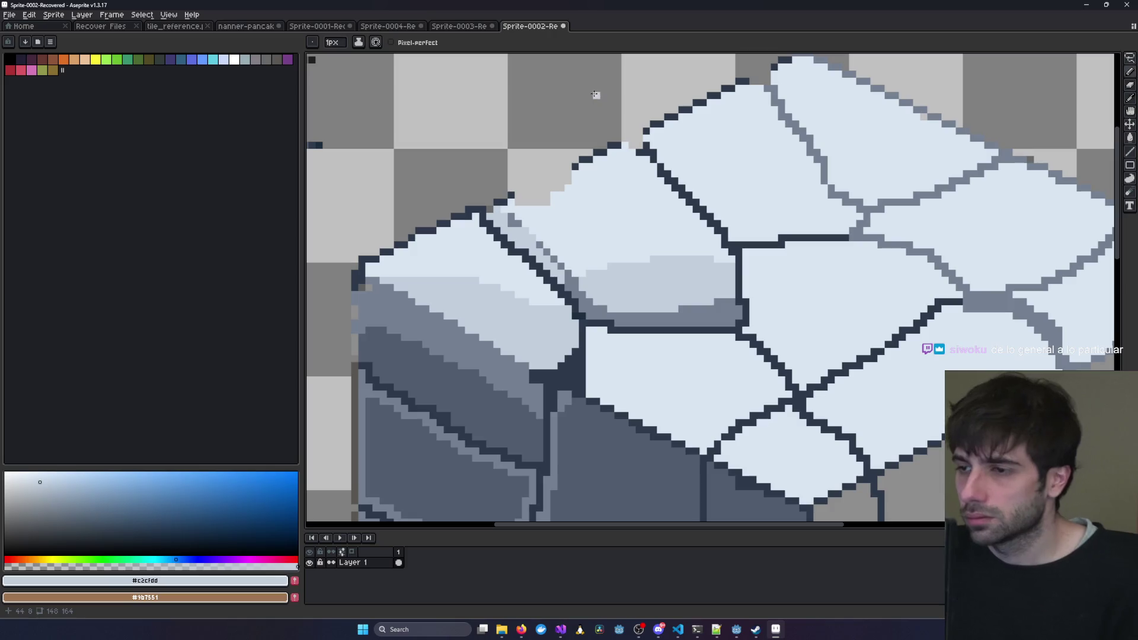
{"action": "scroll", "coordinate": [454, 170], "scroll_direction": "down", "scroll_amount": 2}
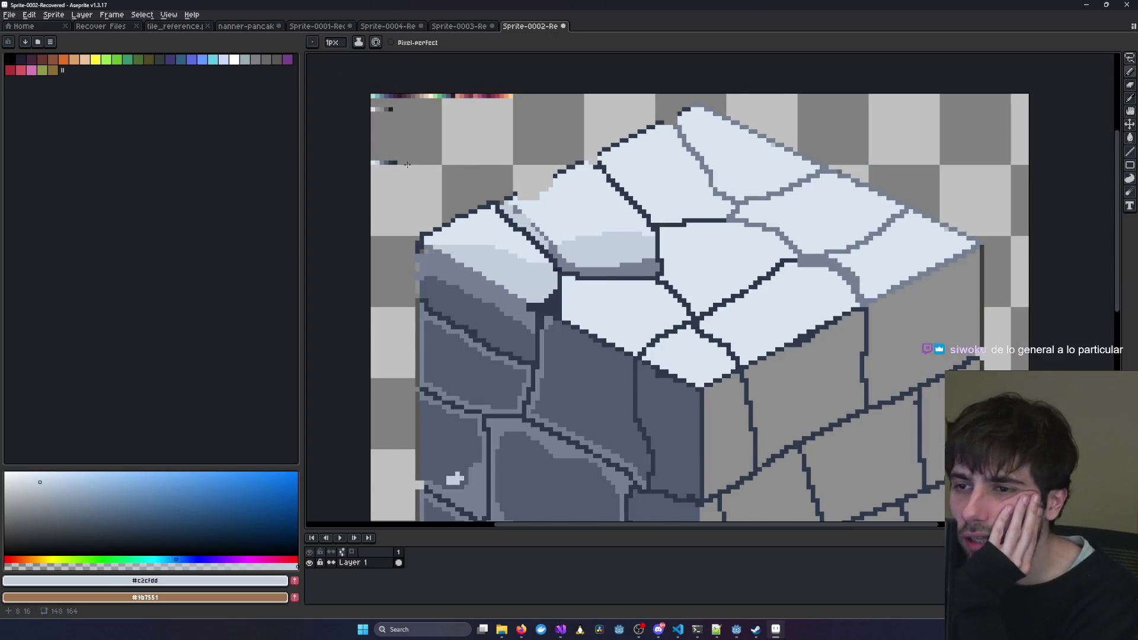
Paint light blue-grey pixels along the raised slab's edge.
{"action": "key", "text": "i"}
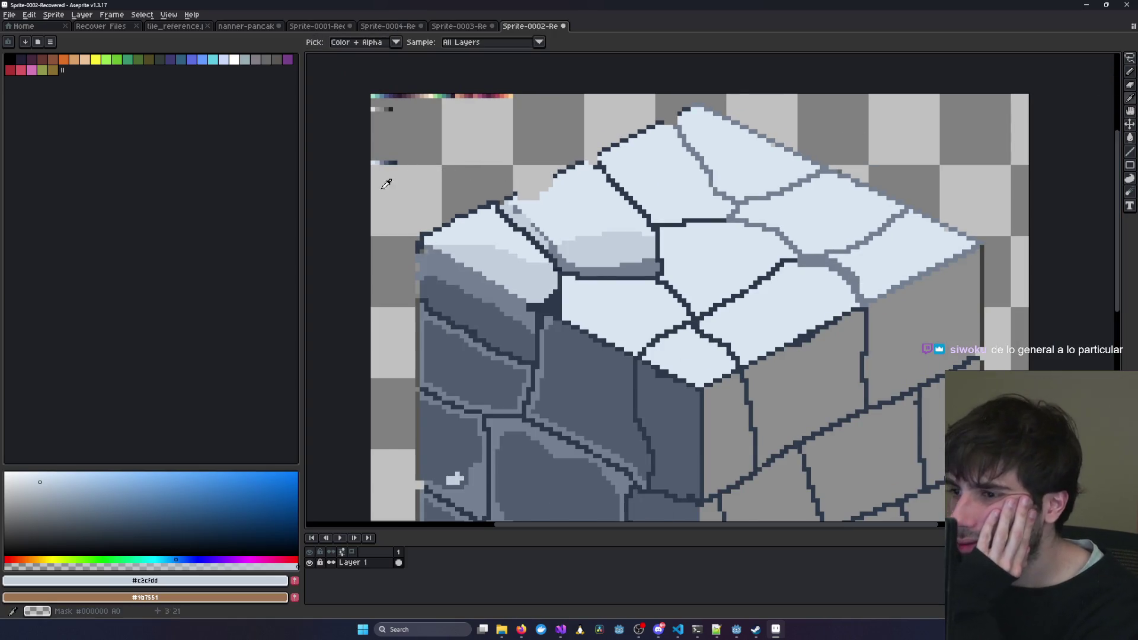
{"action": "scroll", "coordinate": [387, 181], "scroll_direction": "up", "scroll_amount": 2}
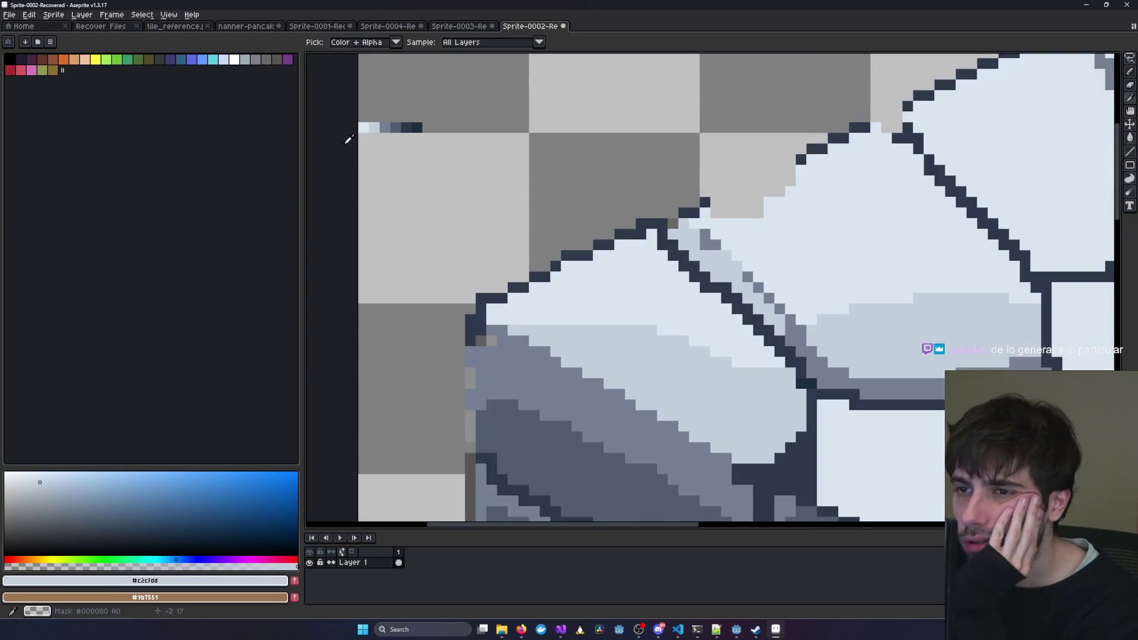
{"action": "left_click", "coordinate": [1130, 72]}
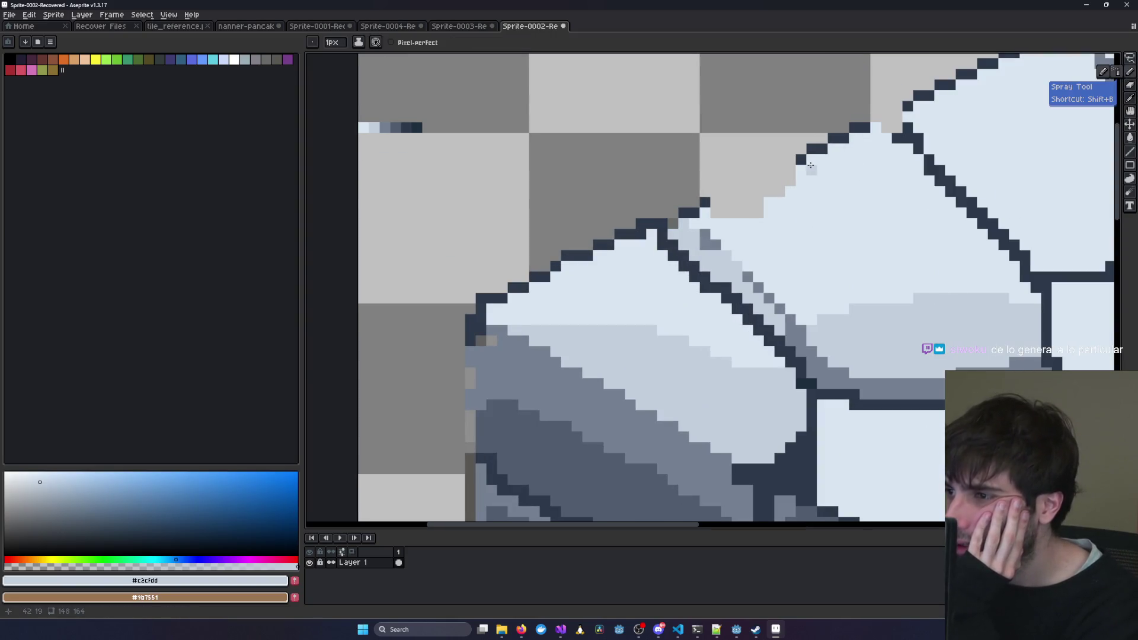
{"action": "mouse_move", "coordinate": [820, 169]}
{"action": "left_mouse_down"}
{"action": "mouse_move", "coordinate": [907, 178]}
{"action": "mouse_move", "coordinate": [915, 160]}
{"action": "mouse_move", "coordinate": [873, 130]}
{"action": "mouse_move", "coordinate": [839, 151]}
{"action": "mouse_move", "coordinate": [839, 171]}
{"action": "mouse_move", "coordinate": [894, 178]}
{"action": "left_mouse_up"}
{"action": "scroll", "coordinate": [895, 178], "scroll_direction": "down", "scroll_amount": 2}
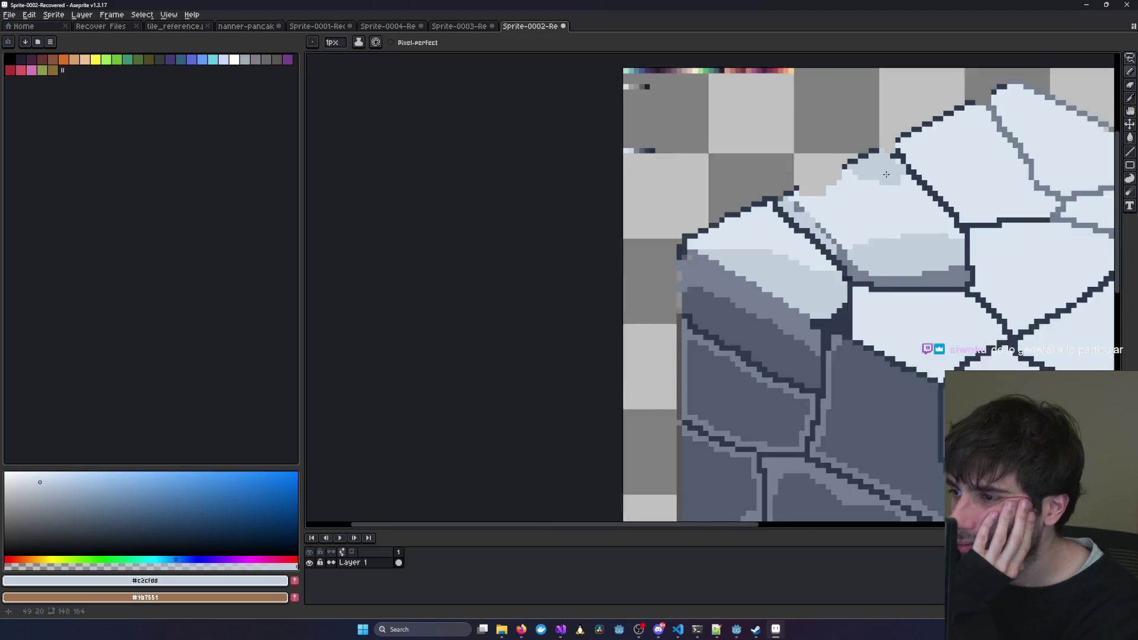
{"action": "scroll", "coordinate": [731, 161], "scroll_direction": "down", "scroll_amount": 1}
{"action": "scroll", "coordinate": [699, 171], "scroll_direction": "up", "scroll_amount": 1}
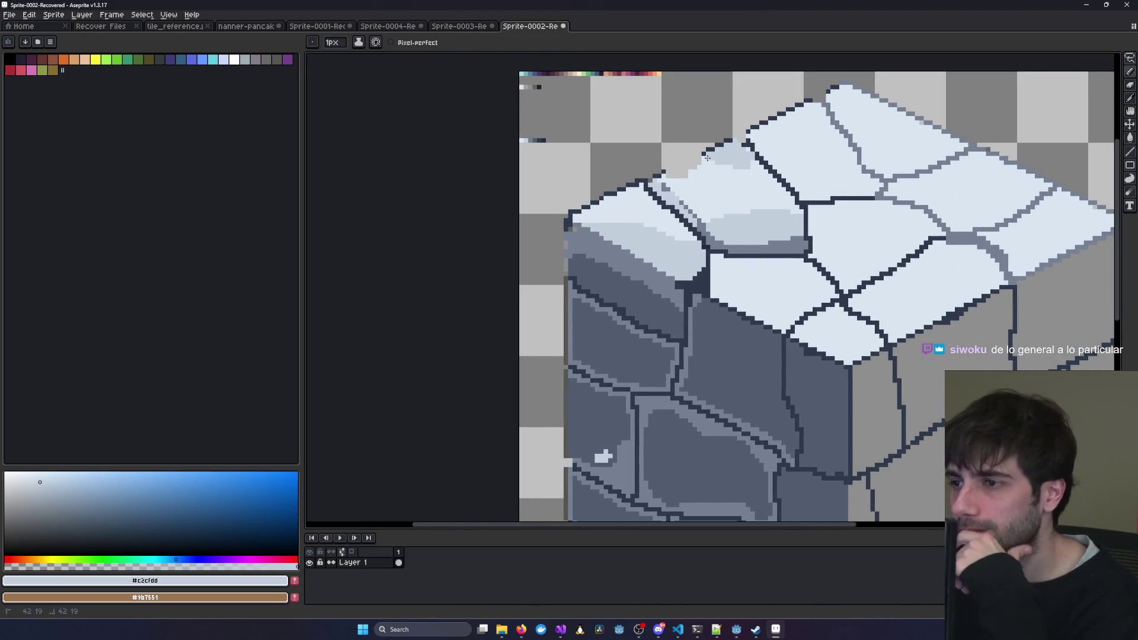
{"action": "scroll", "coordinate": [704, 157], "scroll_direction": "up", "scroll_amount": 2}
Add light pixels along the slab's upper edge.
{"action": "left_click_drag", "start_coordinate": [691, 169], "coordinate": [643, 186]}
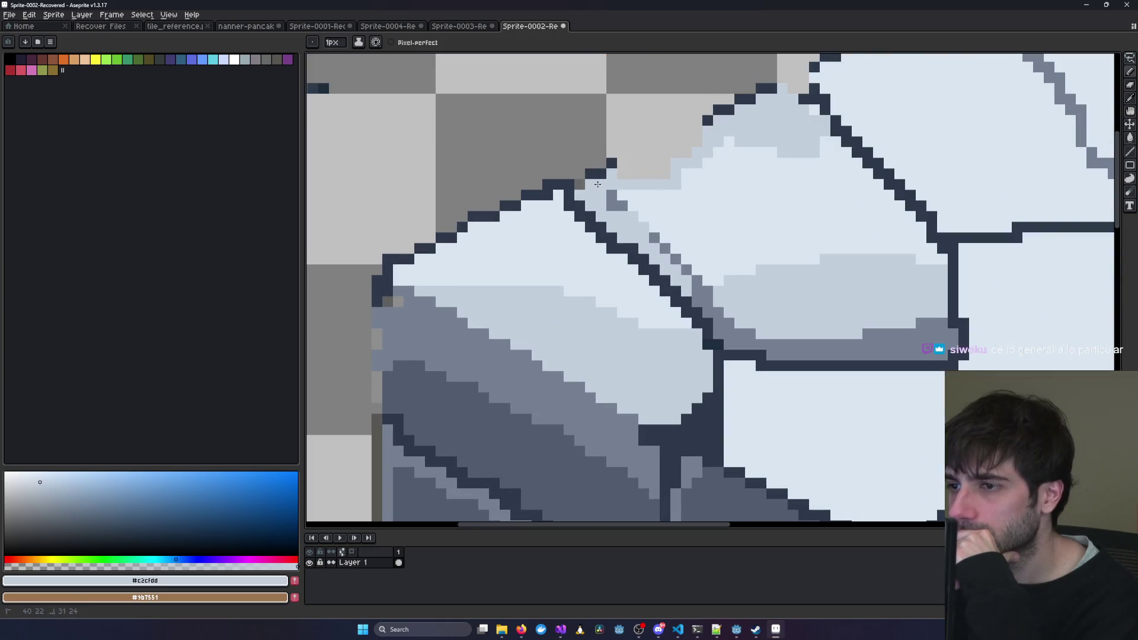
{"action": "scroll", "coordinate": [633, 193], "scroll_direction": "down", "scroll_amount": 4}
{"action": "scroll", "coordinate": [819, 177], "scroll_direction": "up", "scroll_amount": 1}
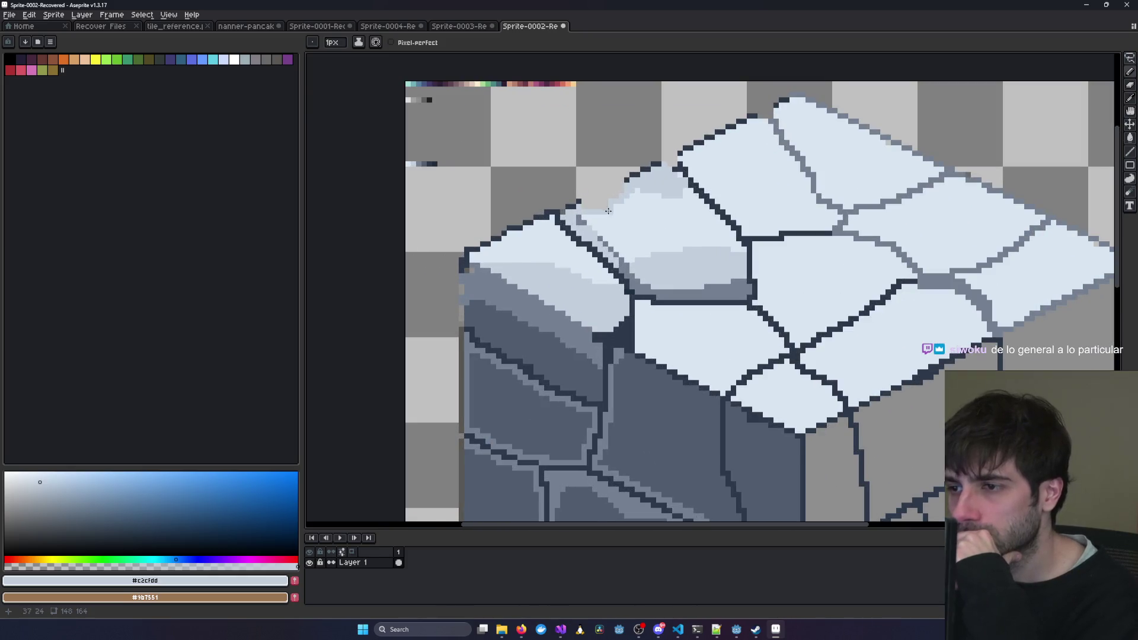
{"action": "scroll", "coordinate": [658, 187], "scroll_direction": "down", "scroll_amount": 2}
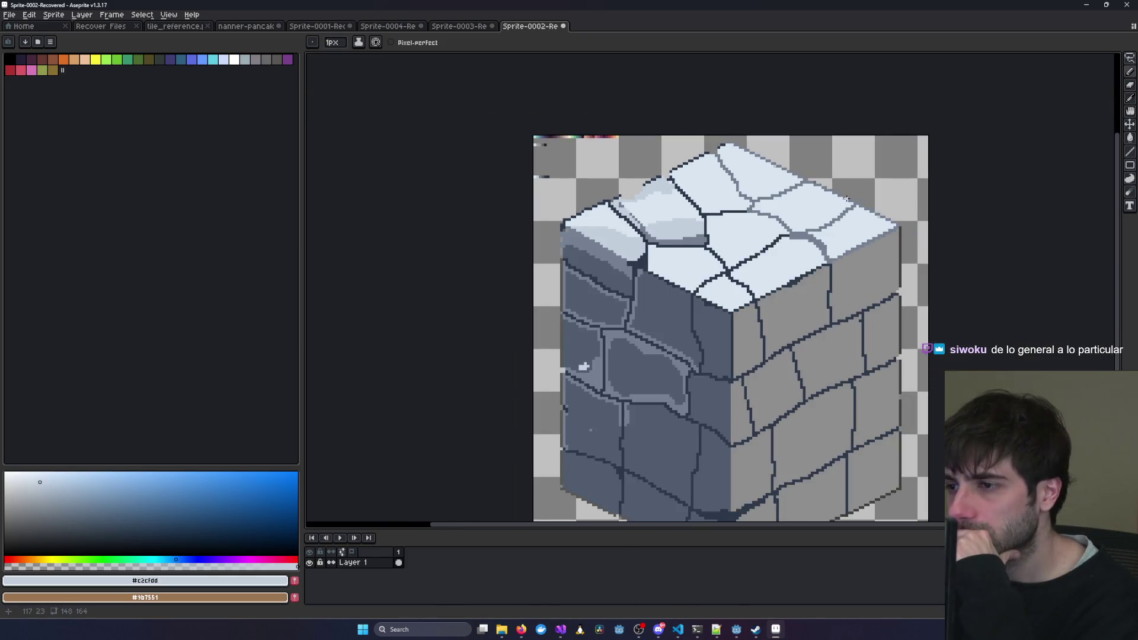
{"action": "scroll", "coordinate": [558, 189], "scroll_direction": "up", "scroll_amount": 2}
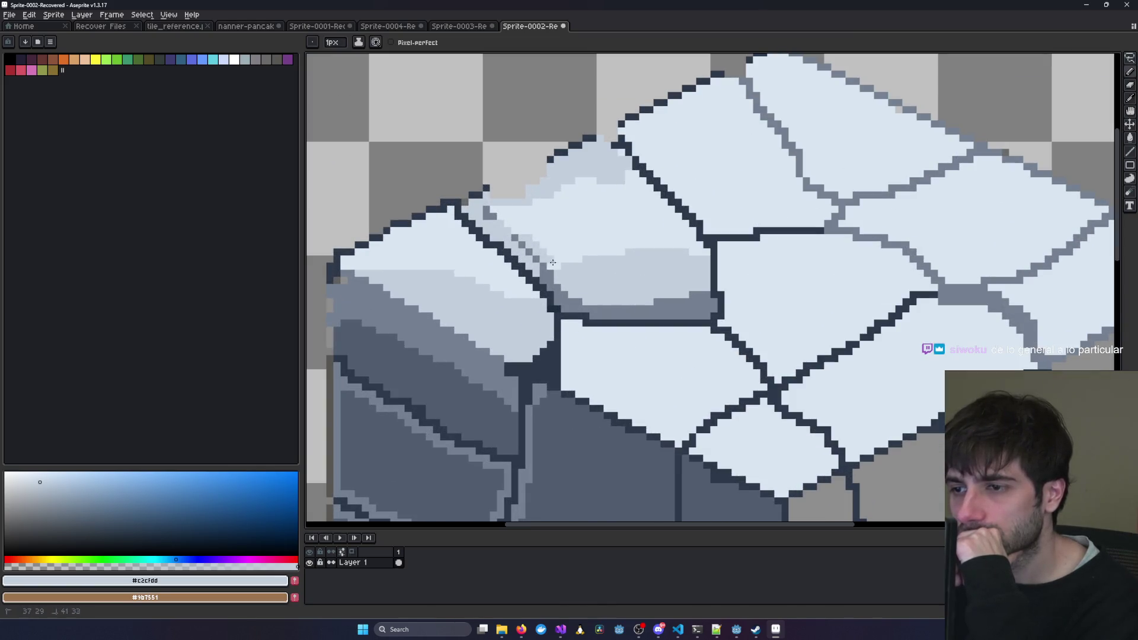
{"action": "scroll", "coordinate": [652, 261], "scroll_direction": "down", "scroll_amount": 2}
{"action": "scroll", "coordinate": [522, 228], "scroll_direction": "up", "scroll_amount": 2}
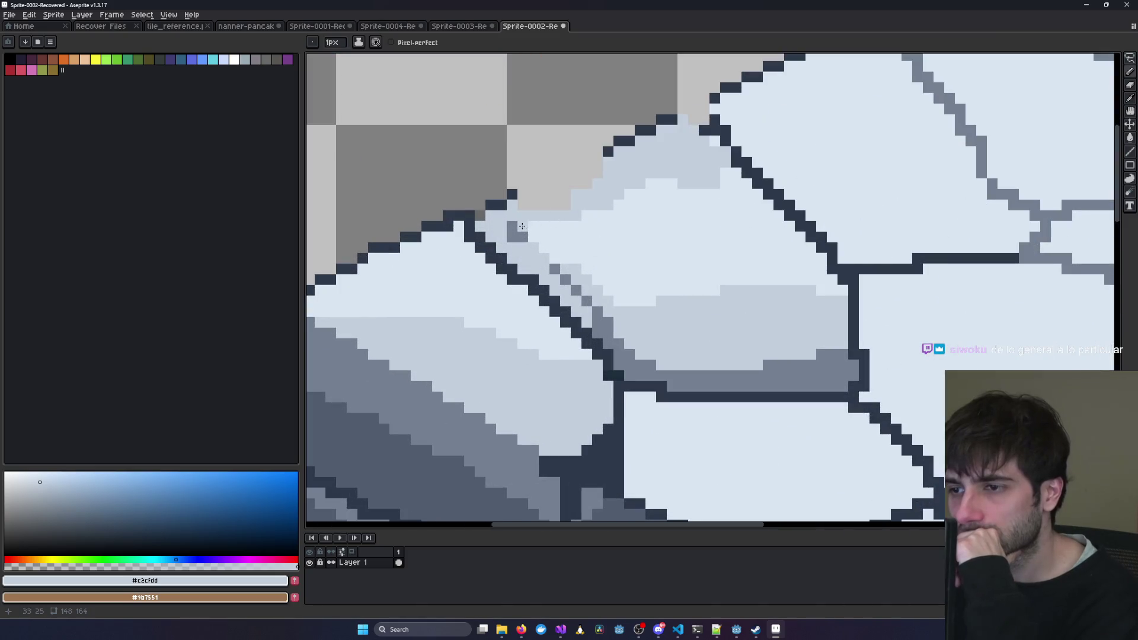
{"action": "scroll", "coordinate": [540, 240], "scroll_direction": "down", "scroll_amount": 2}
{"action": "left_click_drag", "start_coordinate": [783, 242], "coordinate": [618, 222]}
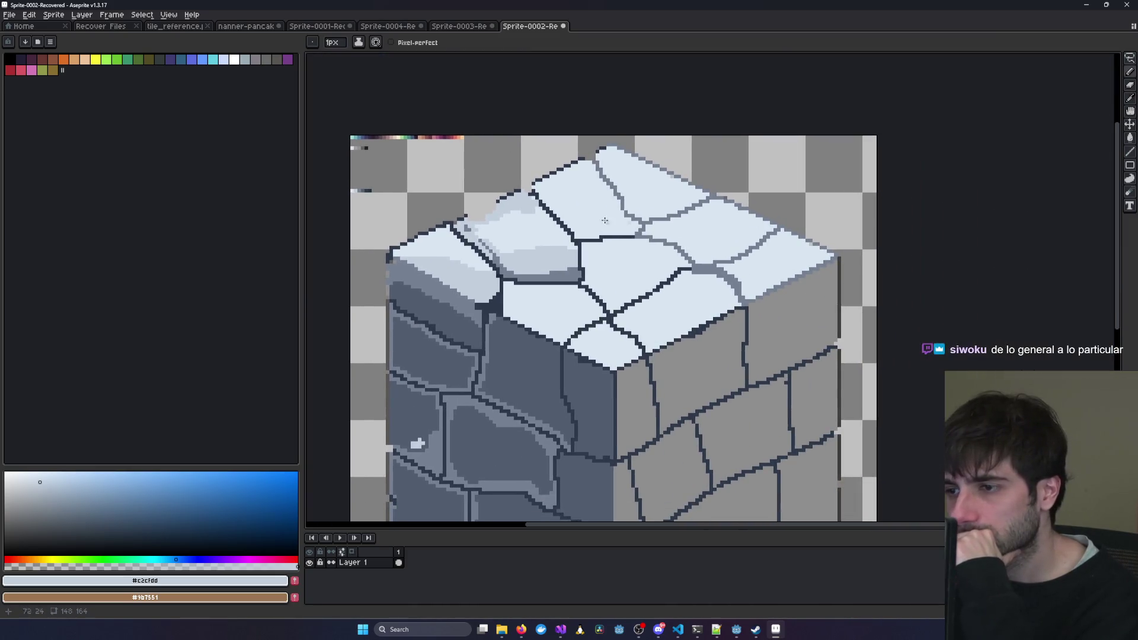
{"action": "scroll", "coordinate": [527, 209], "scroll_direction": "up", "scroll_amount": 2}
Highlight the slab's diagonal dark outline with light-grey pixels.
{"action": "mouse_move", "coordinate": [533, 213]}
{"action": "left_mouse_down"}
{"action": "mouse_move", "coordinate": [636, 325]}
{"action": "mouse_move", "coordinate": [620, 293]}
{"action": "left_mouse_up"}
{"action": "scroll", "coordinate": [620, 293], "scroll_direction": "down", "scroll_amount": 3}
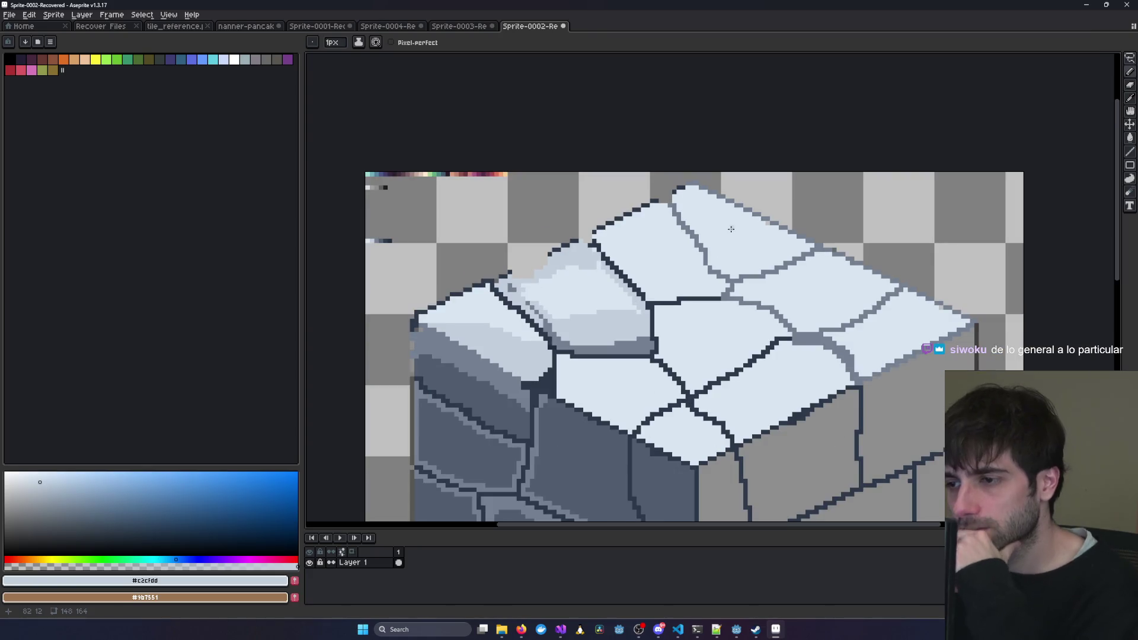
{"action": "scroll", "coordinate": [649, 309], "scroll_direction": "up", "scroll_amount": 3}
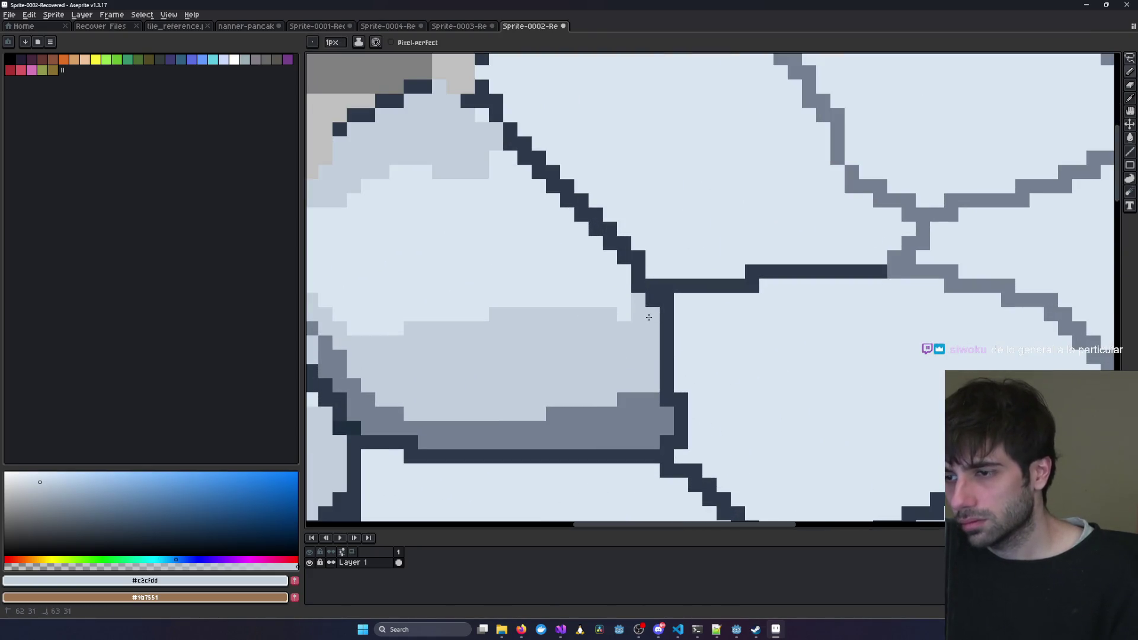
{"action": "left_click_drag", "start_coordinate": [623, 286], "coordinate": [497, 153]}
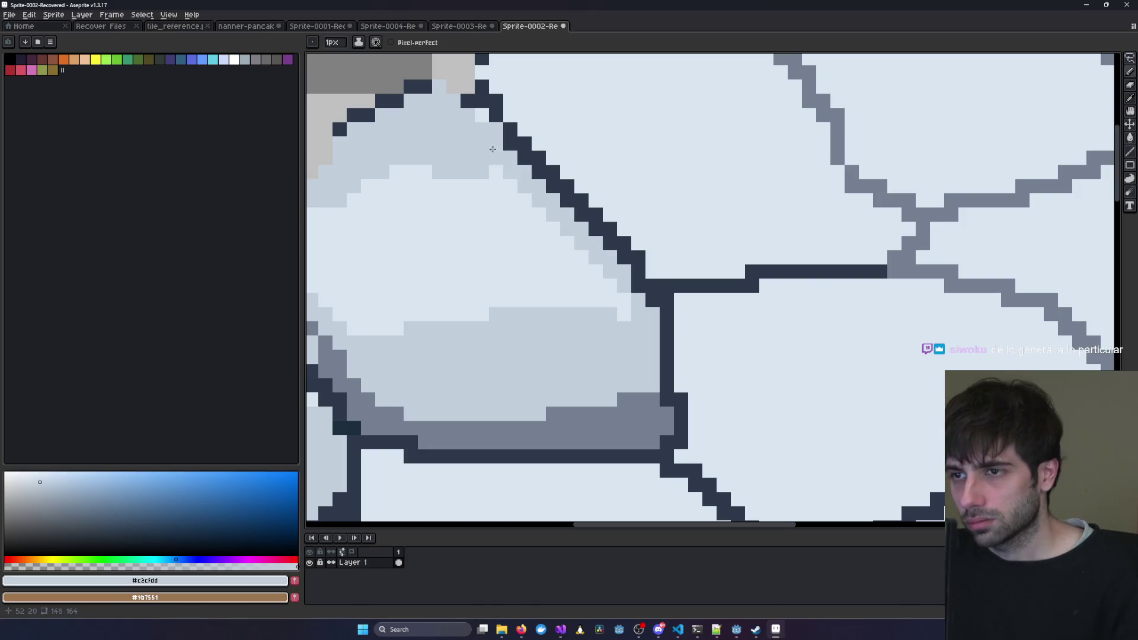
{"action": "scroll", "coordinate": [483, 118], "scroll_direction": "down", "scroll_amount": 5}
{"action": "scroll", "coordinate": [727, 256], "scroll_direction": "up", "scroll_amount": 5}
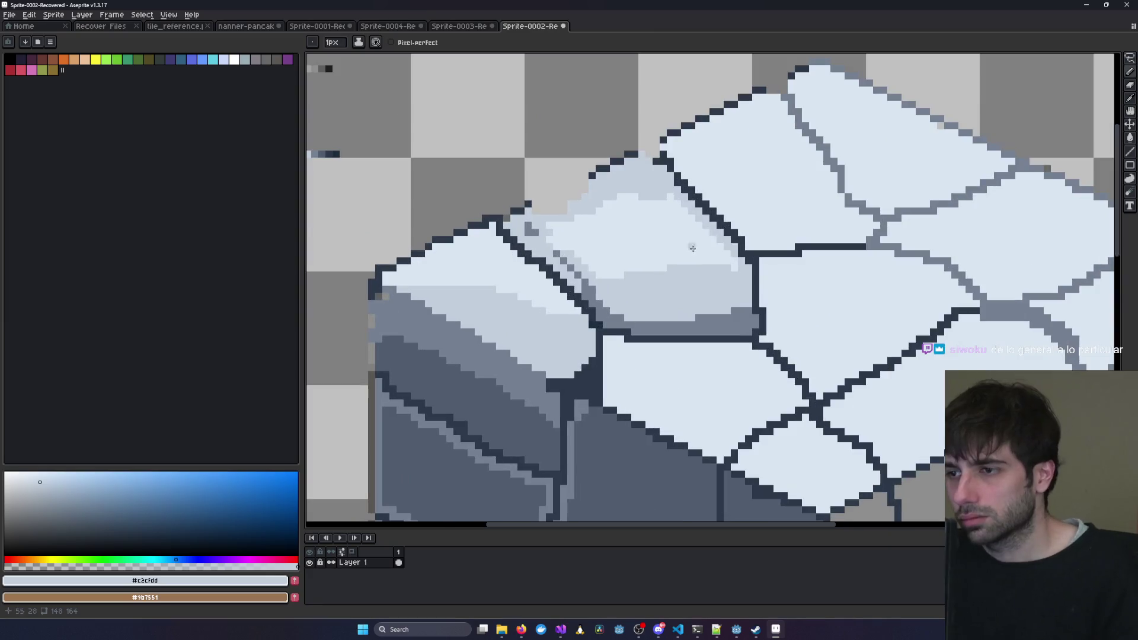
{"action": "scroll", "coordinate": [582, 231], "scroll_direction": "down", "scroll_amount": 3}
{"action": "scroll", "coordinate": [582, 231], "scroll_direction": "up", "scroll_amount": 2}
{"action": "scroll", "coordinate": [583, 231], "scroll_direction": "down", "scroll_amount": 3}
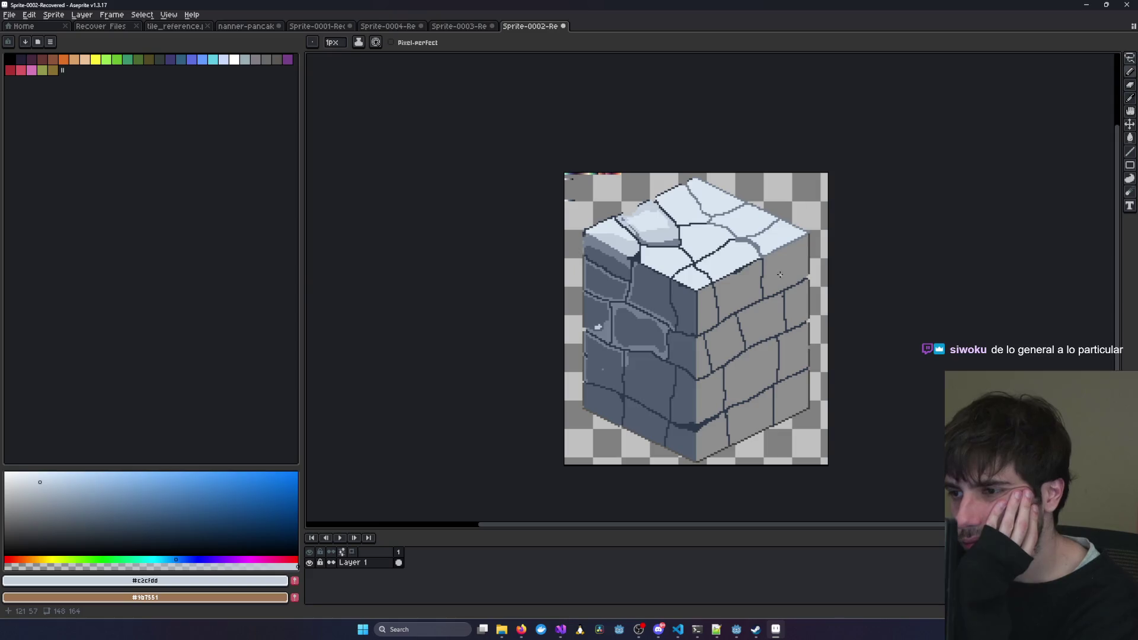
{"action": "scroll", "coordinate": [719, 255], "scroll_direction": "up", "scroll_amount": 2}
{"action": "scroll", "coordinate": [720, 254], "scroll_direction": "up", "scroll_amount": 2}
{"action": "scroll", "coordinate": [493, 180], "scroll_direction": "down", "scroll_amount": 1}
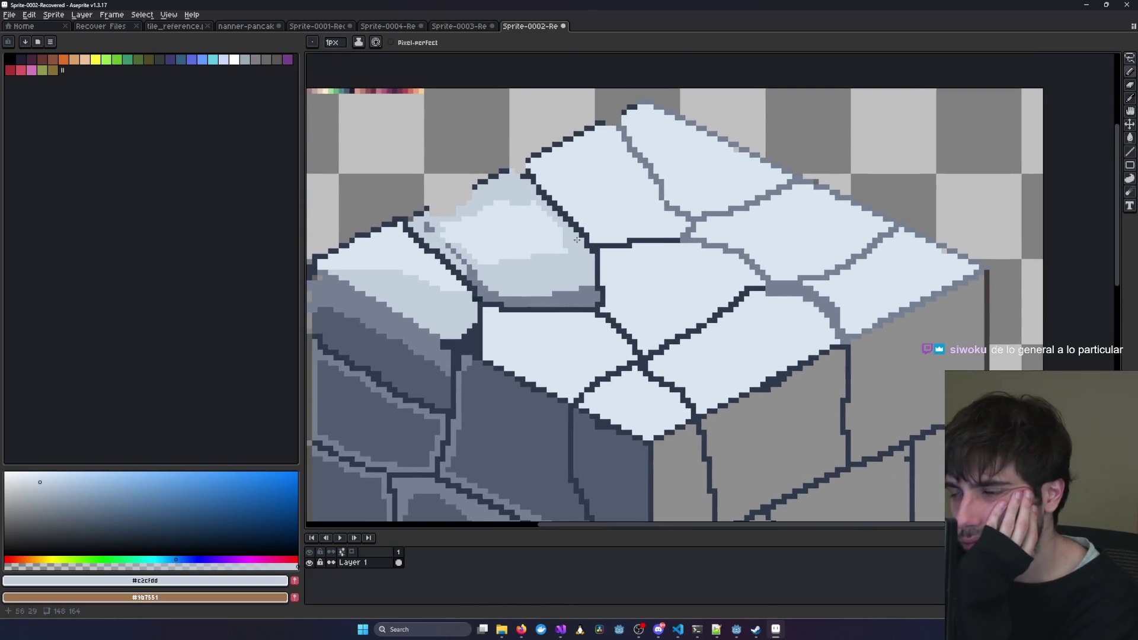
Sample the pale top-face colour #d9e5f1 and paint a highlight along the slab's grey ledge.
{"action": "left_click", "coordinate": [1130, 98]}
{"action": "left_click", "coordinate": [505, 231]}
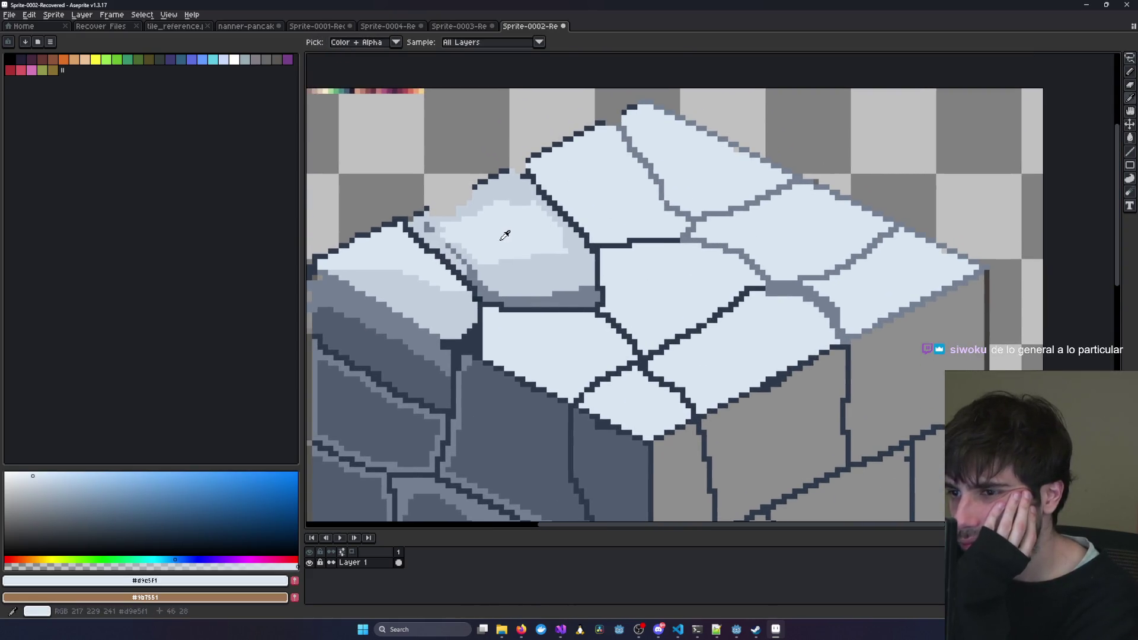
{"action": "left_click", "coordinate": [1134, 82]}
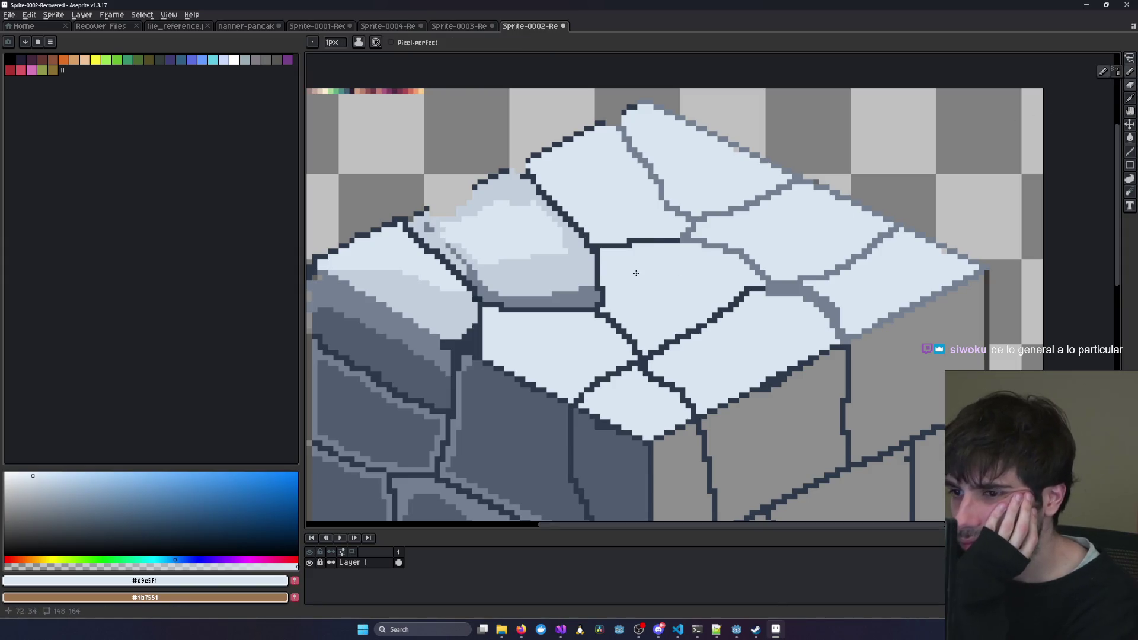
{"action": "scroll", "coordinate": [554, 301], "scroll_direction": "up", "scroll_amount": 1}
{"action": "left_click_drag", "start_coordinate": [560, 299], "coordinate": [592, 293]}
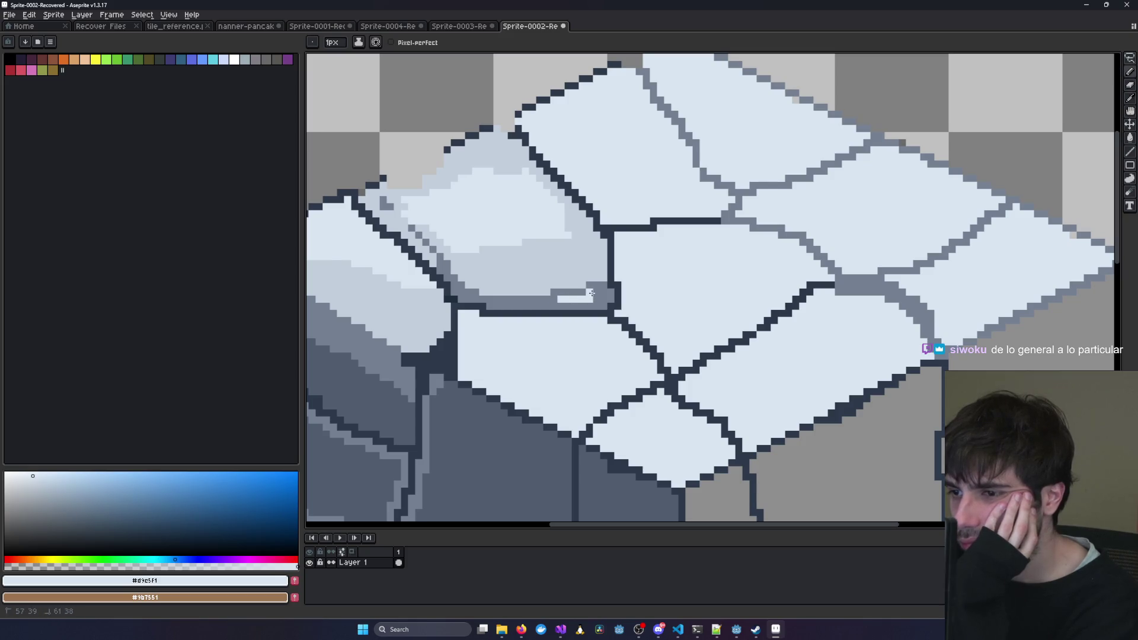
{"action": "scroll", "coordinate": [598, 292], "scroll_direction": "down", "scroll_amount": 6}
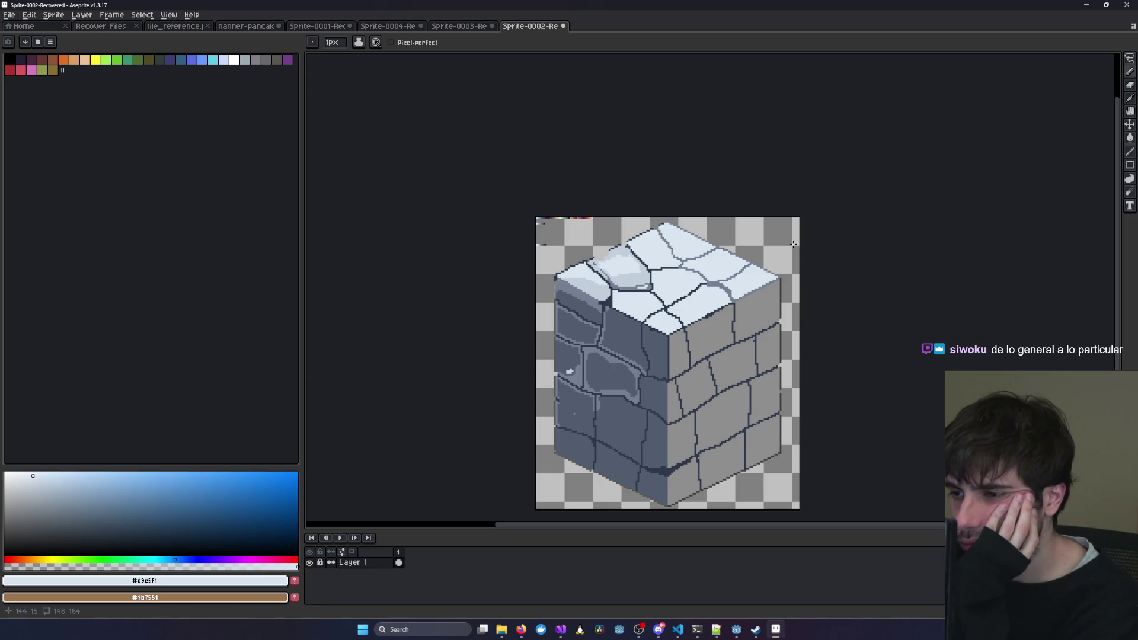
{"action": "scroll", "coordinate": [793, 244], "scroll_direction": "up", "scroll_amount": 5}
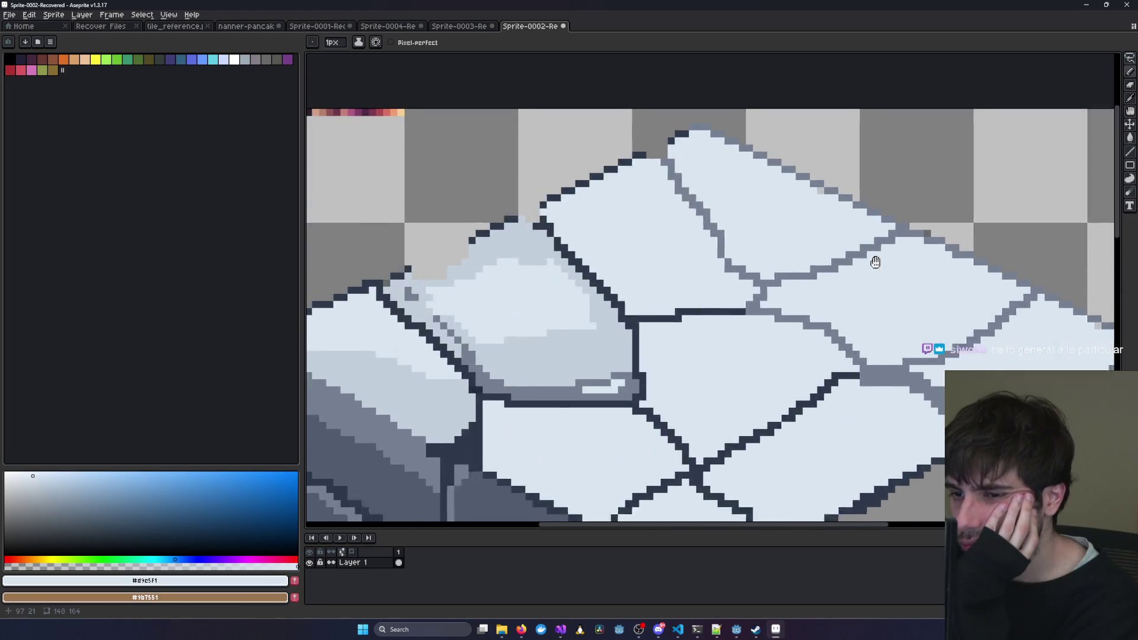
Switch the drawing colour back to #c2cfdd and bring up the Sprite-0003 stone reference.
{"action": "left_click", "coordinate": [1116, 111], "text": "alt"}
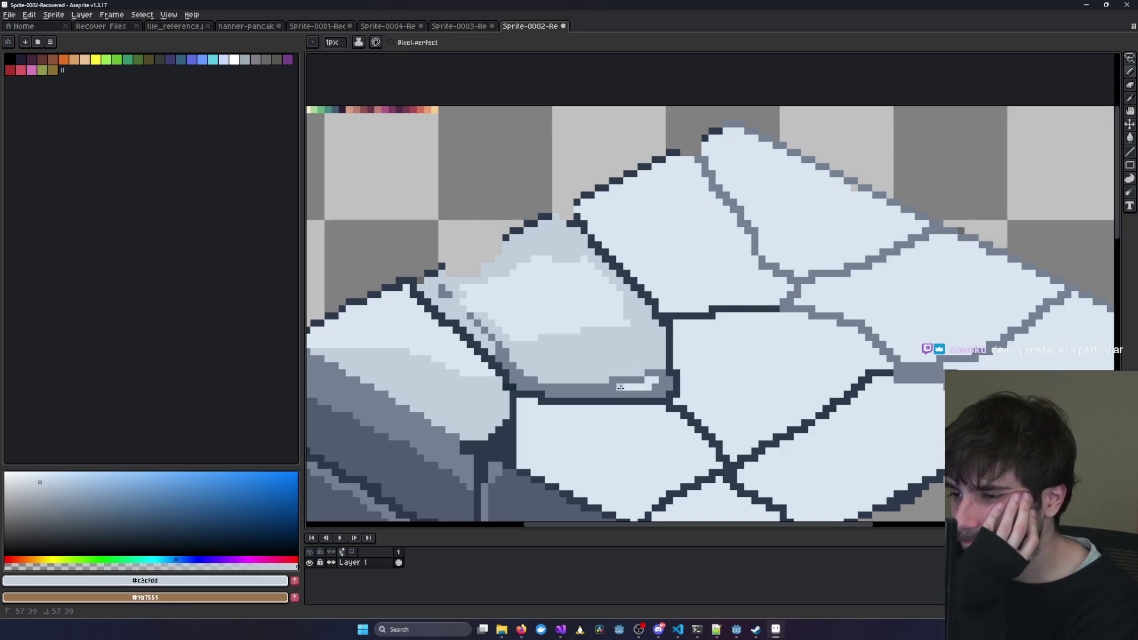
{"action": "scroll", "coordinate": [582, 368], "scroll_direction": "down", "scroll_amount": 3}
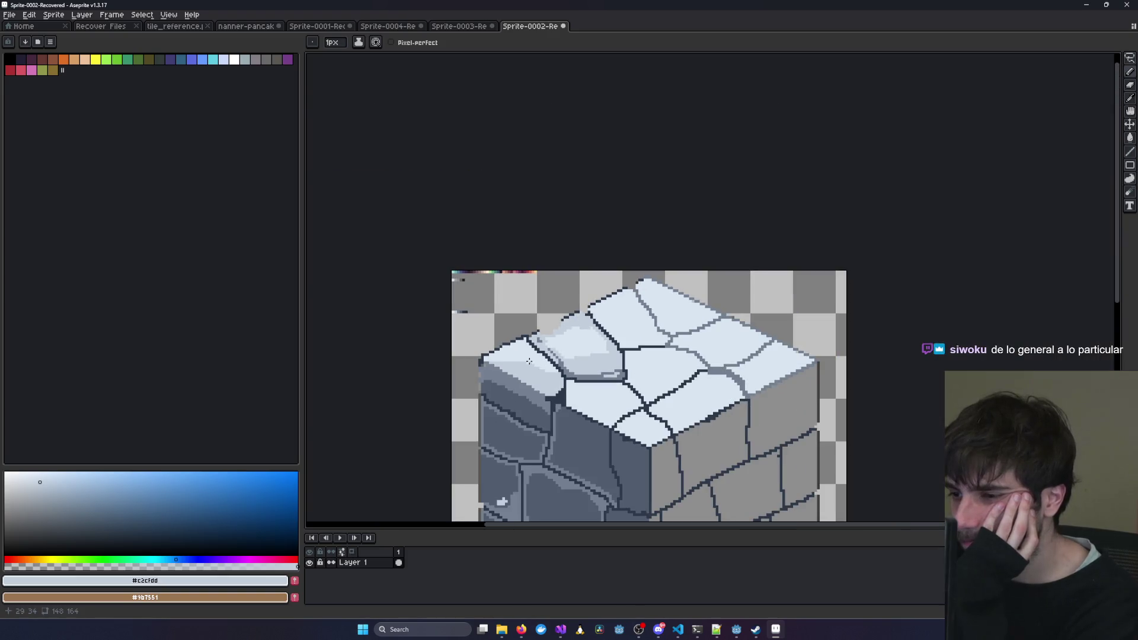
{"action": "scroll", "coordinate": [554, 352], "scroll_direction": "up", "scroll_amount": 3}
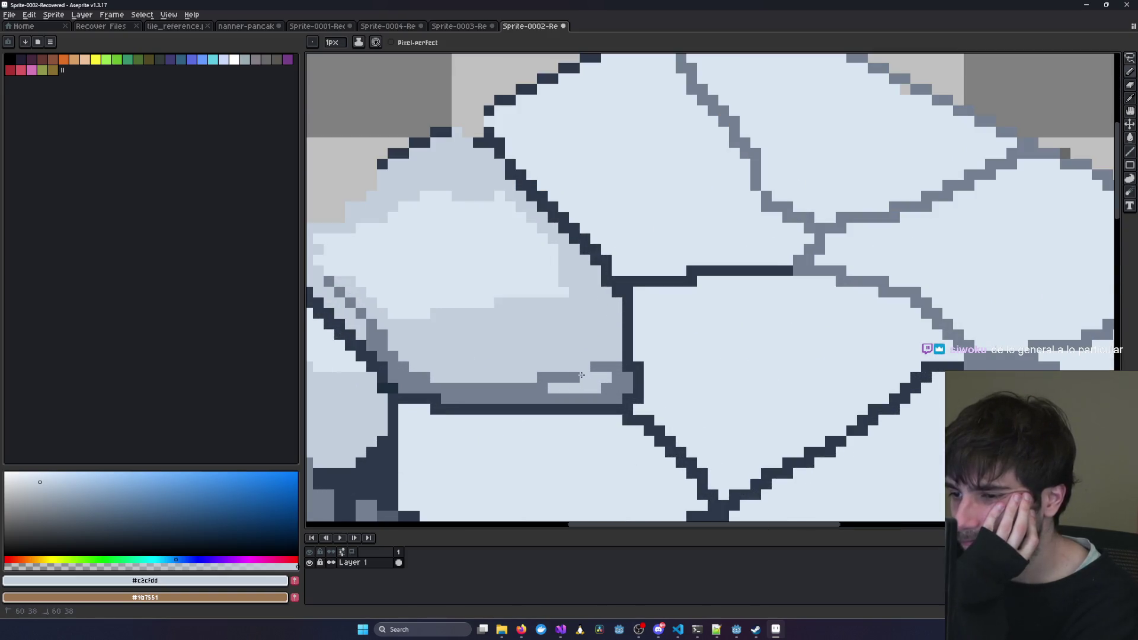
{"action": "scroll", "coordinate": [613, 381], "scroll_direction": "down", "scroll_amount": 4}
{"action": "scroll", "coordinate": [638, 375], "scroll_direction": "up", "scroll_amount": 2}
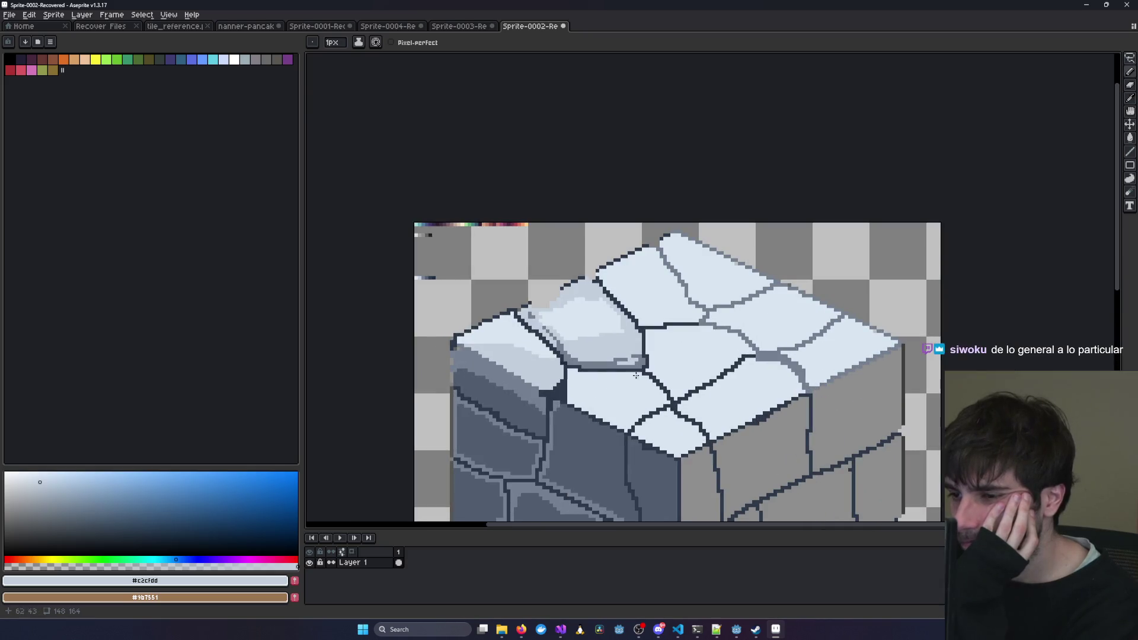
{"action": "left_click_drag", "start_coordinate": [559, 368], "coordinate": [631, 353]}
{"action": "scroll", "coordinate": [631, 352], "scroll_direction": "up", "scroll_amount": 1}
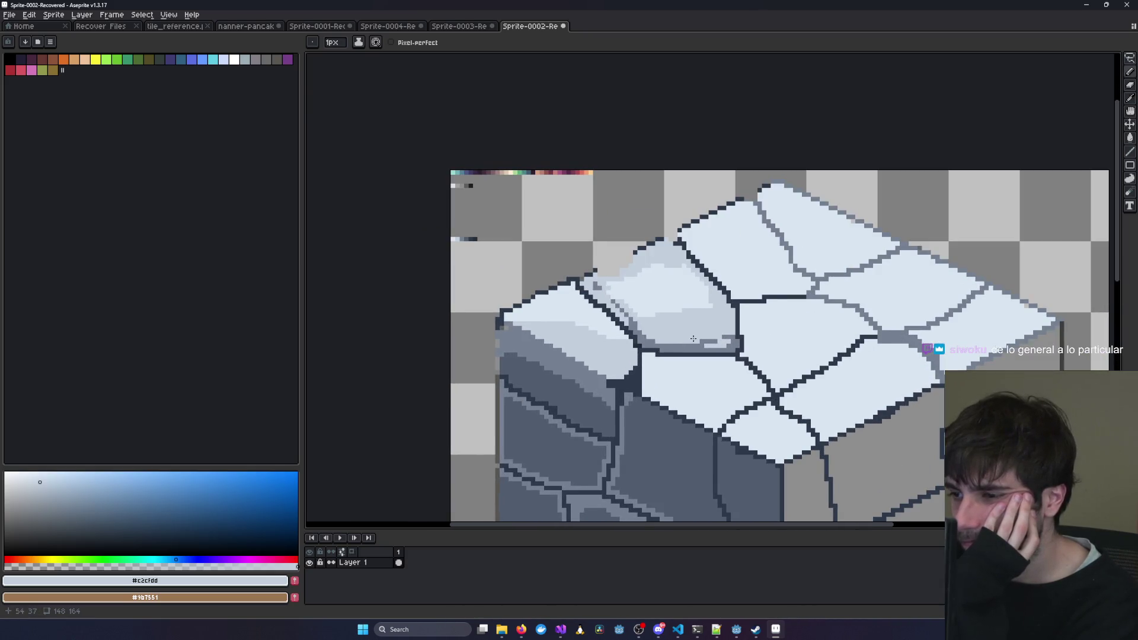
{"action": "scroll", "coordinate": [694, 338], "scroll_direction": "up", "scroll_amount": 1}
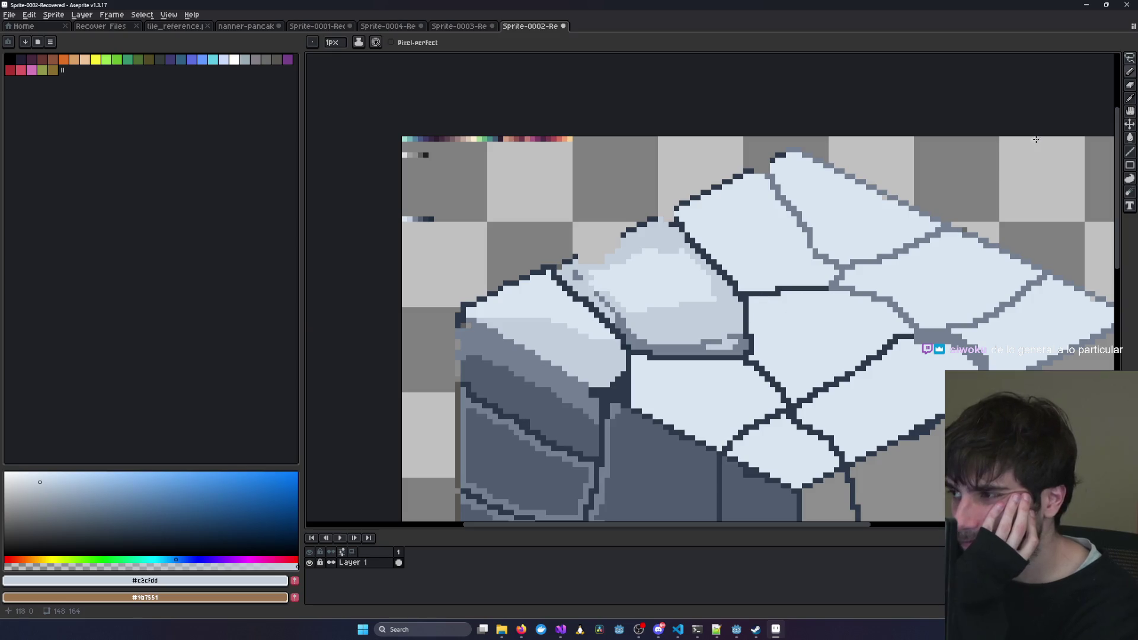
{"action": "scroll", "coordinate": [808, 191], "scroll_direction": "up", "scroll_amount": 1}
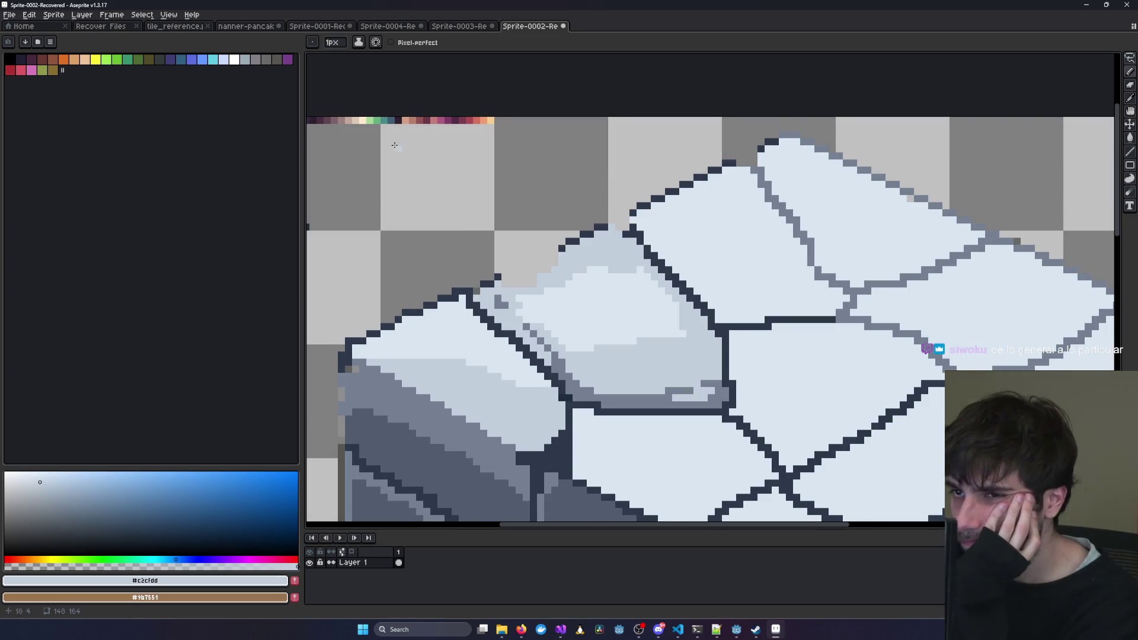
{"action": "left_click", "coordinate": [456, 27]}
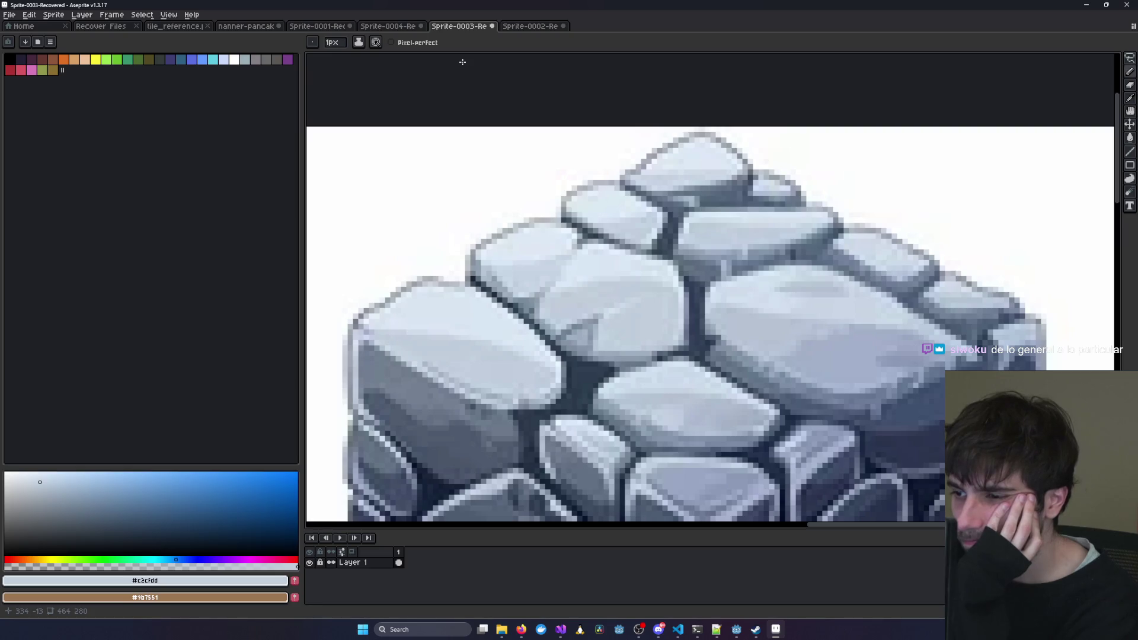
Zoom in and out across the reference stone tiles in Sprite-0003.
{"action": "scroll", "coordinate": [631, 283], "scroll_direction": "down", "scroll_amount": 2}
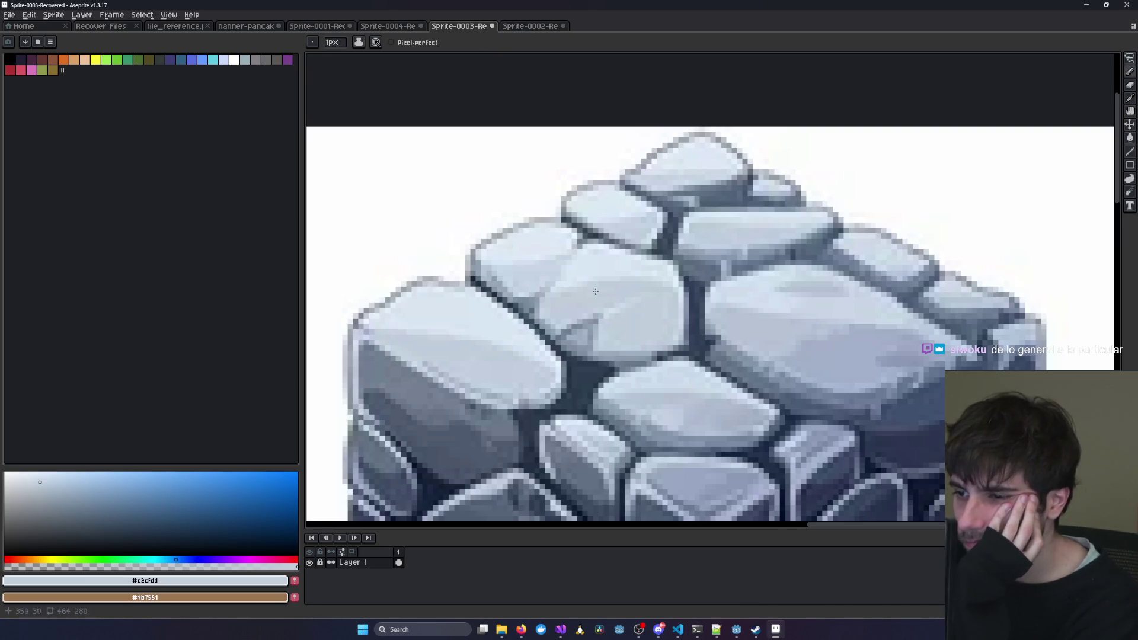
{"action": "scroll", "coordinate": [632, 283], "scroll_direction": "up", "scroll_amount": 5}
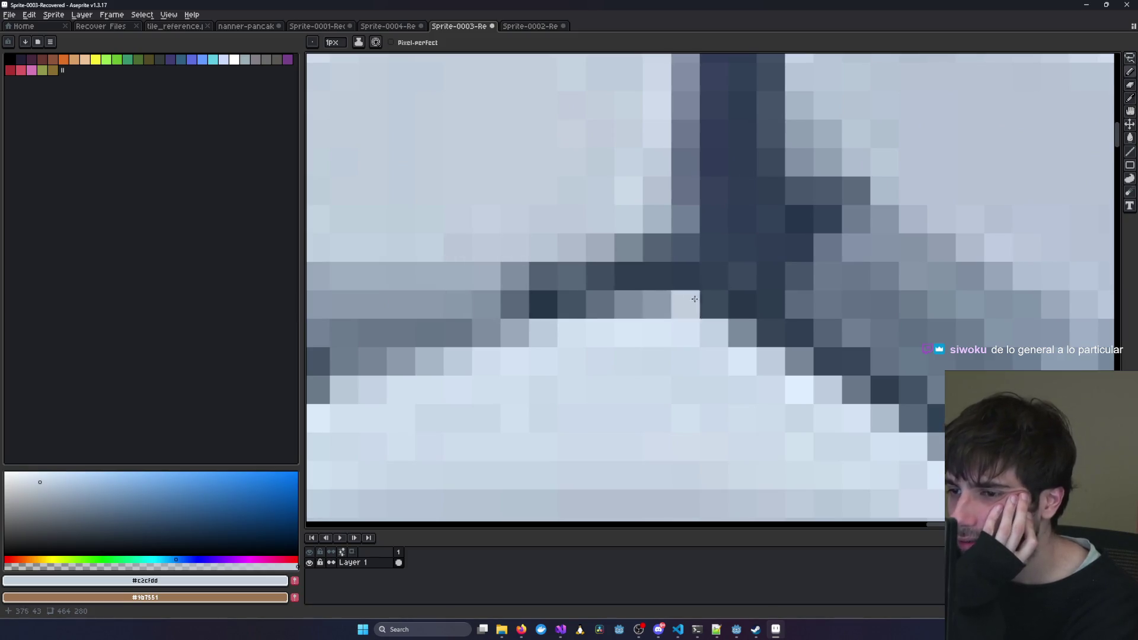
{"action": "scroll", "coordinate": [630, 305], "scroll_direction": "down", "scroll_amount": 3}
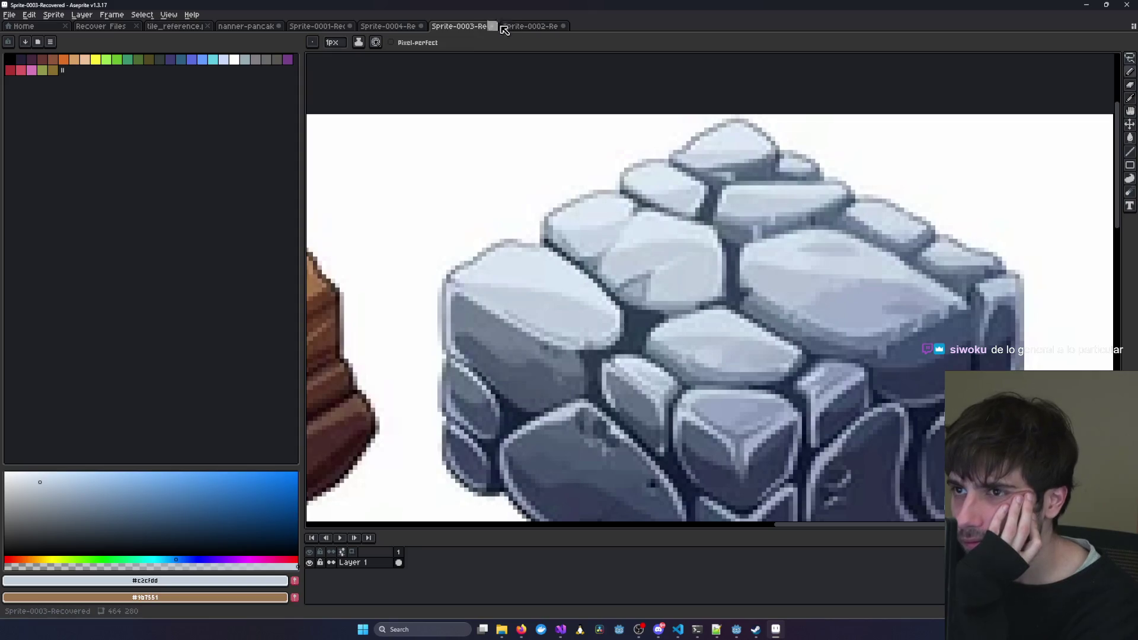
{"action": "scroll", "coordinate": [656, 215], "scroll_direction": "down", "scroll_amount": 3}
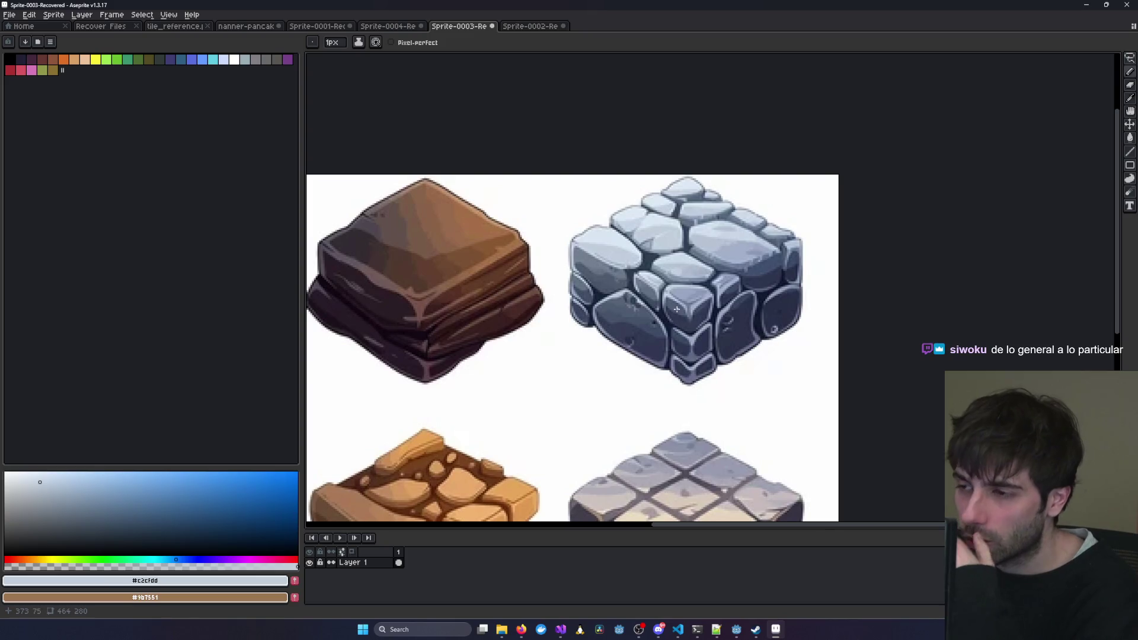
{"action": "scroll", "coordinate": [655, 256], "scroll_direction": "up", "scroll_amount": 4}
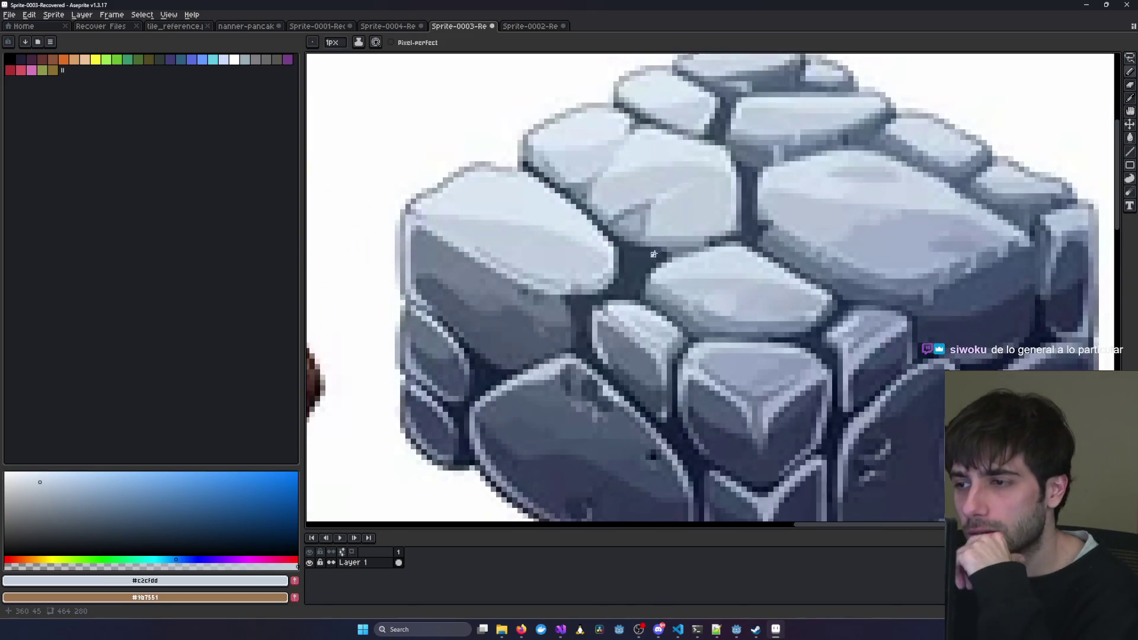
Switch to the Sprite-0002 stone block and move it higher in the view.
{"action": "left_click", "coordinate": [522, 26]}
{"action": "scroll", "coordinate": [723, 297], "scroll_direction": "down", "scroll_amount": 2}
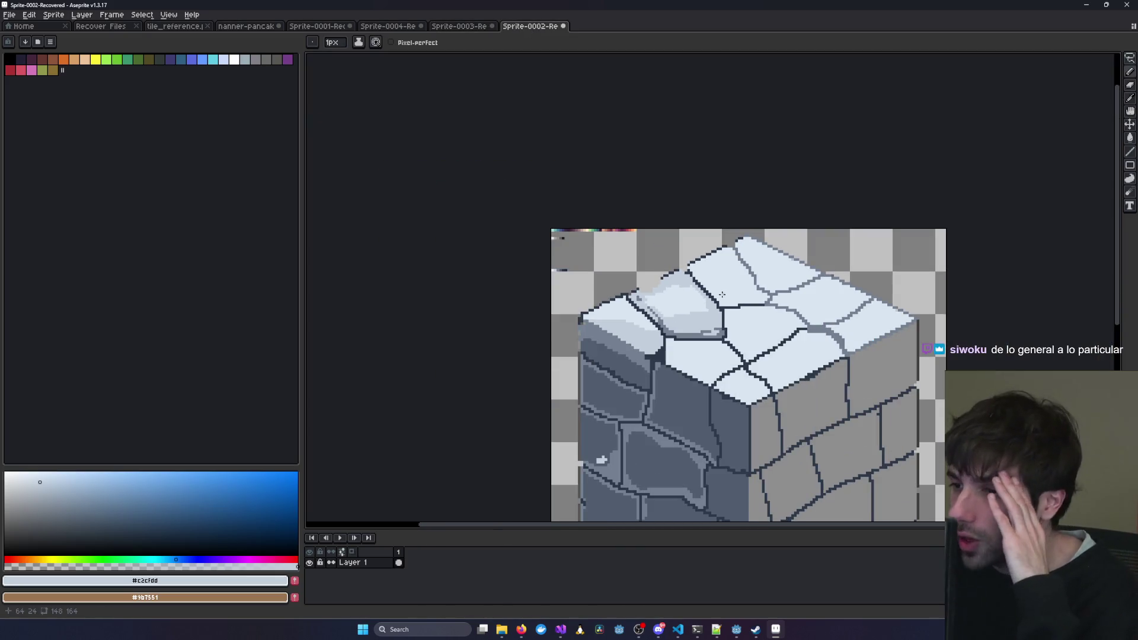
{"action": "left_click_drag", "start_coordinate": [758, 363], "coordinate": [748, 291]}
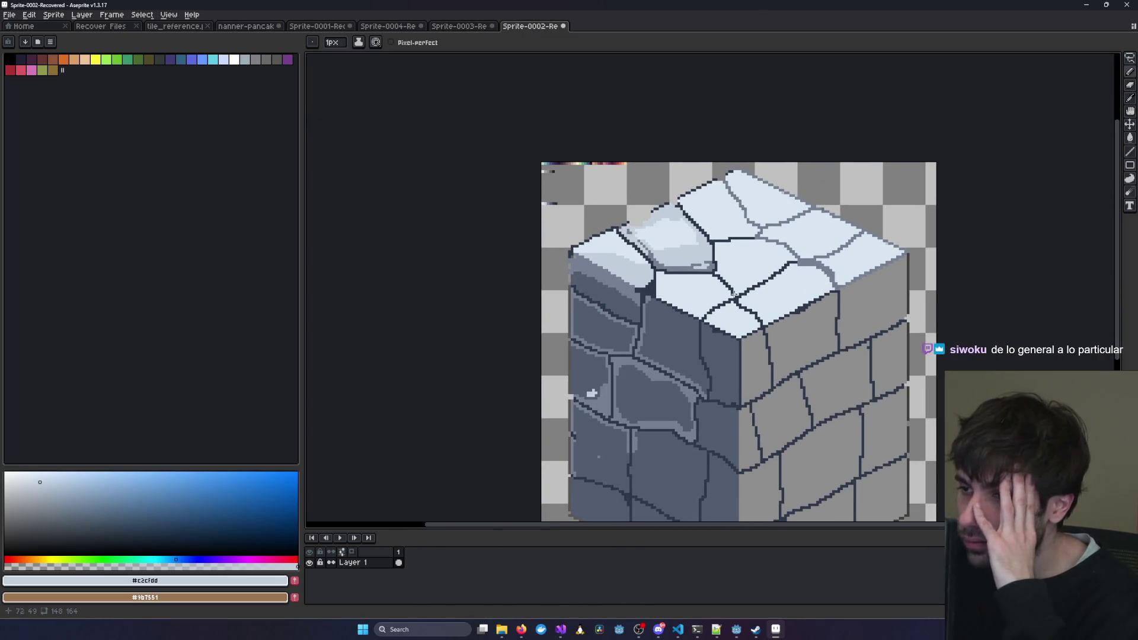
{"action": "scroll", "coordinate": [759, 309], "scroll_direction": "right", "scroll_amount": 2}
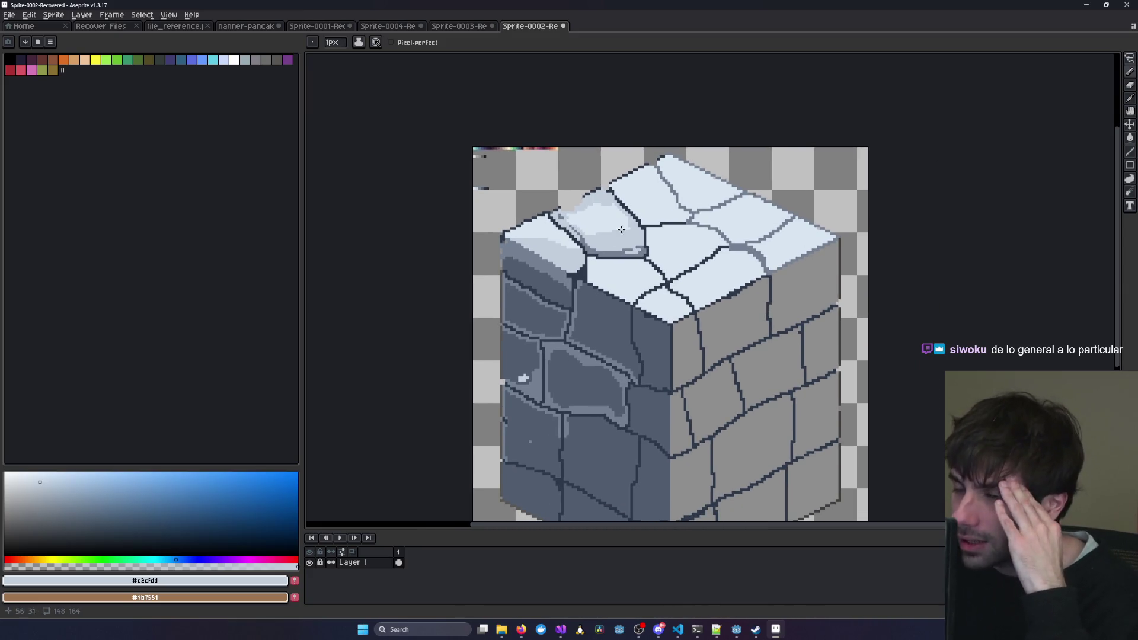
Return to the reference tiles and pan them left and right.
{"action": "left_click", "coordinate": [463, 26]}
{"action": "scroll", "coordinate": [697, 266], "scroll_direction": "down", "scroll_amount": 2}
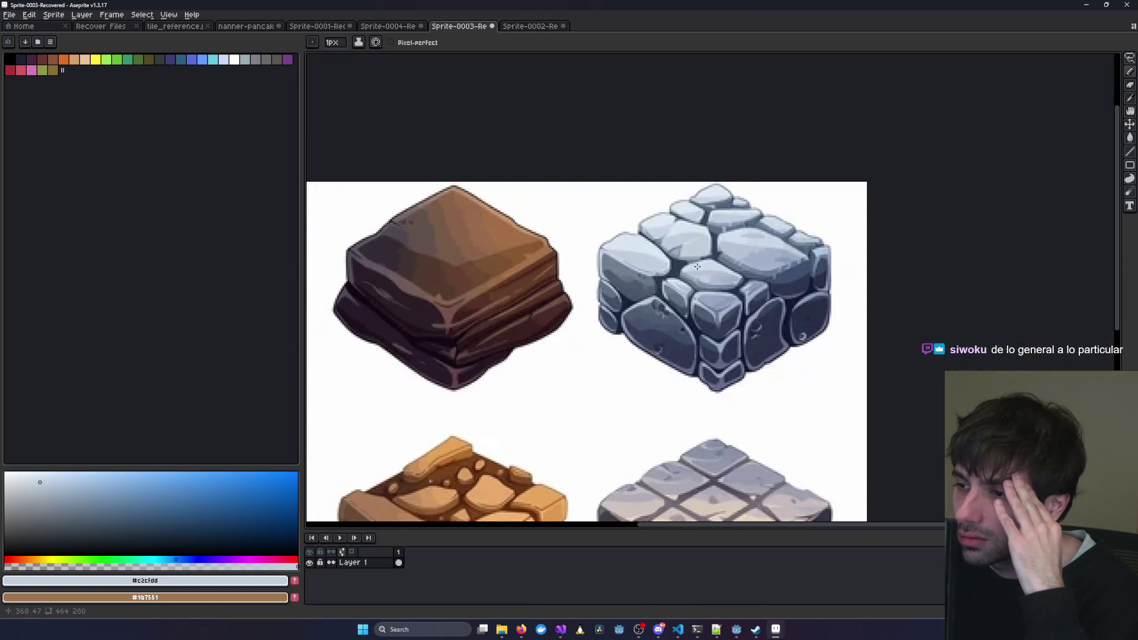
{"action": "scroll", "coordinate": [603, 321], "scroll_direction": "left", "scroll_amount": 4}
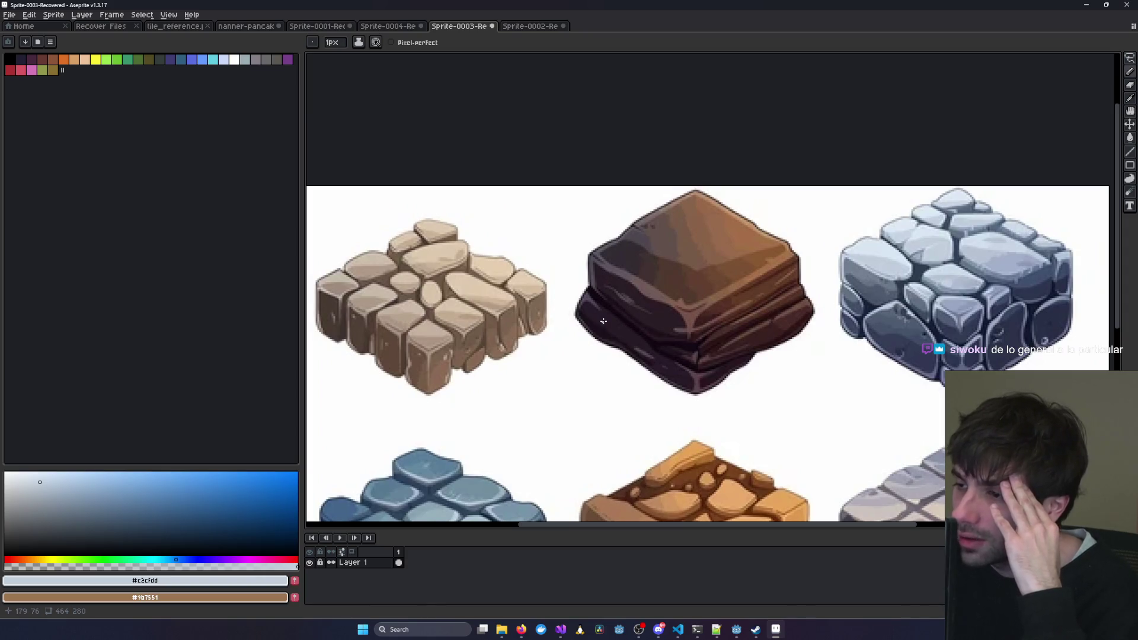
{"action": "scroll", "coordinate": [603, 321], "scroll_direction": "right", "scroll_amount": 3}
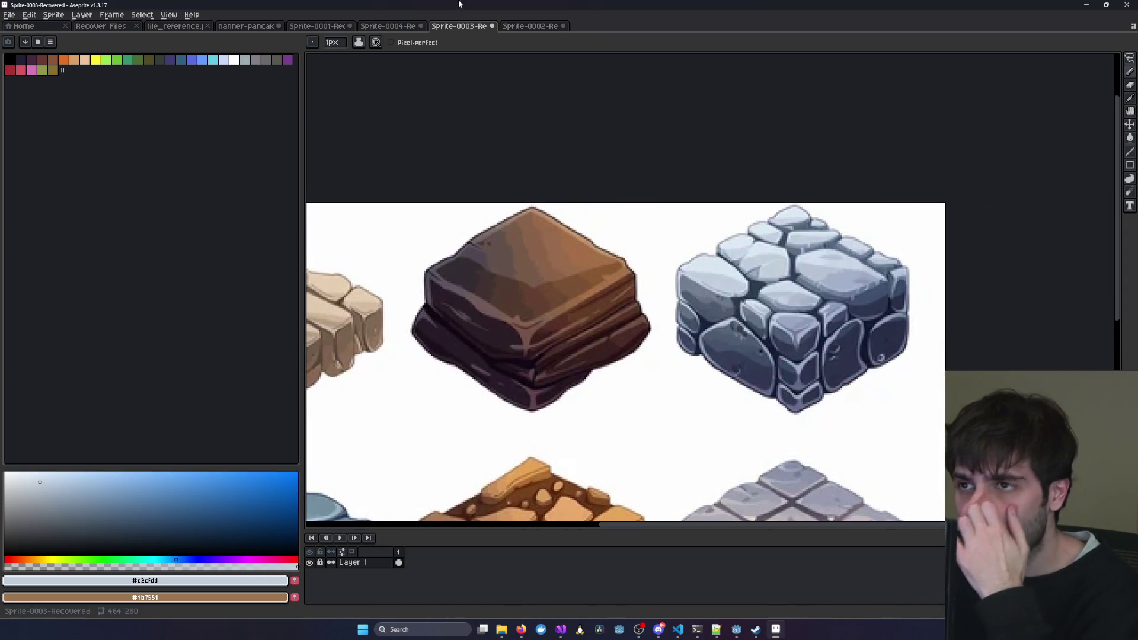
Survey the full sheet of six reference blocks, centring the sand-coloured cobblestone block.
{"action": "left_click", "coordinate": [531, 26]}
{"action": "key", "text": "ctrl+shift+Tab"}
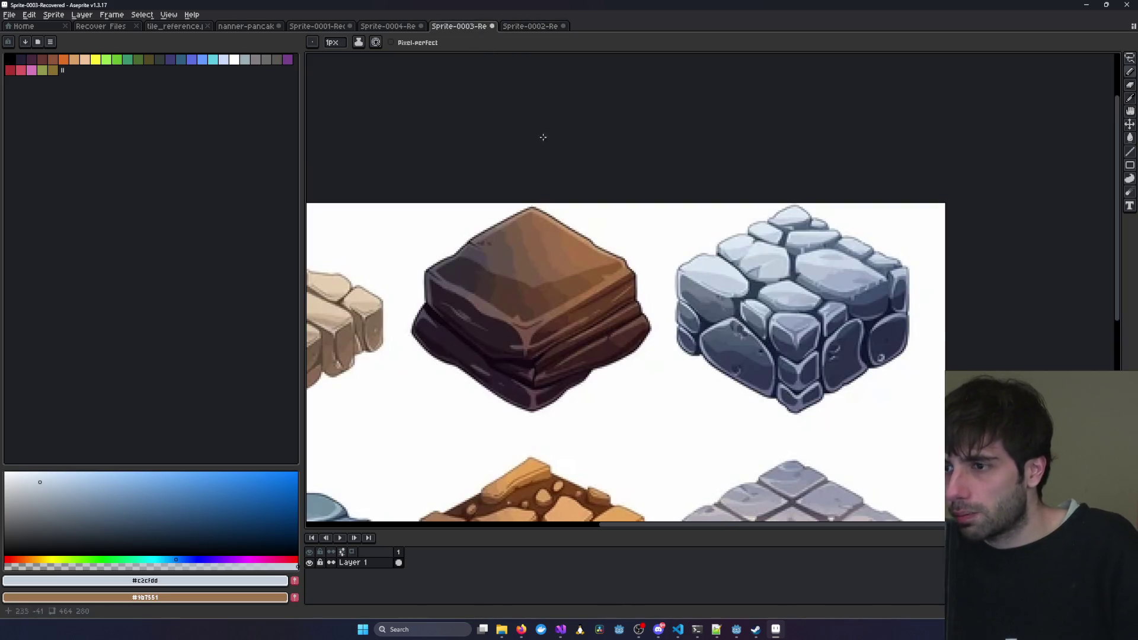
{"action": "scroll", "coordinate": [885, 297], "scroll_direction": "up", "scroll_amount": 1}
{"action": "scroll", "coordinate": [885, 297], "scroll_direction": "down", "scroll_amount": 2}
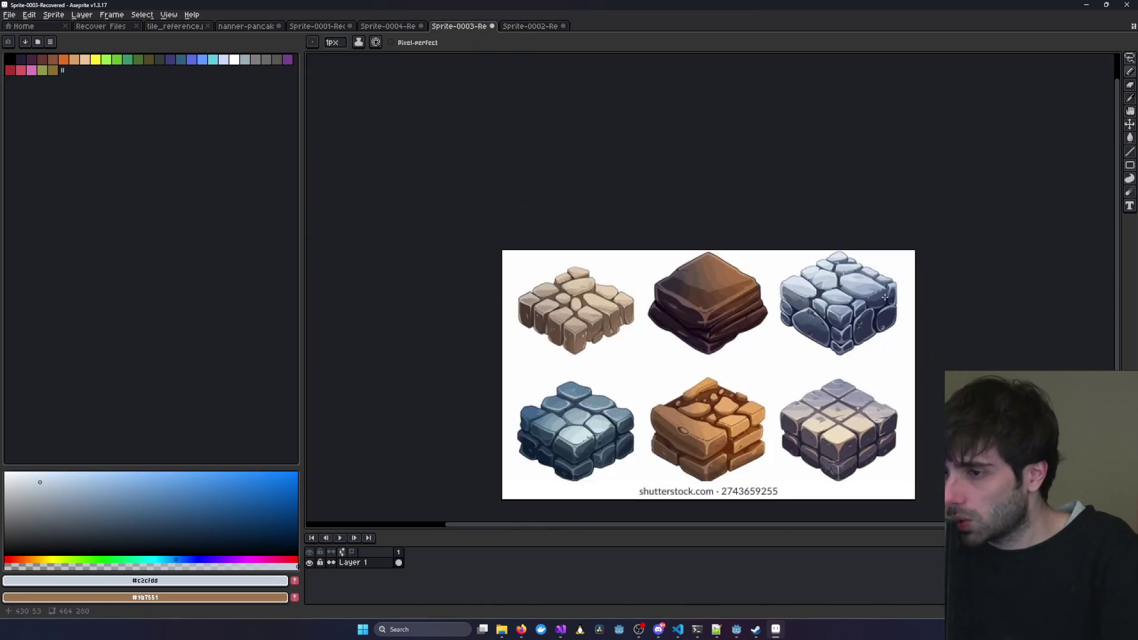
{"action": "scroll", "coordinate": [890, 300], "scroll_direction": "up", "scroll_amount": 2}
{"action": "scroll", "coordinate": [890, 300], "scroll_direction": "down", "scroll_amount": 2}
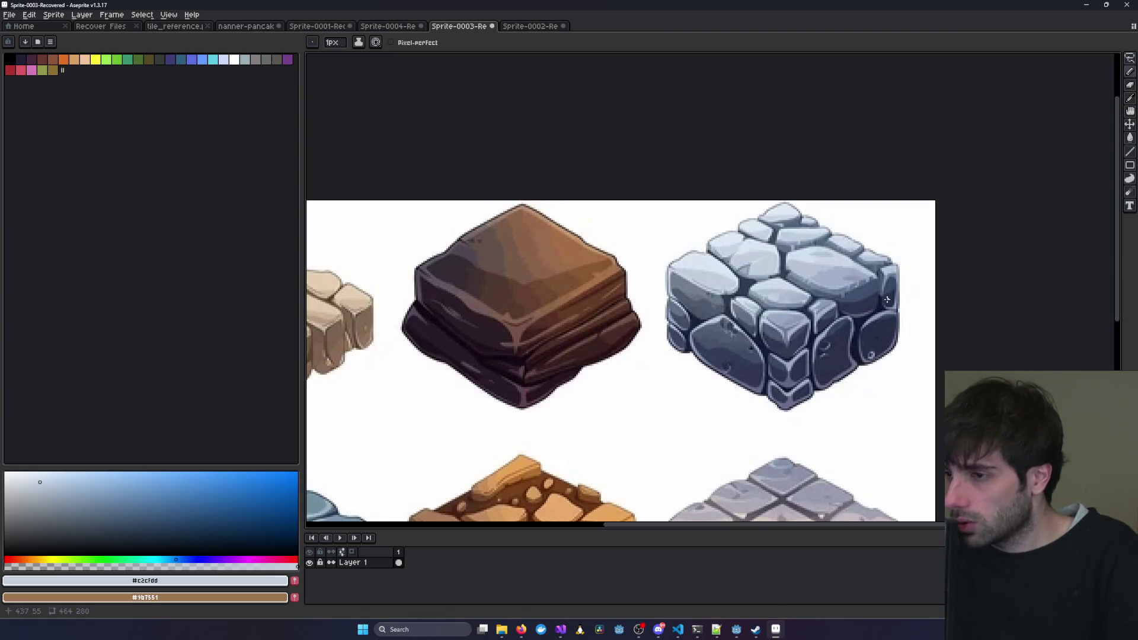
{"action": "left_click_drag", "start_coordinate": [917, 299], "coordinate": [910, 303]}
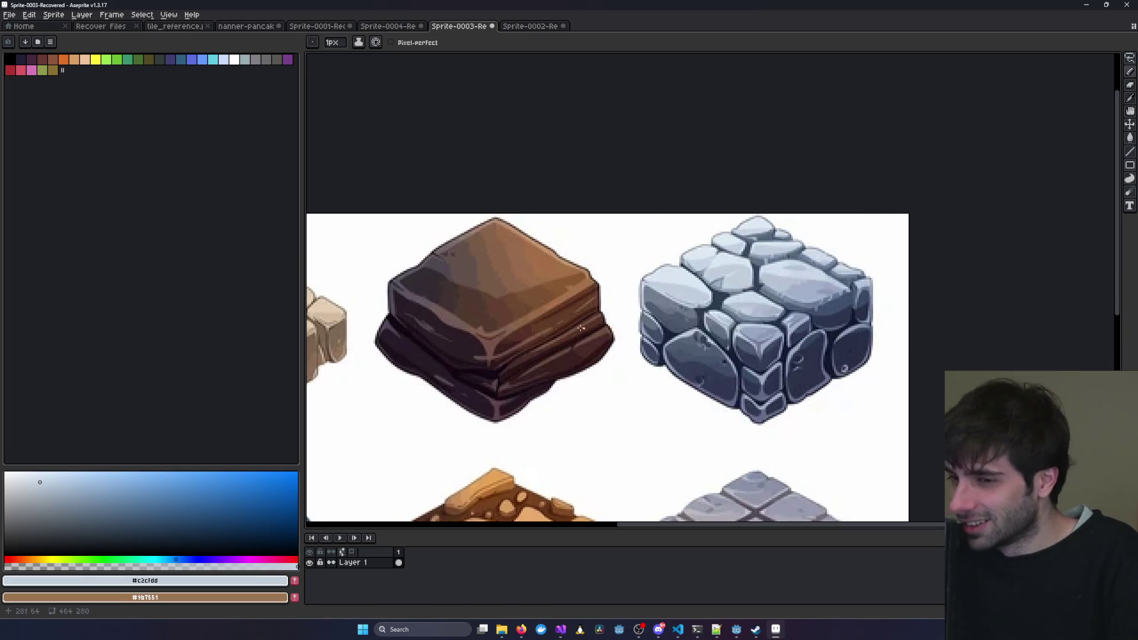
{"action": "scroll", "coordinate": [589, 327], "scroll_direction": "down", "scroll_amount": 2}
{"action": "mouse_move", "coordinate": [520, 300]}
{"action": "left_mouse_down"}
{"action": "mouse_move", "coordinate": [556, 310]}
{"action": "mouse_move", "coordinate": [433, 318]}
{"action": "mouse_move", "coordinate": [571, 302]}
{"action": "left_mouse_up"}
{"action": "scroll", "coordinate": [573, 287], "scroll_direction": "up", "scroll_amount": 2}
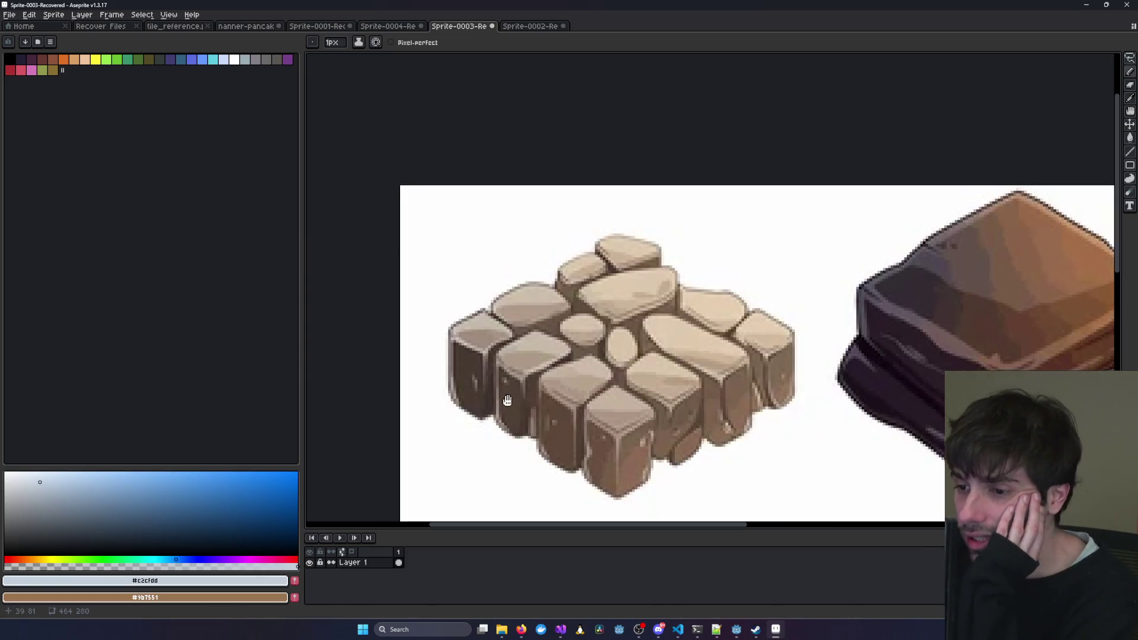
{"action": "left_click_drag", "start_coordinate": [686, 337], "coordinate": [774, 298]}
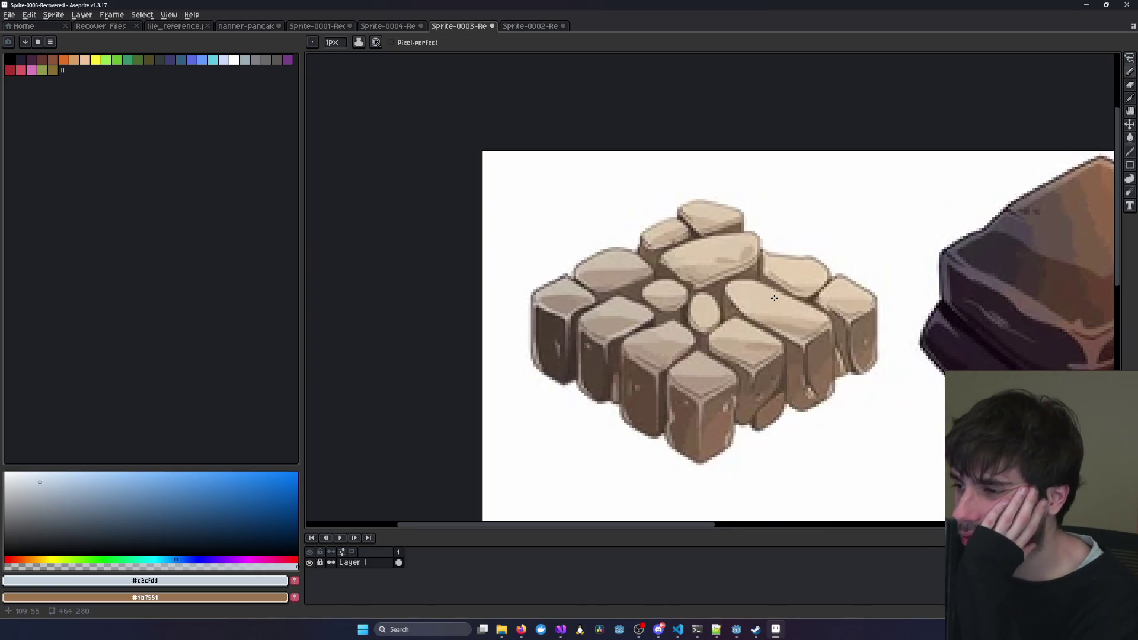
Flip between the reference sheet and the pixel-art cube, ending on Sprite-0002.
{"action": "left_click", "coordinate": [529, 28]}
{"action": "left_click", "coordinate": [464, 28]}
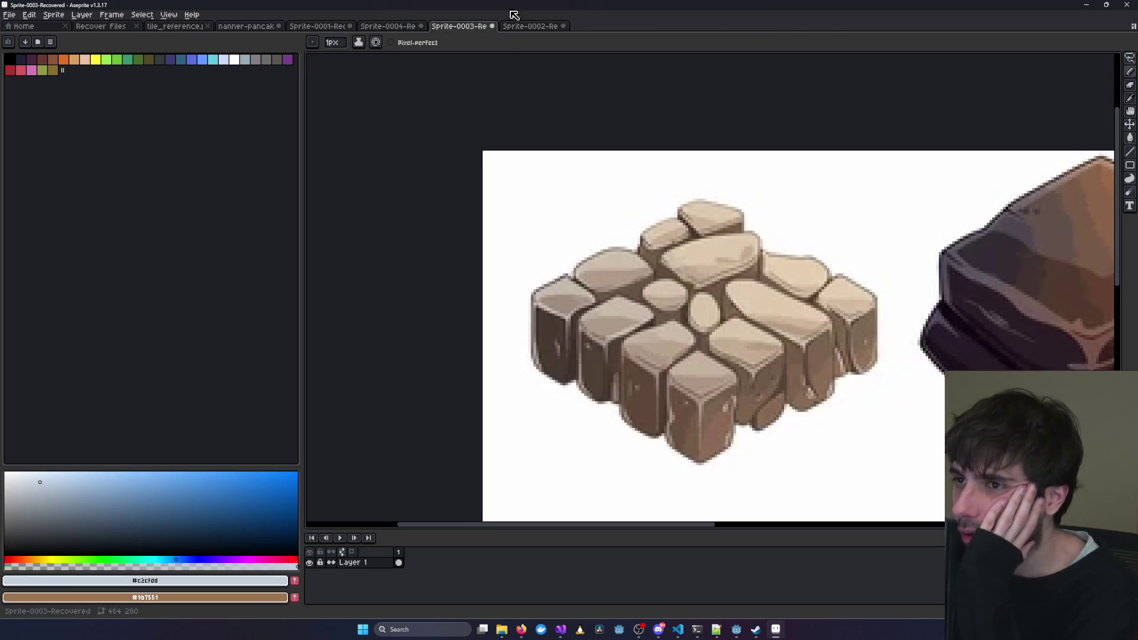
{"action": "left_click", "coordinate": [526, 27]}
{"action": "scroll", "coordinate": [584, 228], "scroll_direction": "up", "scroll_amount": 3}
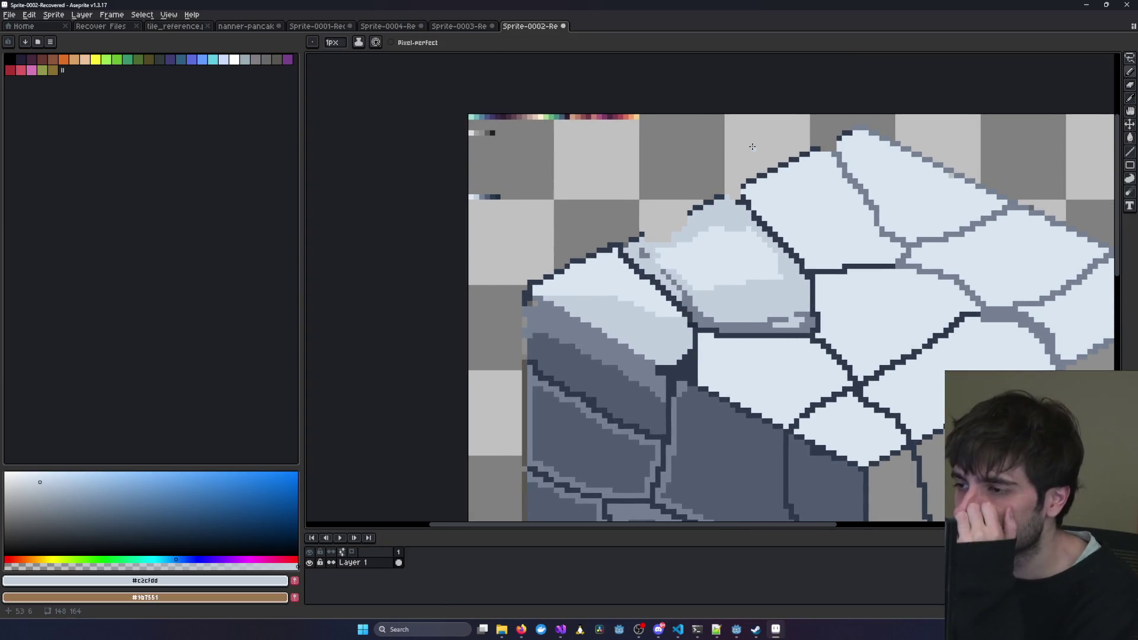
Zoom on the pixel-art cube, then zoom and pan around the Sprite-0003 reference.
{"action": "scroll", "coordinate": [753, 147], "scroll_direction": "down", "scroll_amount": 2}
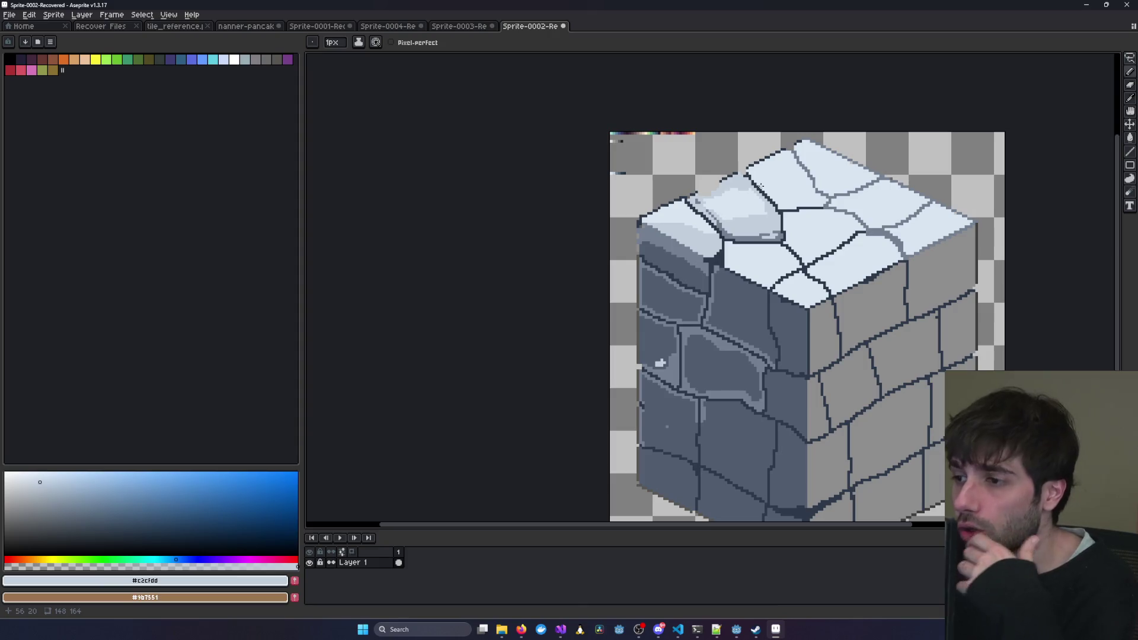
{"action": "scroll", "coordinate": [715, 227], "scroll_direction": "up", "scroll_amount": 2}
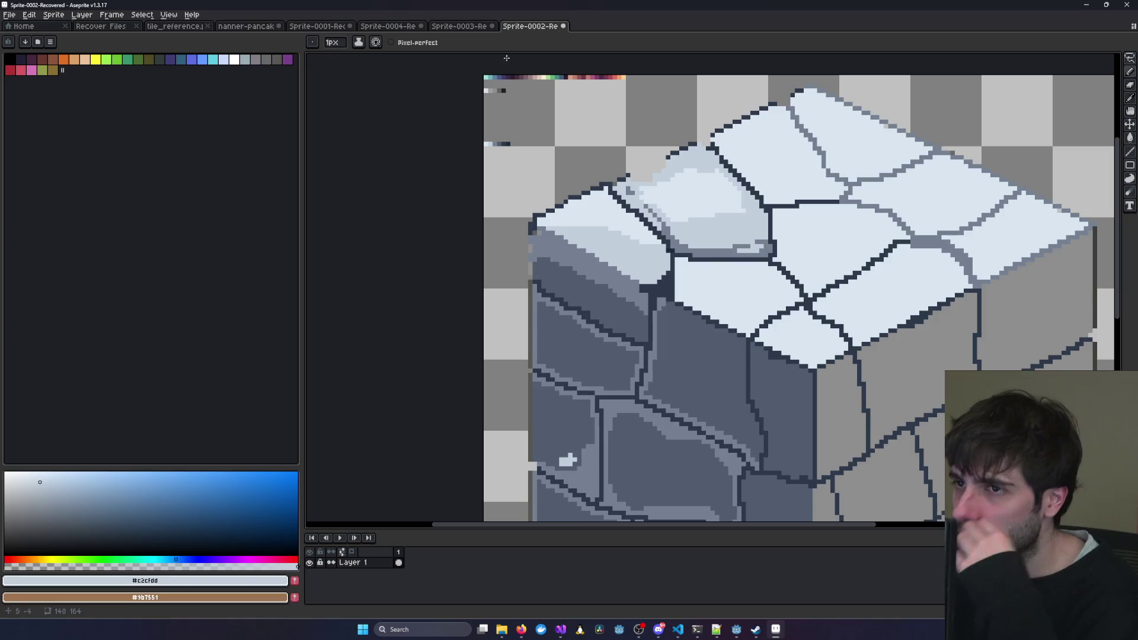
{"action": "left_click", "coordinate": [469, 27]}
{"action": "scroll", "coordinate": [735, 282], "scroll_direction": "down", "scroll_amount": 1}
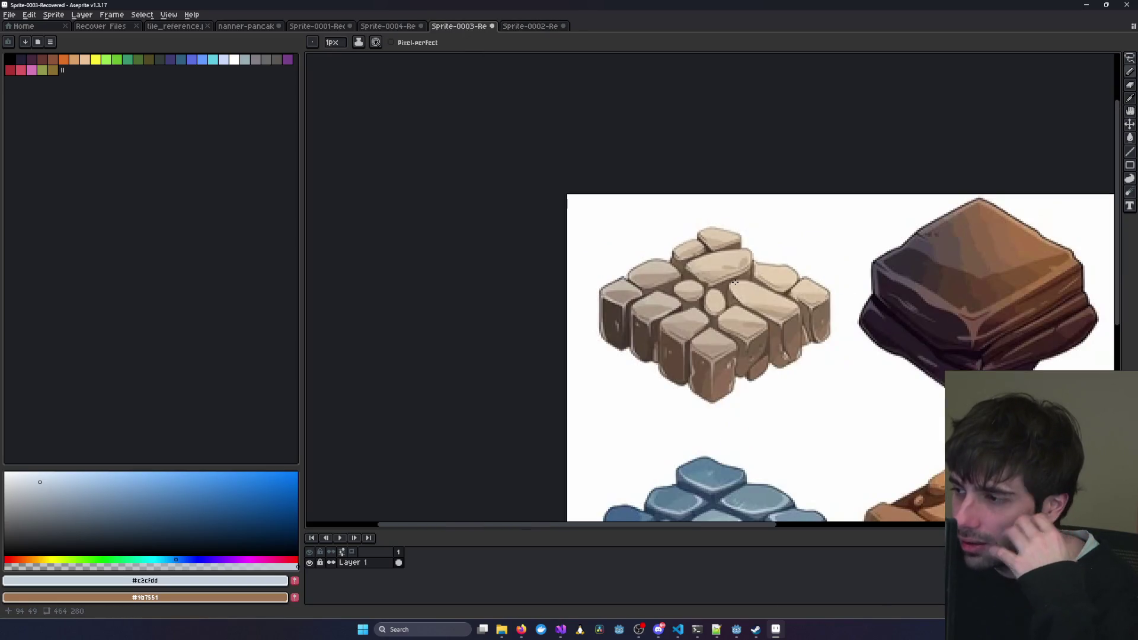
{"action": "scroll", "coordinate": [735, 282], "scroll_direction": "down", "scroll_amount": 1}
{"action": "scroll", "coordinate": [734, 303], "scroll_direction": "right", "scroll_amount": 3}
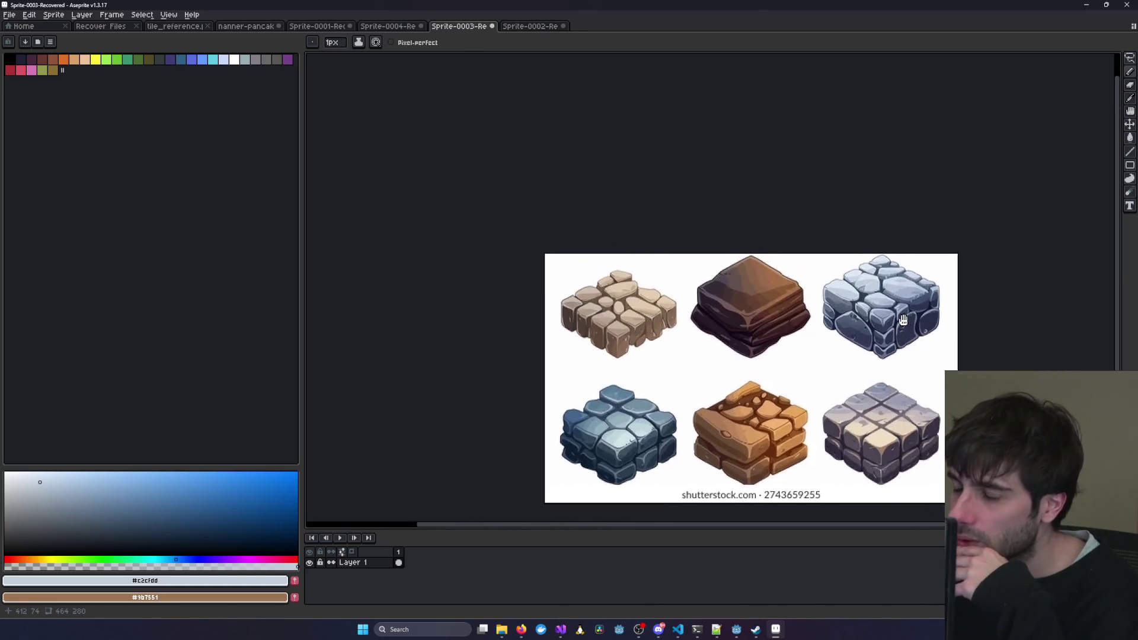
{"action": "scroll", "coordinate": [734, 320], "scroll_direction": "up", "scroll_amount": 3}
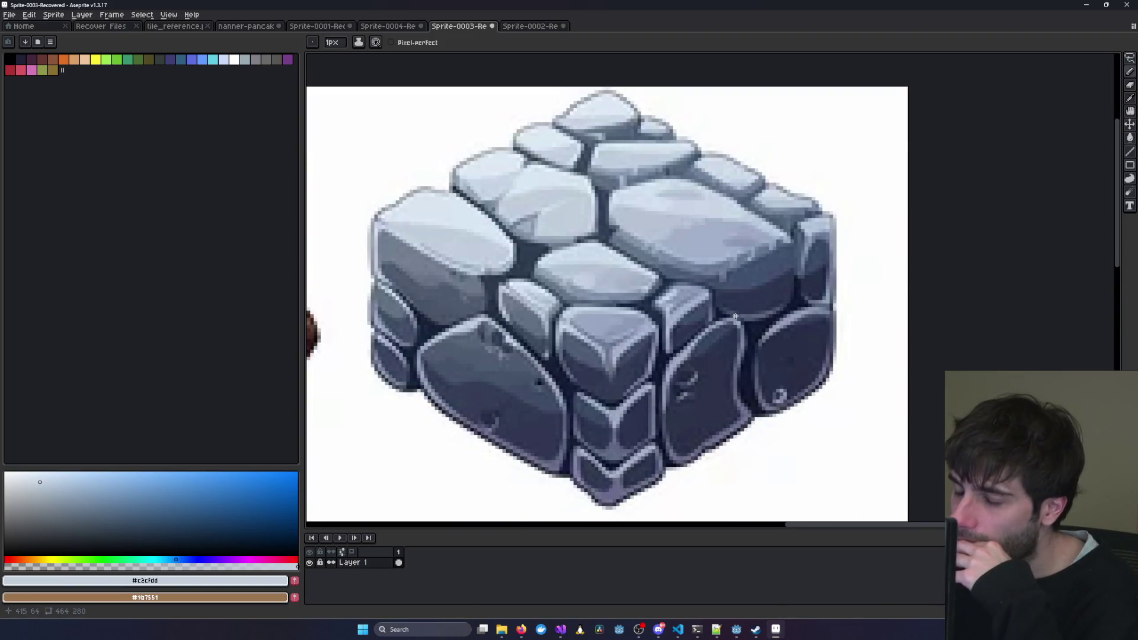
{"action": "scroll", "coordinate": [735, 316], "scroll_direction": "down", "scroll_amount": 1}
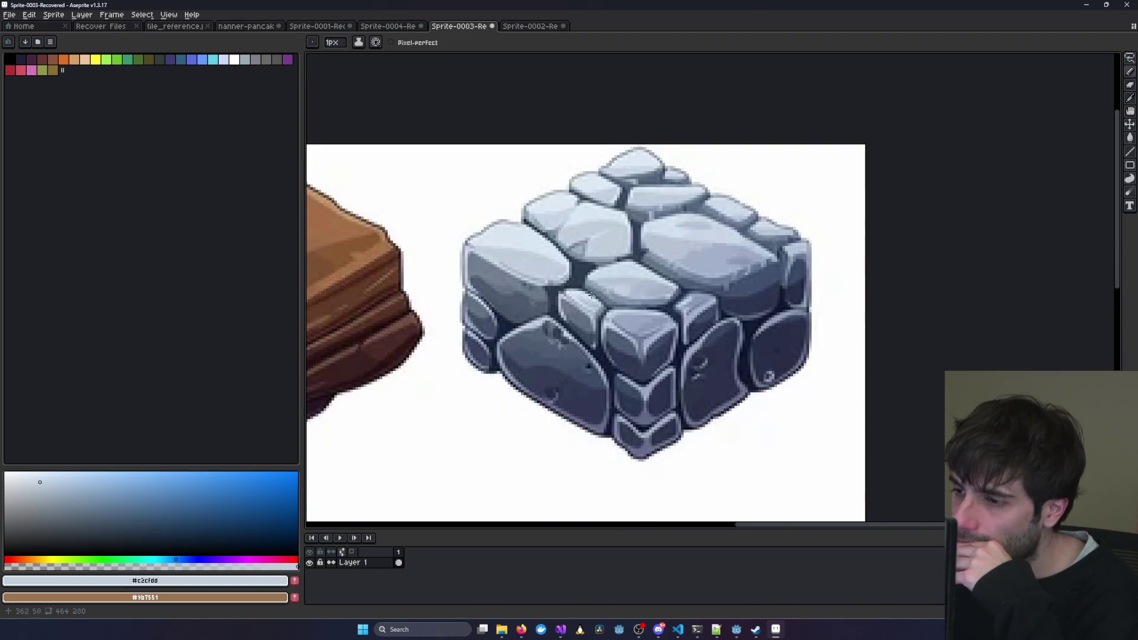
Reframe the Sprite-0002 cube to show its whole right face, then compare with the grey cobblestone reference.
{"action": "left_click", "coordinate": [529, 26]}
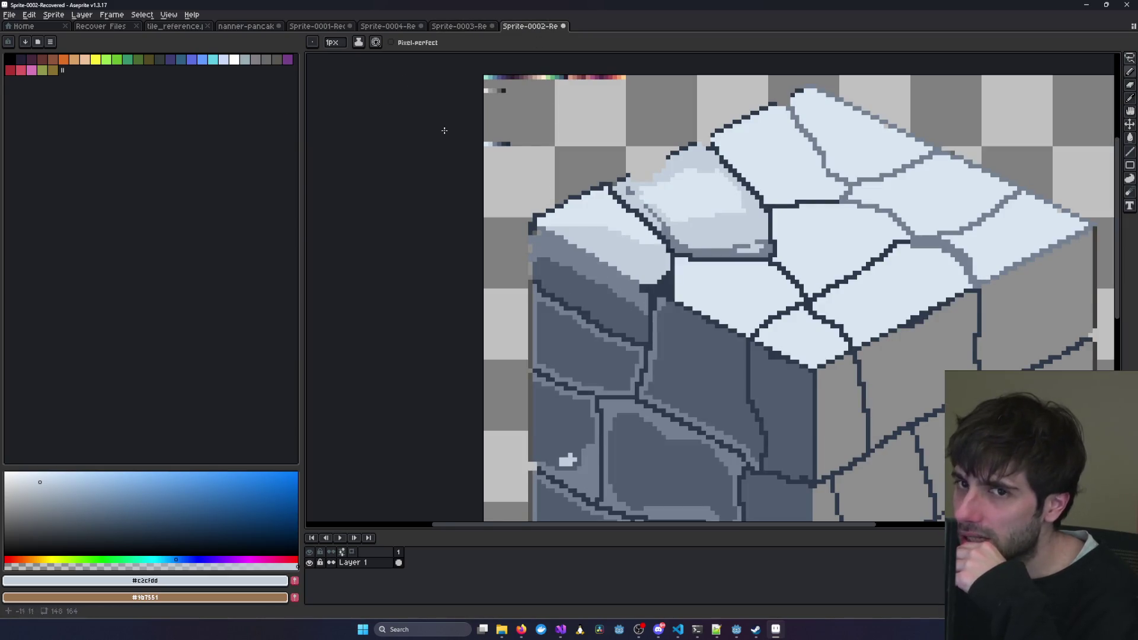
{"action": "scroll", "coordinate": [880, 298], "scroll_direction": "down", "scroll_amount": 1}
{"action": "left_click_drag", "start_coordinate": [998, 356], "coordinate": [880, 263]}
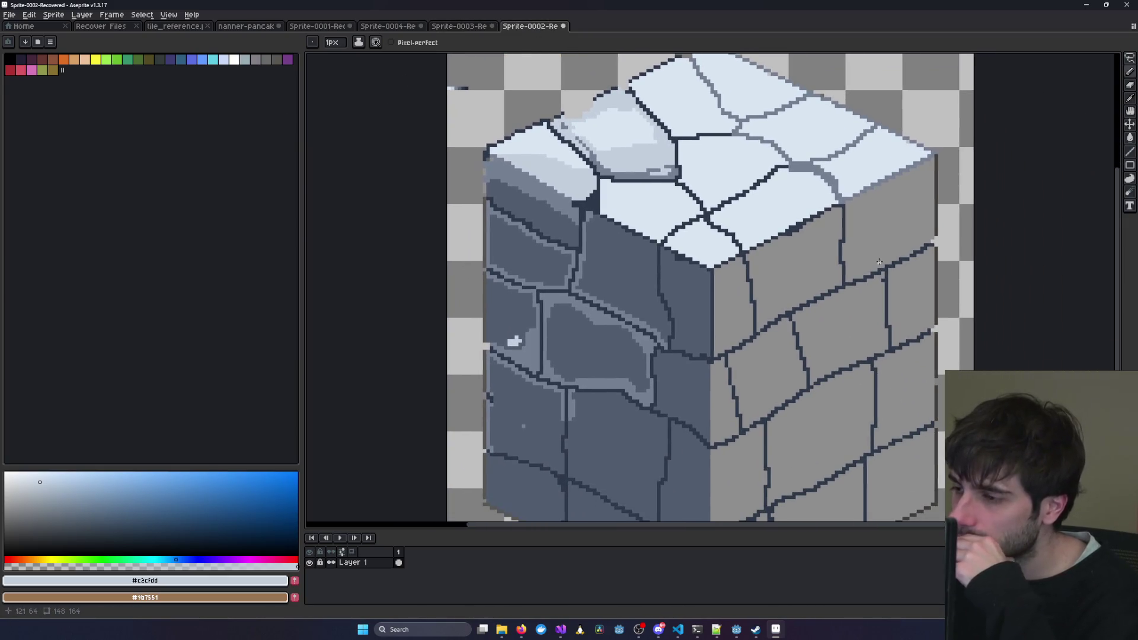
{"action": "left_click_drag", "start_coordinate": [796, 212], "coordinate": [845, 321]}
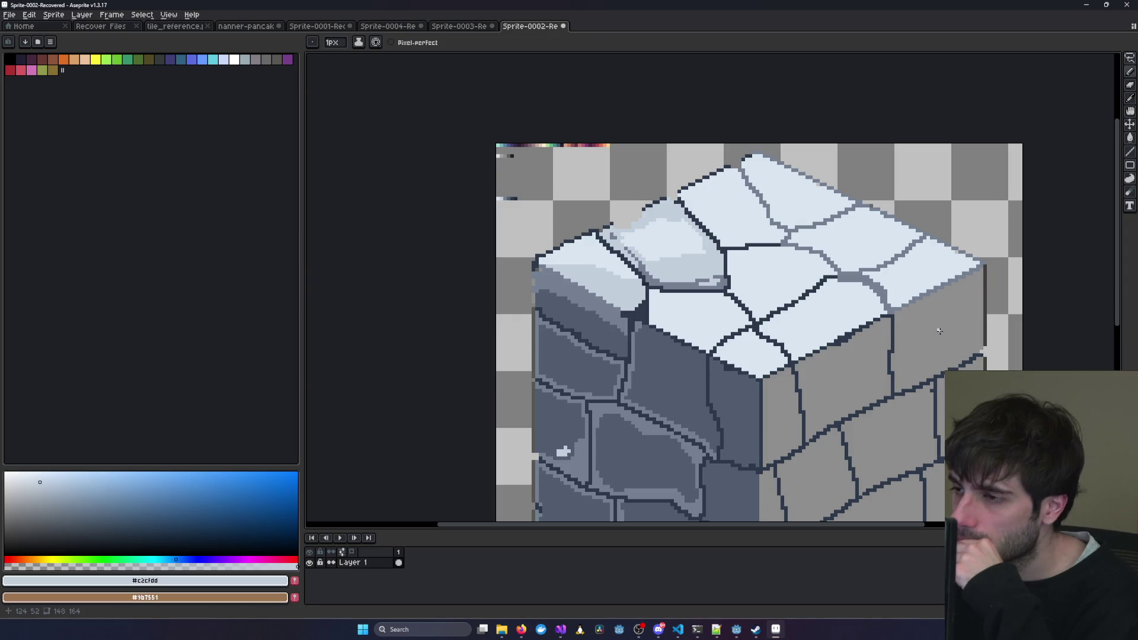
{"action": "scroll", "coordinate": [830, 331], "scroll_direction": "up", "scroll_amount": 1}
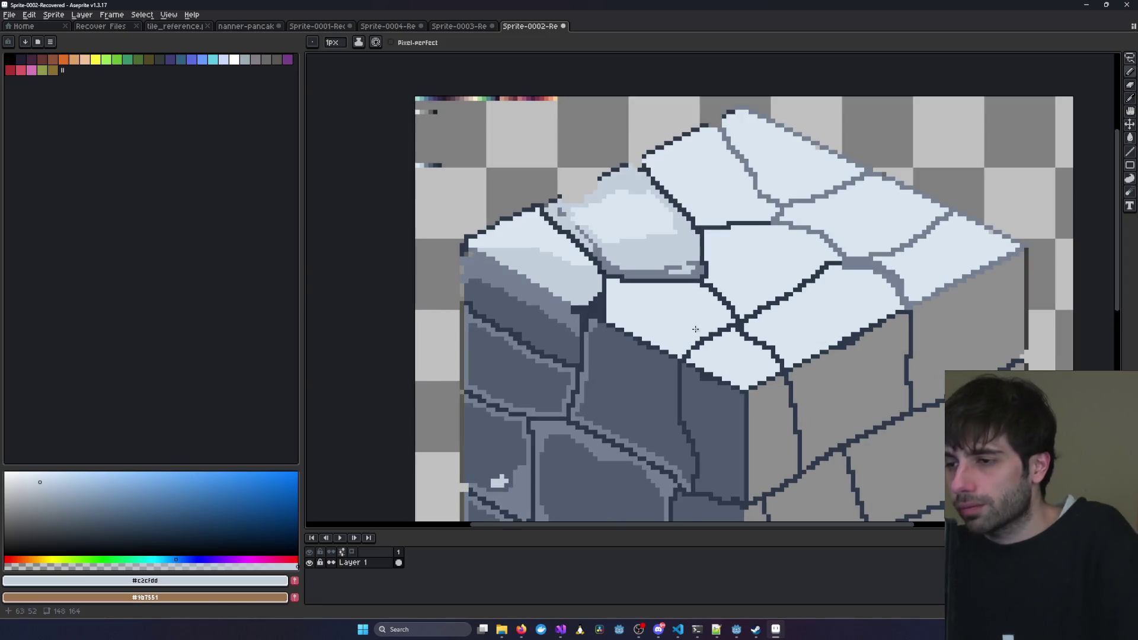
{"action": "left_click", "coordinate": [459, 27]}
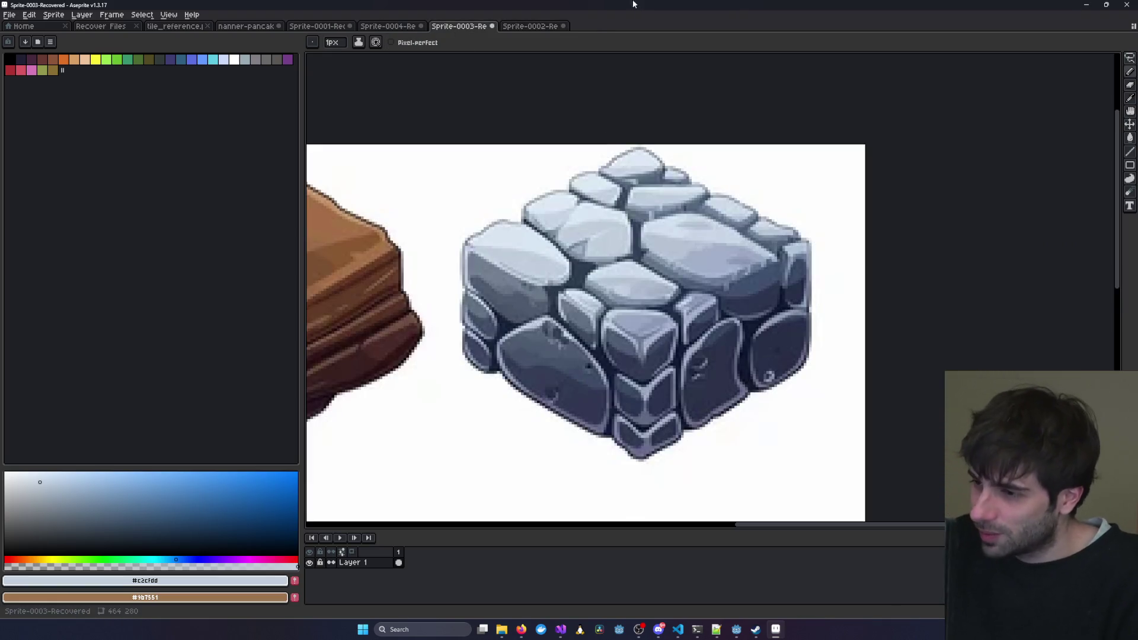
{"action": "scroll", "coordinate": [778, 294], "scroll_direction": "up", "scroll_amount": 2}
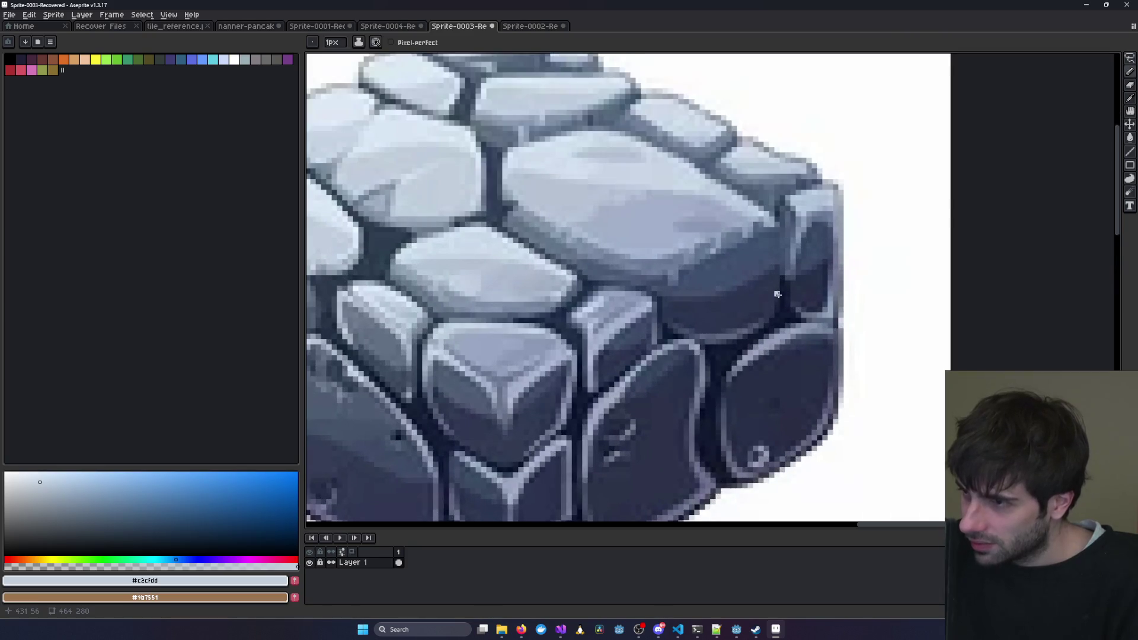
{"action": "scroll", "coordinate": [777, 294], "scroll_direction": "down", "scroll_amount": 2}
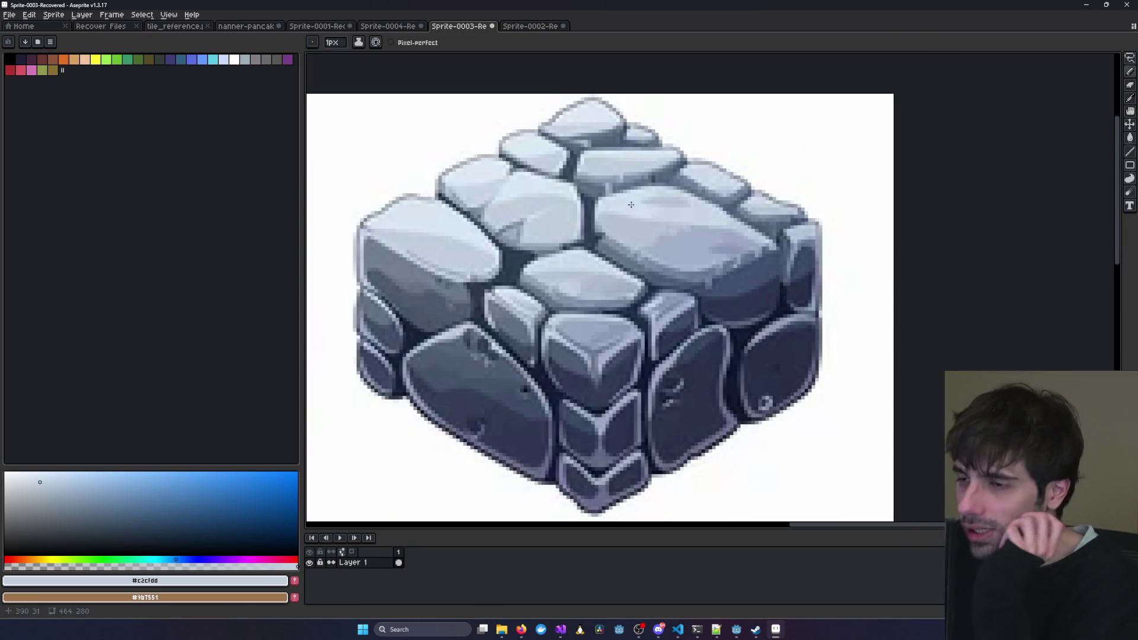
{"action": "left_click_drag", "start_coordinate": [439, 223], "coordinate": [509, 207]}
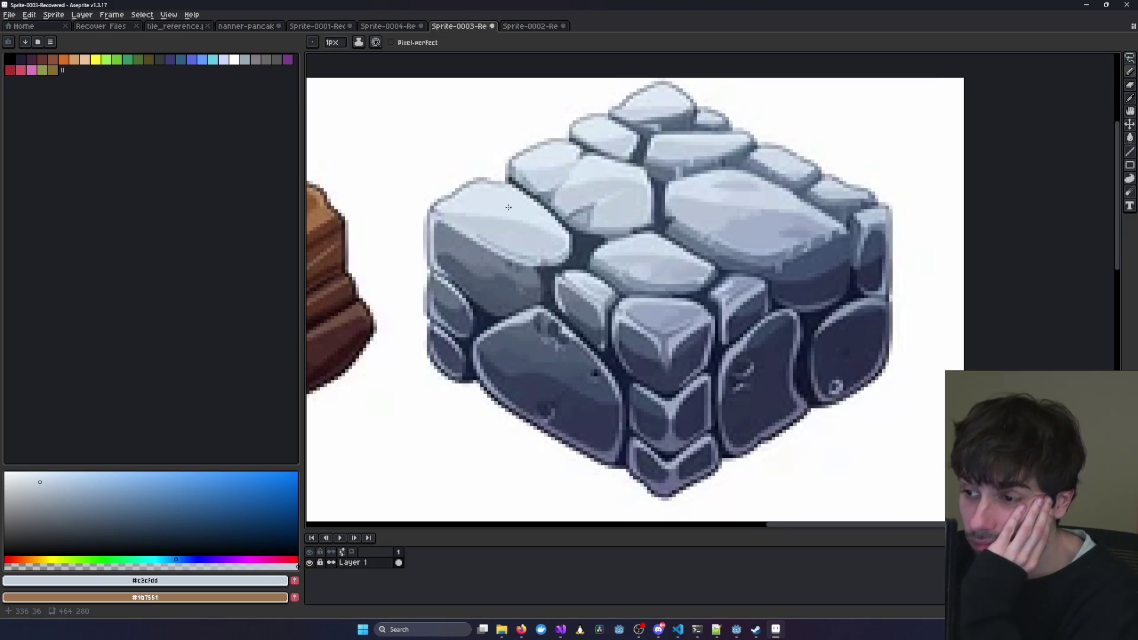
{"action": "scroll", "coordinate": [630, 203], "scroll_direction": "down", "scroll_amount": 1}
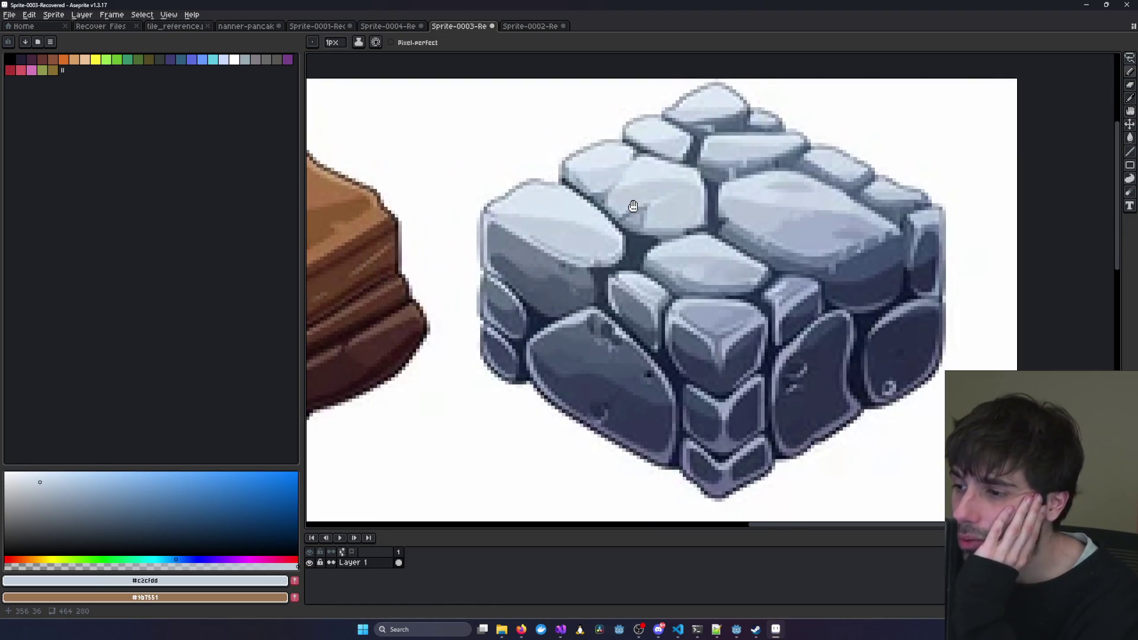
{"action": "scroll", "coordinate": [634, 207], "scroll_direction": "down", "scroll_amount": 1}
{"action": "left_click_drag", "start_coordinate": [634, 207], "coordinate": [692, 229]}
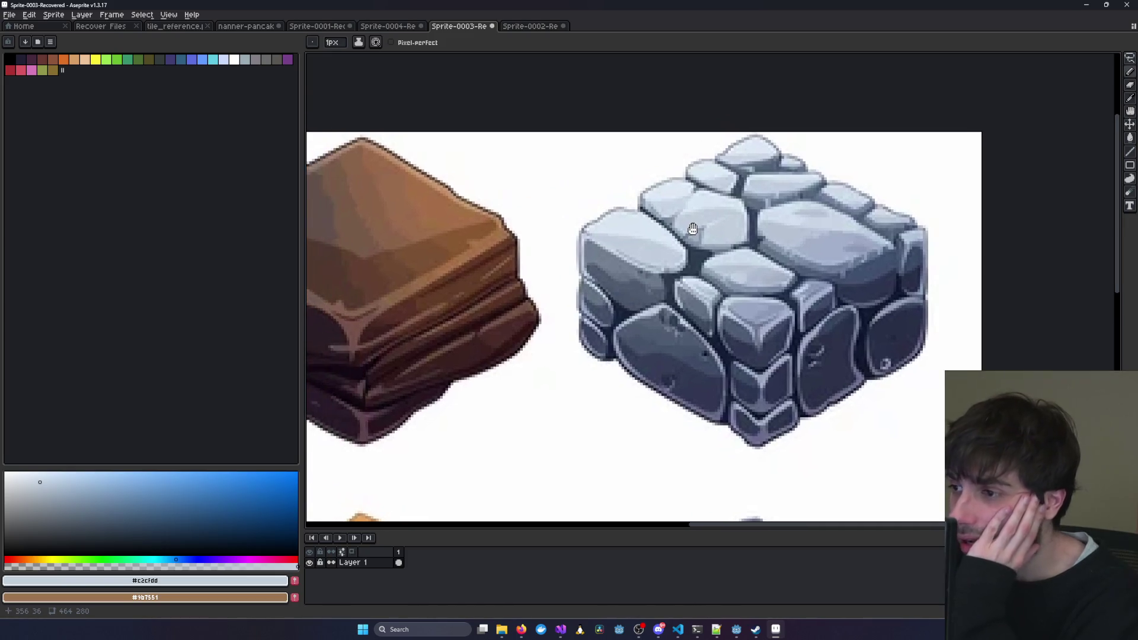
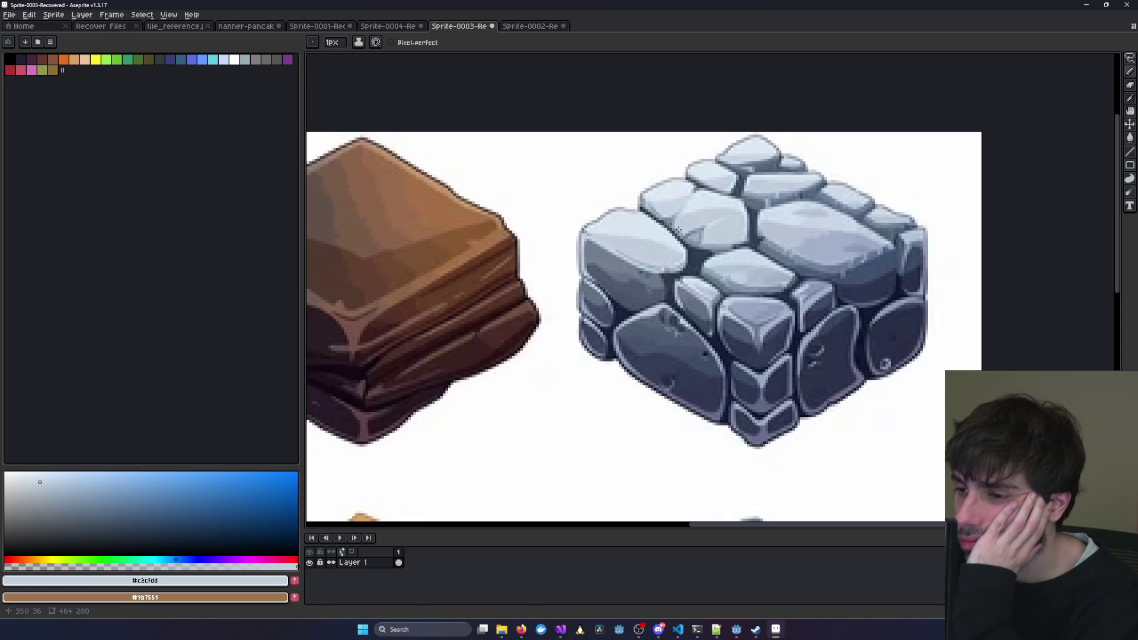
Compare the Sprite-0002 stone cube with the stone-block reference in Sprite-0003.
{"action": "key", "text": "ctrl+Tab"}
{"action": "scroll", "coordinate": [684, 294], "scroll_direction": "down", "scroll_amount": 4}
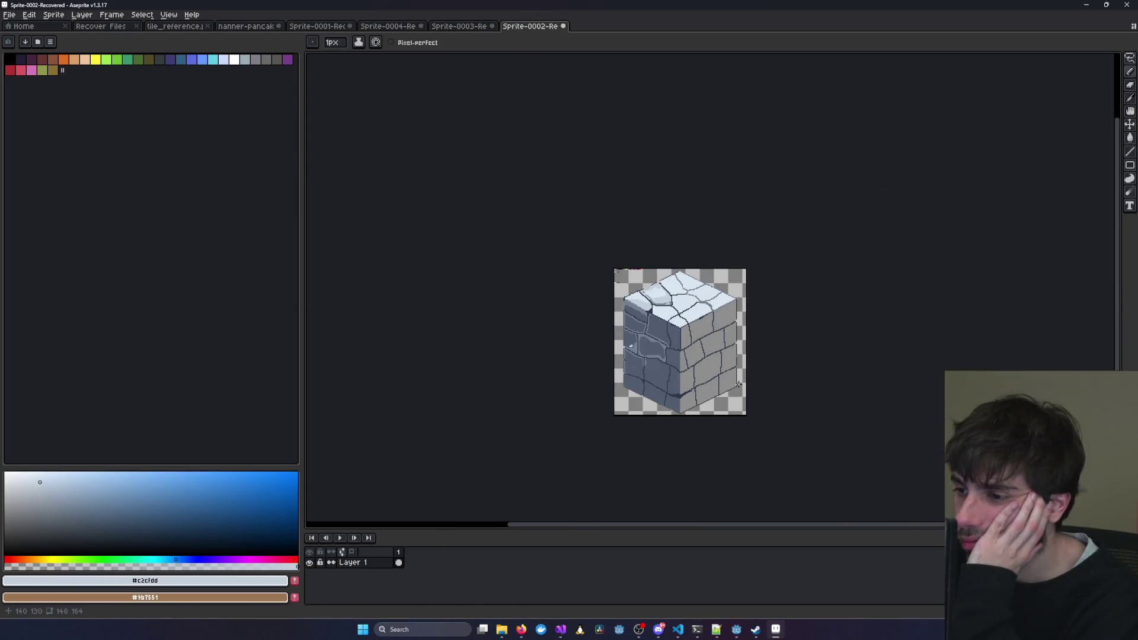
{"action": "scroll", "coordinate": [684, 295], "scroll_direction": "up", "scroll_amount": 2}
{"action": "scroll", "coordinate": [685, 295], "scroll_direction": "up", "scroll_amount": 4}
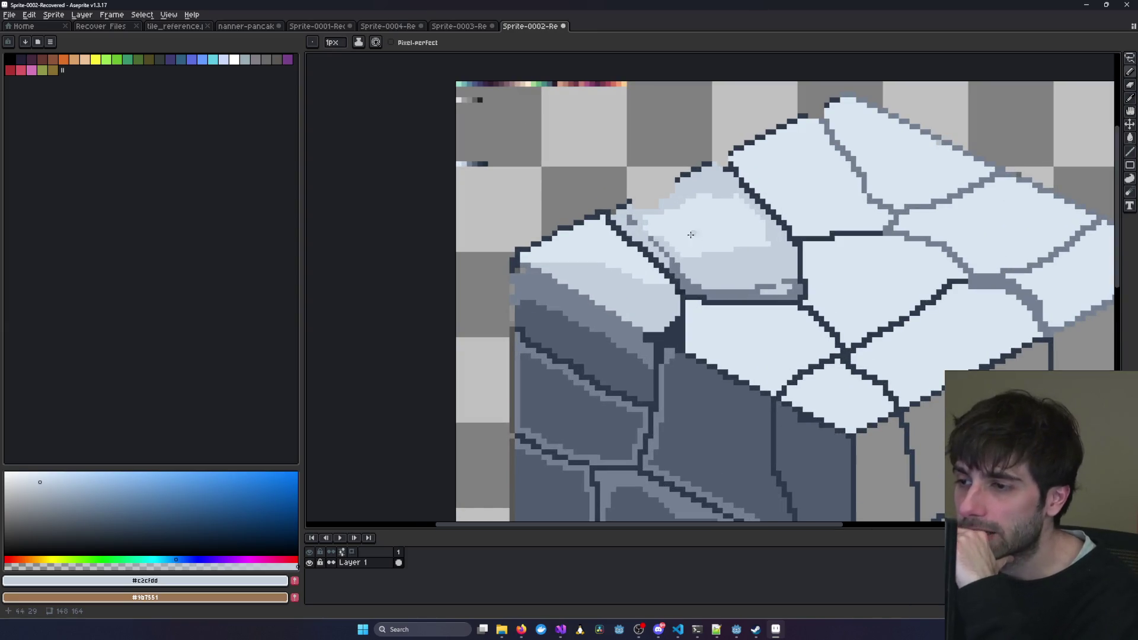
{"action": "left_click", "coordinate": [438, 26]}
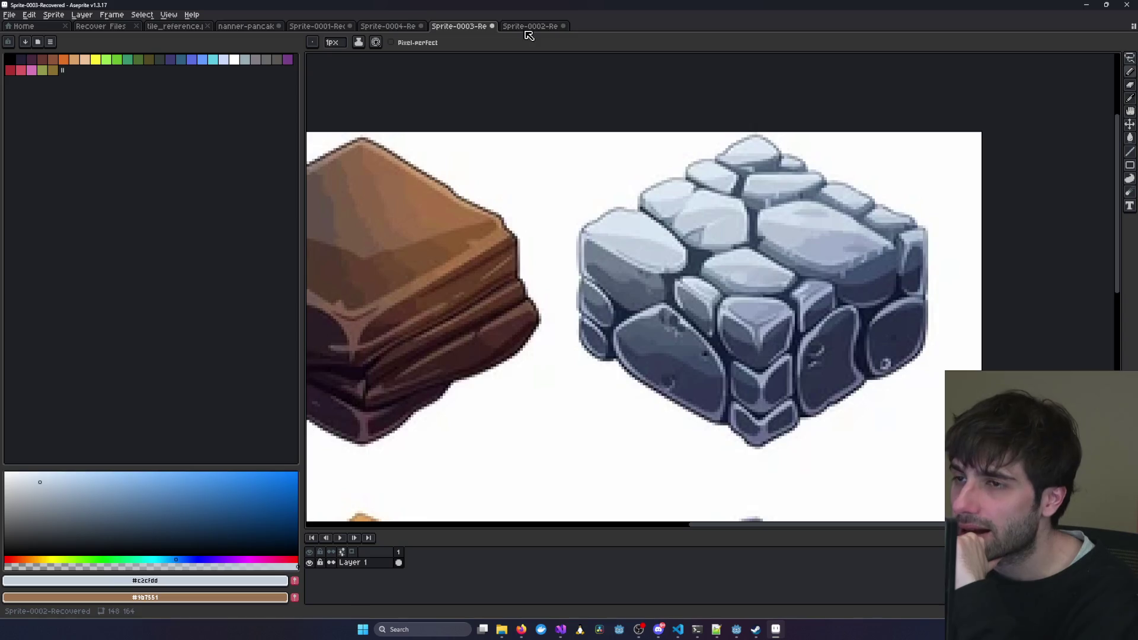
{"action": "left_click", "coordinate": [527, 27]}
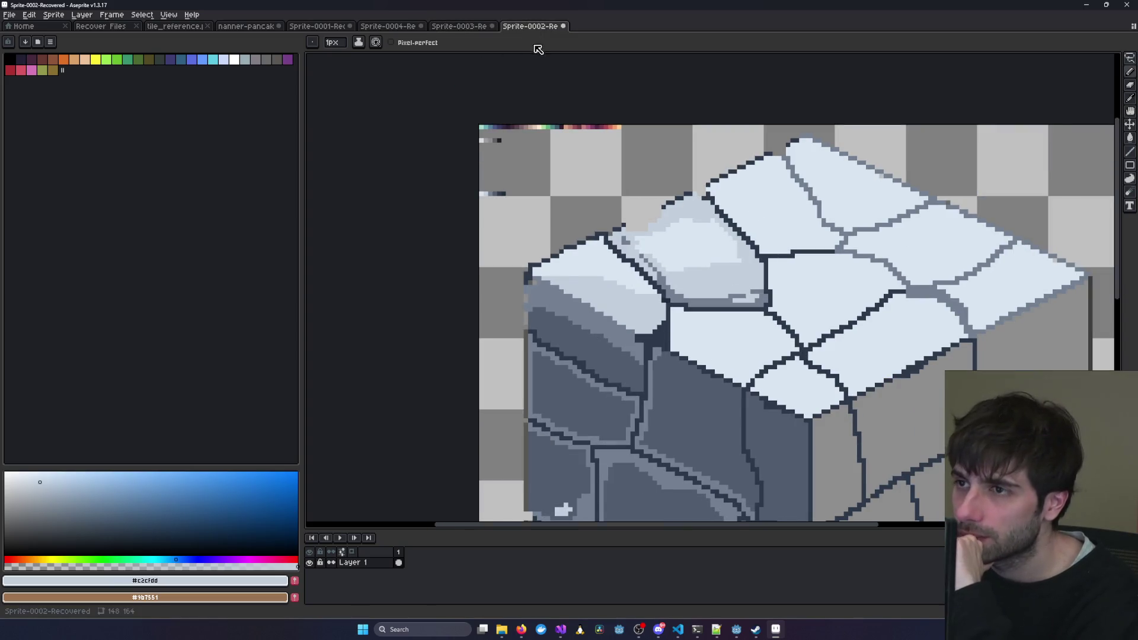
{"action": "scroll", "coordinate": [705, 286], "scroll_direction": "down", "scroll_amount": 3}
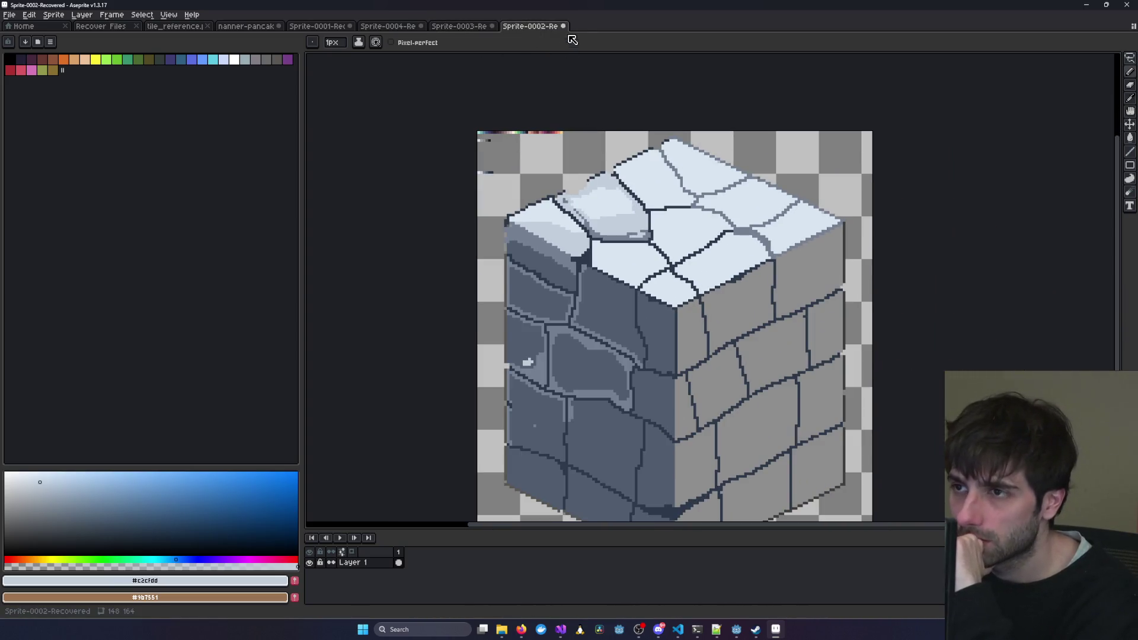
Cancel the New Sprite dialog and open File Explorer to the Grass folder.
{"action": "double_click", "coordinate": [586, 29]}
{"action": "left_click", "coordinate": [625, 228]}
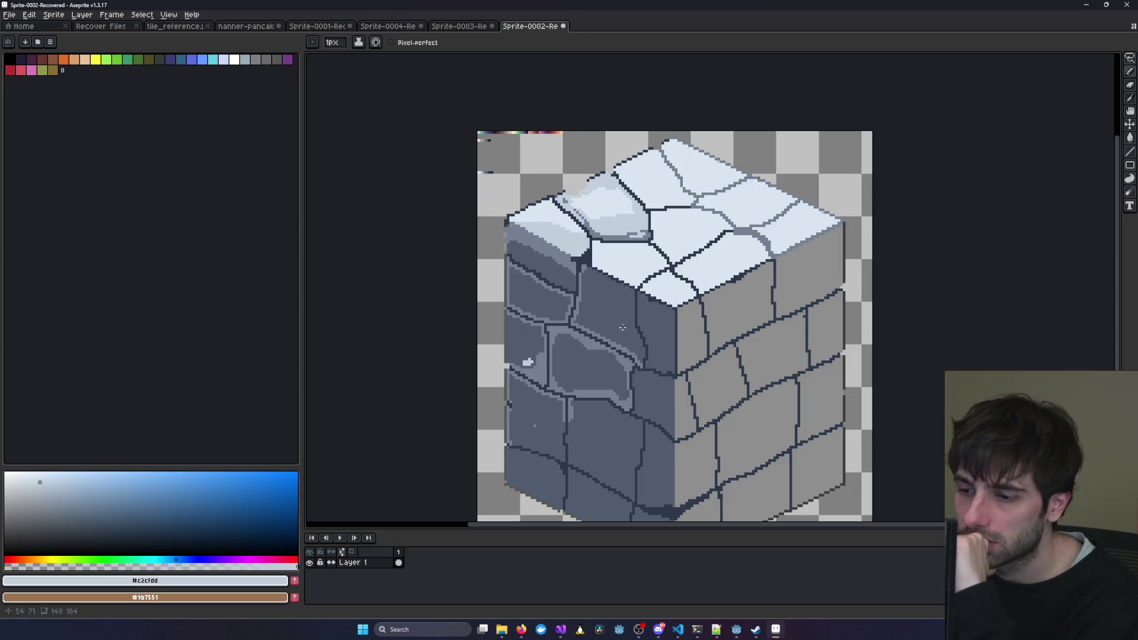
{"action": "left_click", "coordinate": [502, 630]}
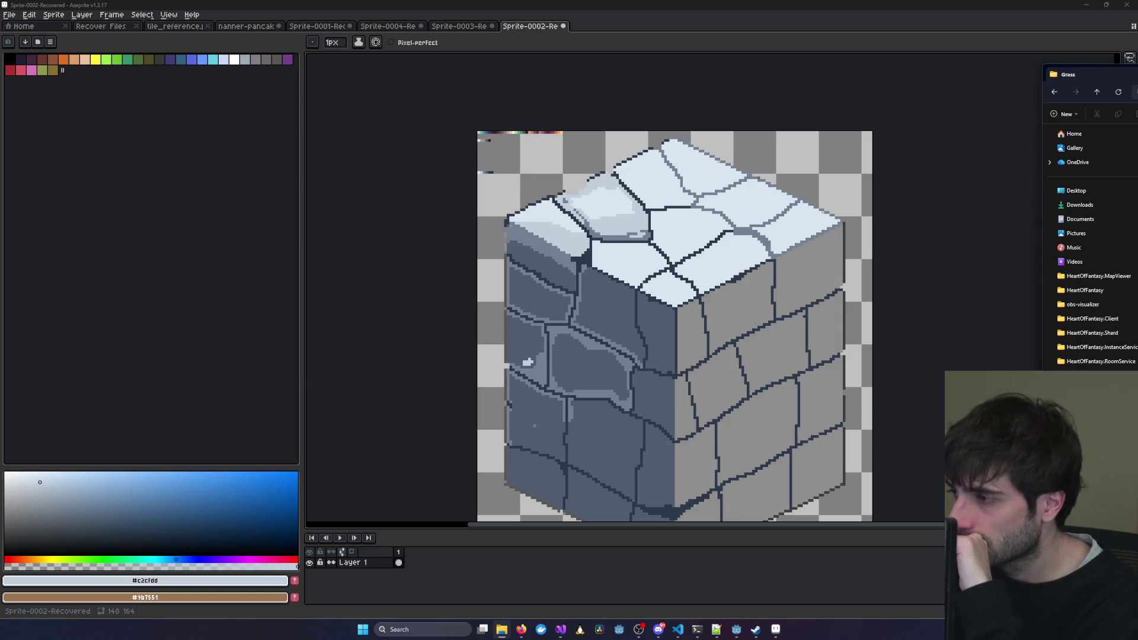
Drag Grass.png into Aseprite and zoom in on the grass cube's dirt sides.
{"action": "left_click_drag", "start_coordinate": [896, 91], "coordinate": [813, 145]}
{"action": "scroll", "coordinate": [911, 149], "scroll_direction": "up", "scroll_amount": 5}
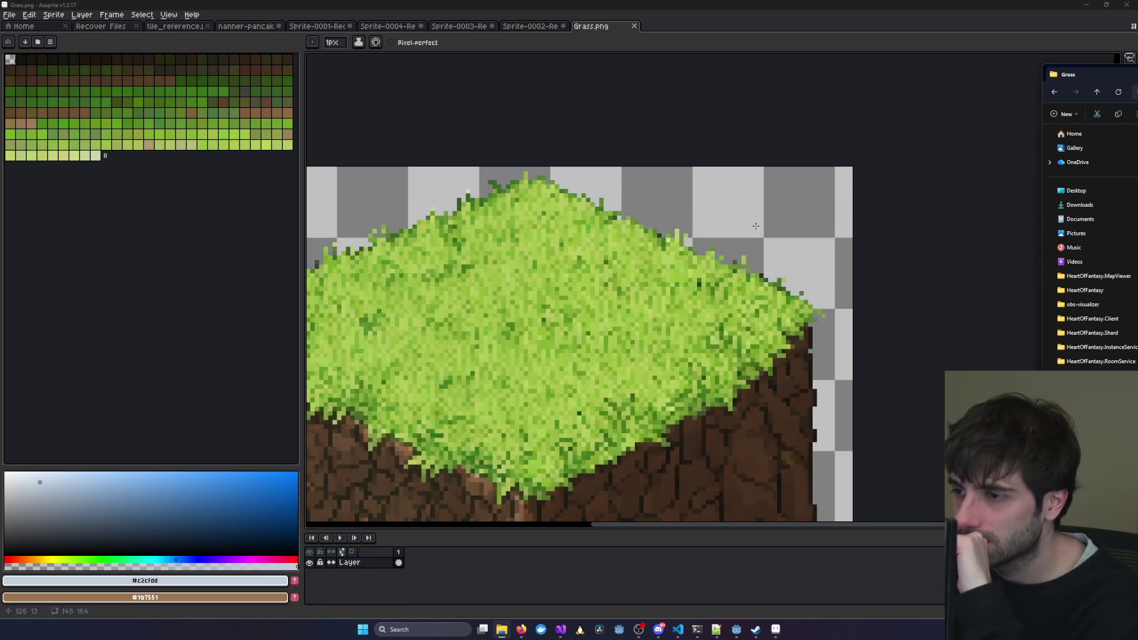
{"action": "left_click_drag", "start_coordinate": [923, 278], "coordinate": [841, 205]}
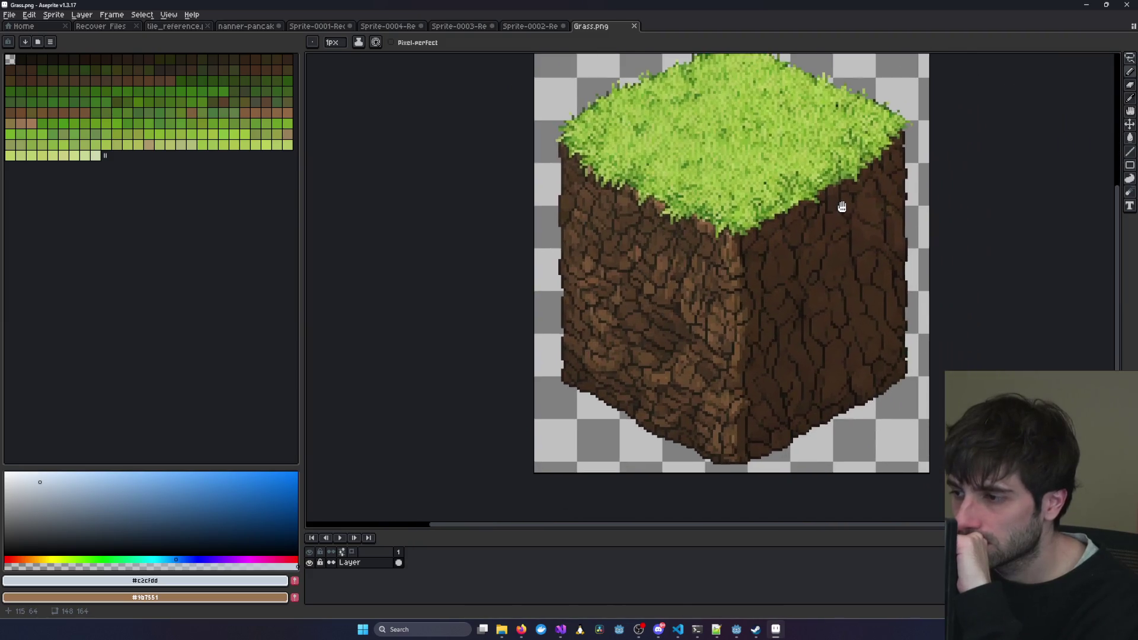
{"action": "scroll", "coordinate": [841, 205], "scroll_direction": "up", "scroll_amount": 3}
{"action": "scroll", "coordinate": [841, 205], "scroll_direction": "up", "scroll_amount": 3}
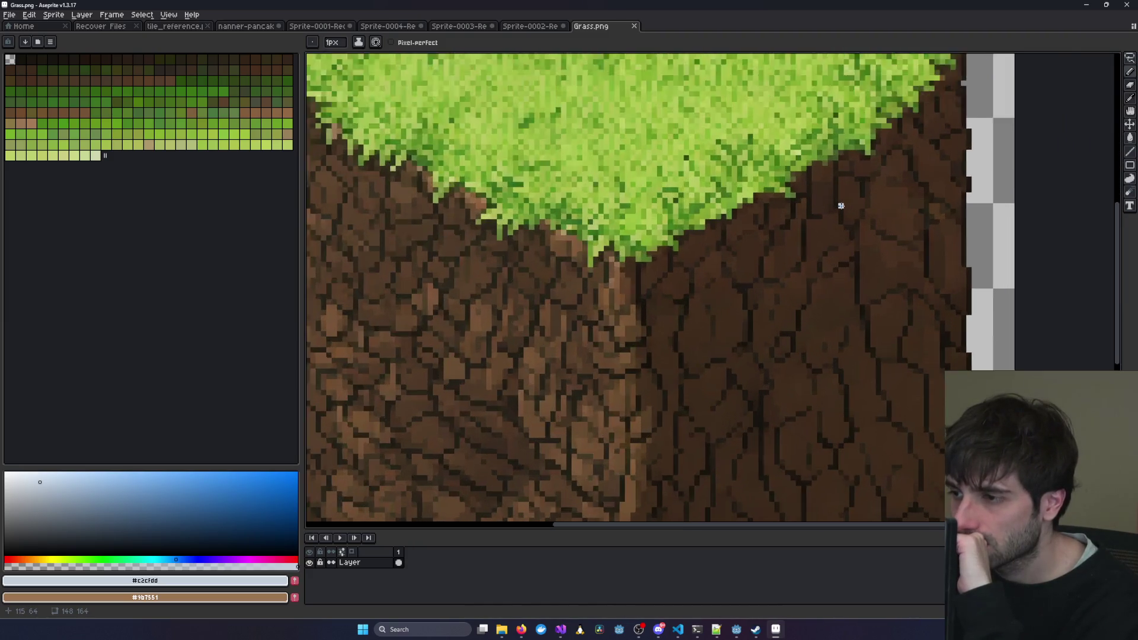
{"action": "scroll", "coordinate": [841, 205], "scroll_direction": "down", "scroll_amount": 5}
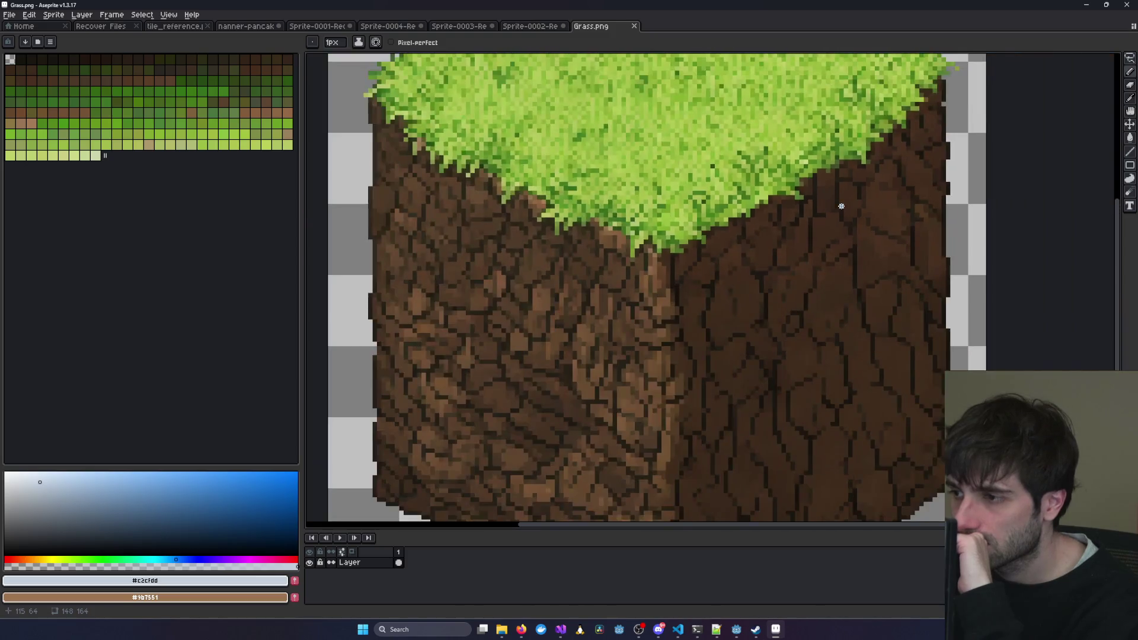
Return to the Sprite-0002 stone cube and recentre it in view.
{"action": "left_click", "coordinate": [516, 28]}
{"action": "left_click_drag", "start_coordinate": [658, 185], "coordinate": [587, 167]}
{"action": "scroll", "coordinate": [587, 167], "scroll_direction": "down", "scroll_amount": 2}
{"action": "scroll", "coordinate": [586, 166], "scroll_direction": "up", "scroll_amount": 2}
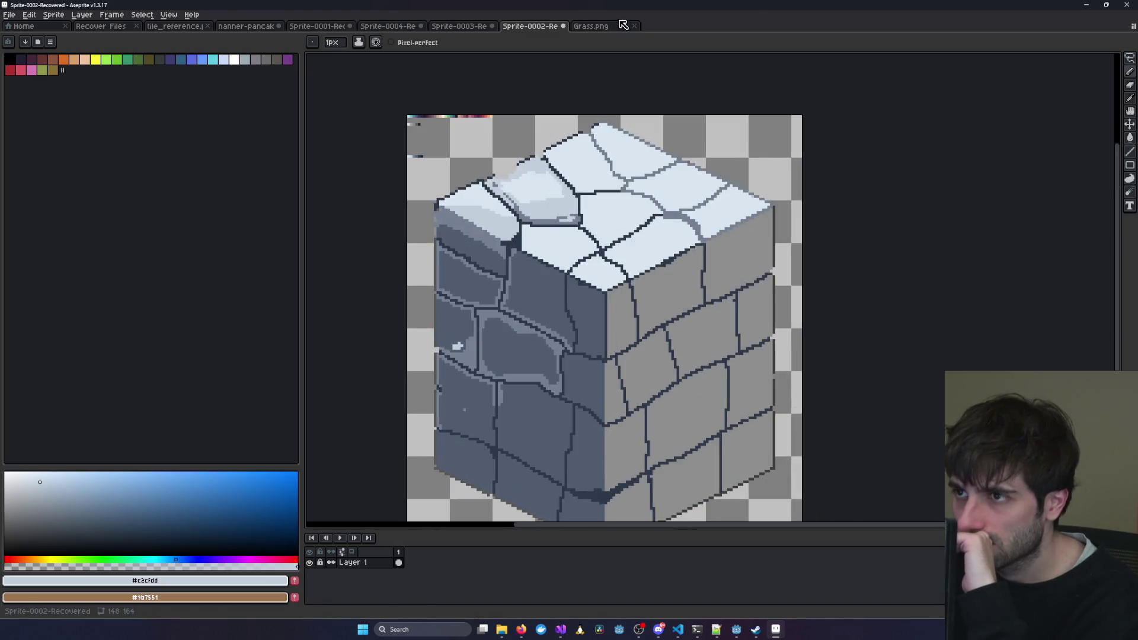
Sample the right face's grey and paint over the dark front vertical corner line.
{"action": "left_click", "coordinate": [604, 30]}
{"action": "left_click", "coordinate": [530, 28]}
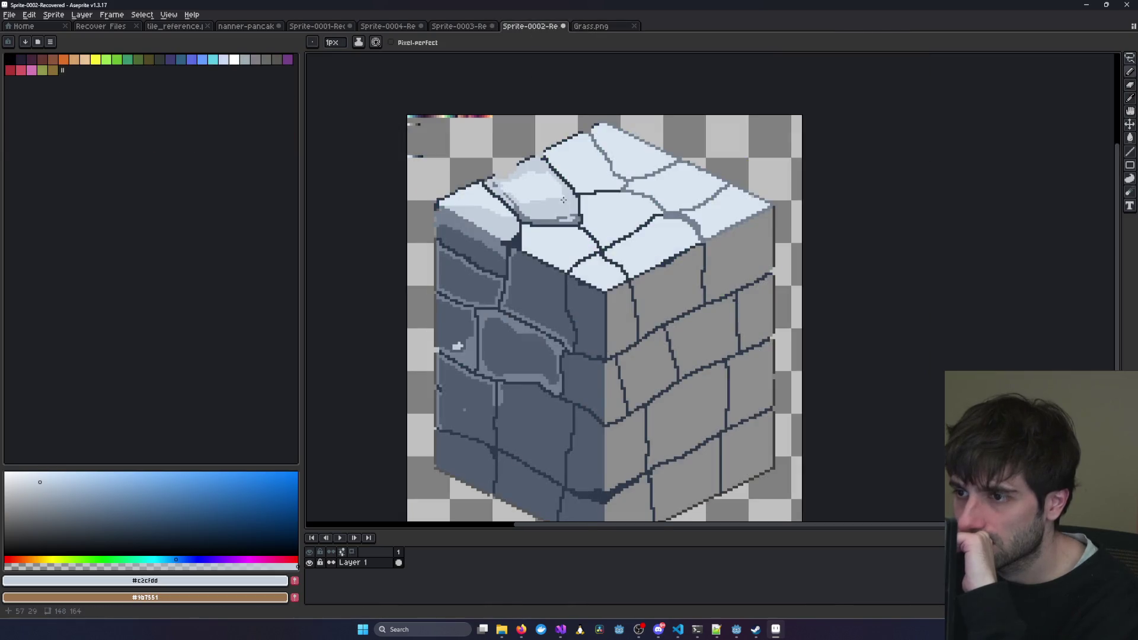
{"action": "scroll", "coordinate": [575, 285], "scroll_direction": "up", "scroll_amount": 3}
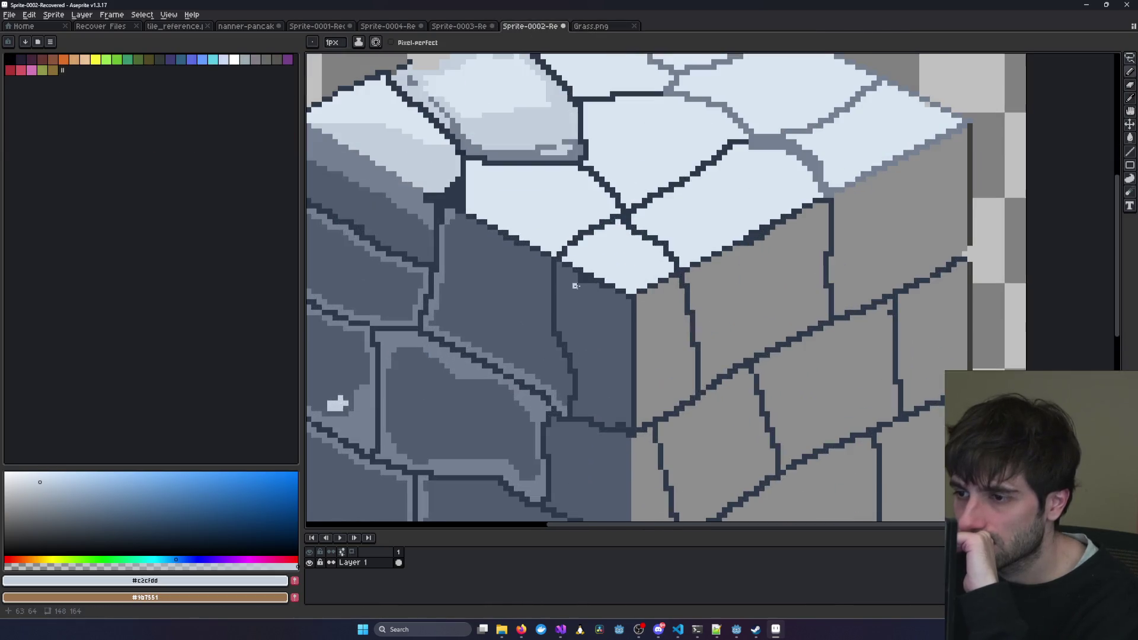
{"action": "left_click", "coordinate": [1130, 100]}
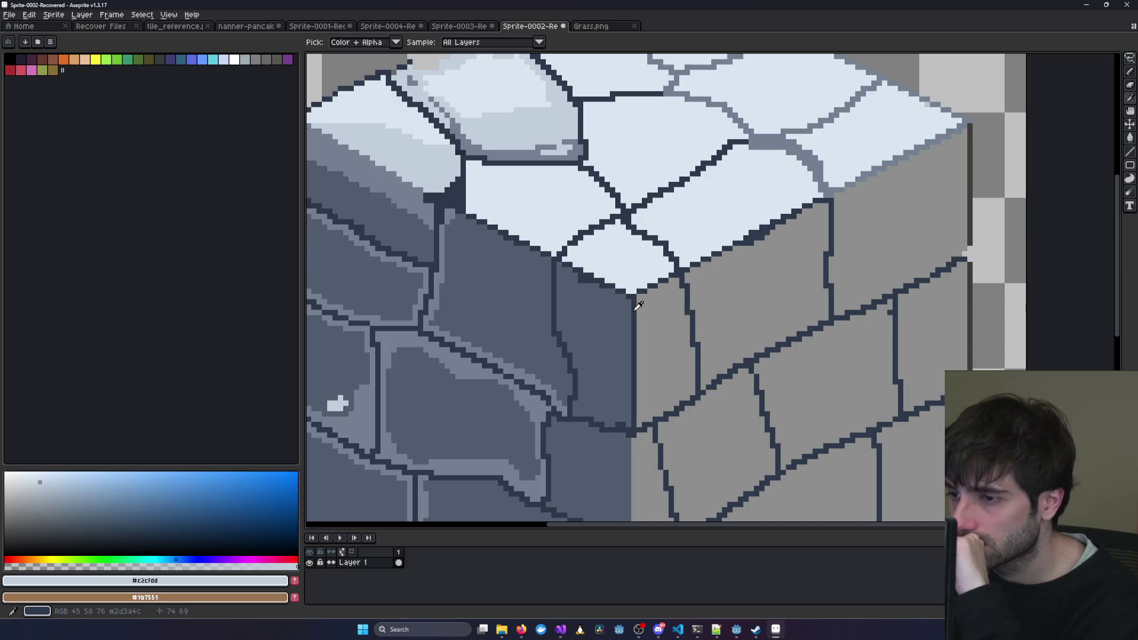
{"action": "left_click", "coordinate": [1129, 85]}
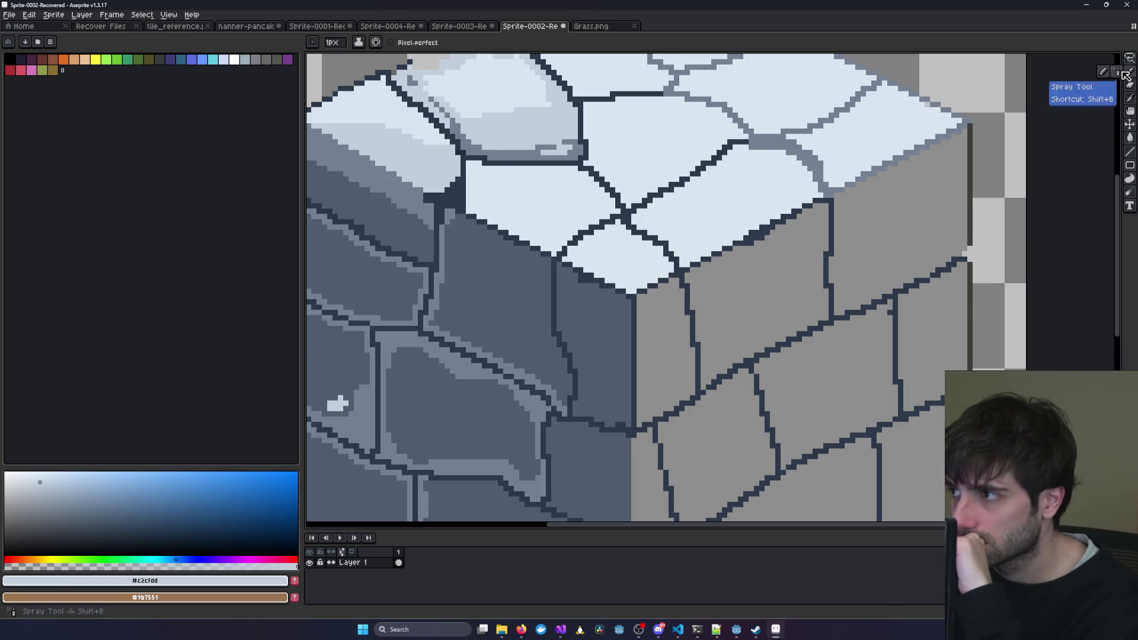
{"action": "left_click", "coordinate": [1129, 98]}
{"action": "left_click", "coordinate": [909, 247]}
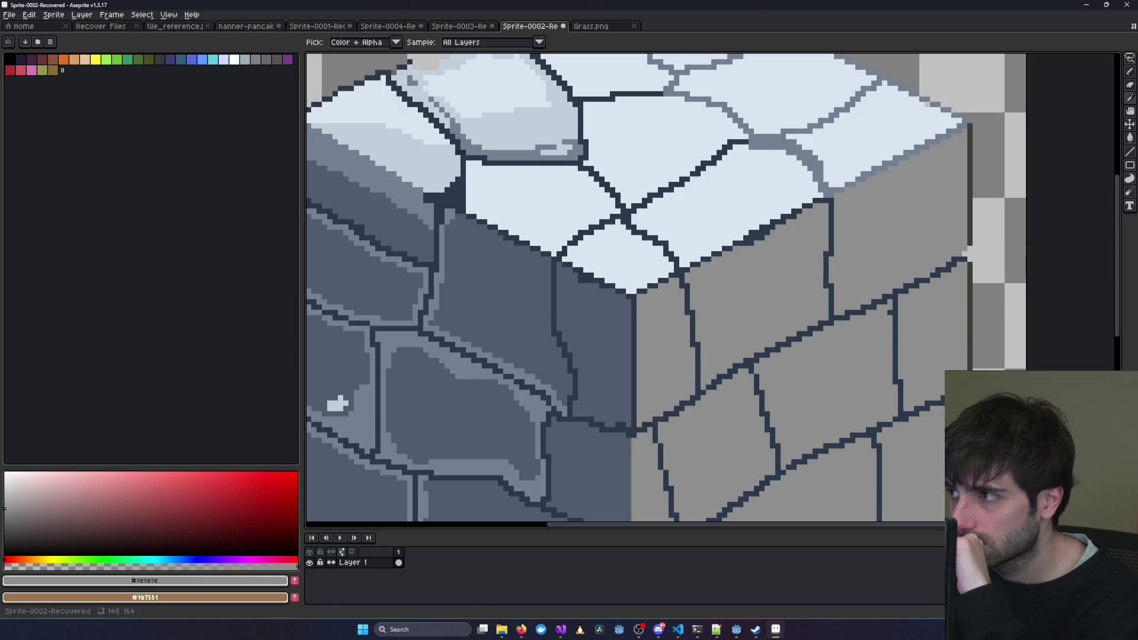
{"action": "key", "text": "b"}
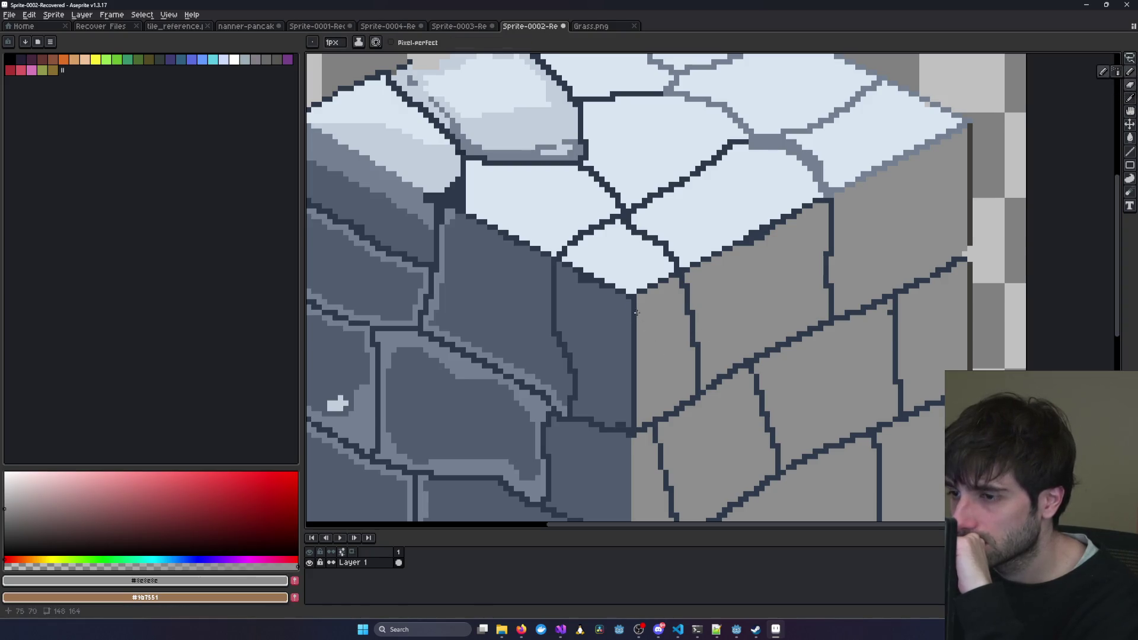
{"action": "left_click_drag", "start_coordinate": [634, 301], "coordinate": [633, 408]}
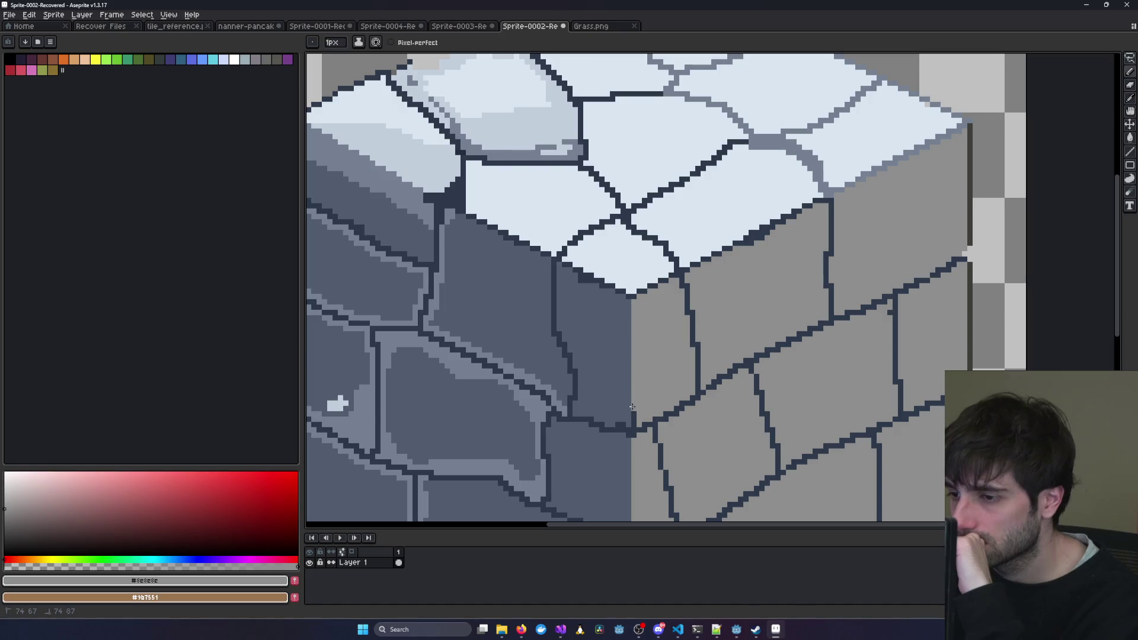
Pencil a dark crack on the left face near the front corner.
{"action": "scroll", "coordinate": [728, 274], "scroll_direction": "down", "scroll_amount": 5}
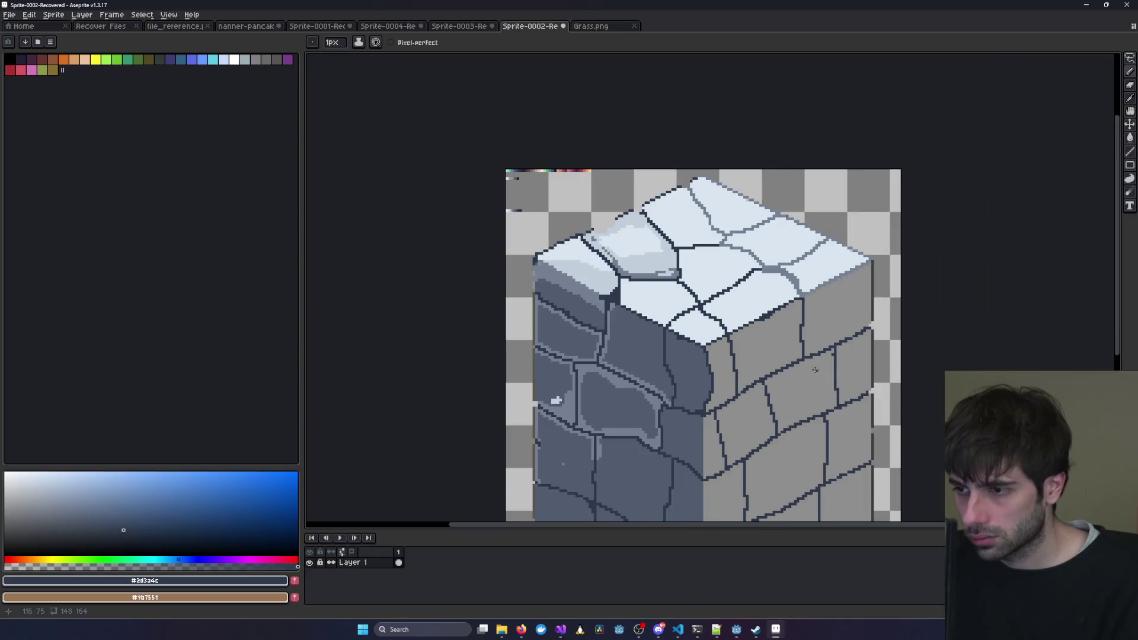
{"action": "scroll", "coordinate": [683, 274], "scroll_direction": "up", "scroll_amount": 4}
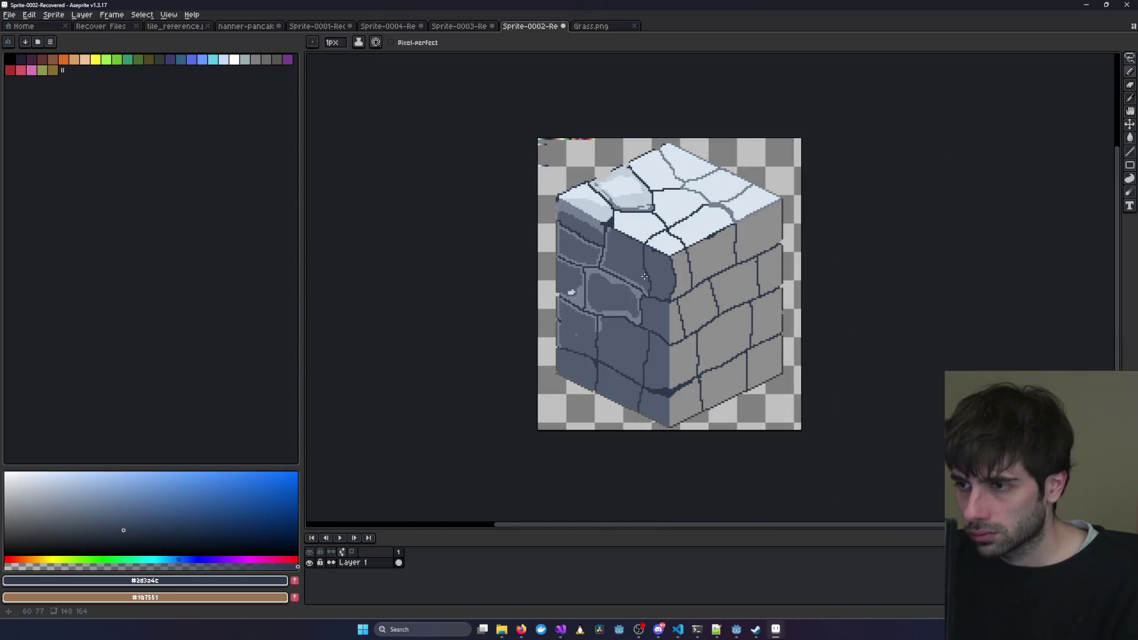
{"action": "scroll", "coordinate": [643, 276], "scroll_direction": "up", "scroll_amount": 2}
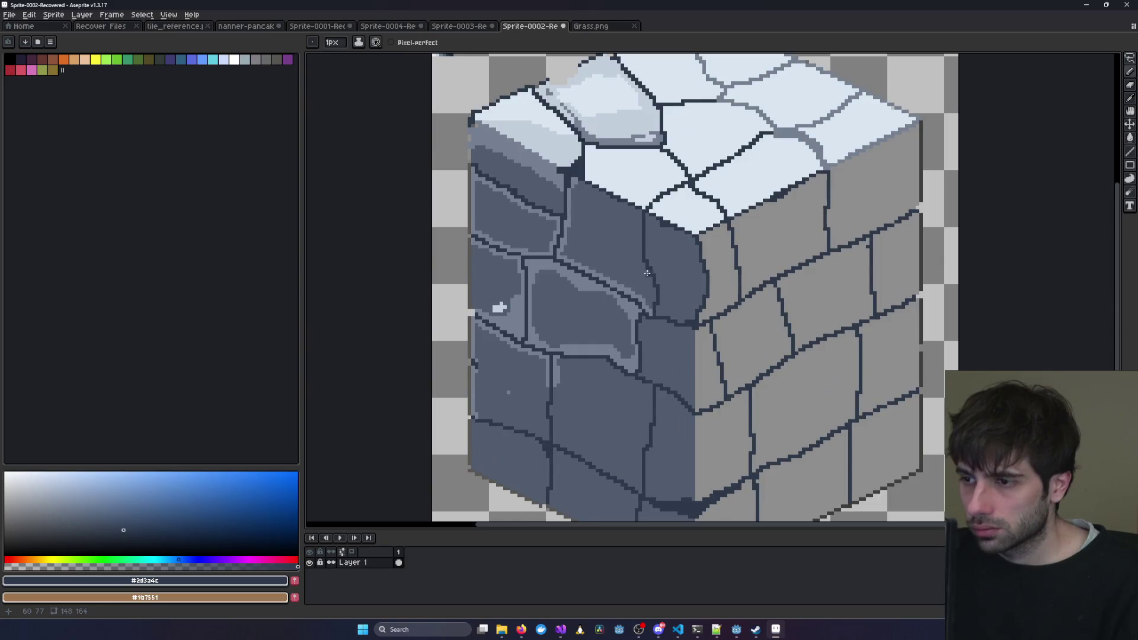
{"action": "left_click_drag", "start_coordinate": [646, 262], "coordinate": [644, 285]}
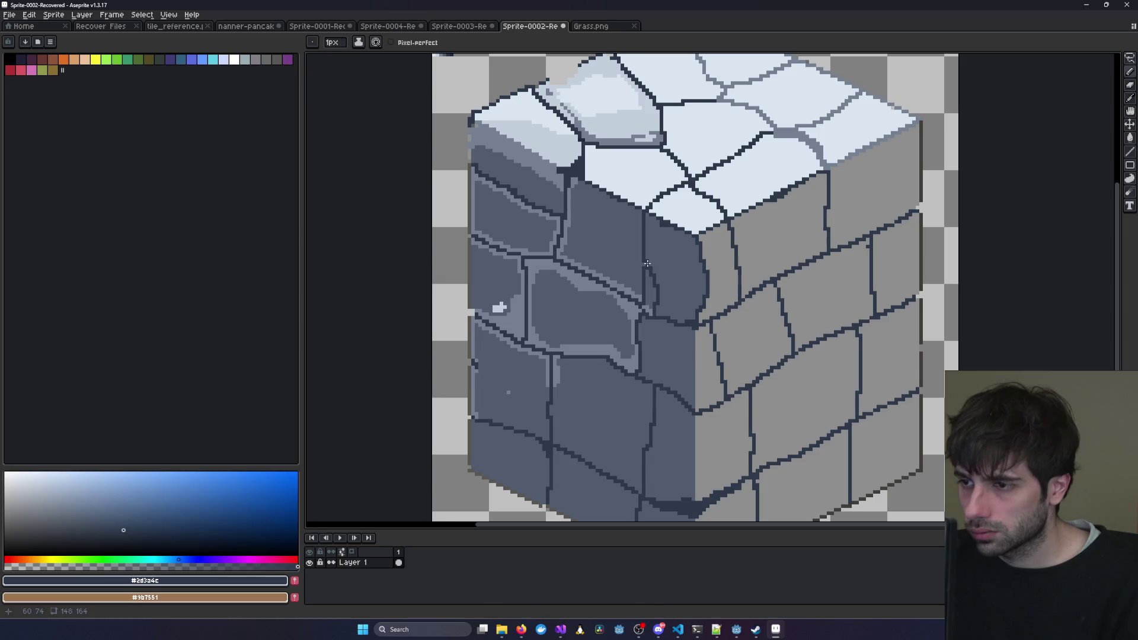
{"action": "left_click_drag", "start_coordinate": [642, 299], "coordinate": [634, 308]}
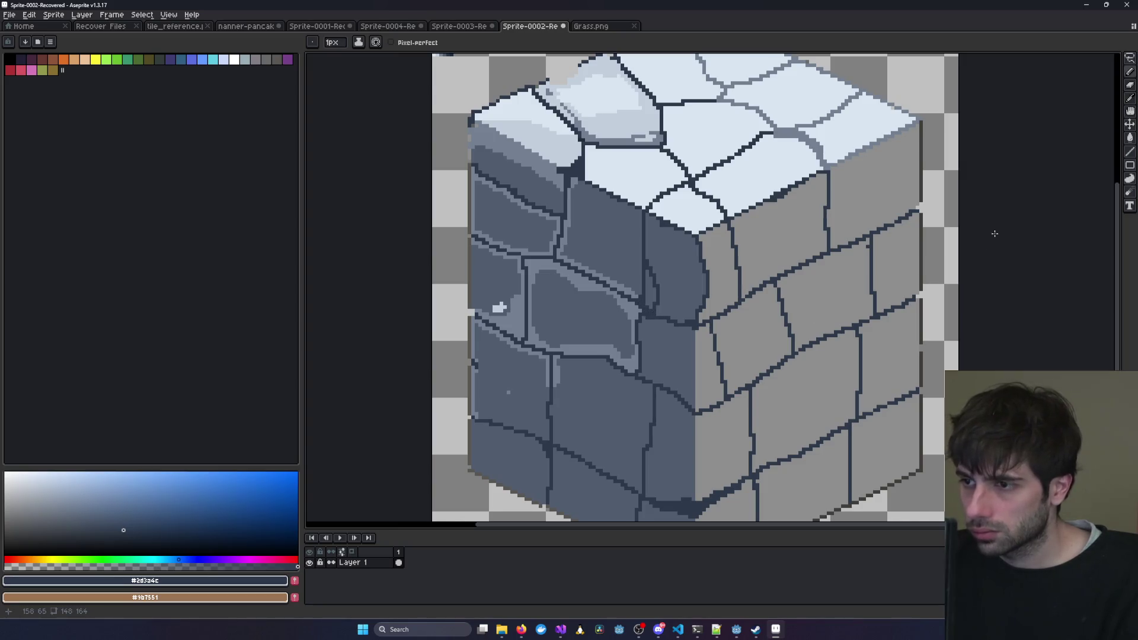
{"action": "scroll", "coordinate": [994, 233], "scroll_direction": "down", "scroll_amount": 4}
{"action": "scroll", "coordinate": [799, 240], "scroll_direction": "up", "scroll_amount": 4}
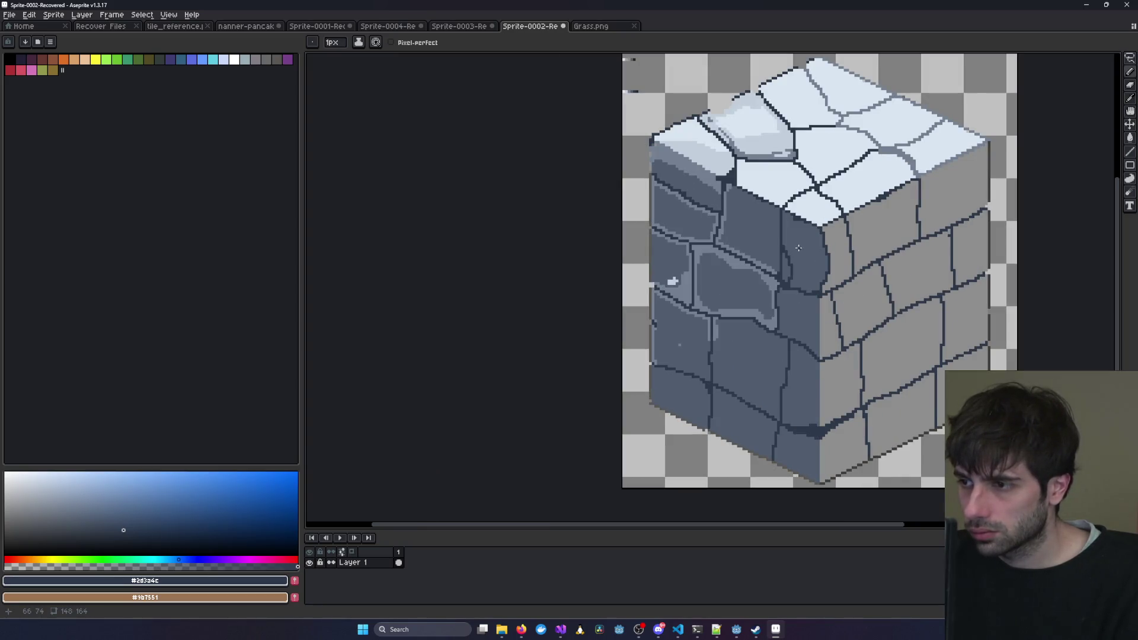
{"action": "scroll", "coordinate": [719, 257], "scroll_direction": "right", "scroll_amount": 5}
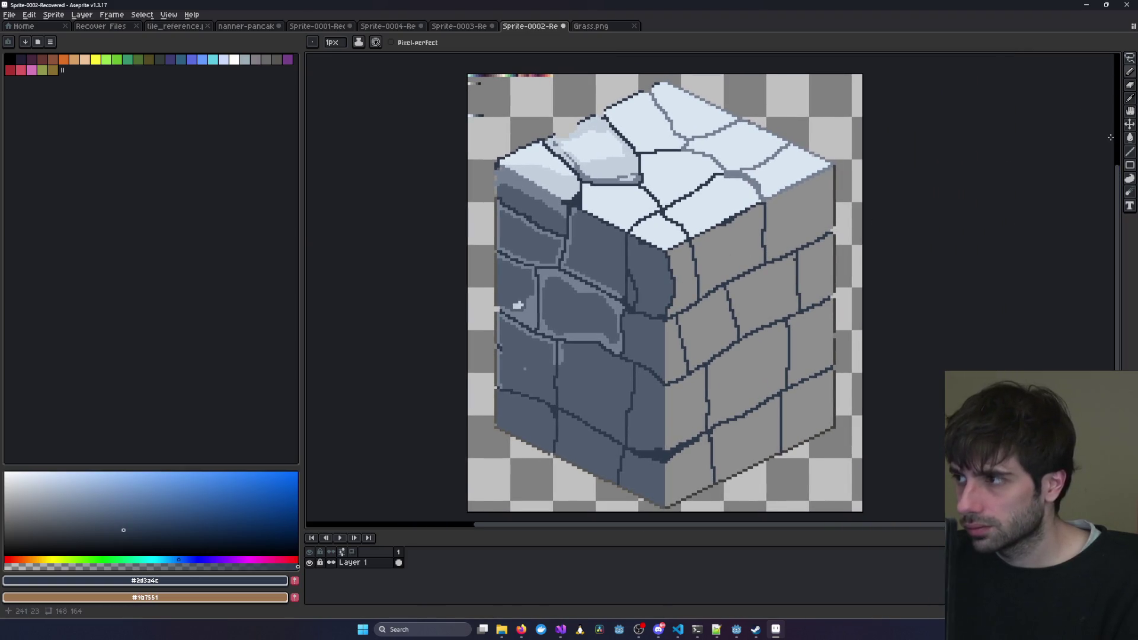
{"action": "left_click", "coordinate": [1130, 98]}
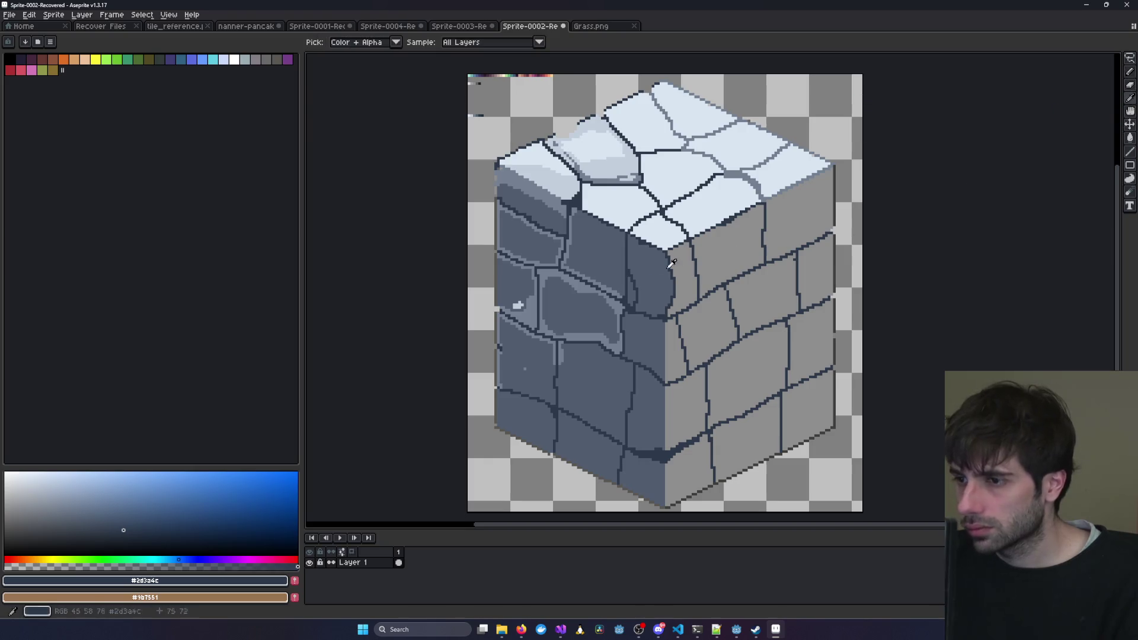
Eyedrop the lighter blue-grey #738092 from the stone's rim as the drawing colour.
{"action": "left_click", "coordinate": [670, 264]}
{"action": "left_click", "coordinate": [1130, 82]}
{"action": "scroll", "coordinate": [641, 303], "scroll_direction": "up", "scroll_amount": 1}
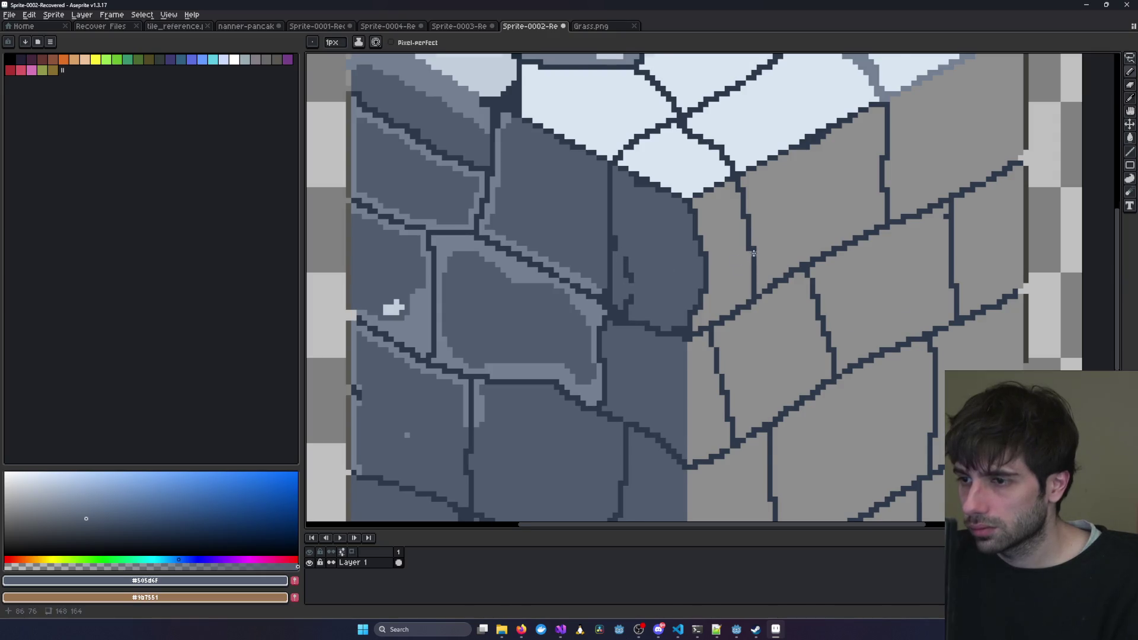
{"action": "scroll", "coordinate": [800, 252], "scroll_direction": "down", "scroll_amount": 5}
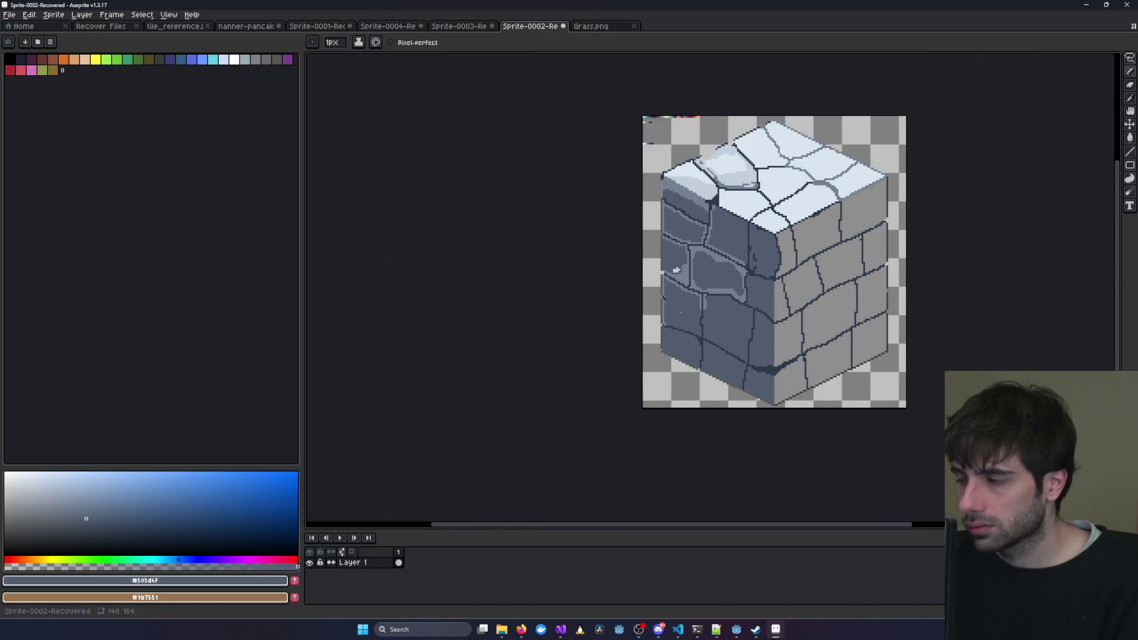
{"action": "key", "text": "alt+Tab"}
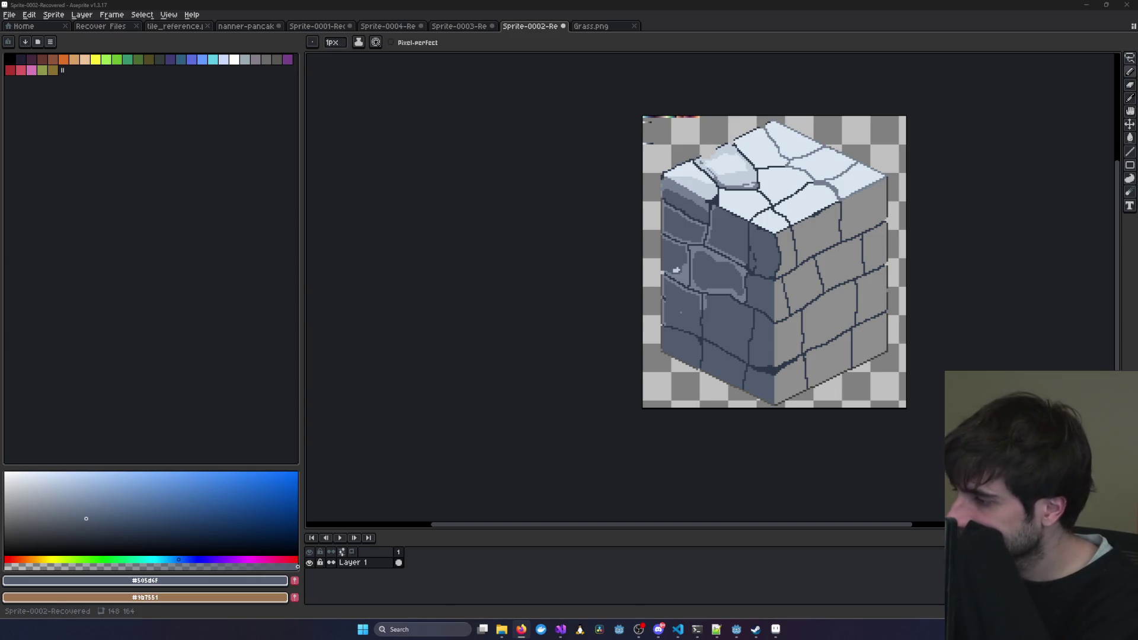
{"action": "scroll", "coordinate": [760, 260], "scroll_direction": "up", "scroll_amount": 3}
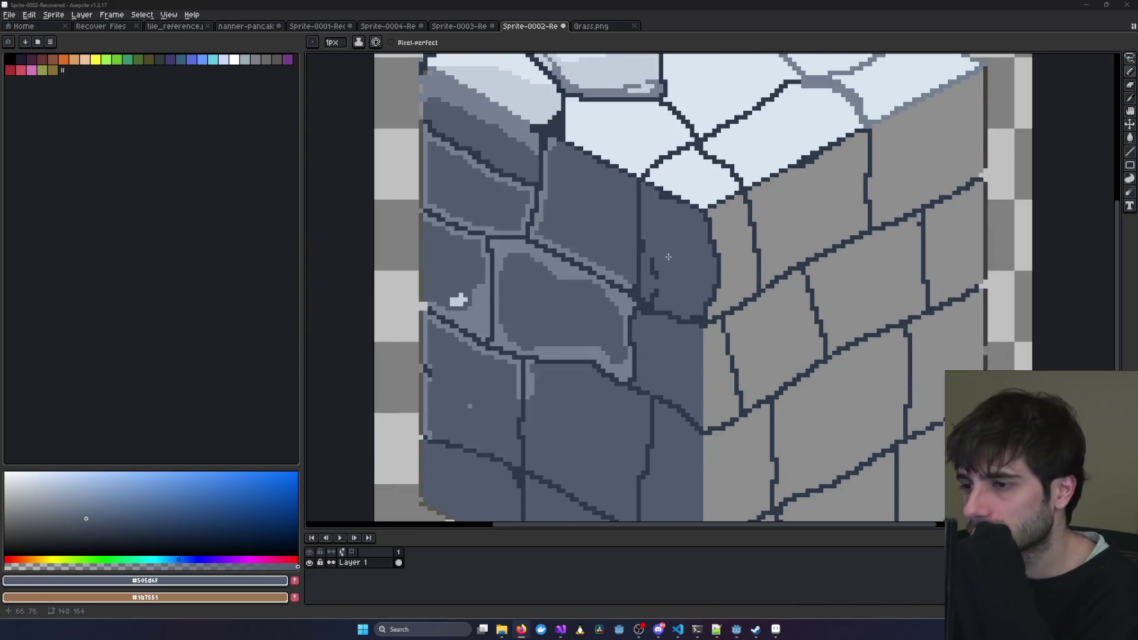
{"action": "scroll", "coordinate": [668, 256], "scroll_direction": "down", "scroll_amount": 2}
{"action": "scroll", "coordinate": [711, 202], "scroll_direction": "up", "scroll_amount": 2}
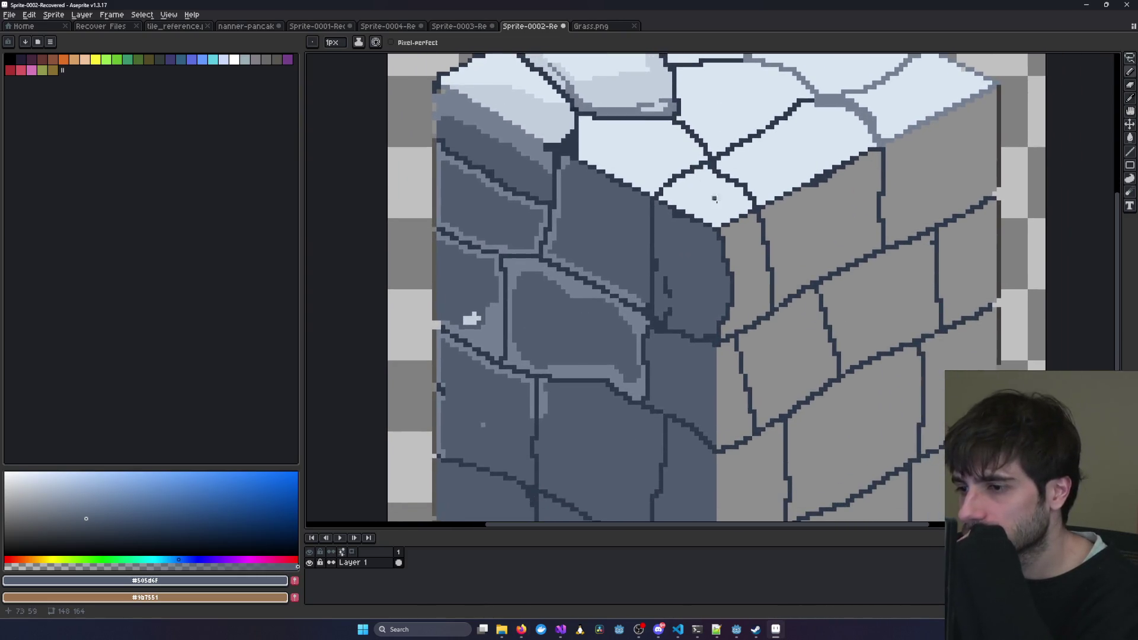
{"action": "left_click", "coordinate": [639, 317], "text": "alt"}
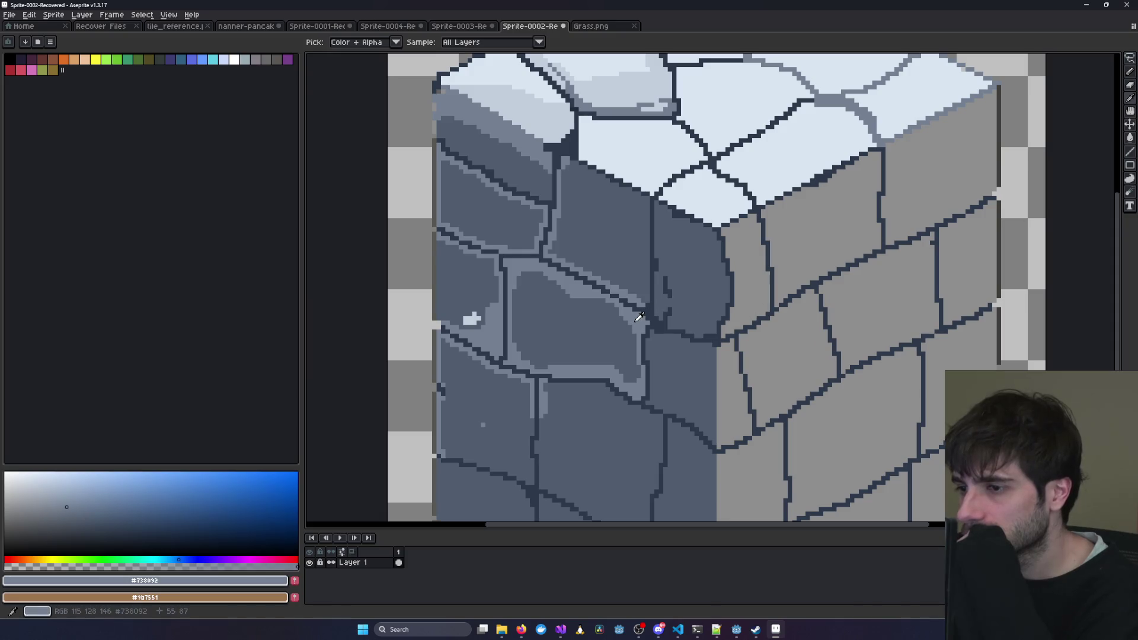
Dot #738092 highlight pixels along the corner stone's edge and down its left side.
{"action": "scroll", "coordinate": [688, 332], "scroll_direction": "up", "scroll_amount": 3}
{"action": "left_click", "coordinate": [600, 259]}
{"action": "left_click", "coordinate": [586, 272]}
{"action": "left_click", "coordinate": [586, 287]}
{"action": "left_click", "coordinate": [572, 273]}
{"action": "mouse_move", "coordinate": [572, 145]}
{"action": "left_mouse_down"}
{"action": "mouse_move", "coordinate": [572, 261]}
{"action": "mouse_move", "coordinate": [558, 259]}
{"action": "left_mouse_up"}
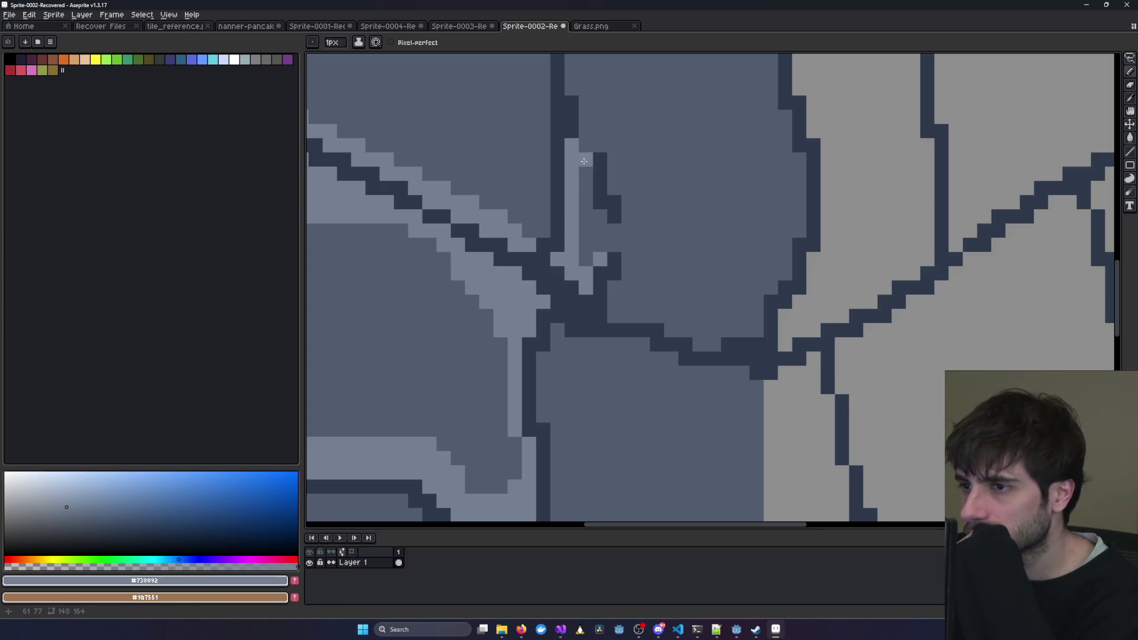
{"action": "scroll", "coordinate": [617, 225], "scroll_direction": "down", "scroll_amount": 3}
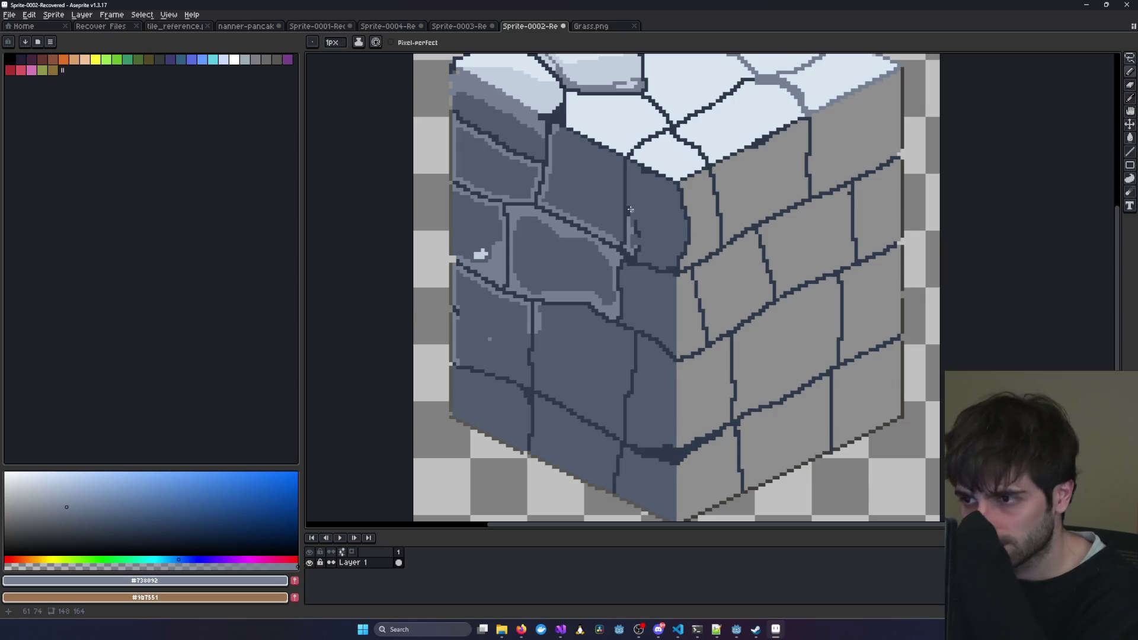
{"action": "scroll", "coordinate": [630, 210], "scroll_direction": "down", "scroll_amount": 1}
{"action": "scroll", "coordinate": [672, 184], "scroll_direction": "up", "scroll_amount": 2}
{"action": "left_click_drag", "start_coordinate": [672, 185], "coordinate": [682, 273]}
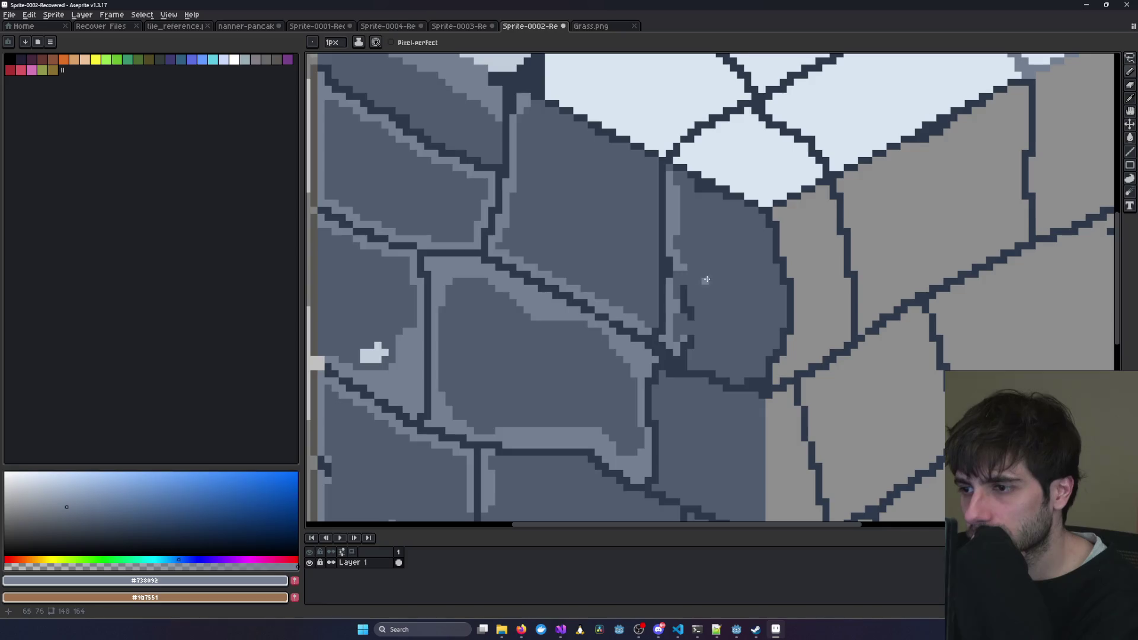
{"action": "scroll", "coordinate": [709, 284], "scroll_direction": "down", "scroll_amount": 1}
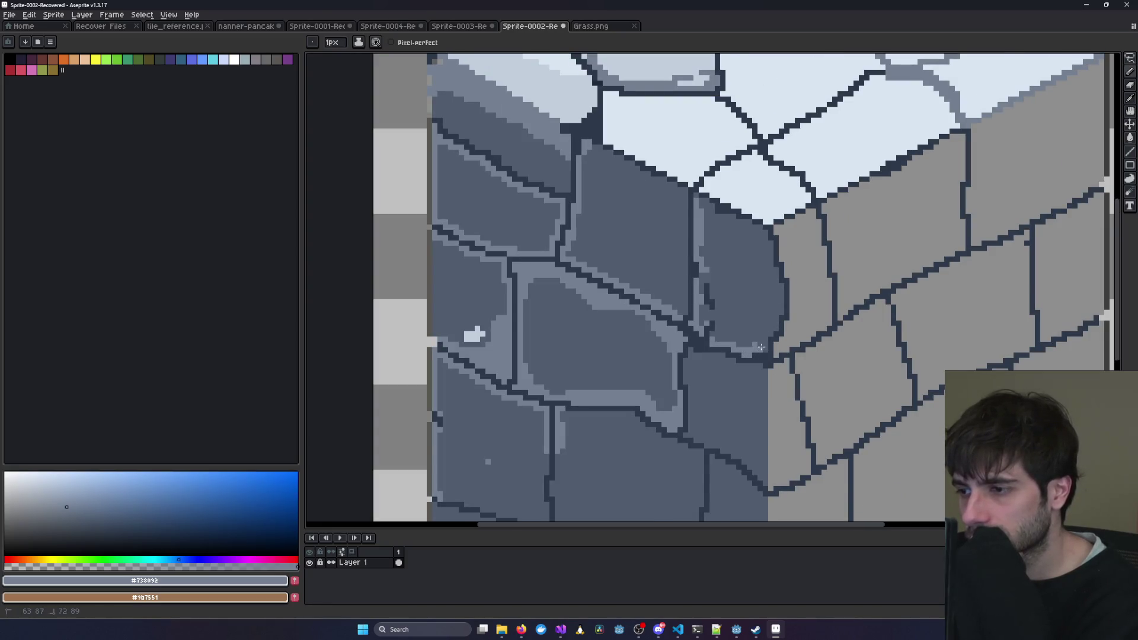
Highlight the corner stone's lower right edge and its top rim diagonally.
{"action": "left_click_drag", "start_coordinate": [774, 324], "coordinate": [780, 302]}
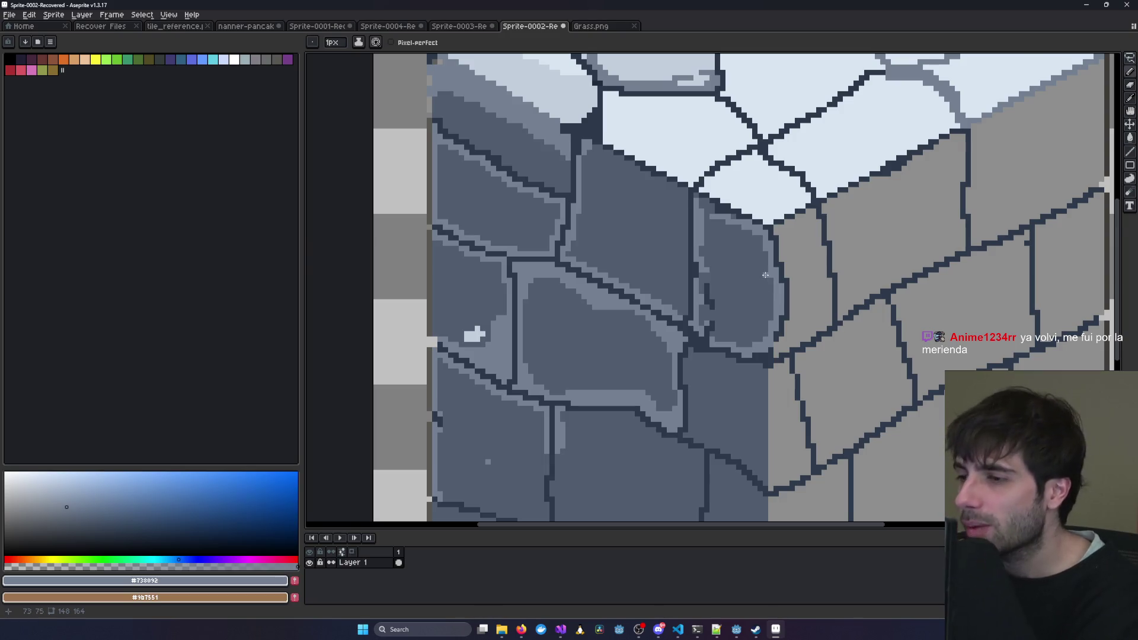
{"action": "scroll", "coordinate": [765, 273], "scroll_direction": "up", "scroll_amount": 1}
{"action": "left_click_drag", "start_coordinate": [673, 188], "coordinate": [692, 190]}
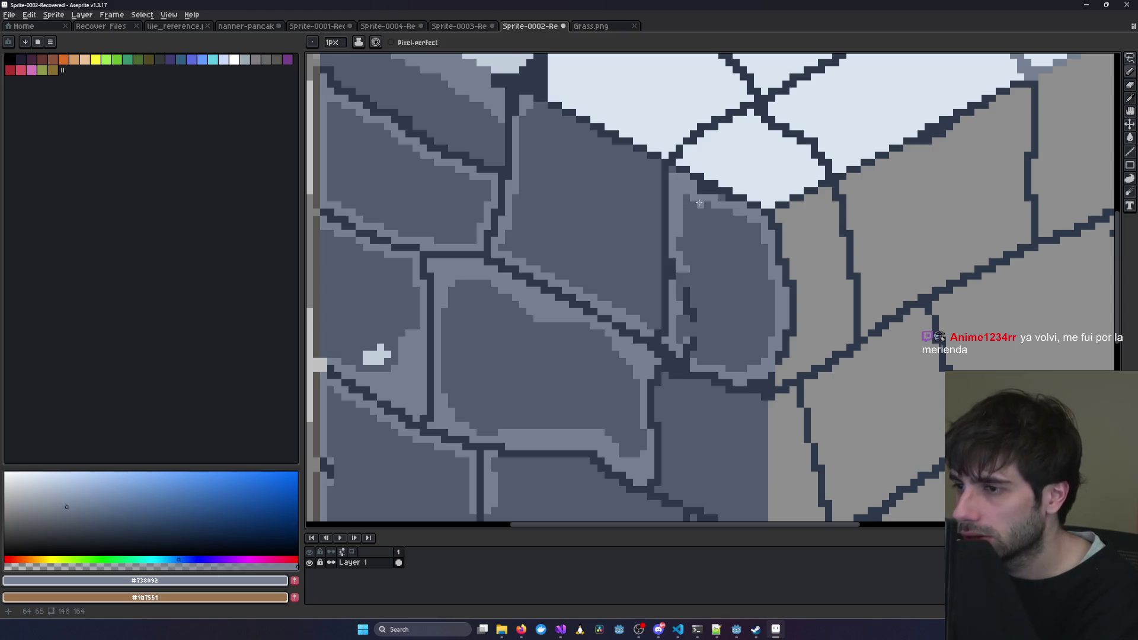
{"action": "left_click_drag", "start_coordinate": [701, 202], "coordinate": [751, 226]}
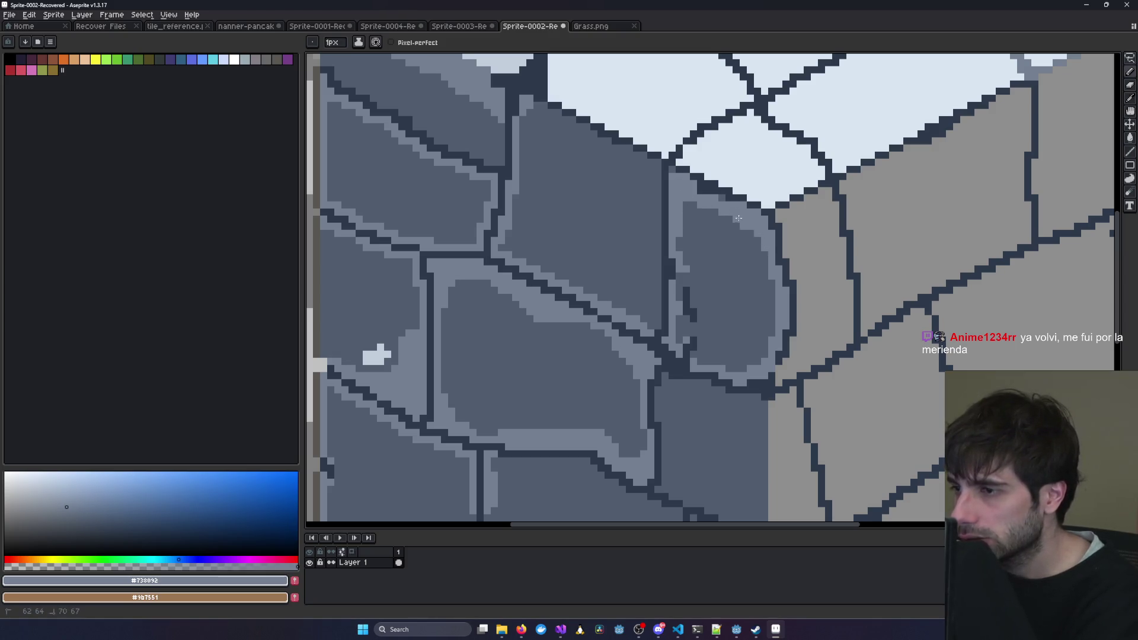
{"action": "left_click_drag", "start_coordinate": [687, 206], "coordinate": [756, 245]}
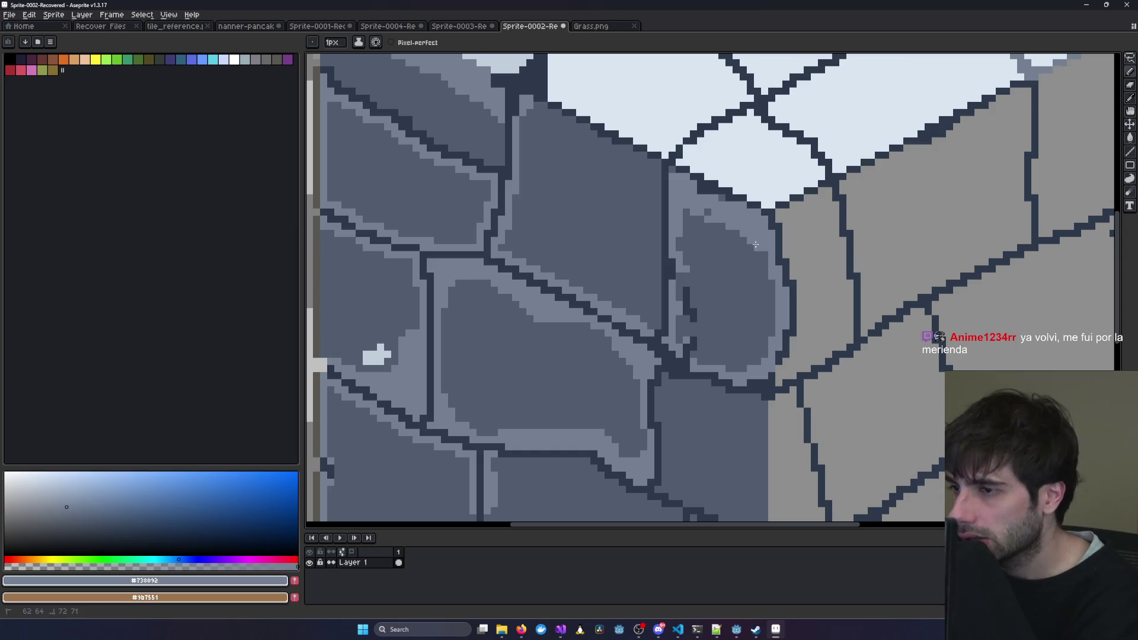
{"action": "scroll", "coordinate": [745, 256], "scroll_direction": "down", "scroll_amount": 3}
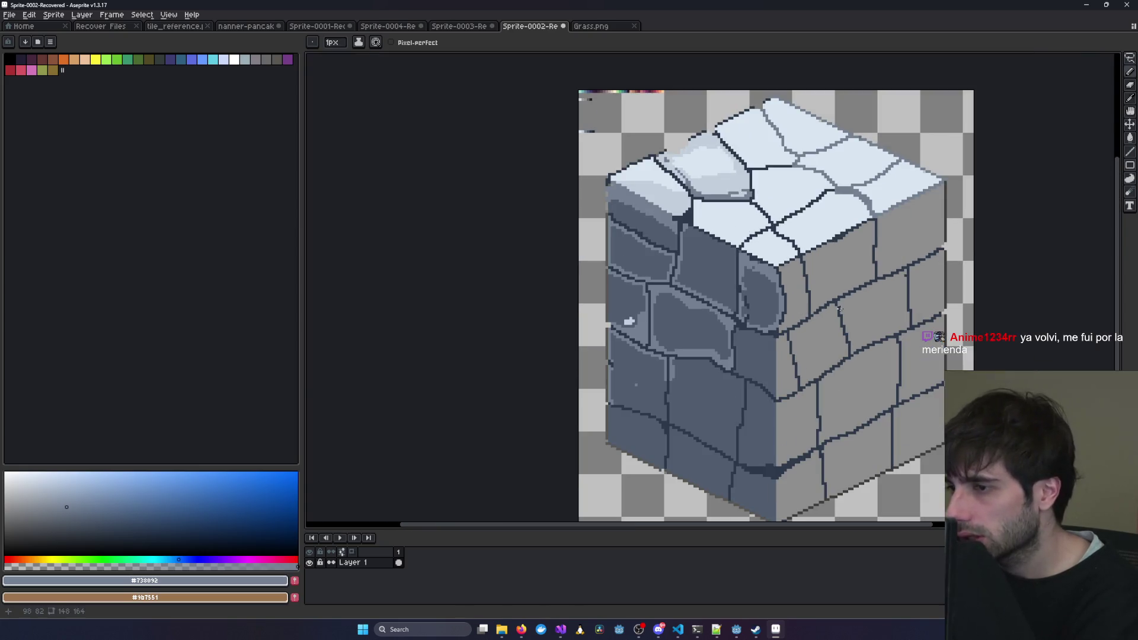
{"action": "scroll", "coordinate": [669, 331], "scroll_direction": "up", "scroll_amount": 3}
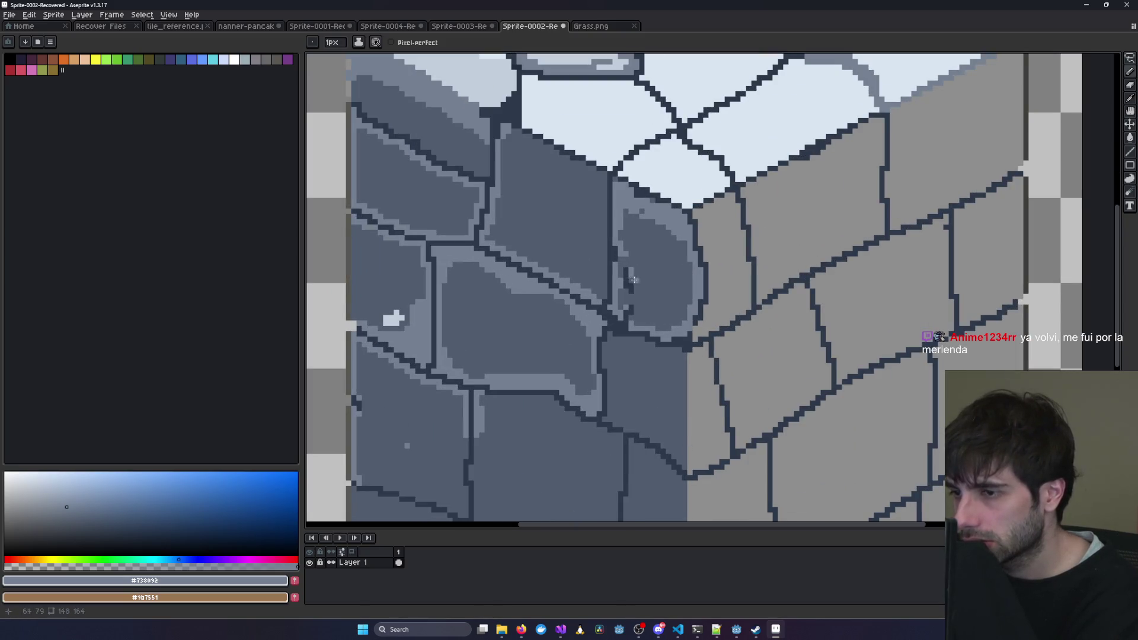
{"action": "scroll", "coordinate": [634, 280], "scroll_direction": "down", "scroll_amount": 3}
{"action": "scroll", "coordinate": [726, 323], "scroll_direction": "up", "scroll_amount": 2}
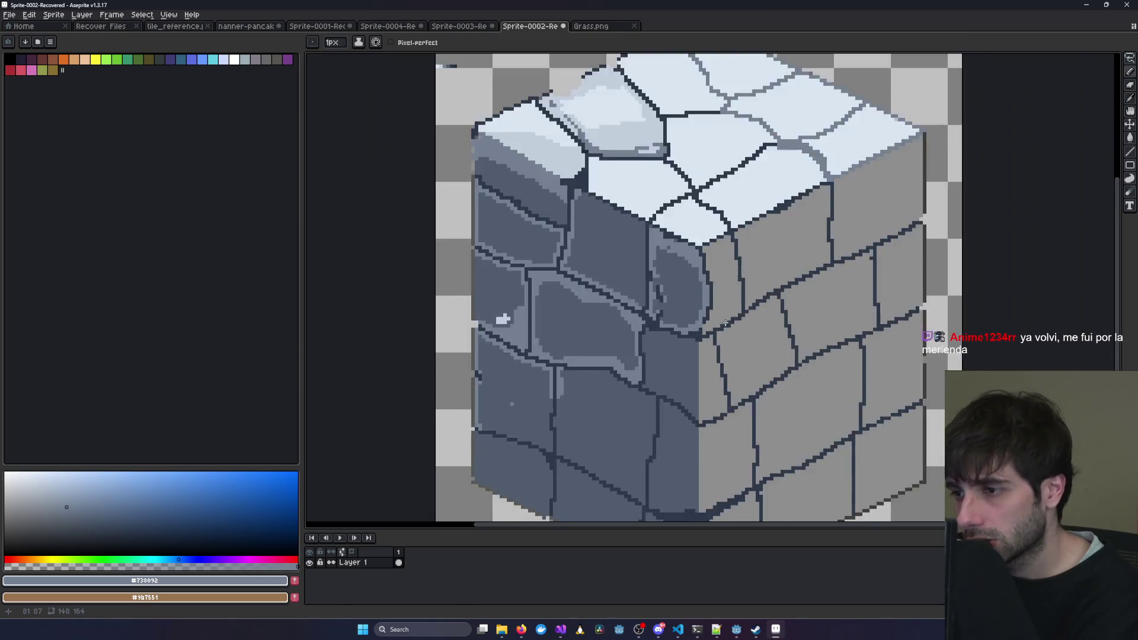
{"action": "scroll", "coordinate": [726, 323], "scroll_direction": "up", "scroll_amount": 1}
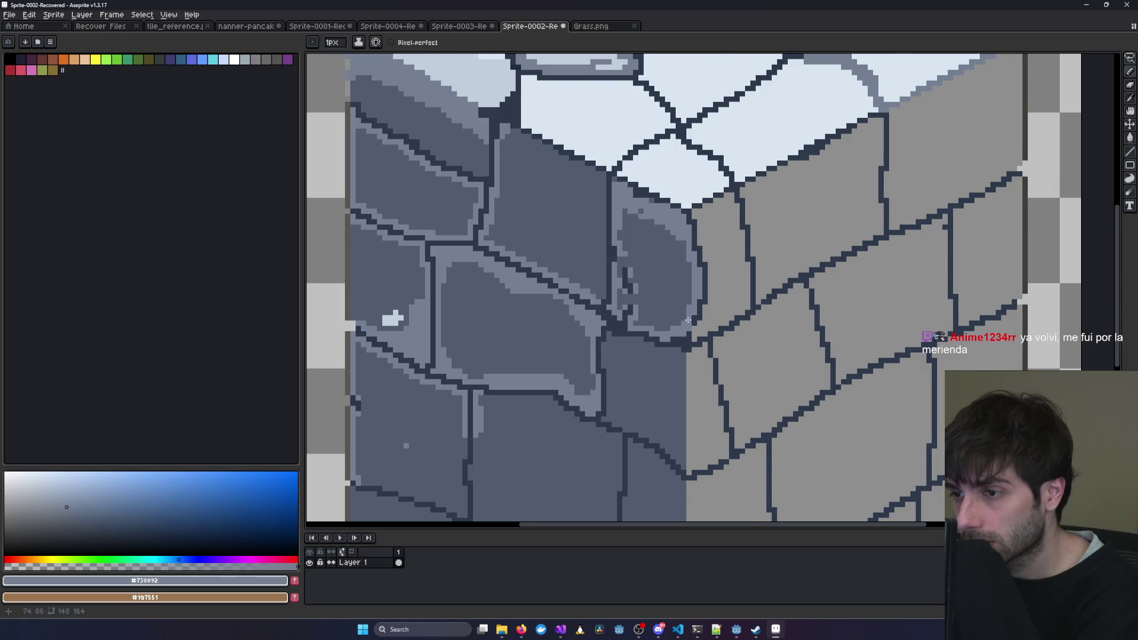
{"action": "scroll", "coordinate": [687, 320], "scroll_direction": "down", "scroll_amount": 1}
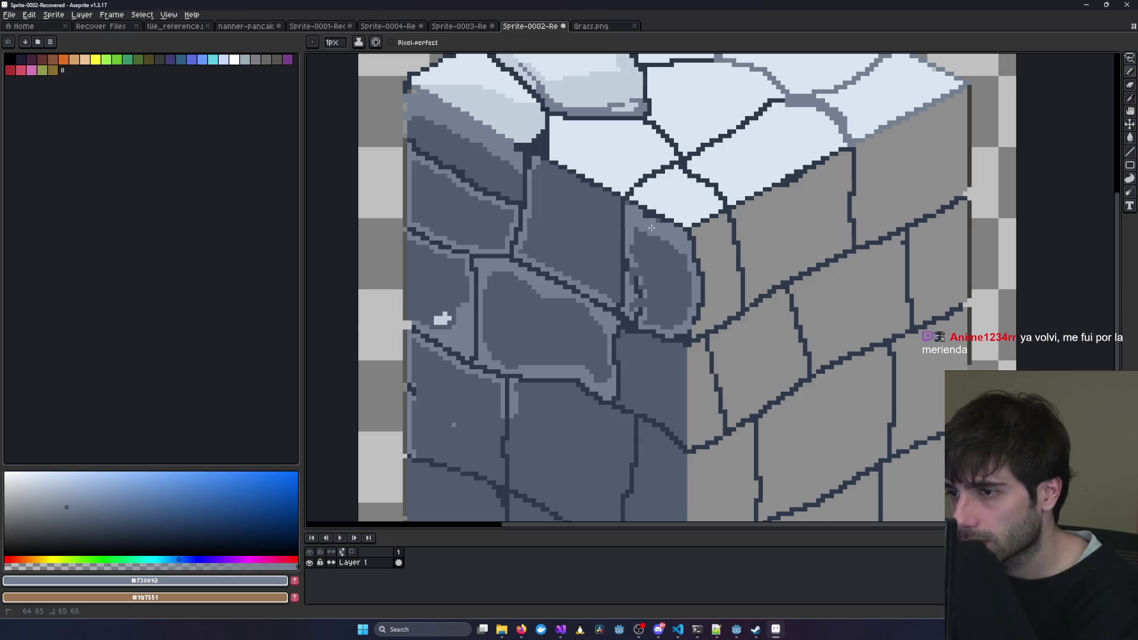
{"action": "scroll", "coordinate": [736, 276], "scroll_direction": "down", "scroll_amount": 4}
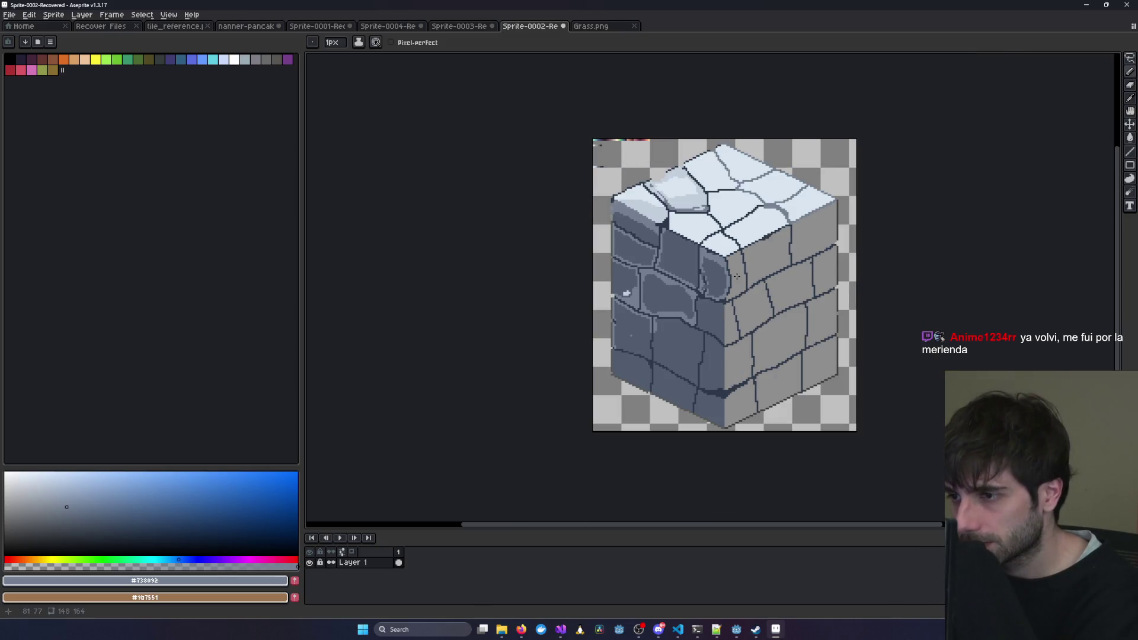
{"action": "scroll", "coordinate": [736, 276], "scroll_direction": "up", "scroll_amount": 3}
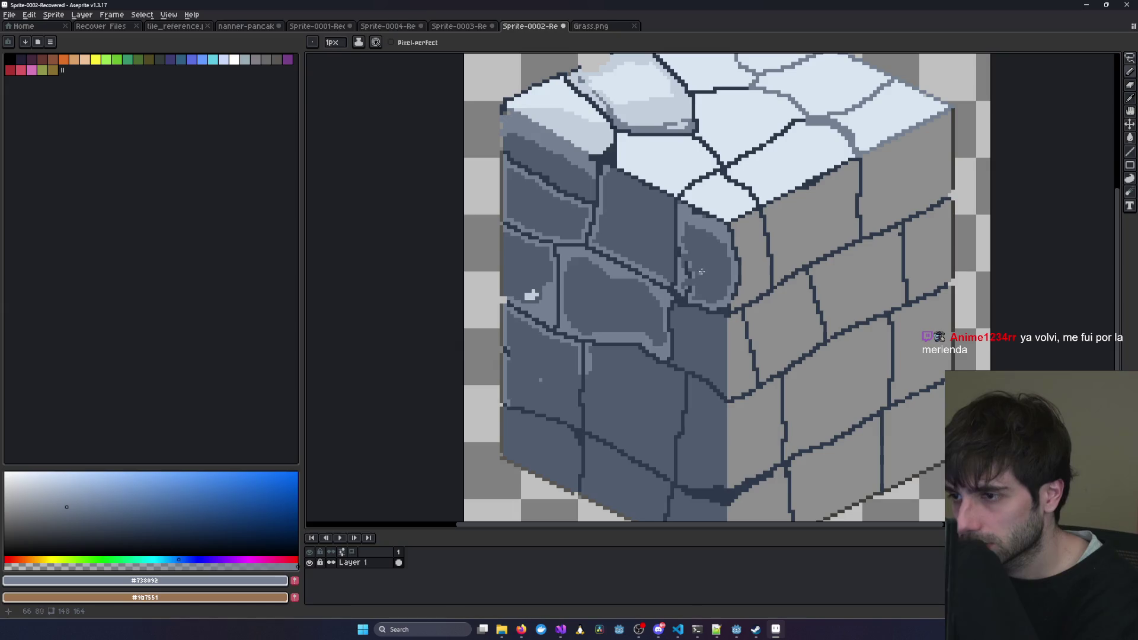
Sketch a small light triangular mark inside the corner stone.
{"action": "left_click_drag", "start_coordinate": [703, 248], "coordinate": [723, 265]}
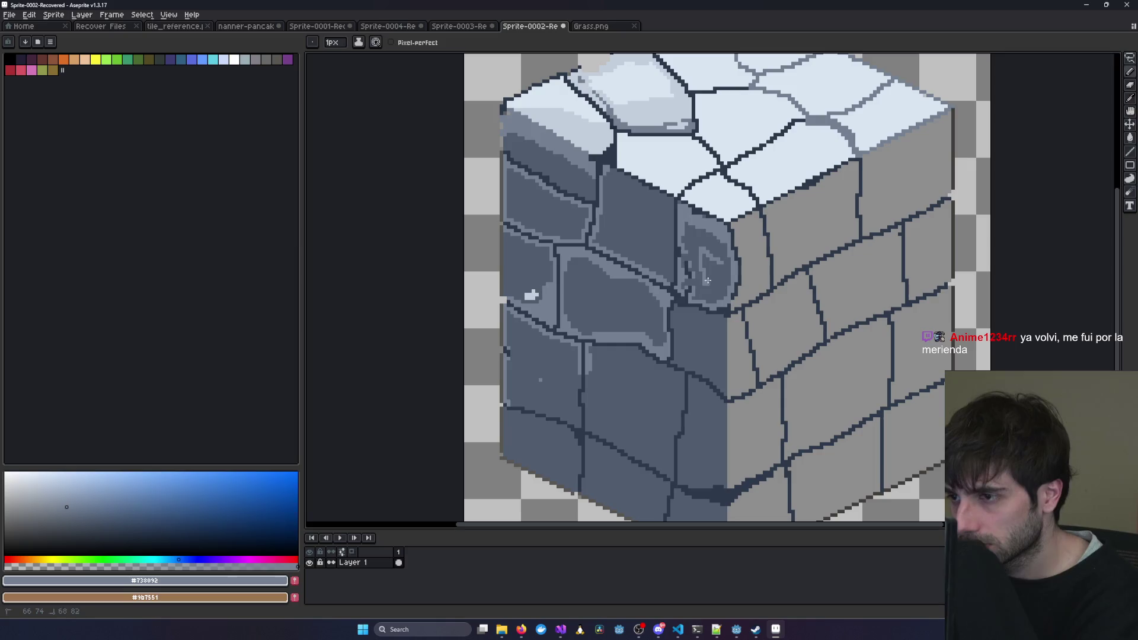
{"action": "scroll", "coordinate": [775, 284], "scroll_direction": "down", "scroll_amount": 2}
{"action": "scroll", "coordinate": [769, 283], "scroll_direction": "up", "scroll_amount": 2}
{"action": "mouse_move", "coordinate": [720, 276]}
{"action": "left_mouse_down"}
{"action": "mouse_move", "coordinate": [696, 258]}
{"action": "mouse_move", "coordinate": [700, 287]}
{"action": "left_mouse_up"}
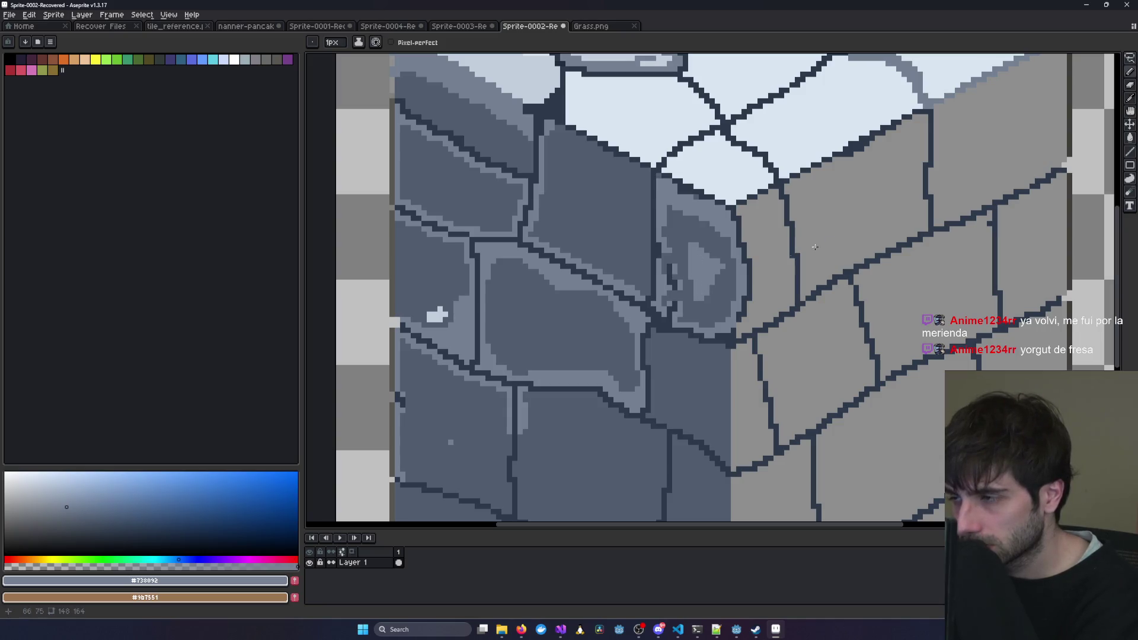
{"action": "key", "text": "i"}
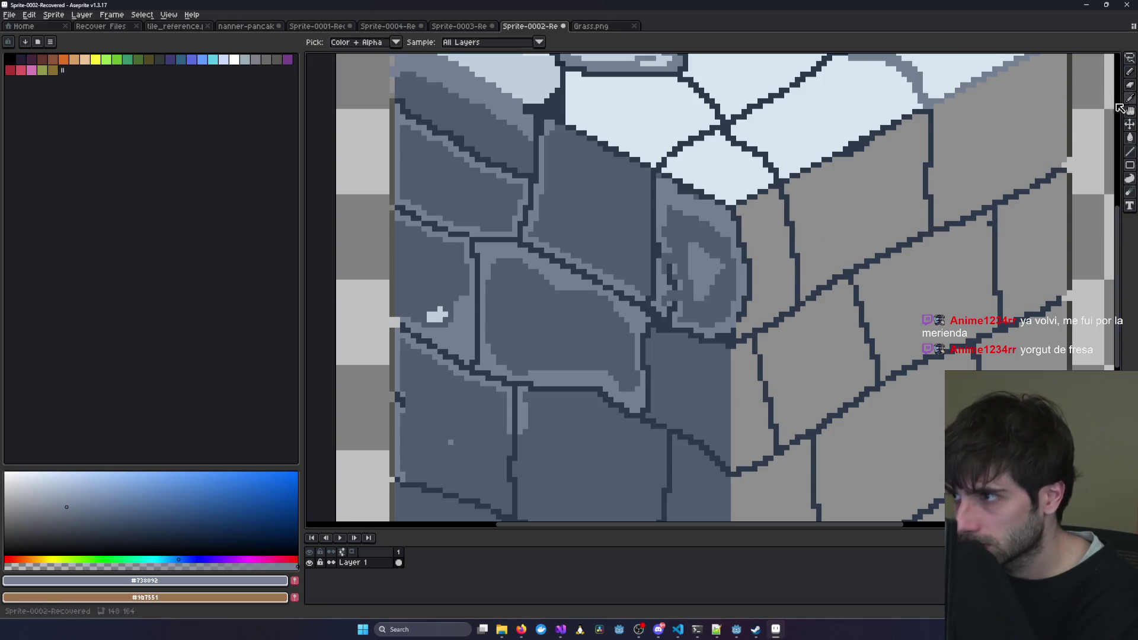
{"action": "left_click", "coordinate": [740, 325]}
{"action": "left_click", "coordinate": [1130, 71]}
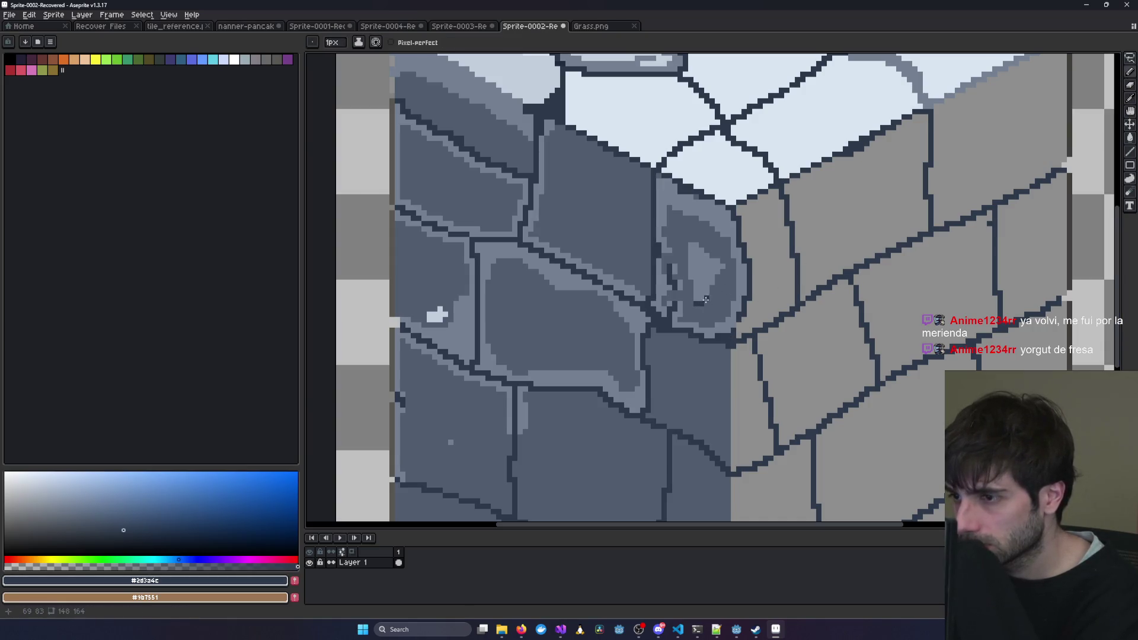
{"action": "scroll", "coordinate": [735, 290], "scroll_direction": "down", "scroll_amount": 5}
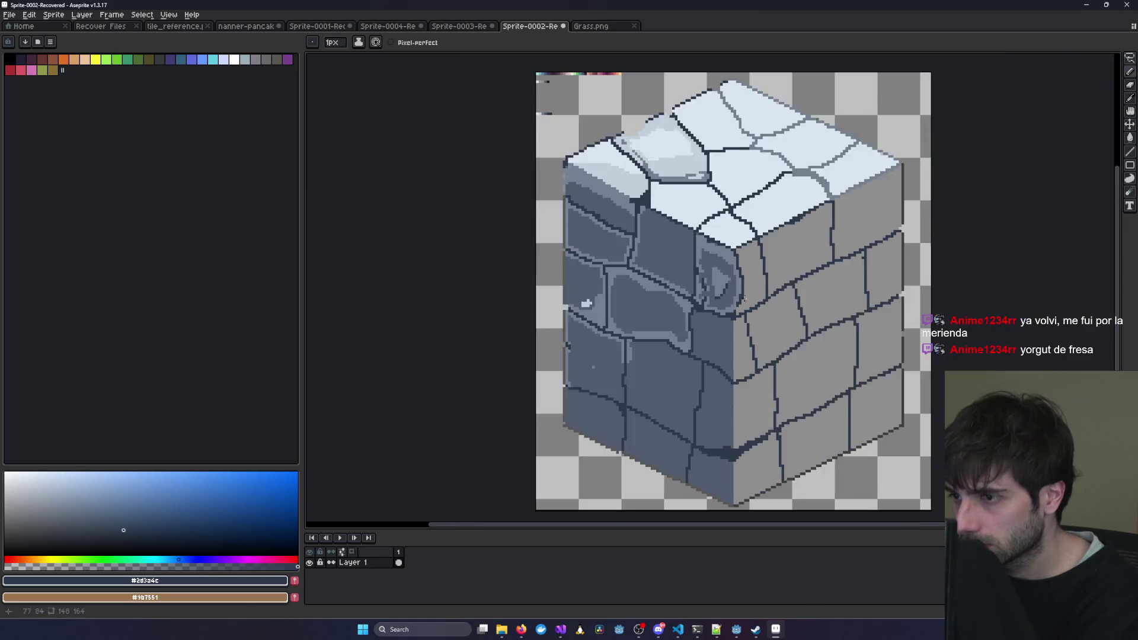
{"action": "scroll", "coordinate": [892, 279], "scroll_direction": "up", "scroll_amount": 2}
{"action": "scroll", "coordinate": [882, 284], "scroll_direction": "up", "scroll_amount": 2}
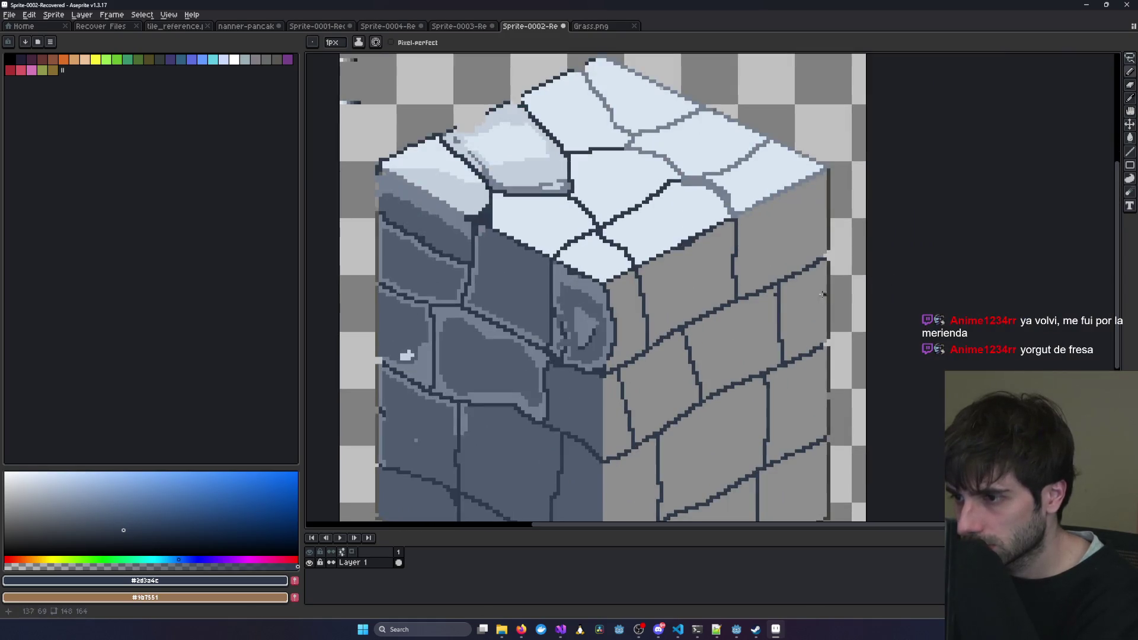
{"action": "left_click_drag", "start_coordinate": [576, 335], "coordinate": [579, 346]}
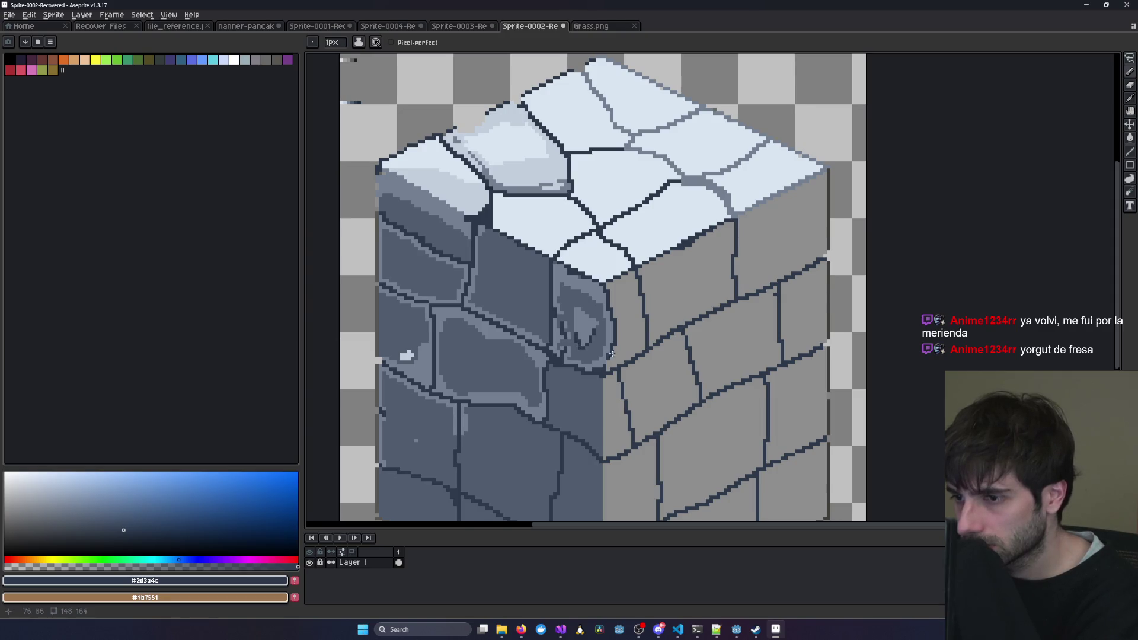
{"action": "scroll", "coordinate": [612, 354], "scroll_direction": "down", "scroll_amount": 2}
{"action": "scroll", "coordinate": [661, 344], "scroll_direction": "down", "scroll_amount": 1}
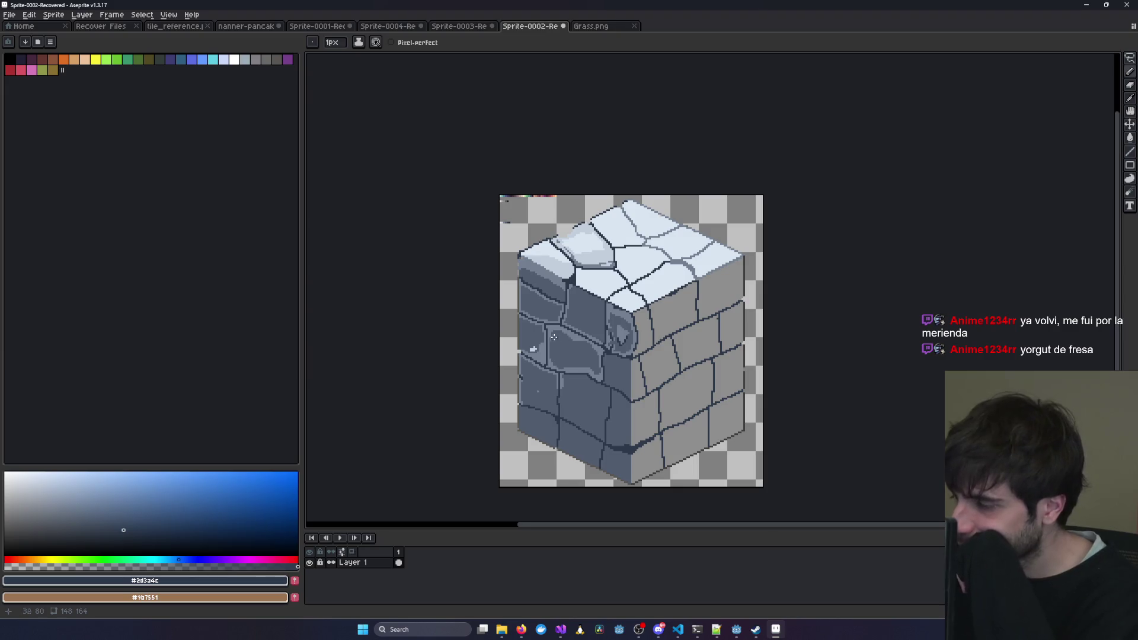
{"action": "scroll", "coordinate": [659, 341], "scroll_direction": "up", "scroll_amount": 2}
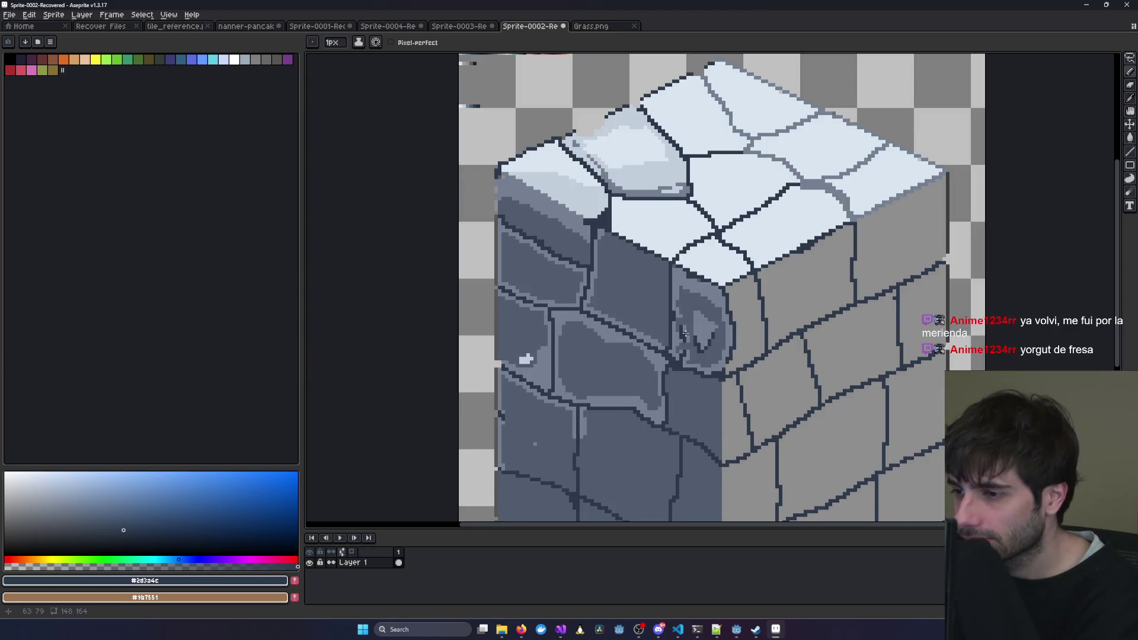
{"action": "scroll", "coordinate": [684, 333], "scroll_direction": "up", "scroll_amount": 1}
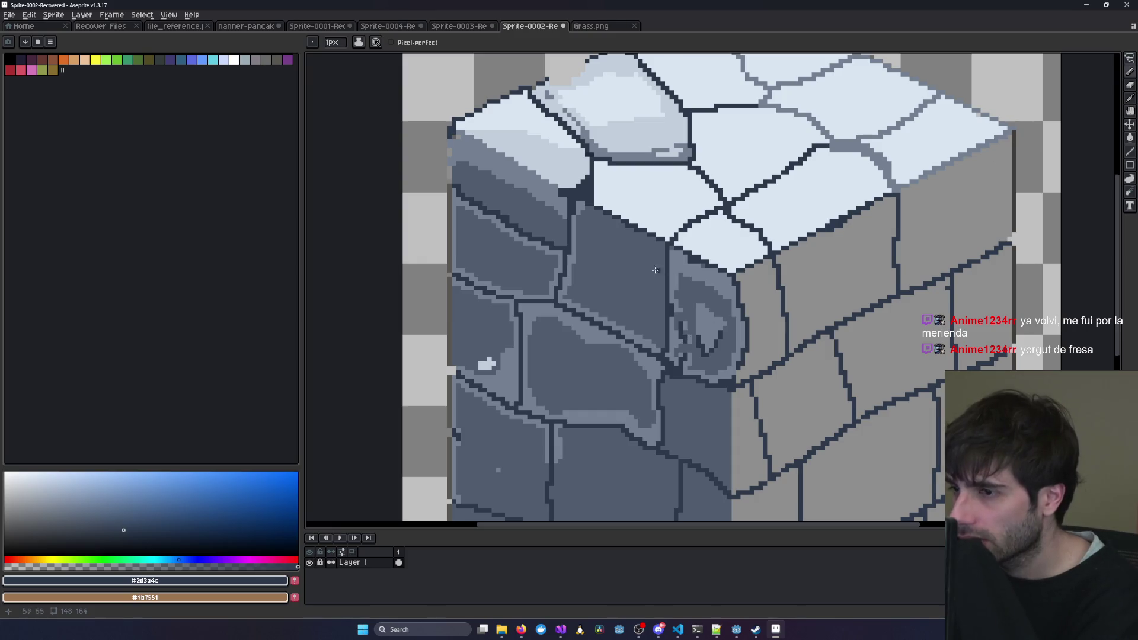
{"action": "scroll", "coordinate": [655, 270], "scroll_direction": "down", "scroll_amount": 2}
{"action": "left_click_drag", "start_coordinate": [786, 167], "coordinate": [752, 257]}
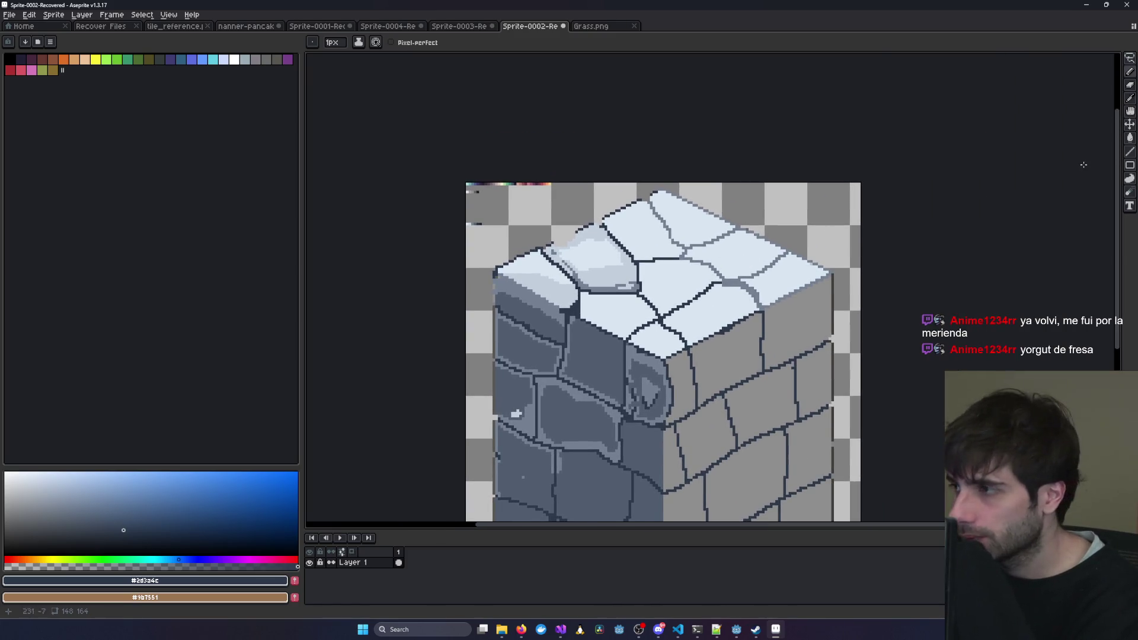
{"action": "left_click", "coordinate": [1131, 100]}
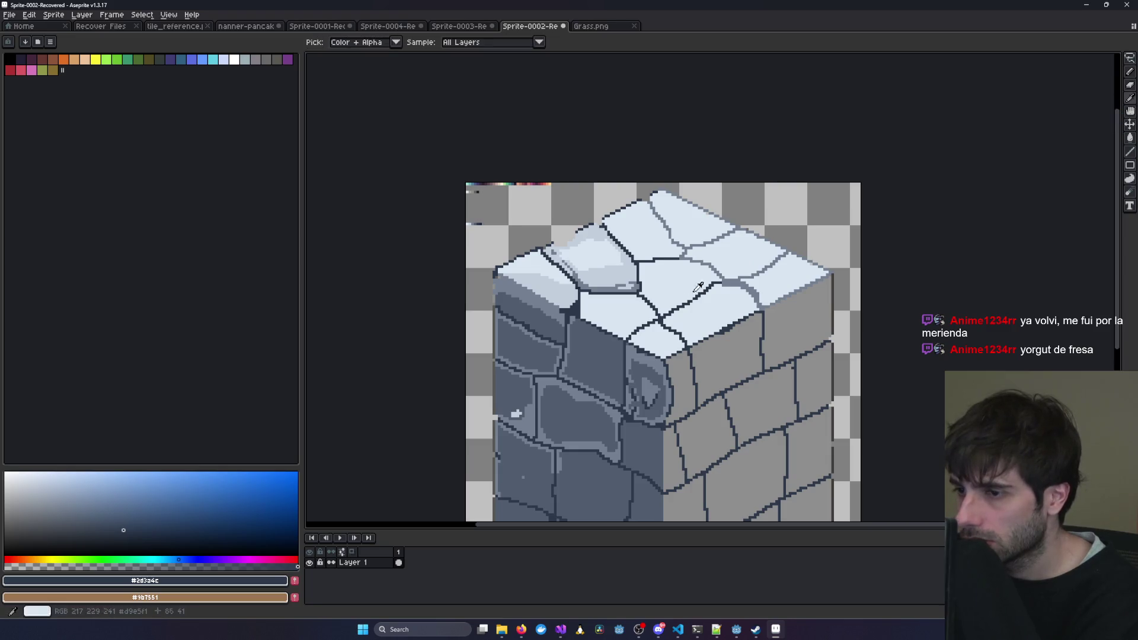
{"action": "left_click", "coordinate": [616, 270]}
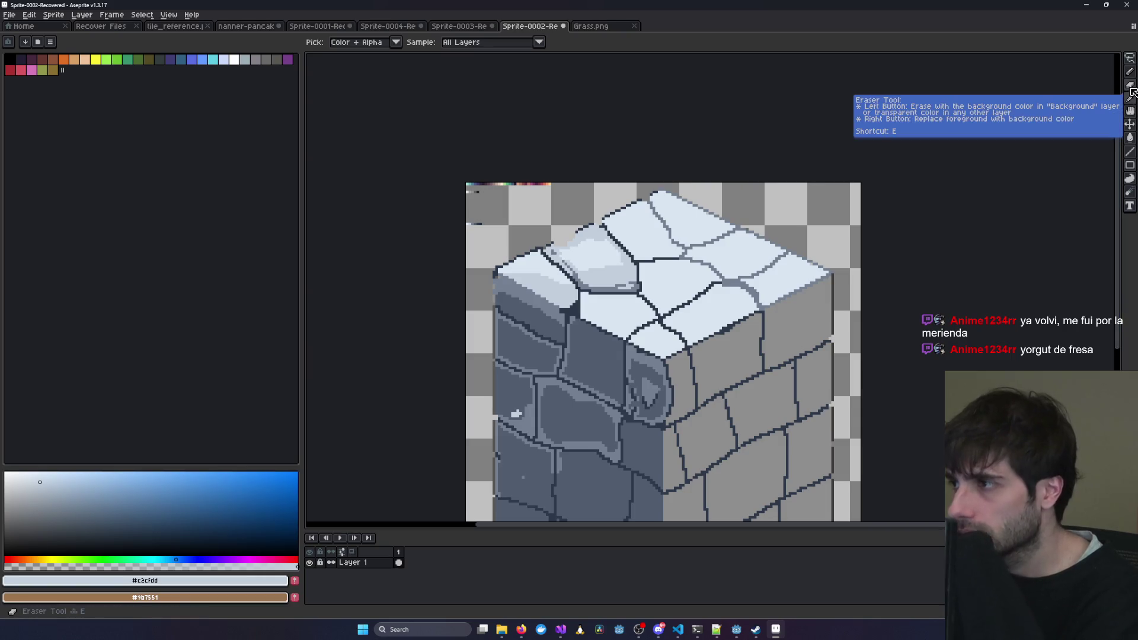
{"action": "scroll", "coordinate": [856, 285], "scroll_direction": "down", "scroll_amount": 1}
{"action": "mouse_move", "coordinate": [733, 360]}
{"action": "left_mouse_down"}
{"action": "mouse_move", "coordinate": [730, 312]}
{"action": "mouse_move", "coordinate": [728, 355]}
{"action": "mouse_move", "coordinate": [671, 373]}
{"action": "mouse_move", "coordinate": [633, 364]}
{"action": "left_mouse_up"}
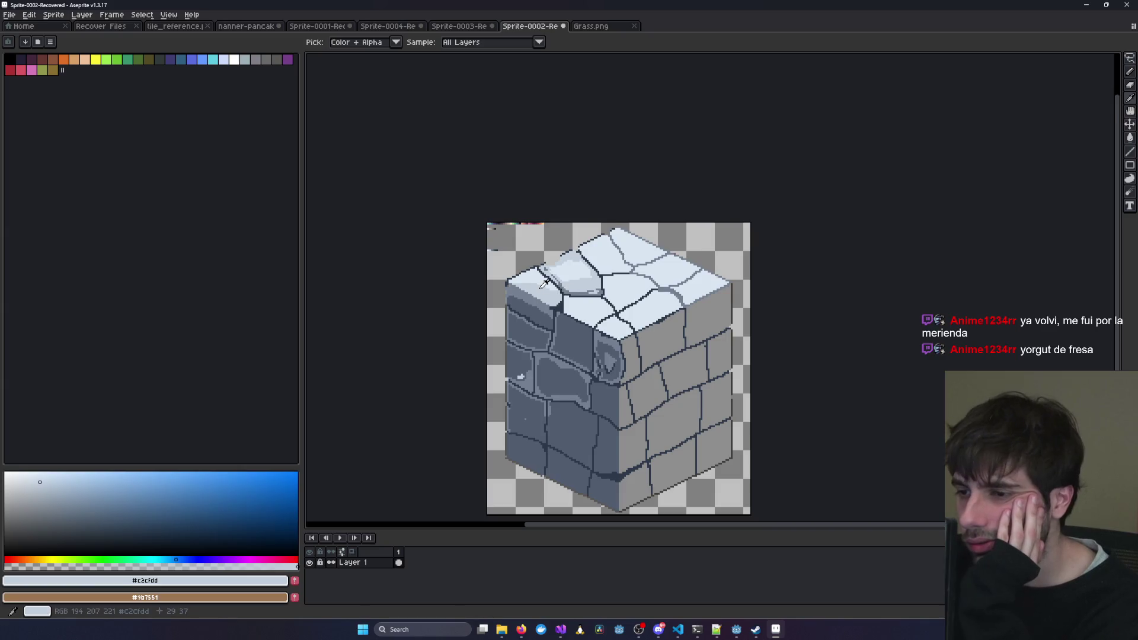
{"action": "scroll", "coordinate": [542, 285], "scroll_direction": "up", "scroll_amount": 2}
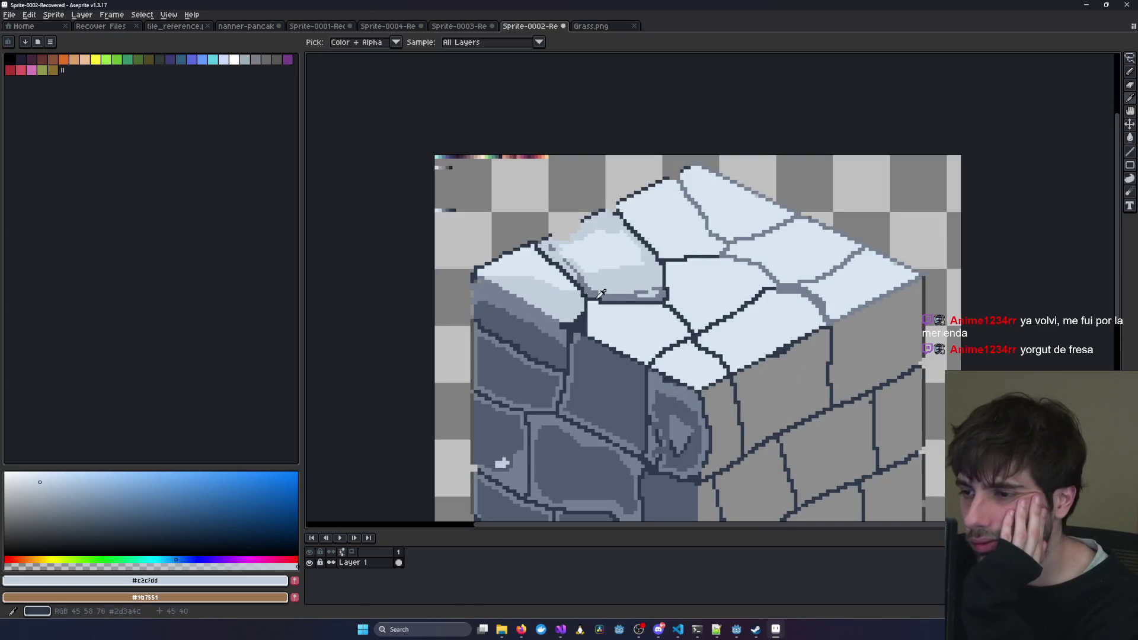
Paint-bucket the top-face stones with the darker blue-grey #c2cfdd.
{"action": "left_click", "coordinate": [1130, 138]}
{"action": "left_click", "coordinate": [765, 332]}
{"action": "left_click", "coordinate": [719, 300]}
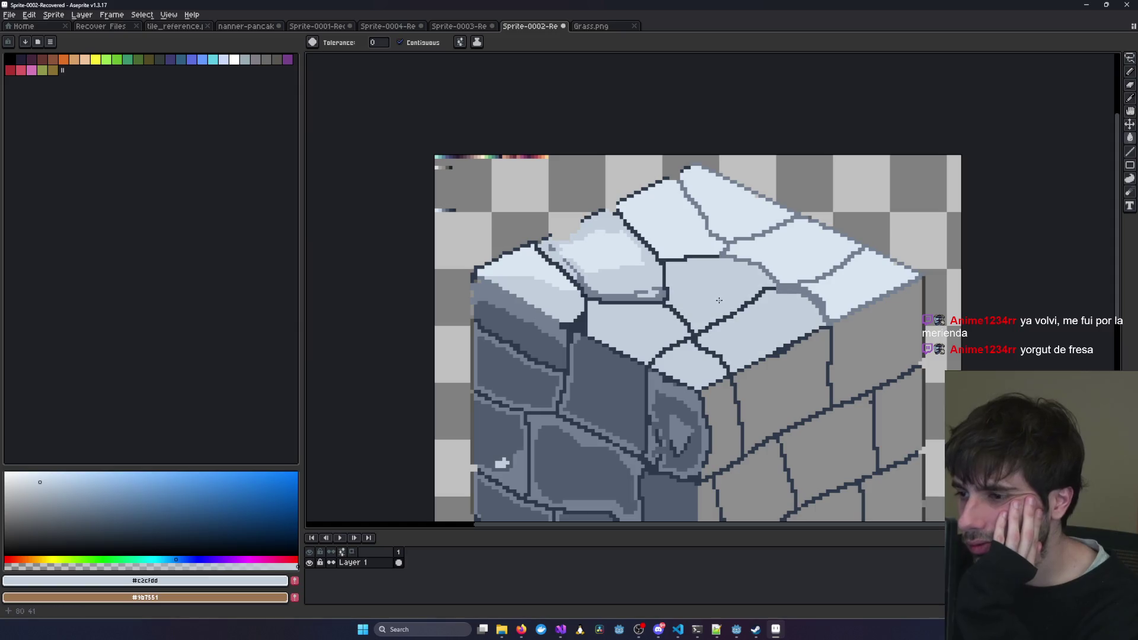
{"action": "left_click", "coordinate": [789, 258]}
{"action": "left_click", "coordinate": [859, 282]}
{"action": "left_click", "coordinate": [718, 238]}
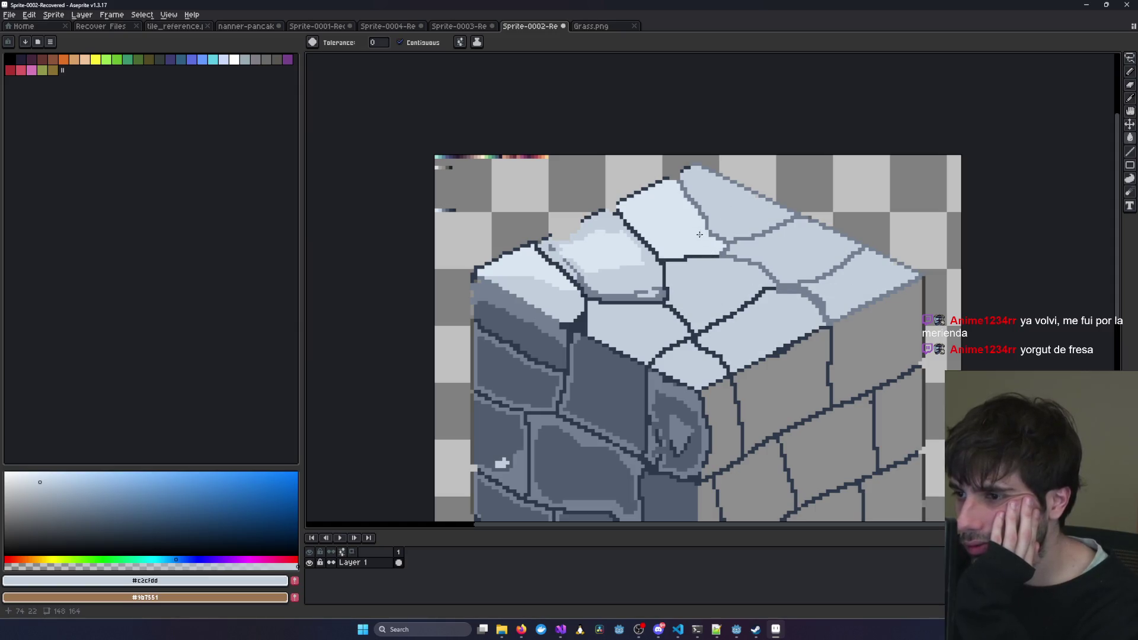
{"action": "left_click", "coordinate": [699, 235]}
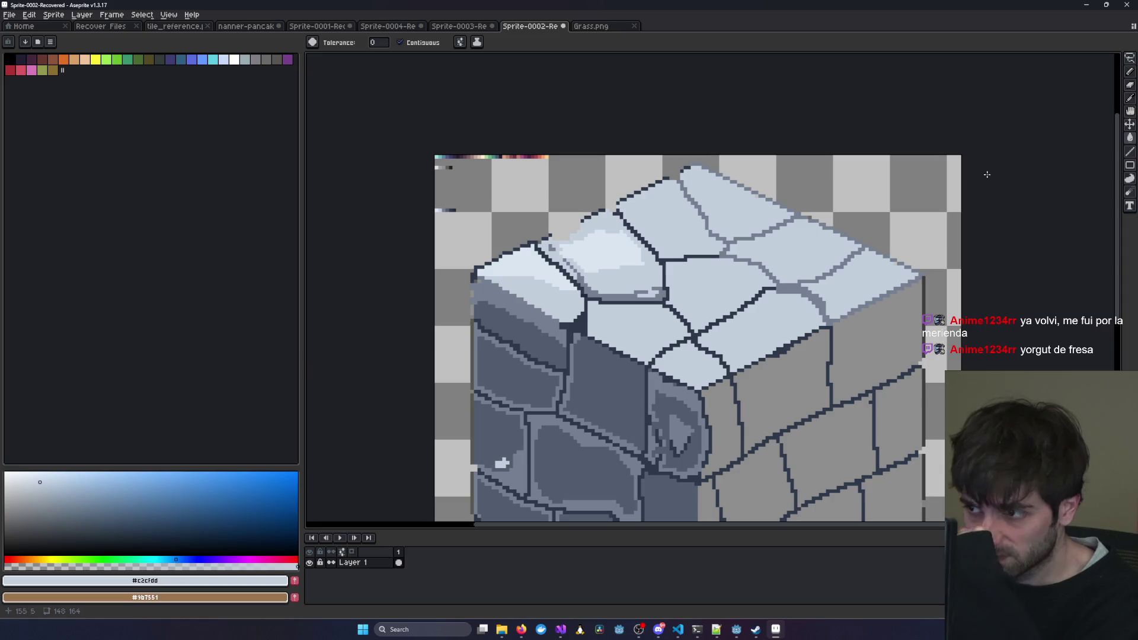
Eyedrop the lighter blue-grey #d9e5f1 from a stone as the drawing colour.
{"action": "left_click", "coordinate": [1130, 98]}
{"action": "left_click", "coordinate": [616, 248]}
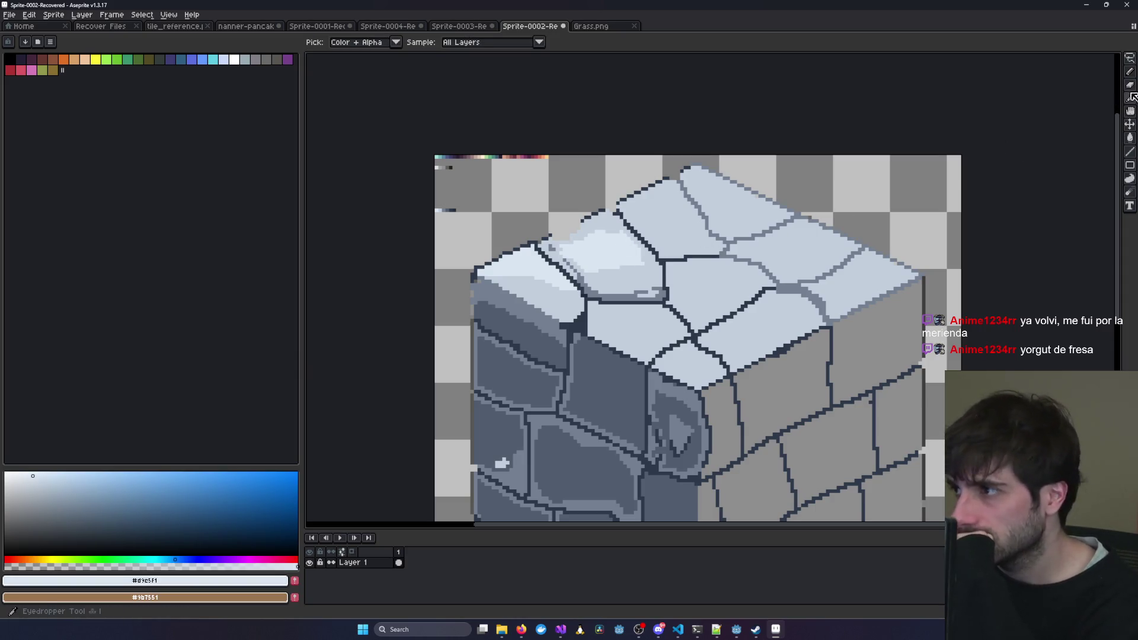
{"action": "left_click", "coordinate": [1129, 71]}
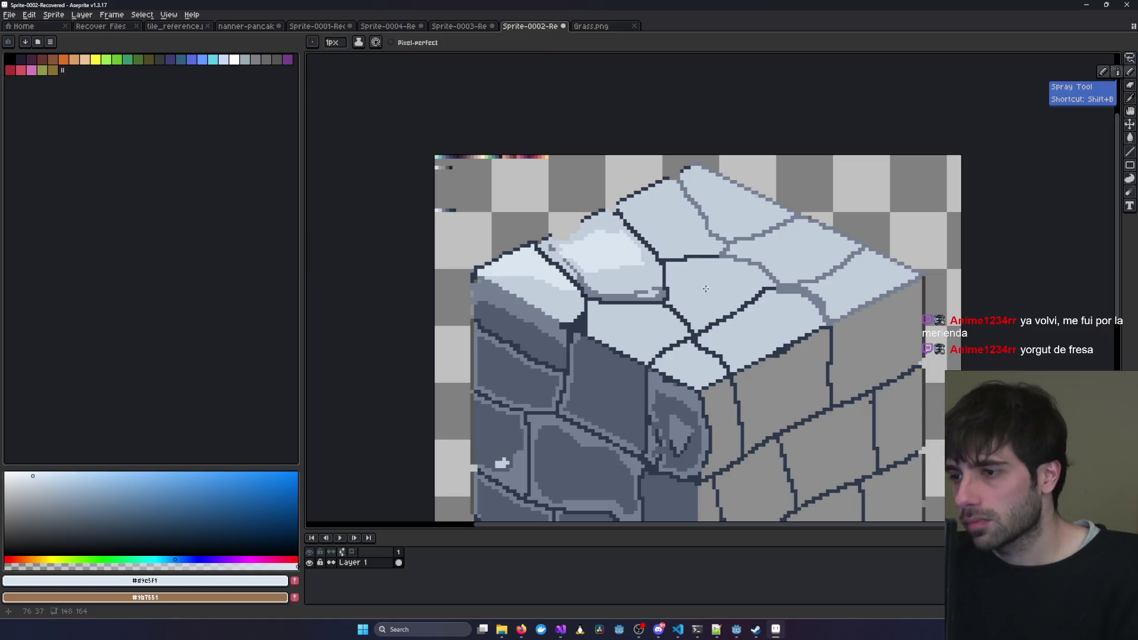
Spray soft #d9e5f1 highlights onto the top-face stones and one stone edge.
{"action": "key", "text": "shift+b"}
{"action": "mouse_move", "coordinate": [705, 288]}
{"action": "left_mouse_down"}
{"action": "mouse_move", "coordinate": [721, 288]}
{"action": "mouse_move", "coordinate": [696, 287]}
{"action": "left_mouse_up"}
{"action": "mouse_move", "coordinate": [774, 329]}
{"action": "left_mouse_down"}
{"action": "mouse_move", "coordinate": [762, 323]}
{"action": "mouse_move", "coordinate": [750, 339]}
{"action": "left_mouse_up"}
{"action": "left_click_drag", "start_coordinate": [822, 239], "coordinate": [785, 255]}
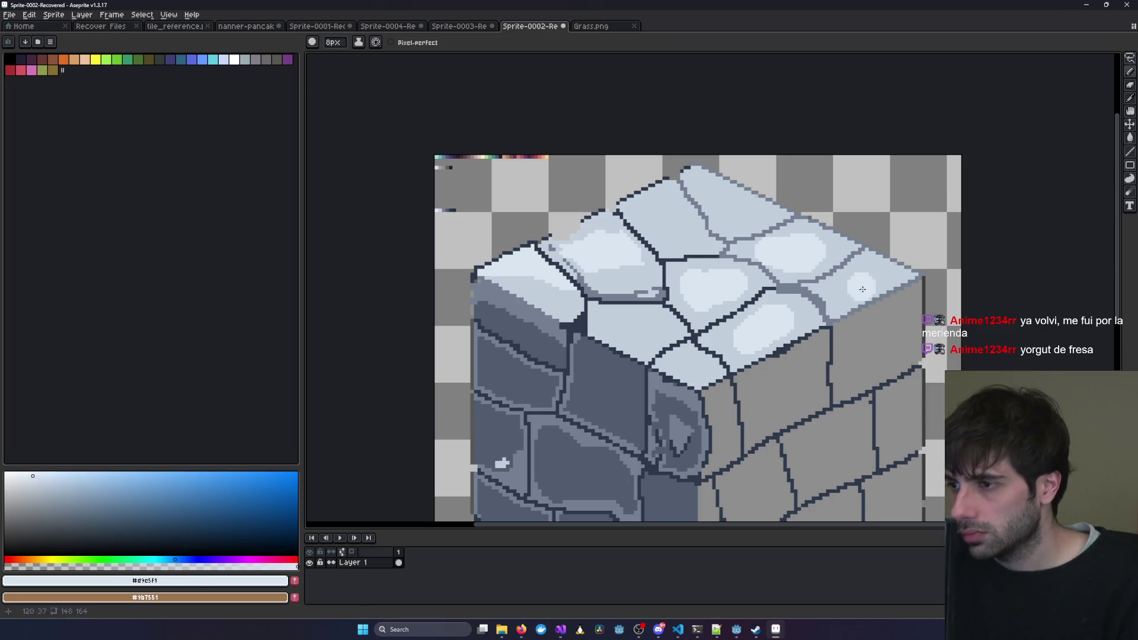
{"action": "key", "text": "plus"}
{"action": "key", "text": "plus"}
{"action": "key", "text": "plus"}
{"action": "key", "text": "minus"}
{"action": "key", "text": "minus"}
{"action": "key", "text": "minus"}
{"action": "scroll", "coordinate": [832, 297], "scroll_direction": "up", "scroll_amount": 4}
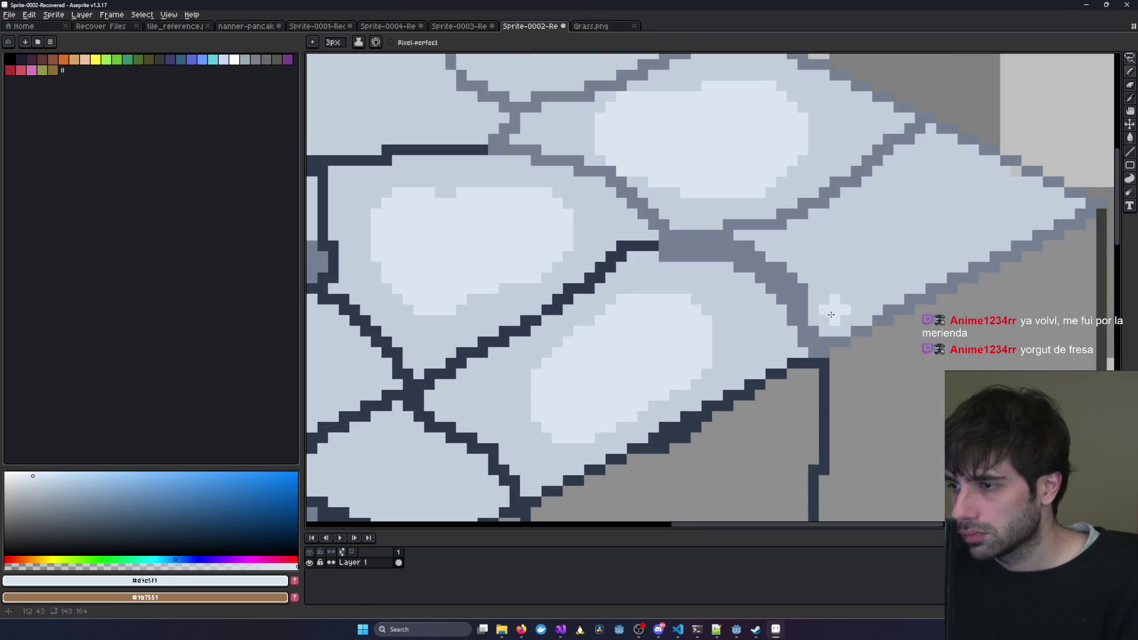
{"action": "mouse_move", "coordinate": [828, 317]}
{"action": "left_mouse_down"}
{"action": "mouse_move", "coordinate": [824, 269]}
{"action": "mouse_move", "coordinate": [793, 244]}
{"action": "mouse_move", "coordinate": [767, 246]}
{"action": "mouse_move", "coordinate": [819, 218]}
{"action": "mouse_move", "coordinate": [961, 267]}
{"action": "mouse_move", "coordinate": [872, 278]}
{"action": "left_mouse_up"}
{"action": "key", "text": "minus"}
{"action": "key", "text": "minus"}
Fill the small top-right corner stone with the light #d9e5f1.
{"action": "key", "text": "g"}
{"action": "left_click", "coordinate": [875, 274]}
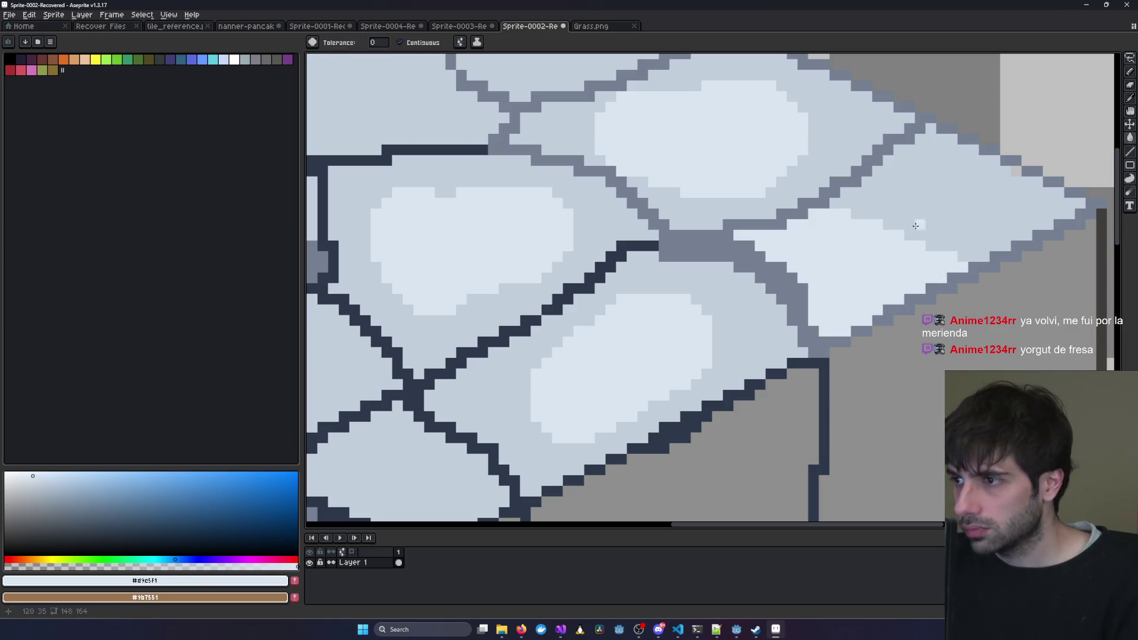
{"action": "scroll", "coordinate": [777, 271], "scroll_direction": "down", "scroll_amount": 2}
{"action": "scroll", "coordinate": [680, 291], "scroll_direction": "down", "scroll_amount": 3}
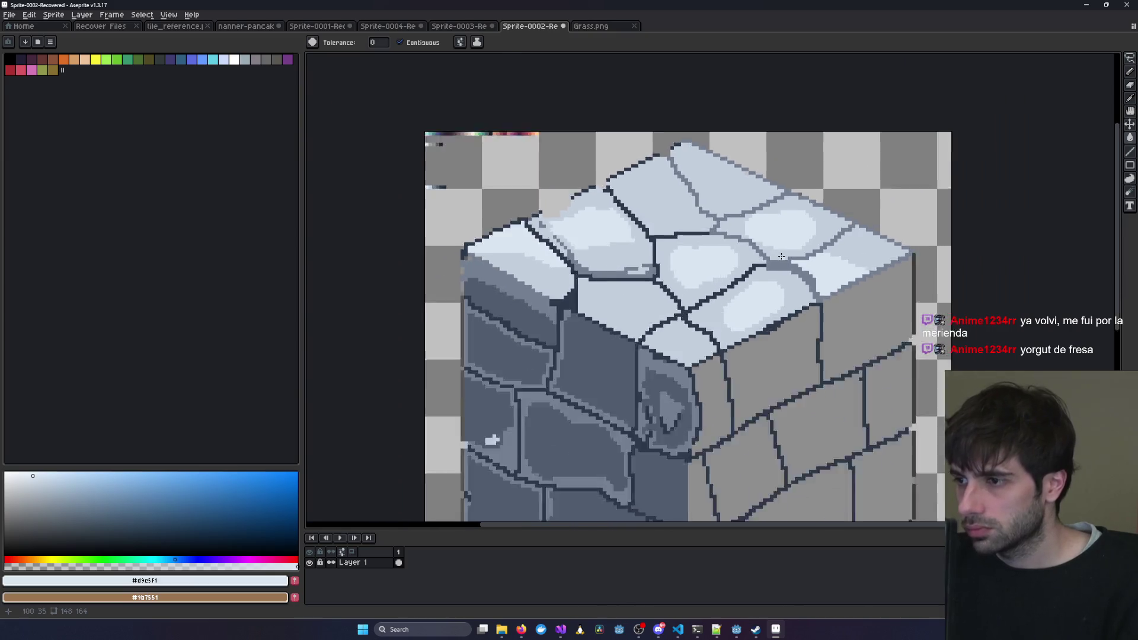
{"action": "left_click_drag", "start_coordinate": [657, 264], "coordinate": [508, 261]}
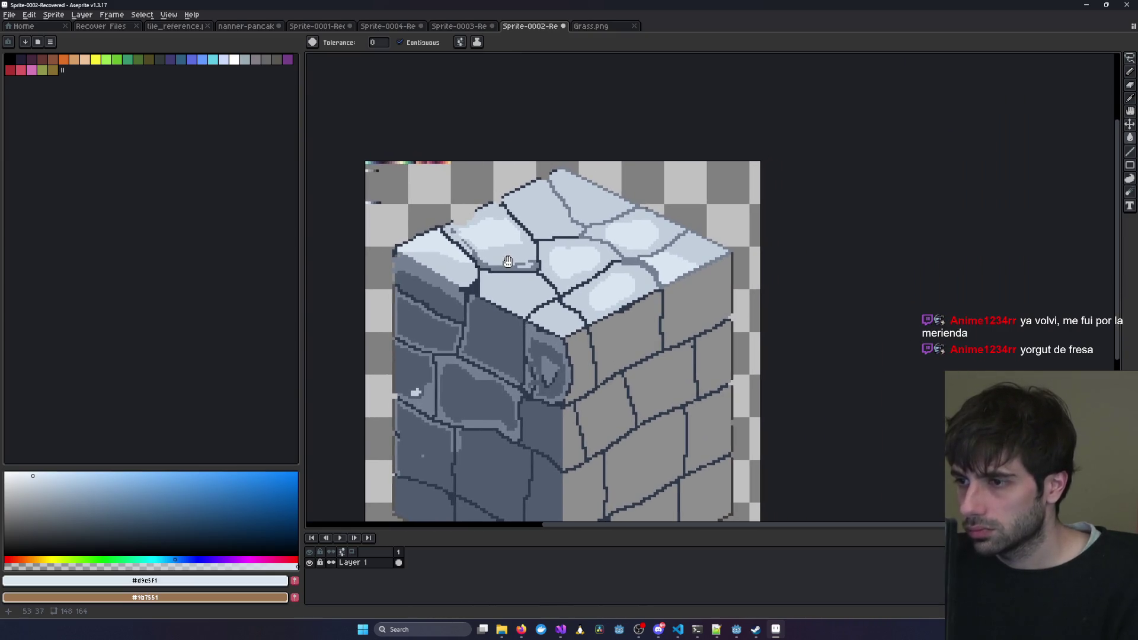
{"action": "scroll", "coordinate": [680, 250], "scroll_direction": "up", "scroll_amount": 2}
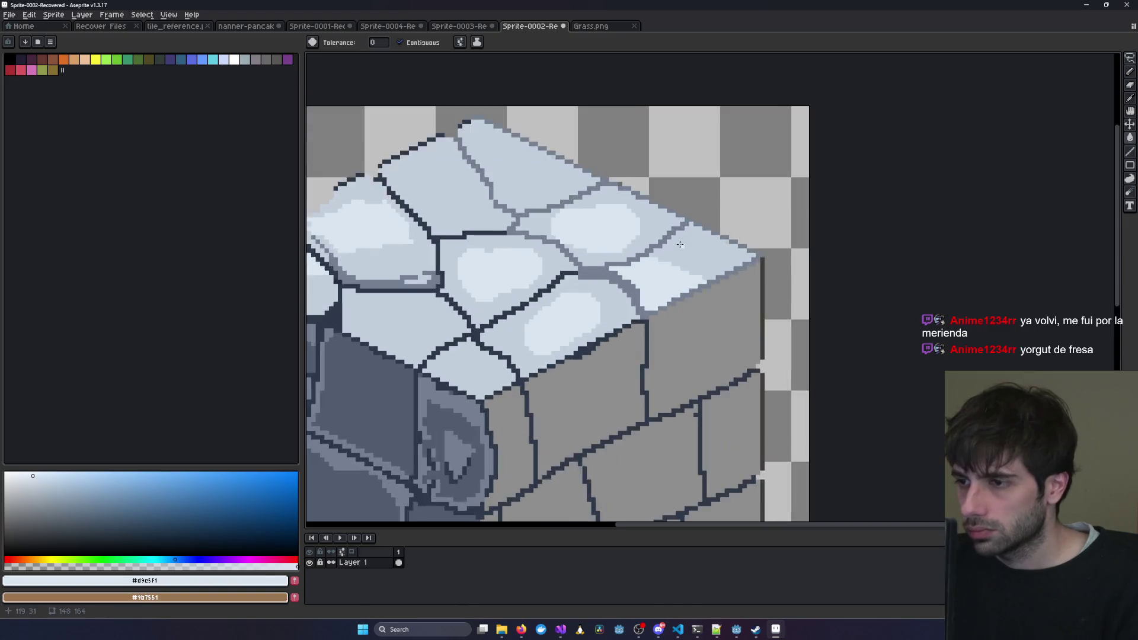
Pick the mid-grey outline colour from a stone edge and centre the cube.
{"action": "key", "text": "i"}
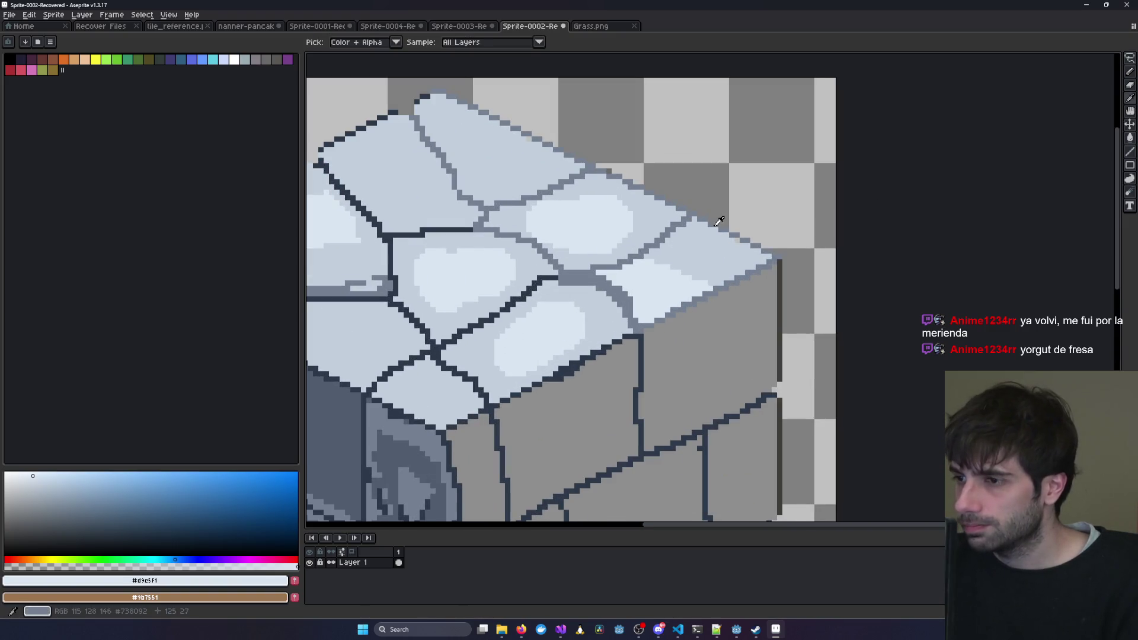
{"action": "left_click", "coordinate": [719, 221]}
{"action": "key", "text": "b"}
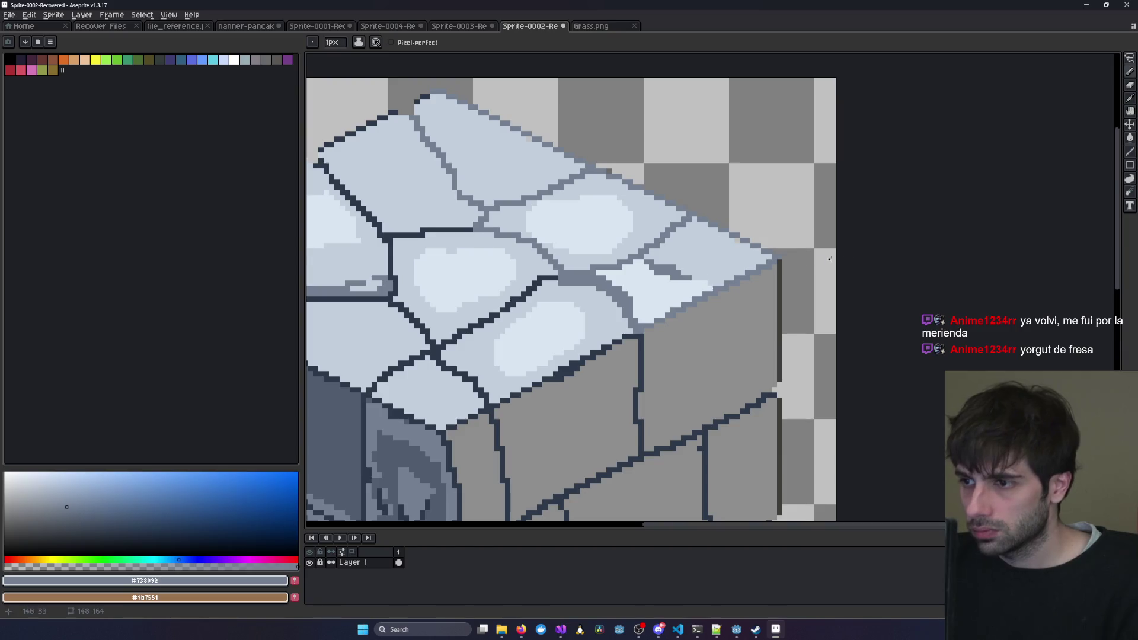
{"action": "scroll", "coordinate": [830, 258], "scroll_direction": "down", "scroll_amount": 3}
{"action": "scroll", "coordinate": [728, 279], "scroll_direction": "up", "scroll_amount": 3}
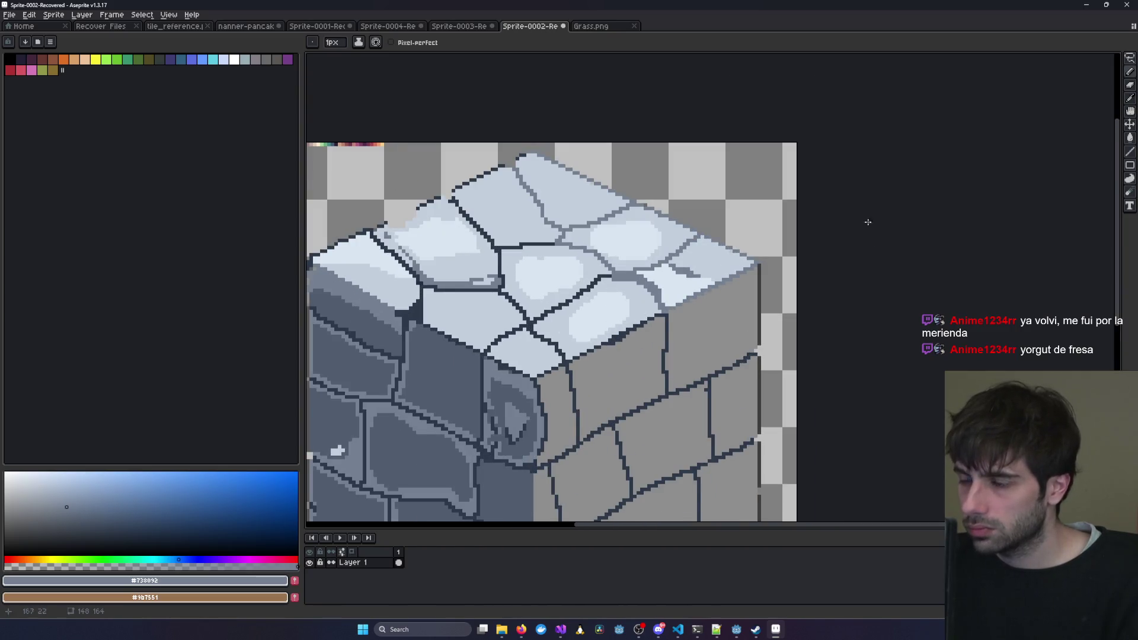
{"action": "left_click", "coordinate": [1130, 111]}
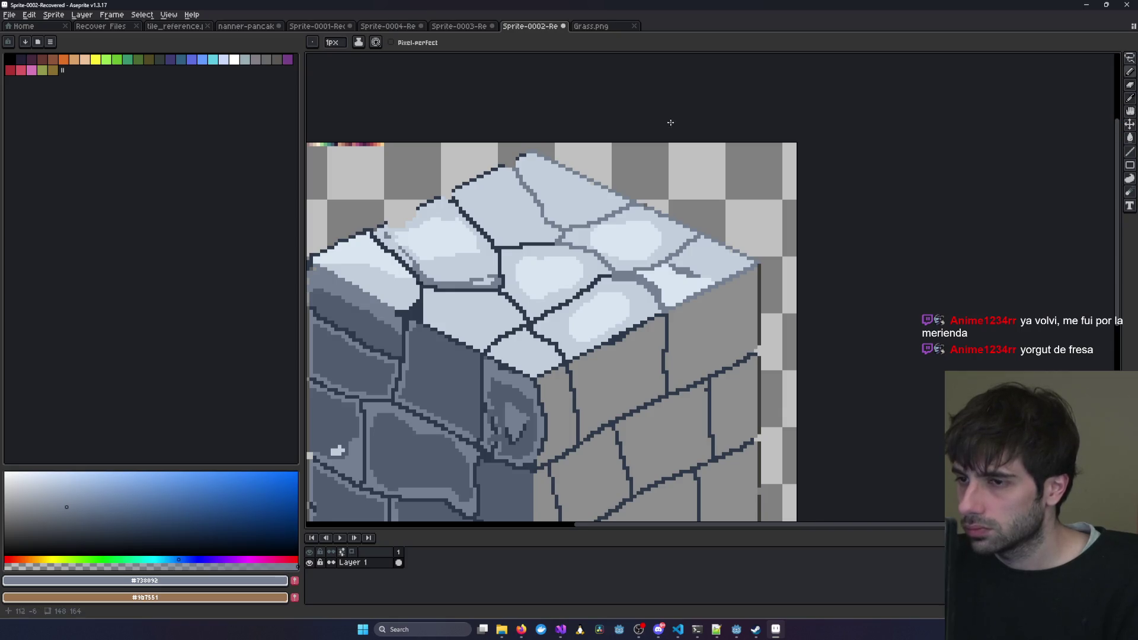
{"action": "scroll", "coordinate": [663, 133], "scroll_direction": "down", "scroll_amount": 3}
{"action": "scroll", "coordinate": [653, 149], "scroll_direction": "up", "scroll_amount": 3}
{"action": "left_click_drag", "start_coordinate": [613, 182], "coordinate": [643, 187]}
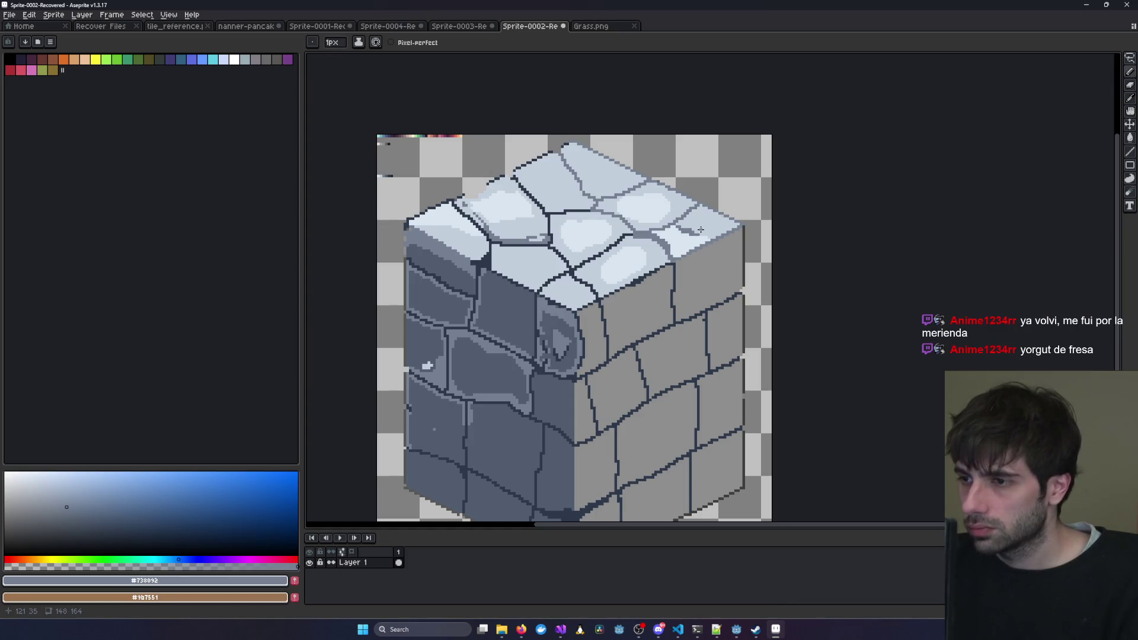
Pencil a short mid-grey crack line into the top corner stone.
{"action": "left_click", "coordinate": [1130, 71]}
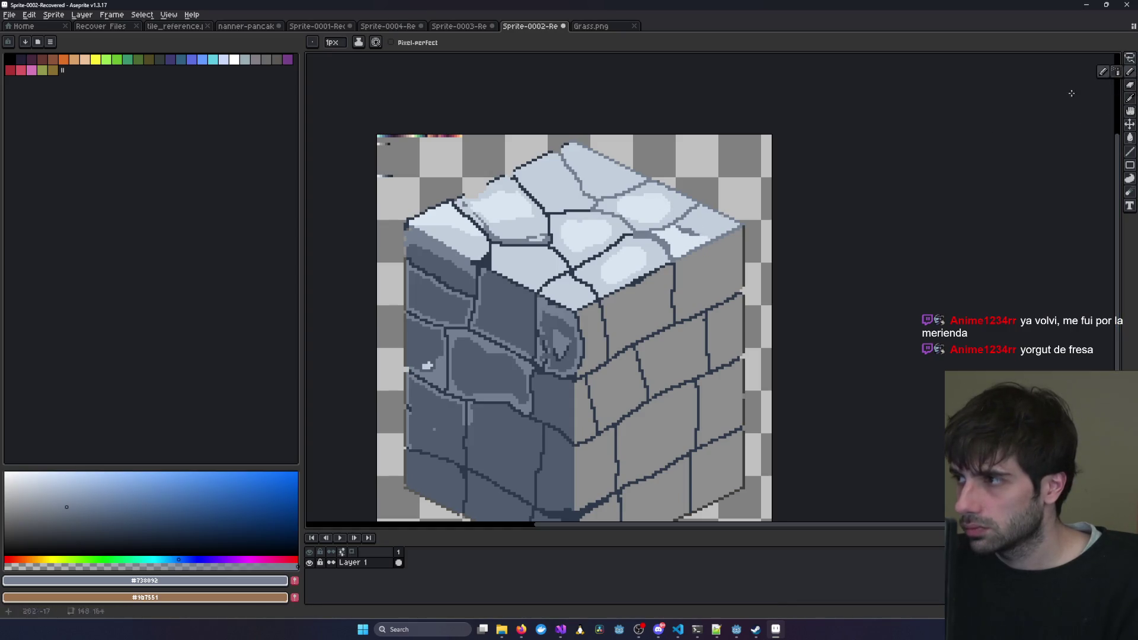
{"action": "scroll", "coordinate": [665, 224], "scroll_direction": "up", "scroll_amount": 3}
{"action": "left_click_drag", "start_coordinate": [560, 227], "coordinate": [632, 212]}
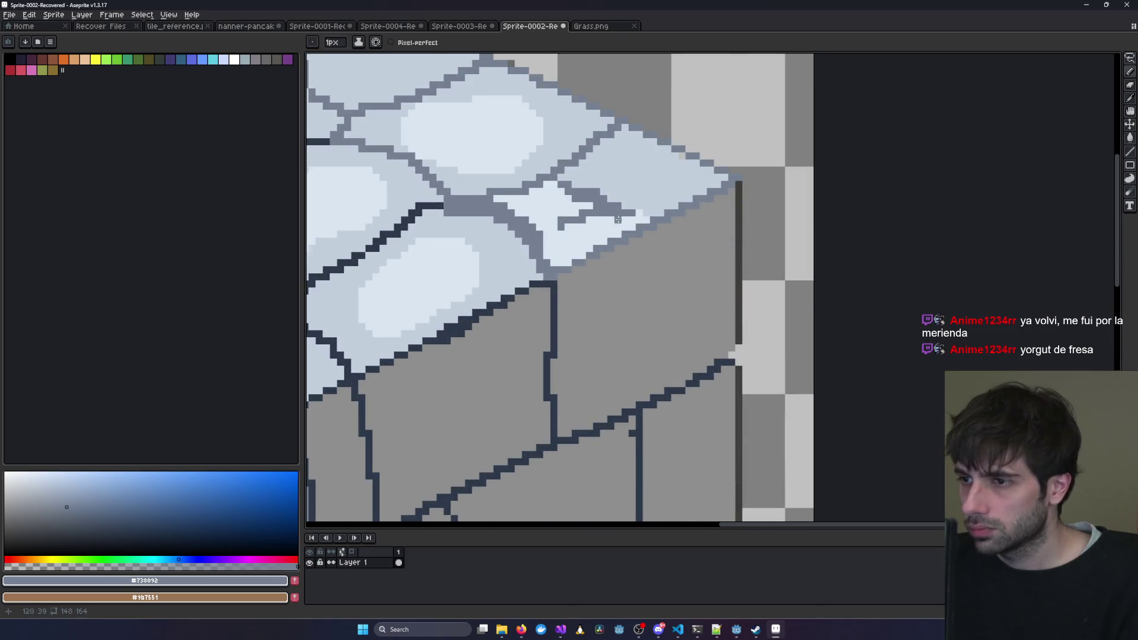
{"action": "scroll", "coordinate": [617, 219], "scroll_direction": "down", "scroll_amount": 3}
{"action": "scroll", "coordinate": [553, 344], "scroll_direction": "down", "scroll_amount": 1}
{"action": "scroll", "coordinate": [553, 344], "scroll_direction": "up", "scroll_amount": 2}
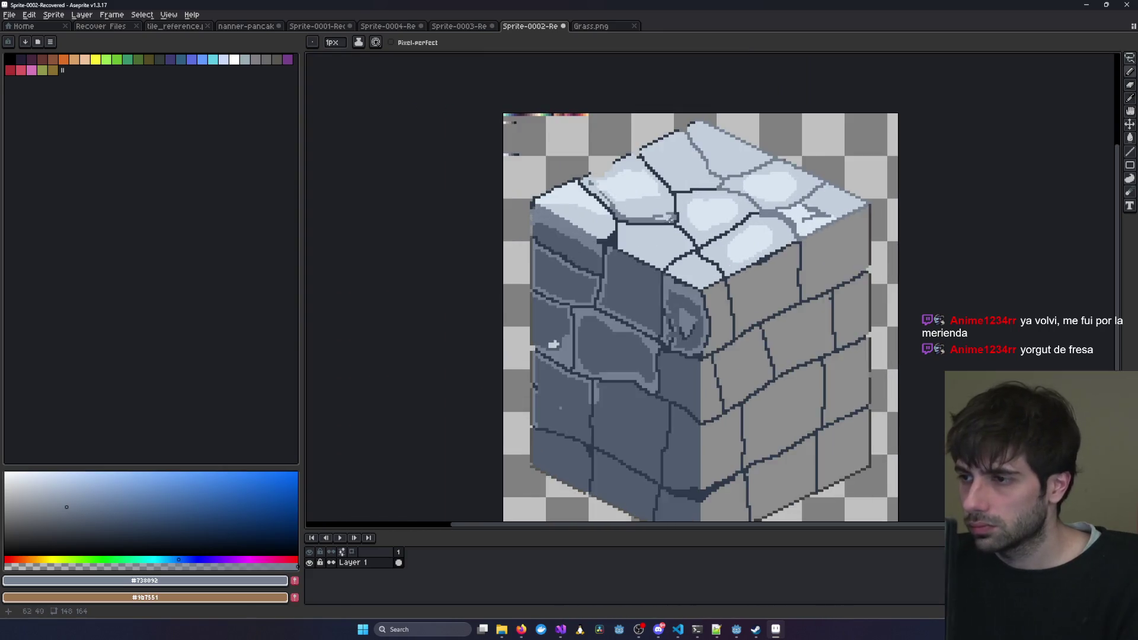
{"action": "scroll", "coordinate": [656, 196], "scroll_direction": "up", "scroll_amount": 2}
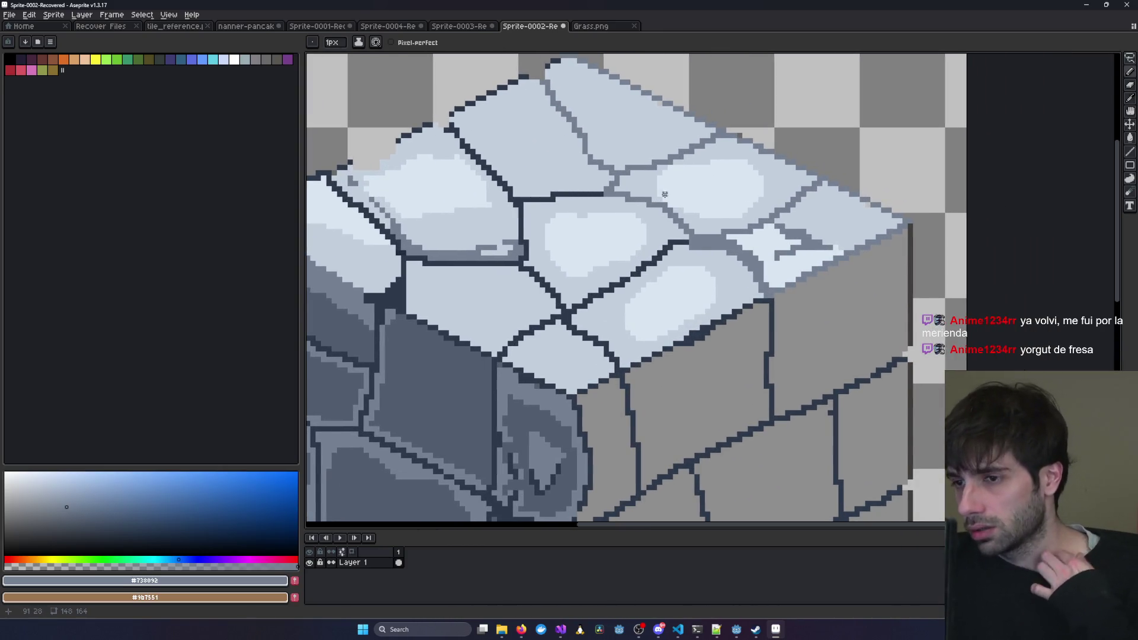
{"action": "scroll", "coordinate": [716, 195], "scroll_direction": "down", "scroll_amount": 2}
Compare the stone cube against Grass.png and the Sprite-0003 reference cubes.
{"action": "left_click", "coordinate": [590, 27]}
{"action": "left_click", "coordinate": [513, 28]}
{"action": "left_click", "coordinate": [440, 27]}
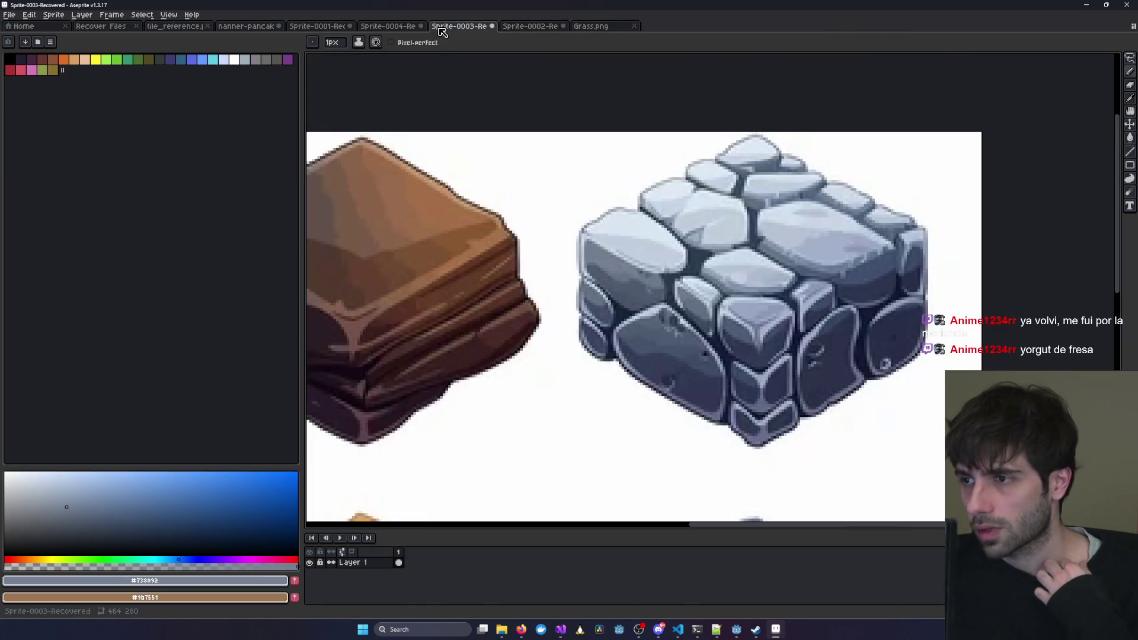
{"action": "left_click", "coordinate": [534, 28]}
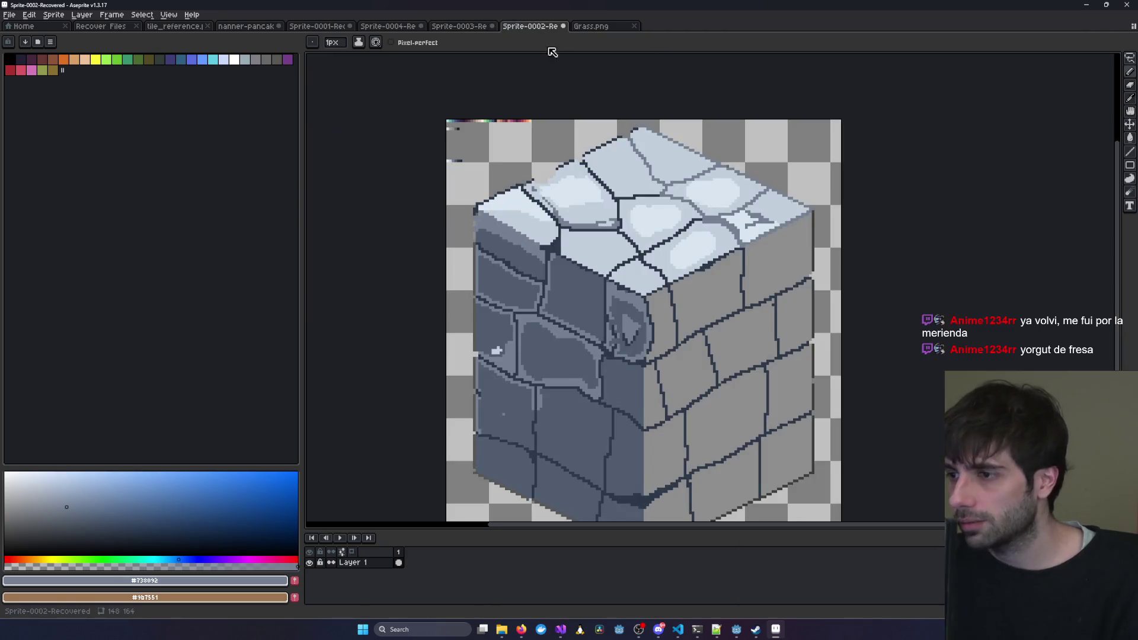
Outline the crack and the top face's right edge with the dark outline colour.
{"action": "scroll", "coordinate": [592, 234], "scroll_direction": "up", "scroll_amount": 2}
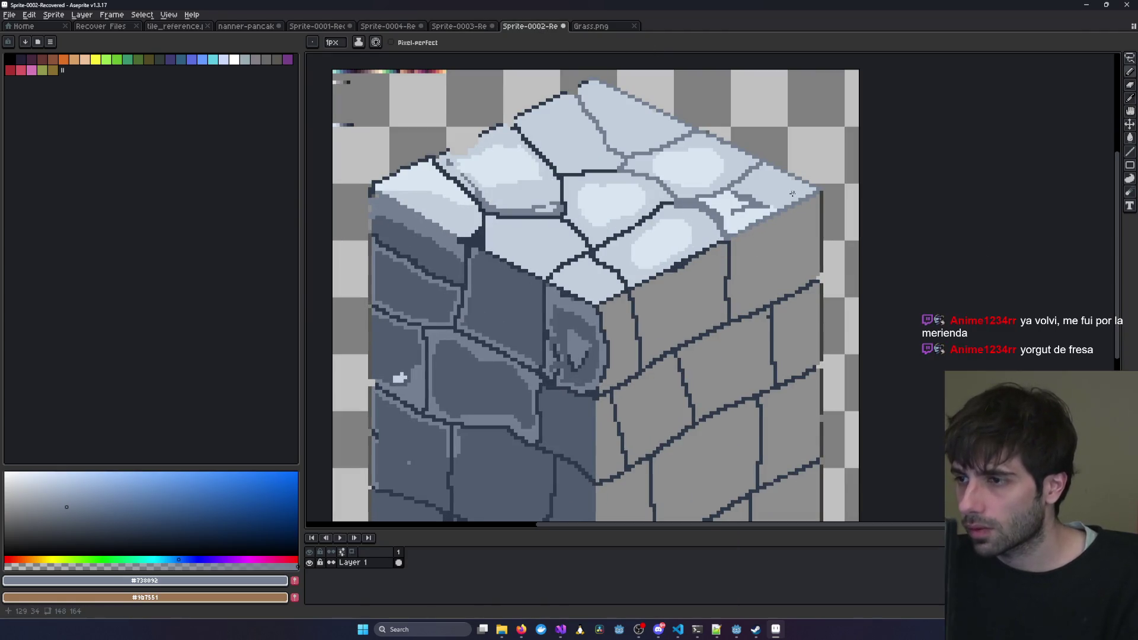
{"action": "key", "text": "i"}
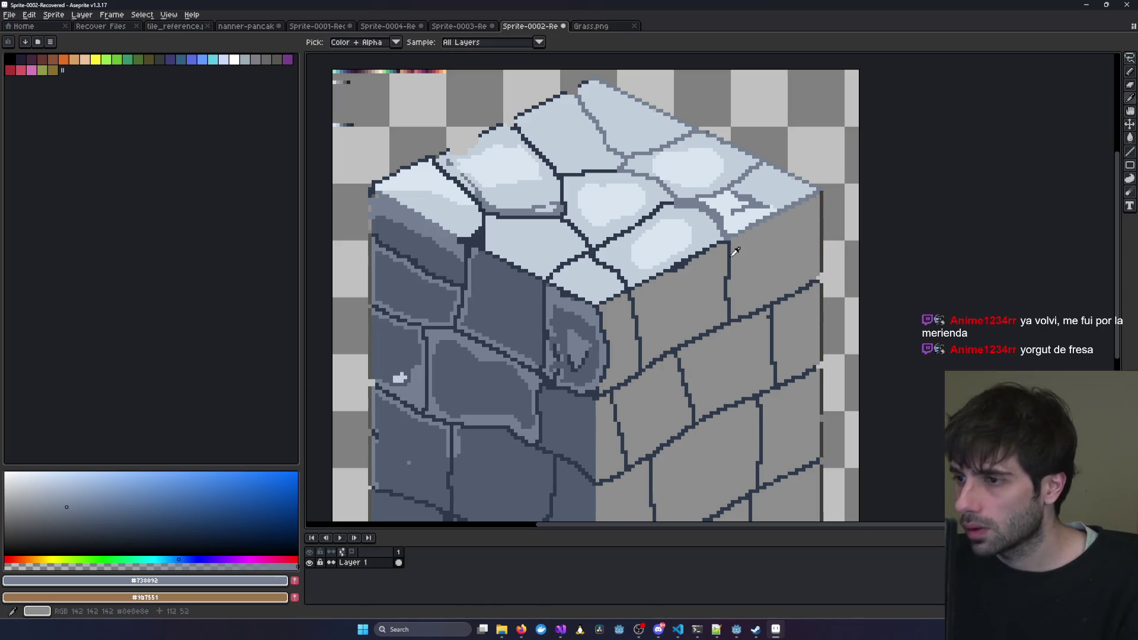
{"action": "left_click", "coordinate": [735, 245]}
{"action": "key", "text": "b"}
{"action": "scroll", "coordinate": [738, 242], "scroll_direction": "up", "scroll_amount": 3}
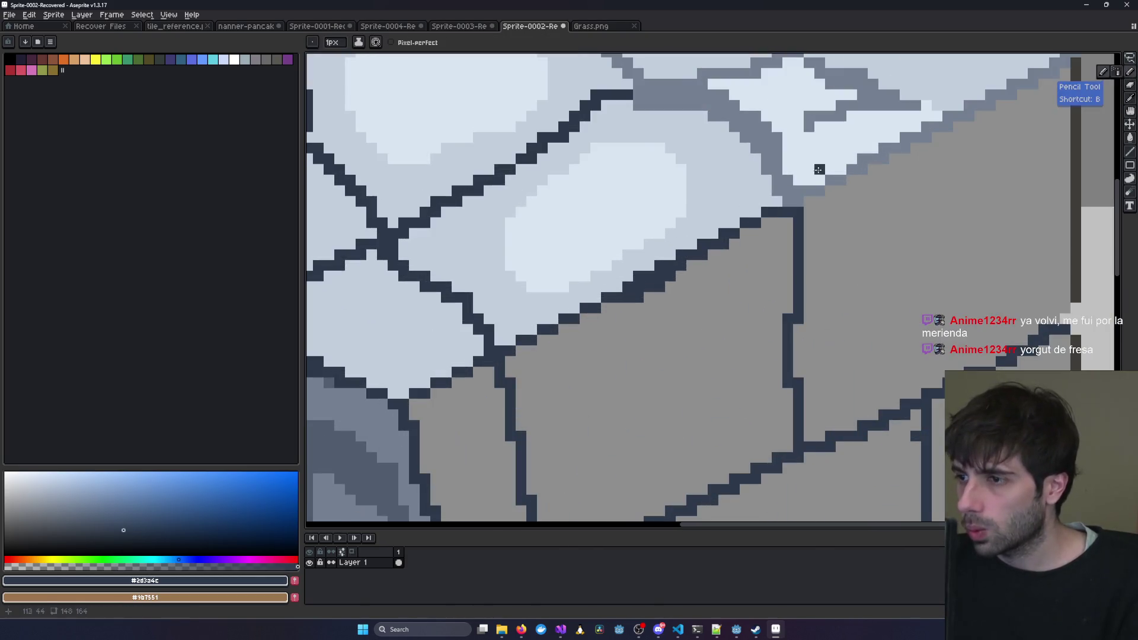
{"action": "mouse_move", "coordinate": [788, 194]}
{"action": "left_mouse_down"}
{"action": "mouse_move", "coordinate": [807, 192]}
{"action": "mouse_move", "coordinate": [779, 184]}
{"action": "mouse_move", "coordinate": [774, 152]}
{"action": "mouse_move", "coordinate": [763, 155]}
{"action": "mouse_move", "coordinate": [702, 72]}
{"action": "left_mouse_up"}
{"action": "left_click_drag", "start_coordinate": [715, 113], "coordinate": [762, 142]}
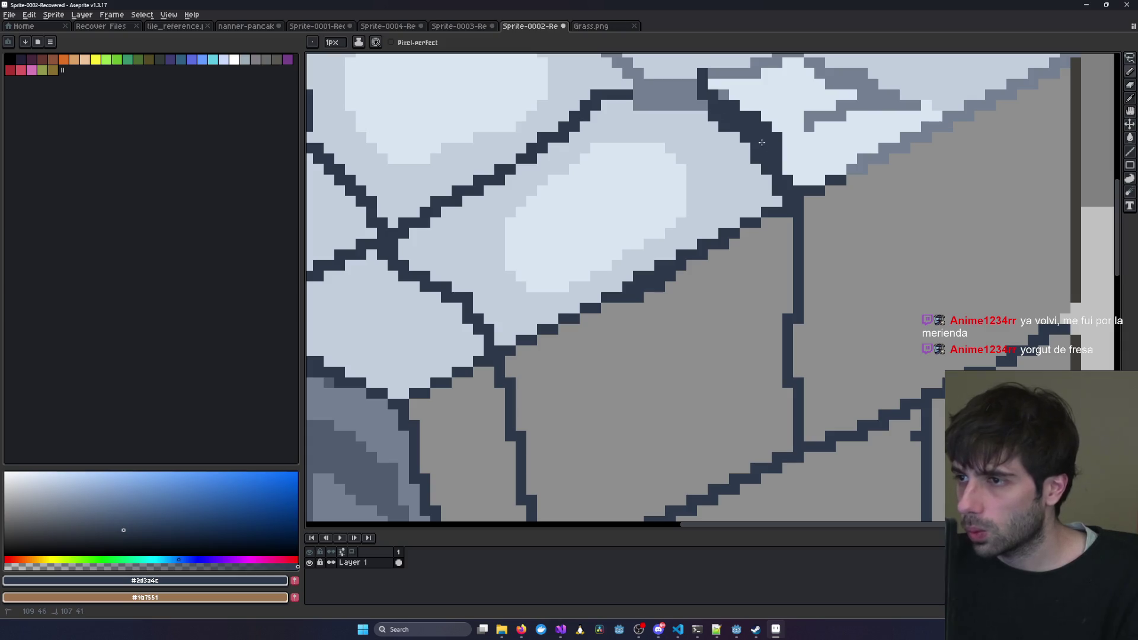
{"action": "mouse_move", "coordinate": [712, 74]}
{"action": "left_mouse_down"}
{"action": "mouse_move", "coordinate": [779, 57]}
{"action": "mouse_move", "coordinate": [717, 142]}
{"action": "mouse_move", "coordinate": [734, 136]}
{"action": "mouse_move", "coordinate": [860, 196]}
{"action": "mouse_move", "coordinate": [788, 192]}
{"action": "mouse_move", "coordinate": [753, 206]}
{"action": "mouse_move", "coordinate": [772, 168]}
{"action": "left_mouse_up"}
{"action": "left_click_drag", "start_coordinate": [791, 259], "coordinate": [1012, 144]}
{"action": "scroll", "coordinate": [1010, 145], "scroll_direction": "down", "scroll_amount": 3}
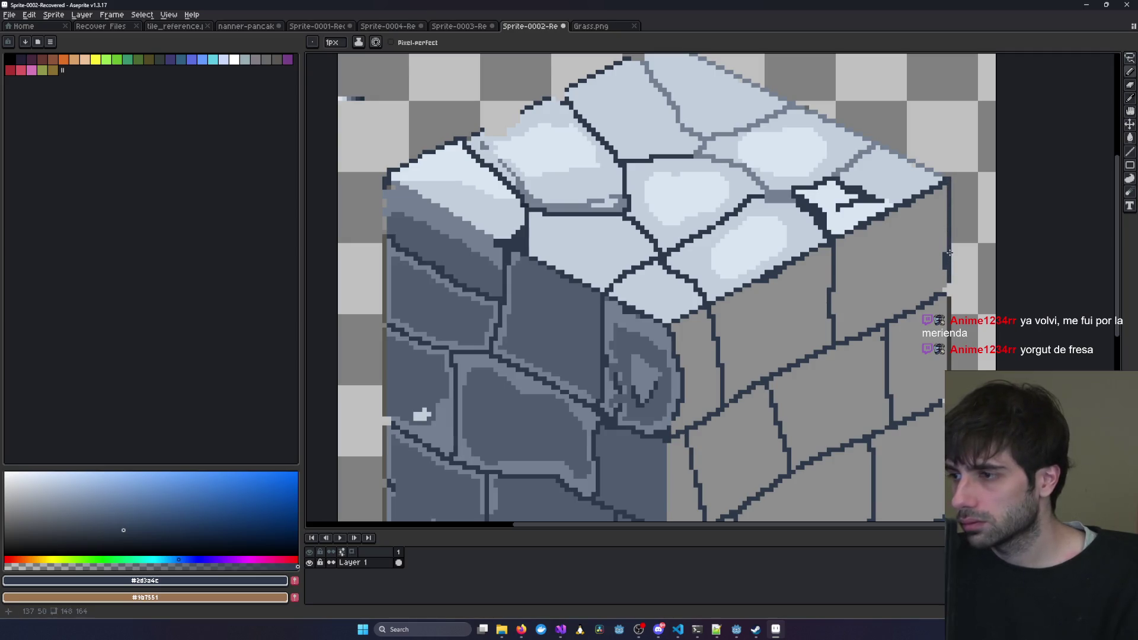
Fill the light notch at the stone cube's top-right corner with grey-blue #738092.
{"action": "scroll", "coordinate": [909, 318], "scroll_direction": "down", "scroll_amount": 1}
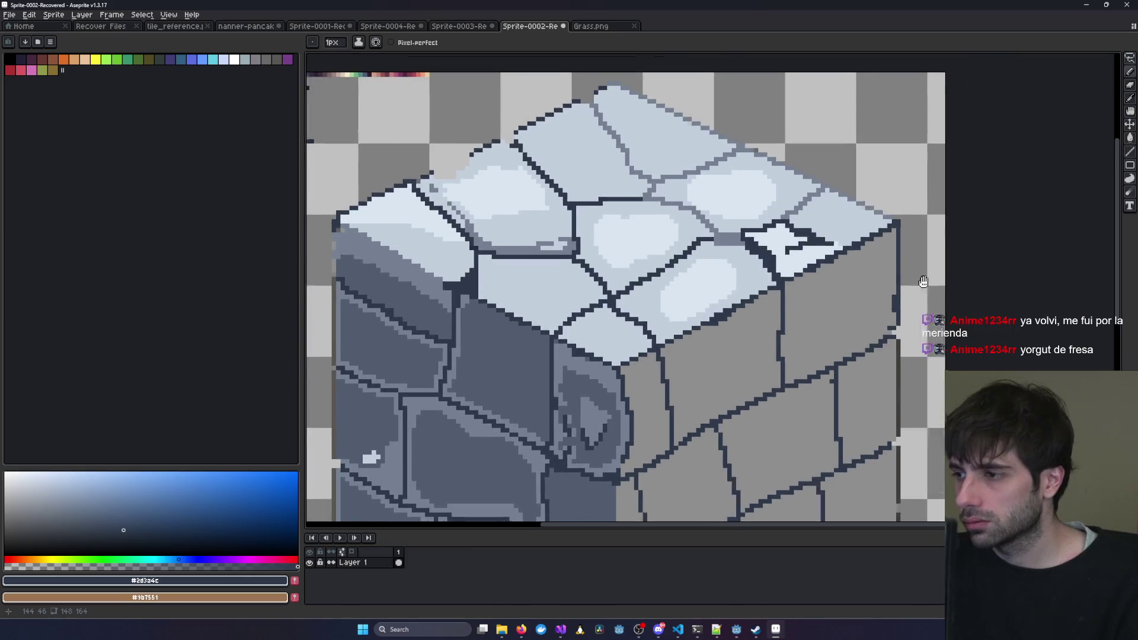
{"action": "scroll", "coordinate": [869, 345], "scroll_direction": "up", "scroll_amount": 2}
{"action": "scroll", "coordinate": [796, 329], "scroll_direction": "down", "scroll_amount": 2}
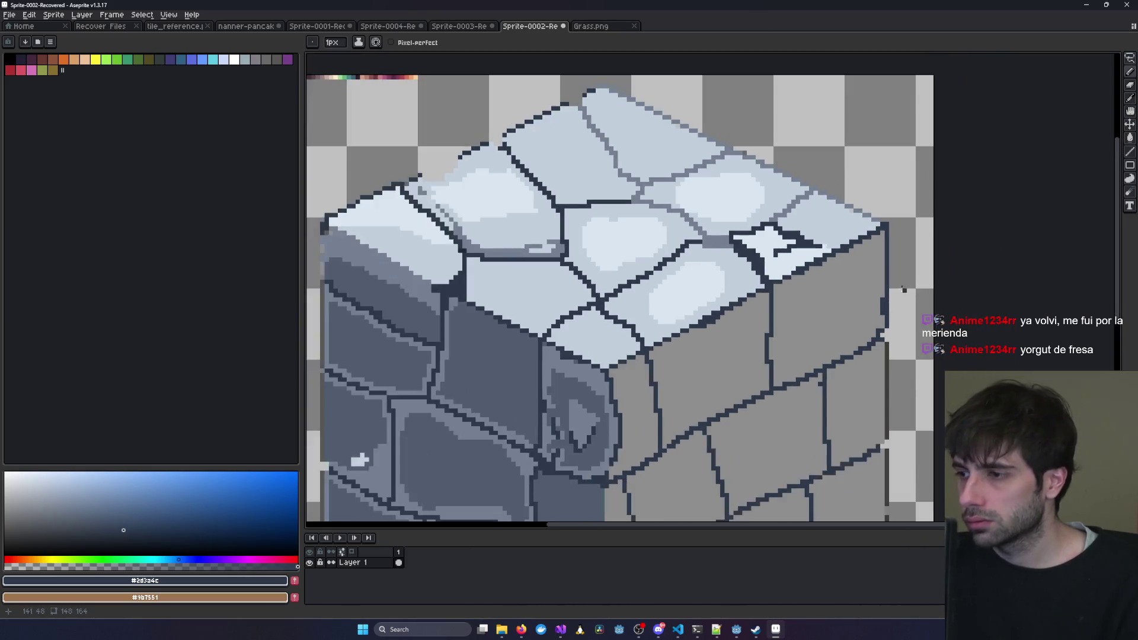
{"action": "scroll", "coordinate": [742, 286], "scroll_direction": "up", "scroll_amount": 2}
{"action": "scroll", "coordinate": [735, 279], "scroll_direction": "right", "scroll_amount": 3}
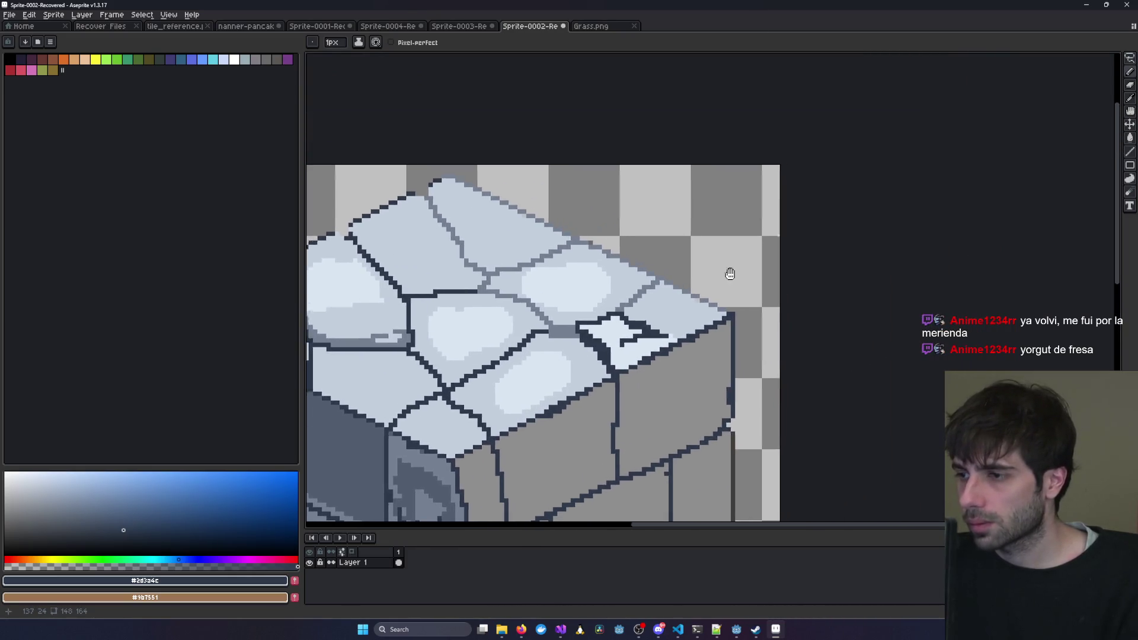
{"action": "left_click", "coordinate": [1133, 104]}
{"action": "scroll", "coordinate": [562, 268], "scroll_direction": "left", "scroll_amount": 3}
{"action": "scroll", "coordinate": [562, 268], "scroll_direction": "down", "scroll_amount": 1}
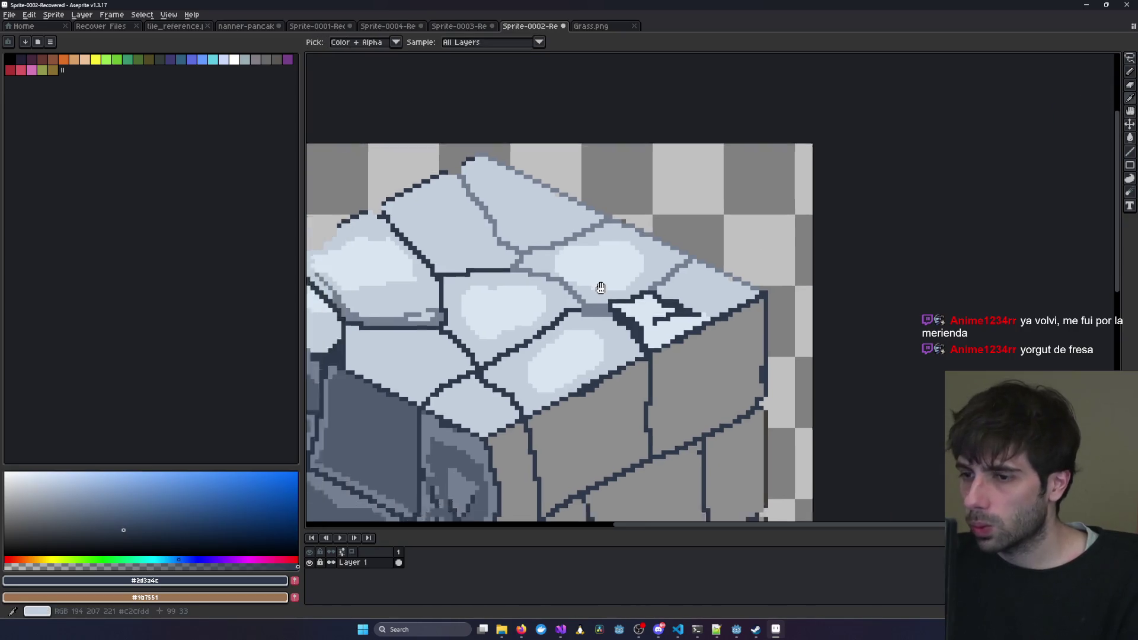
{"action": "left_click", "coordinate": [558, 400]}
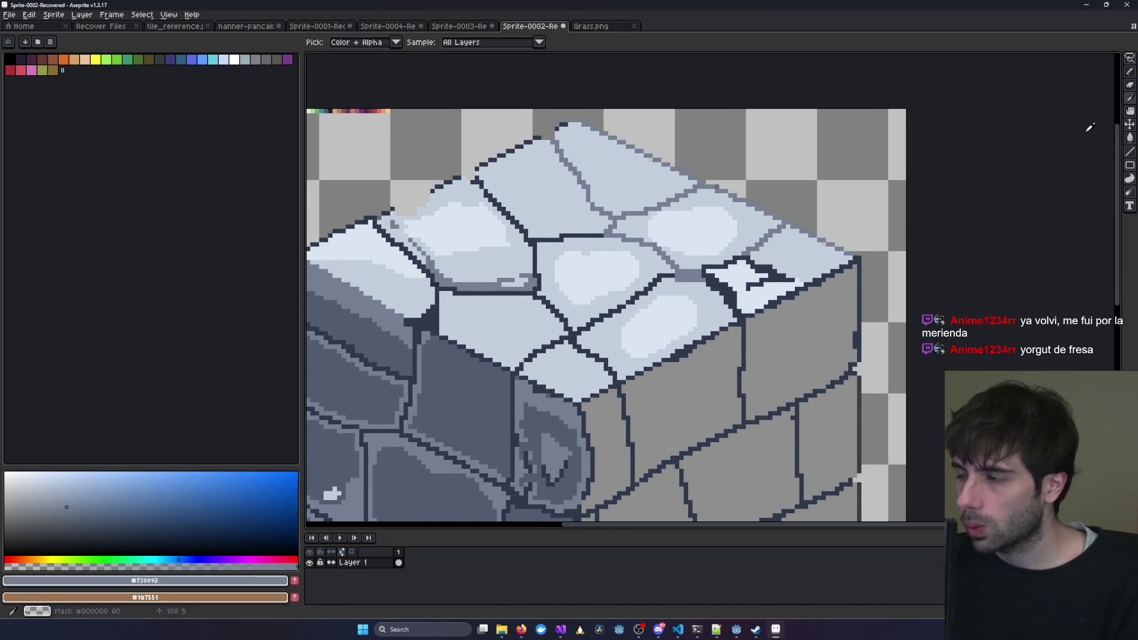
{"action": "left_click", "coordinate": [1130, 137]}
{"action": "left_click", "coordinate": [762, 297]}
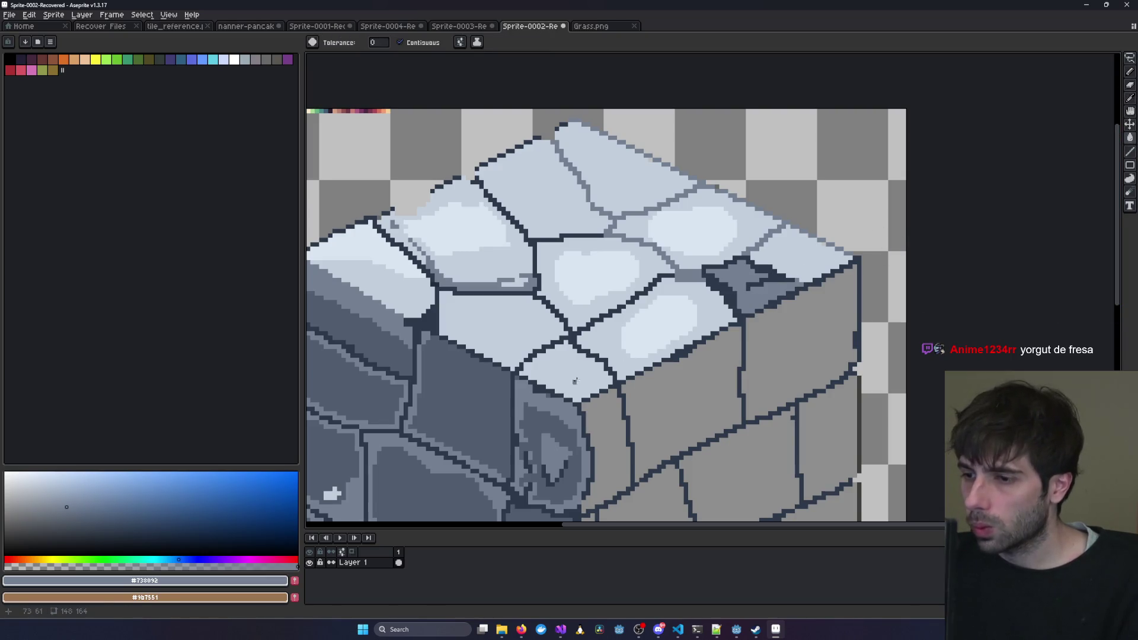
Undo a stray grey-blue fill on the cube's top face.
{"action": "left_click", "coordinate": [1130, 98]}
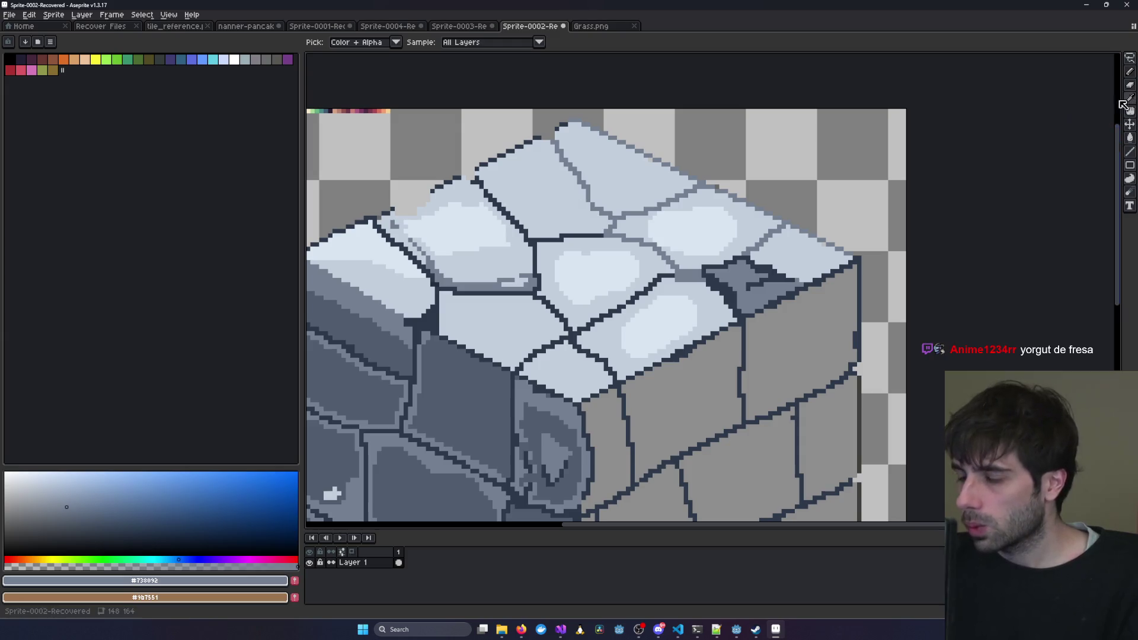
{"action": "key", "text": "b"}
{"action": "key", "text": "g"}
{"action": "left_click", "coordinate": [824, 249]}
{"action": "key", "text": "v"}
{"action": "key", "text": "ctrl+z"}
{"action": "key", "text": "g"}
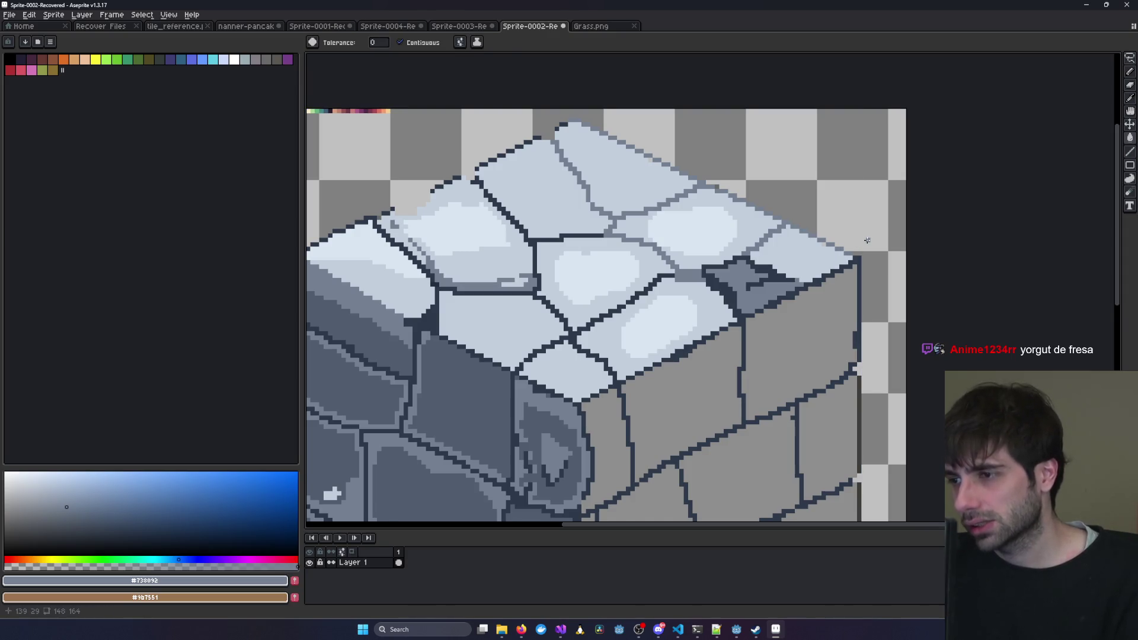
Switch to the Grass.png grass cube sprite for comparison.
{"action": "scroll", "coordinate": [867, 240], "scroll_direction": "up", "scroll_amount": 2}
{"action": "scroll", "coordinate": [728, 252], "scroll_direction": "down", "scroll_amount": 2}
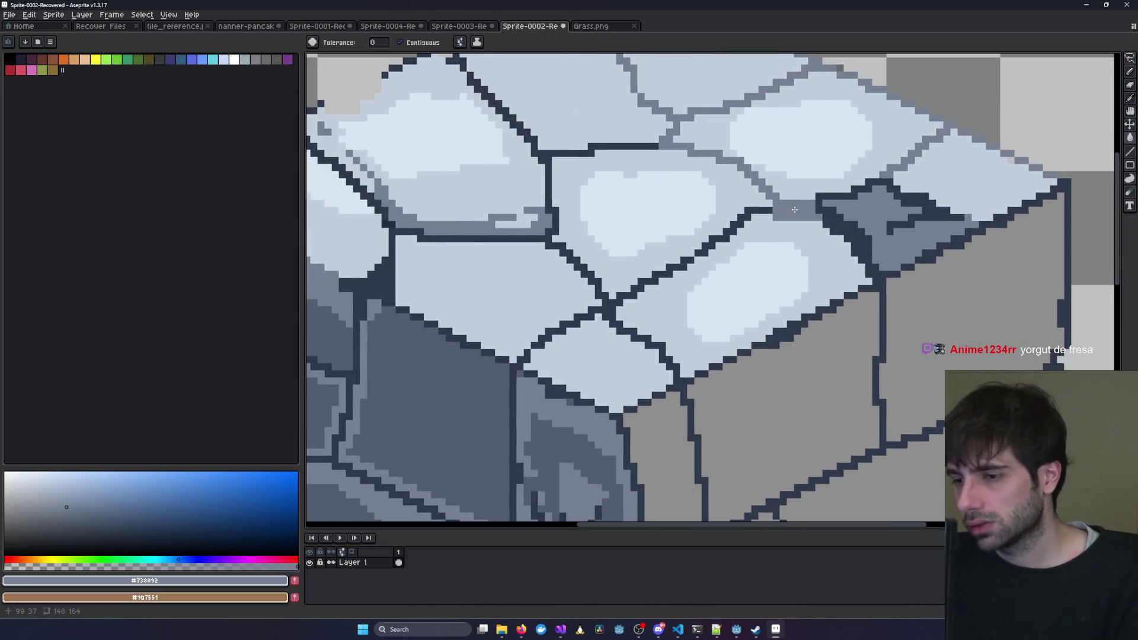
{"action": "key", "text": "i"}
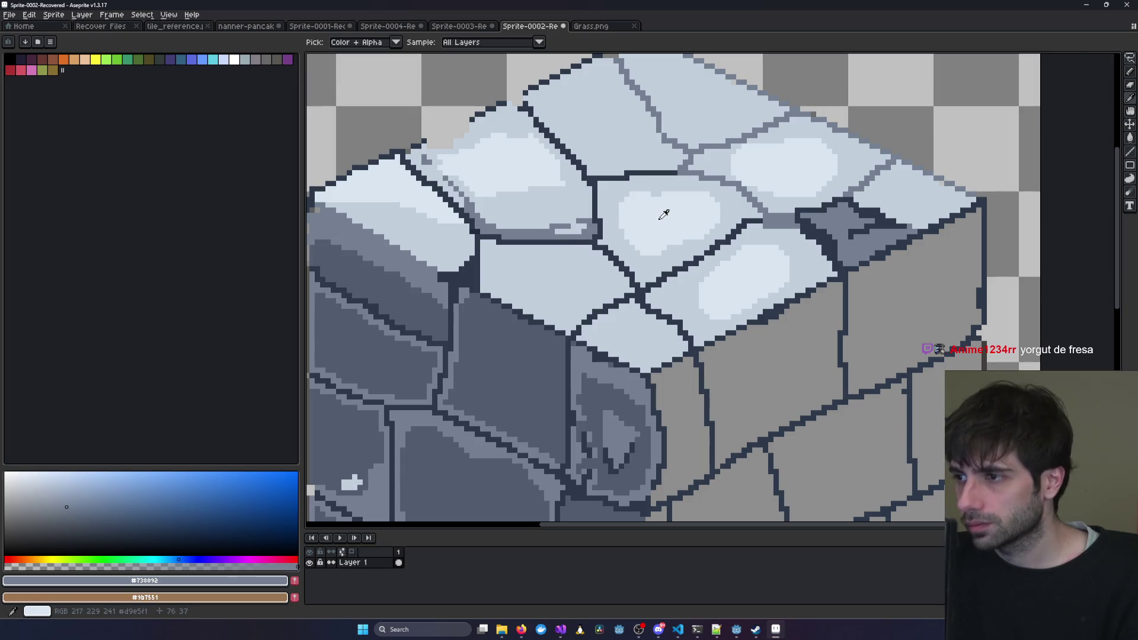
{"action": "left_click", "coordinate": [593, 26]}
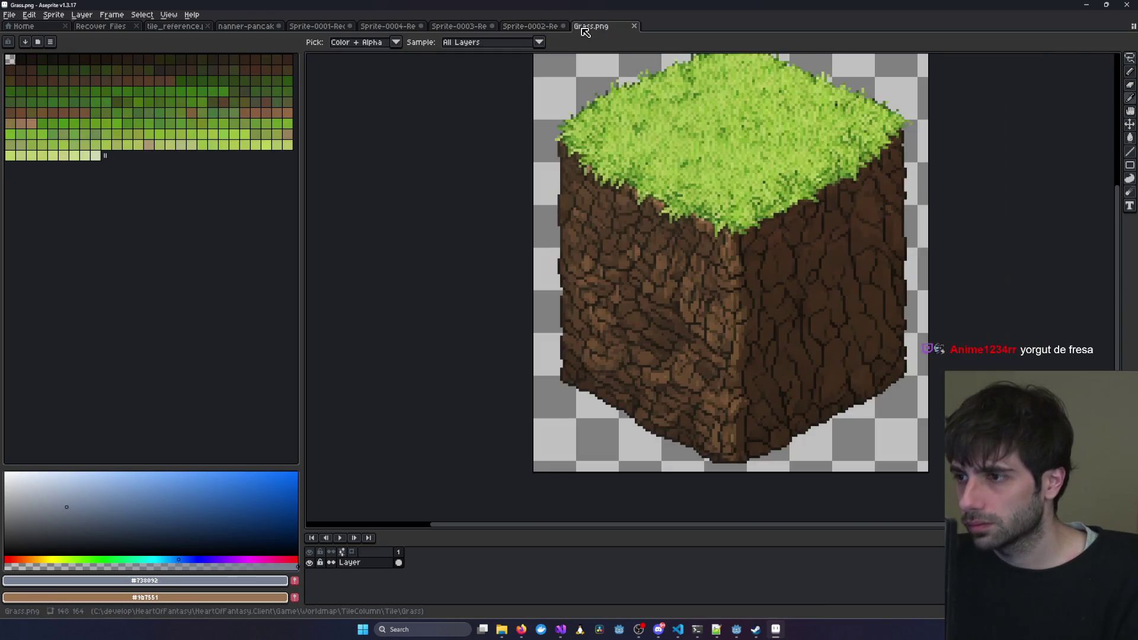
Compare Sprite-0002 against the Sprite-0003 reference, then pick the cube's dark outline colour #2d324c.
{"action": "left_click", "coordinate": [522, 26]}
{"action": "left_click", "coordinate": [451, 26]}
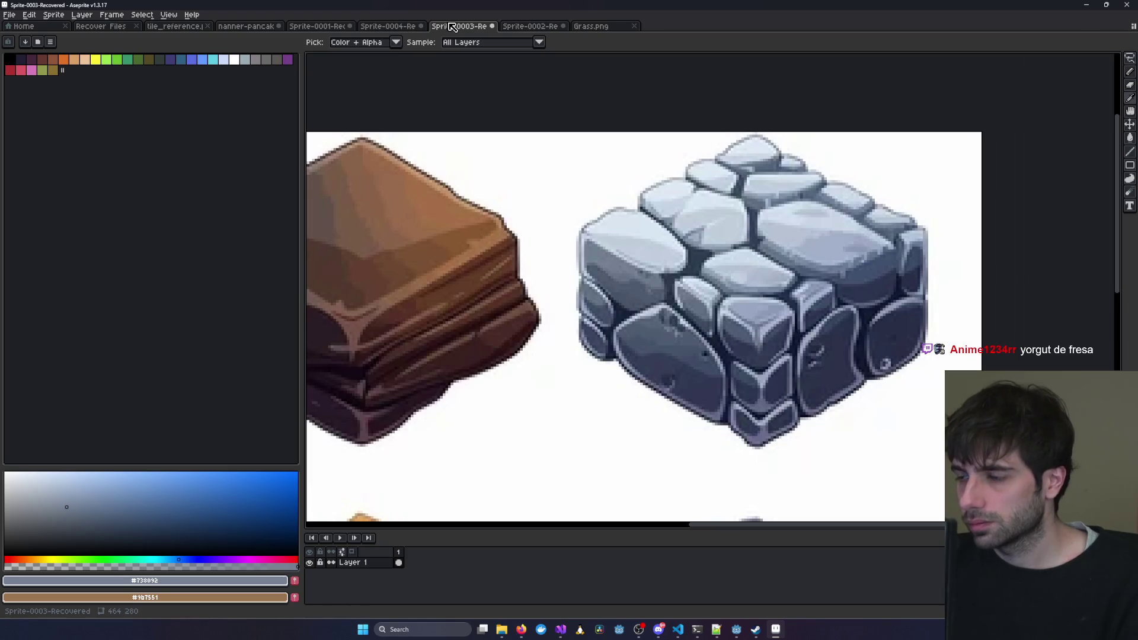
{"action": "left_click", "coordinate": [525, 27]}
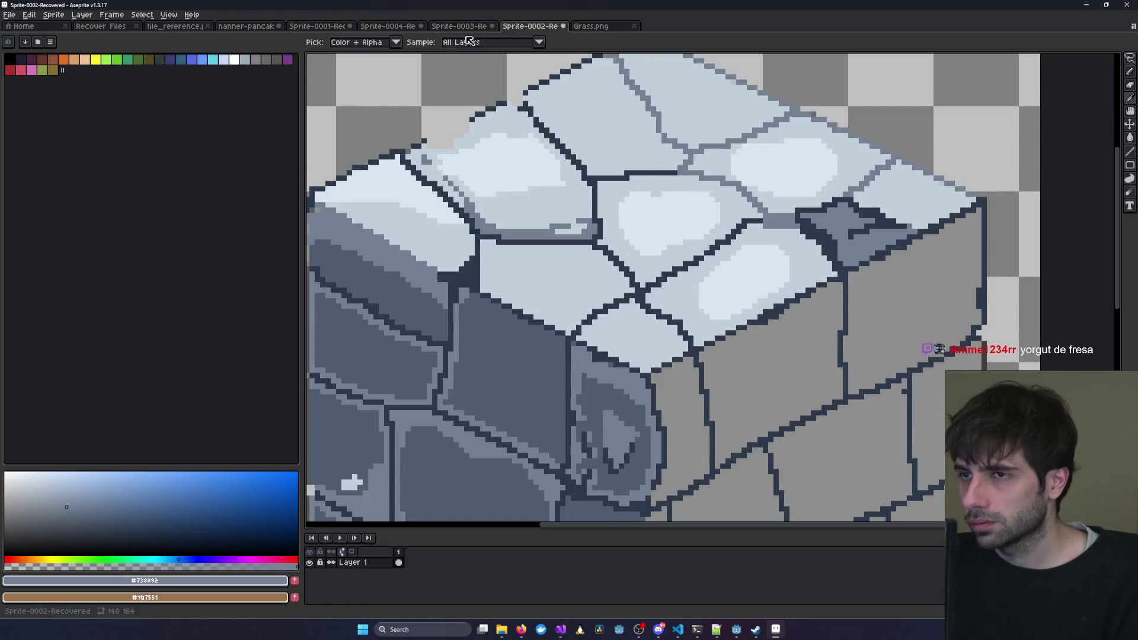
{"action": "left_click", "coordinate": [445, 26]}
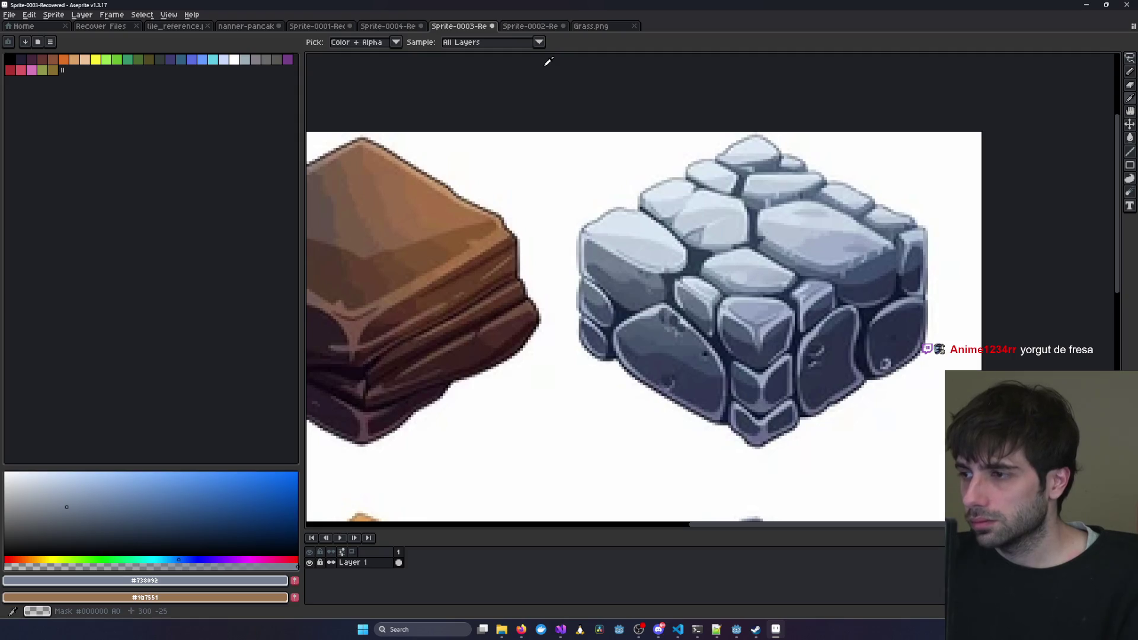
{"action": "left_click", "coordinate": [556, 28]}
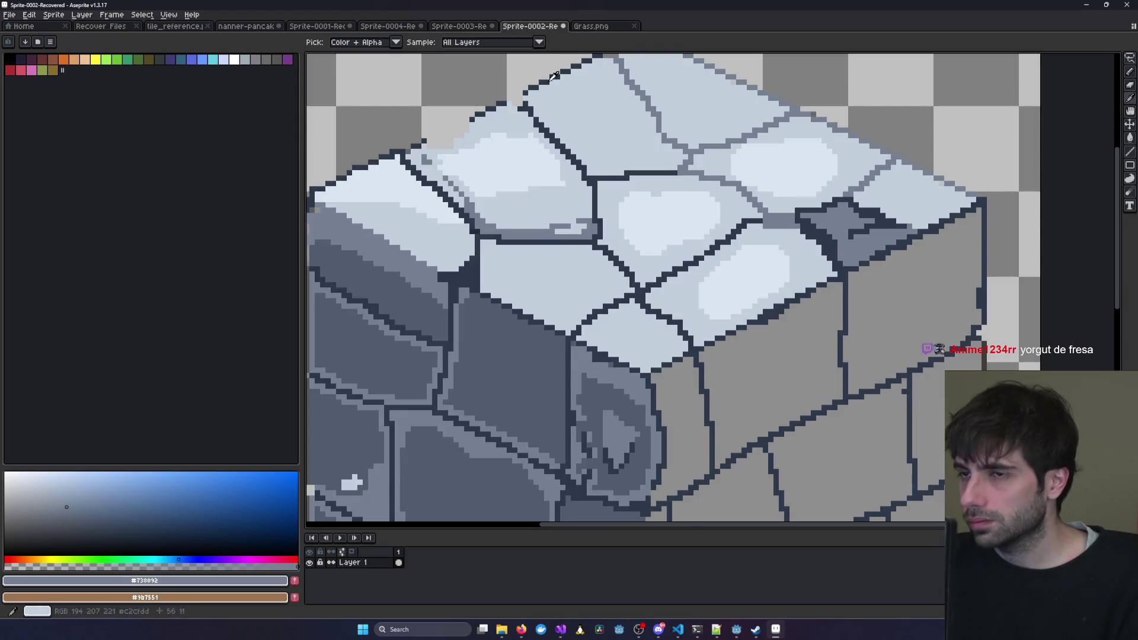
{"action": "left_click", "coordinate": [446, 27]}
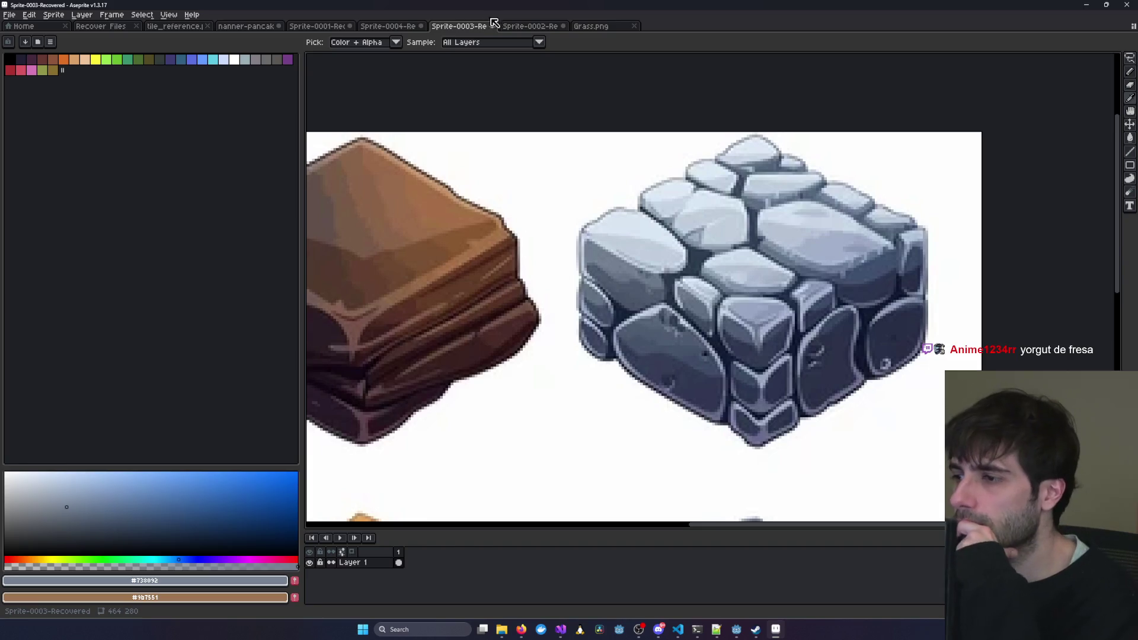
{"action": "left_click", "coordinate": [515, 26]}
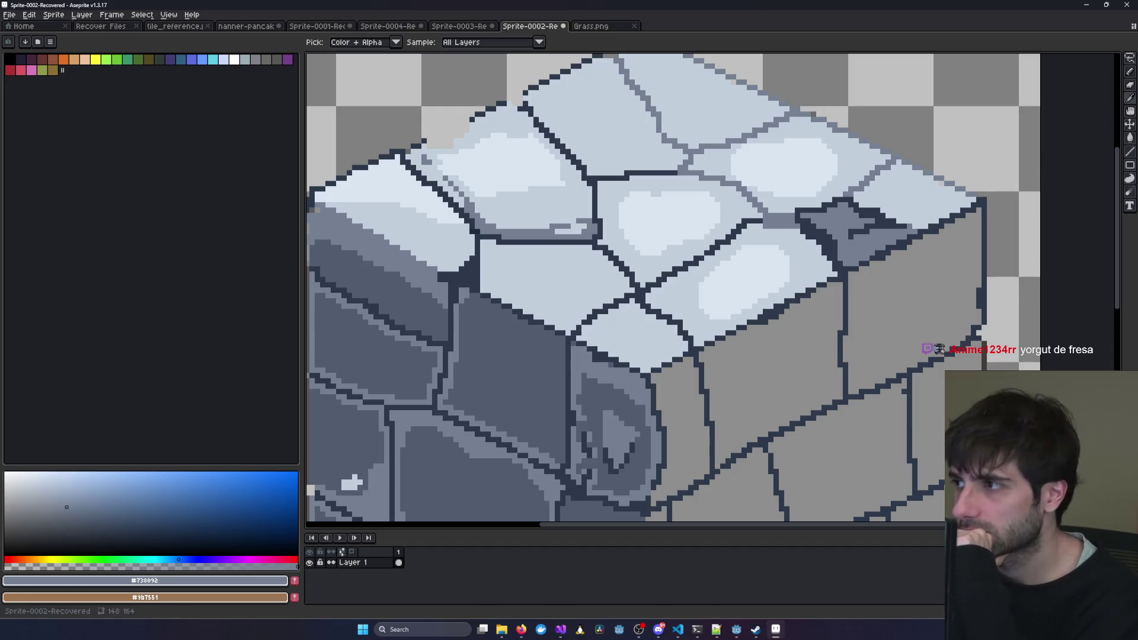
{"action": "left_click", "coordinate": [854, 262], "text": "alt"}
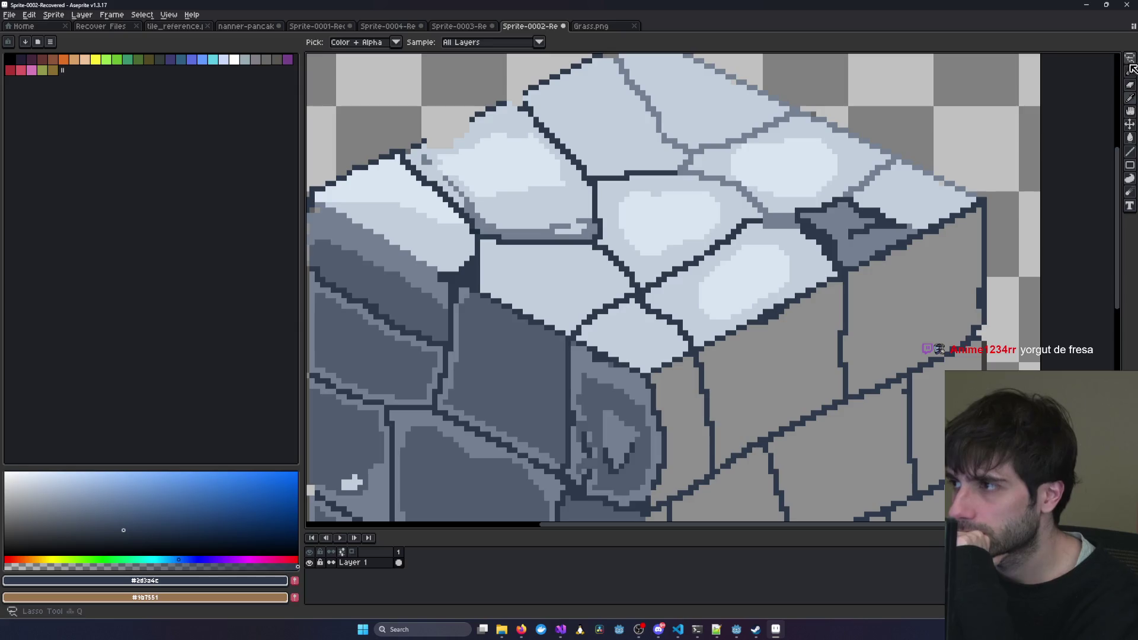
Thicken the dark navy outline along the cube's top-right edge with the pencil.
{"action": "mouse_move", "coordinate": [849, 271]}
{"action": "left_mouse_down"}
{"action": "mouse_move", "coordinate": [878, 269]}
{"action": "mouse_move", "coordinate": [981, 208]}
{"action": "mouse_move", "coordinate": [940, 237]}
{"action": "left_mouse_up"}
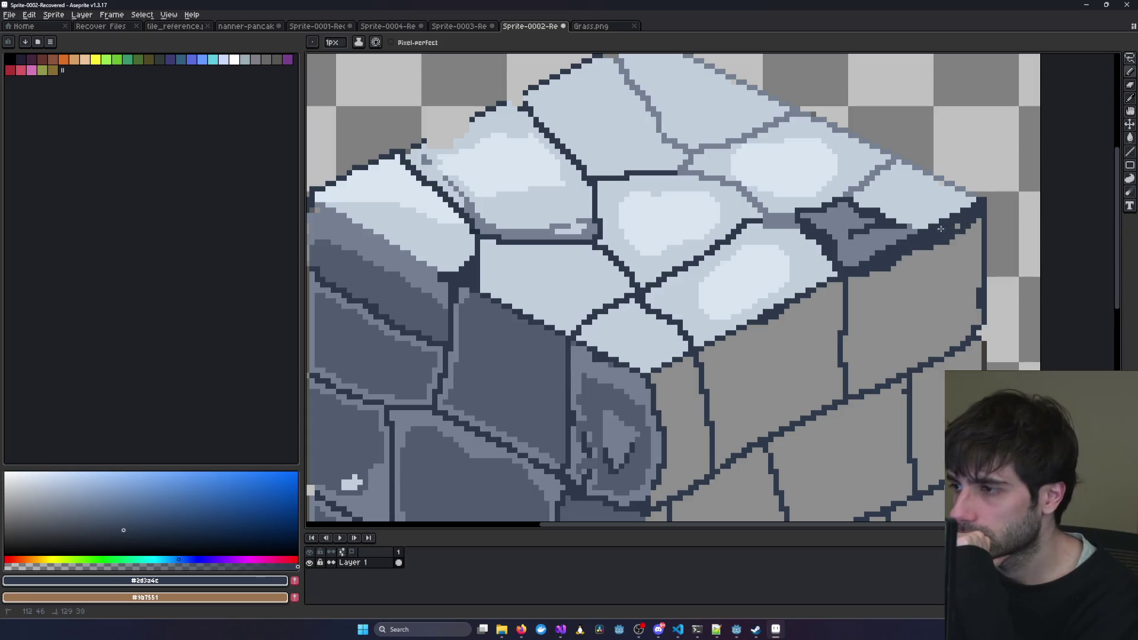
{"action": "left_click_drag", "start_coordinate": [869, 256], "coordinate": [856, 267]}
{"action": "left_click_drag", "start_coordinate": [922, 256], "coordinate": [942, 245]}
{"action": "left_click_drag", "start_coordinate": [871, 252], "coordinate": [847, 264]}
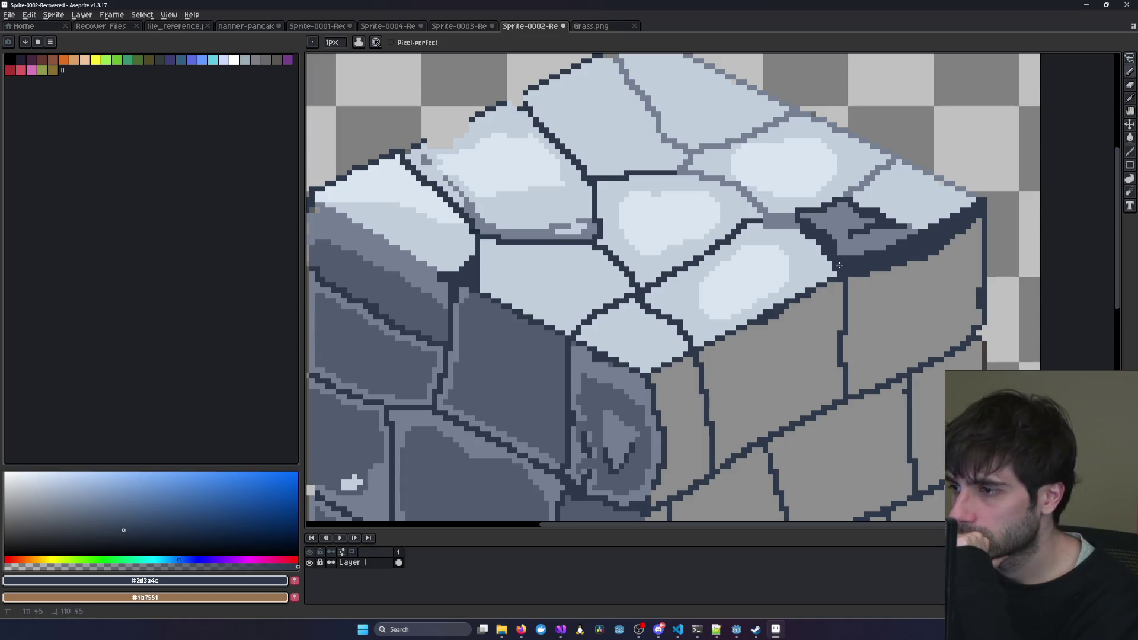
{"action": "scroll", "coordinate": [931, 255], "scroll_direction": "down", "scroll_amount": 1}
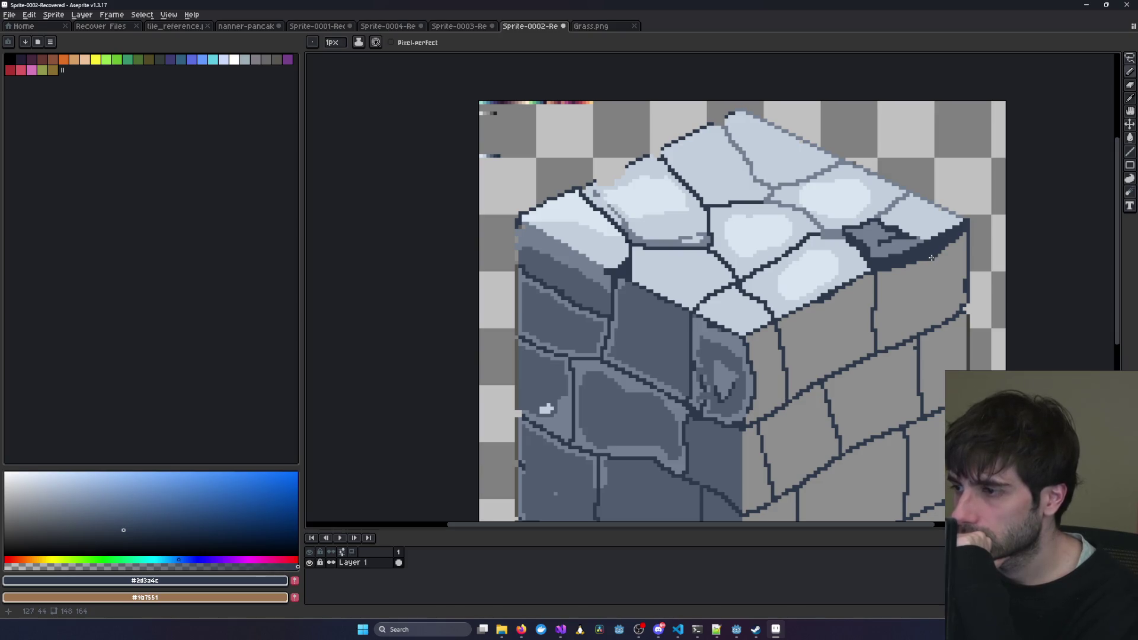
{"action": "left_click_drag", "start_coordinate": [890, 276], "coordinate": [897, 284]}
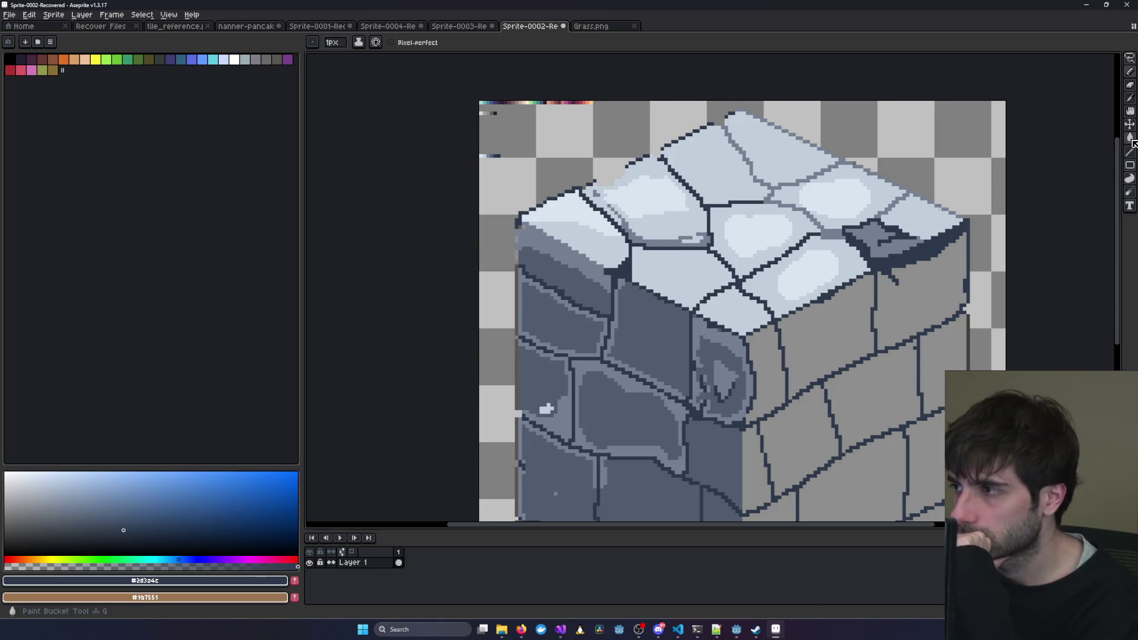
Flood-fill the top-right corner block with the dark navy colour.
{"action": "left_click", "coordinate": [1130, 178]}
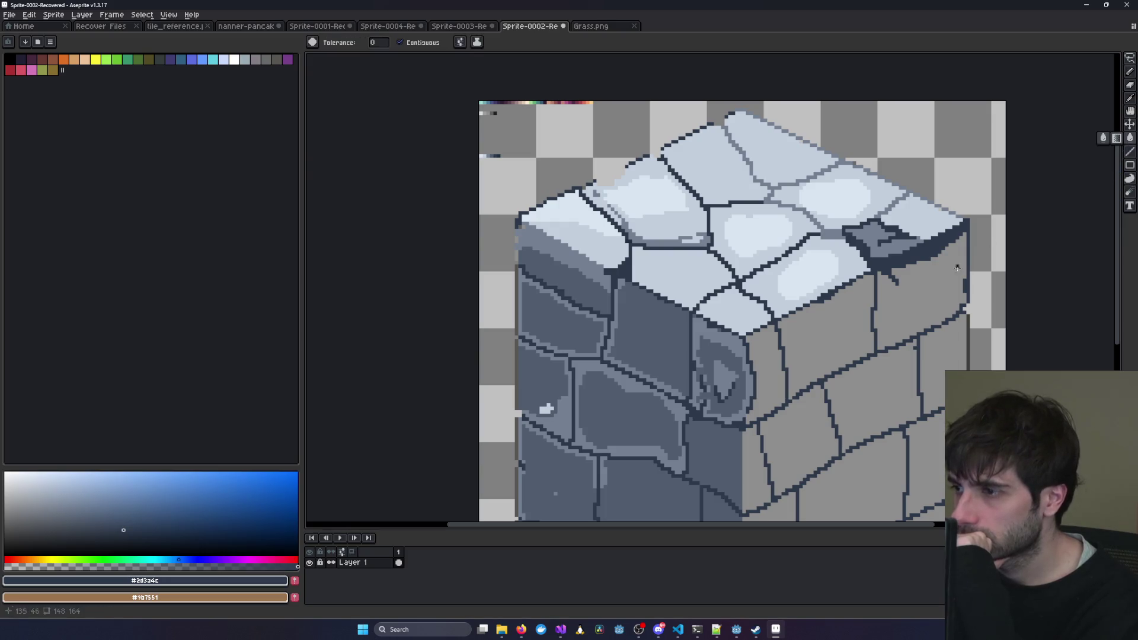
{"action": "scroll", "coordinate": [981, 286], "scroll_direction": "down", "scroll_amount": 5}
{"action": "scroll", "coordinate": [982, 286], "scroll_direction": "up", "scroll_amount": 4}
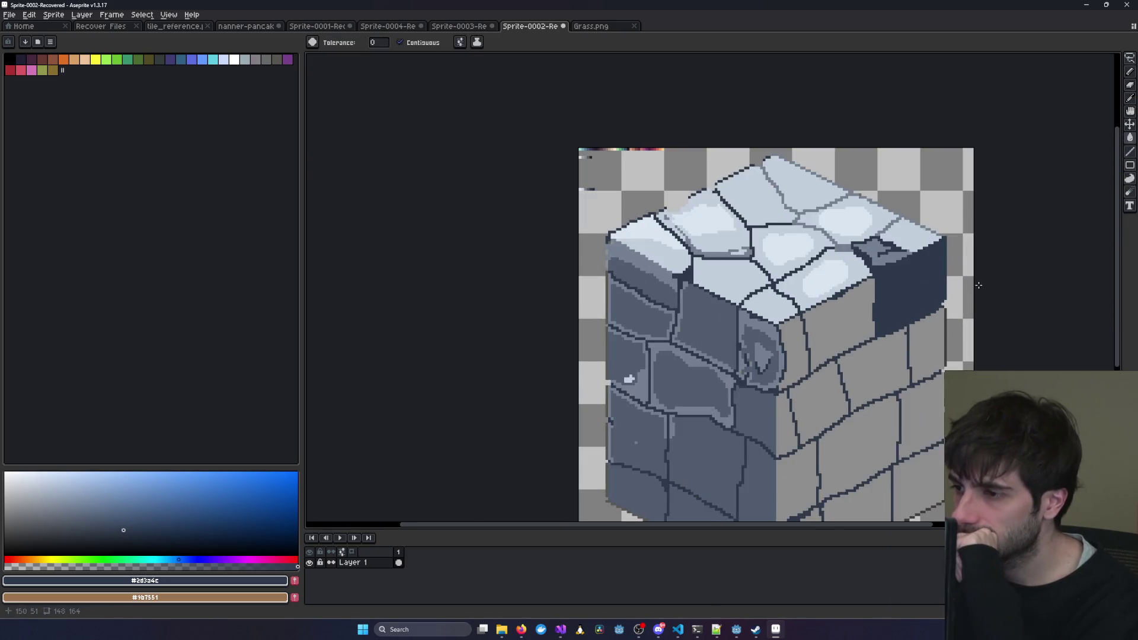
{"action": "left_click_drag", "start_coordinate": [981, 273], "coordinate": [930, 275]}
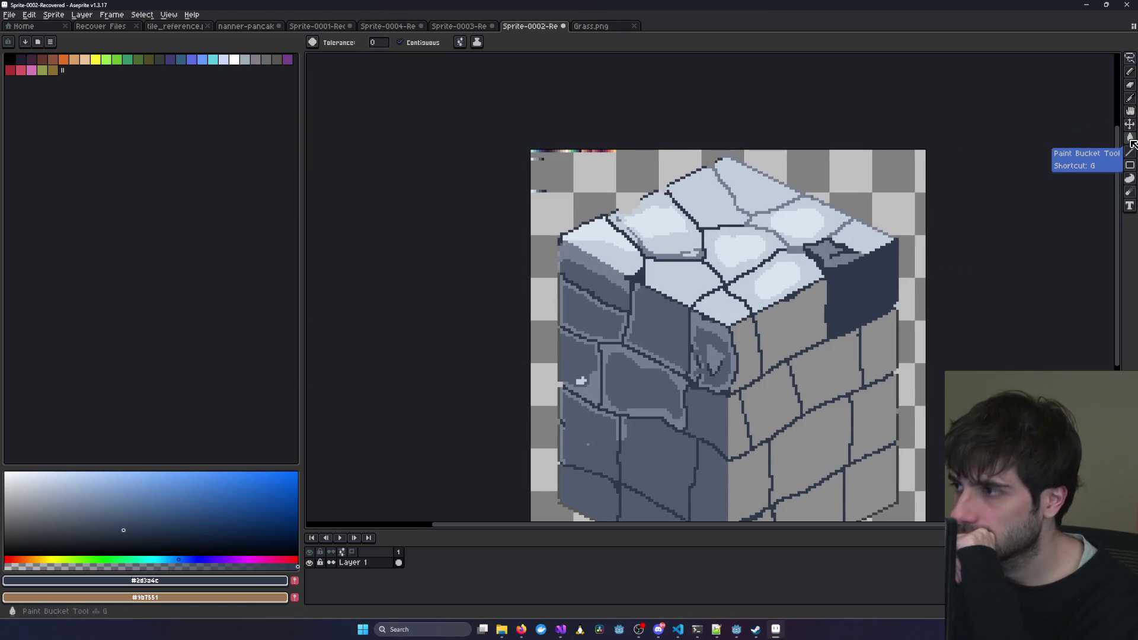
Paint over the dark corner block in blue-grey #738092 with a larger brush.
{"action": "key", "text": "i"}
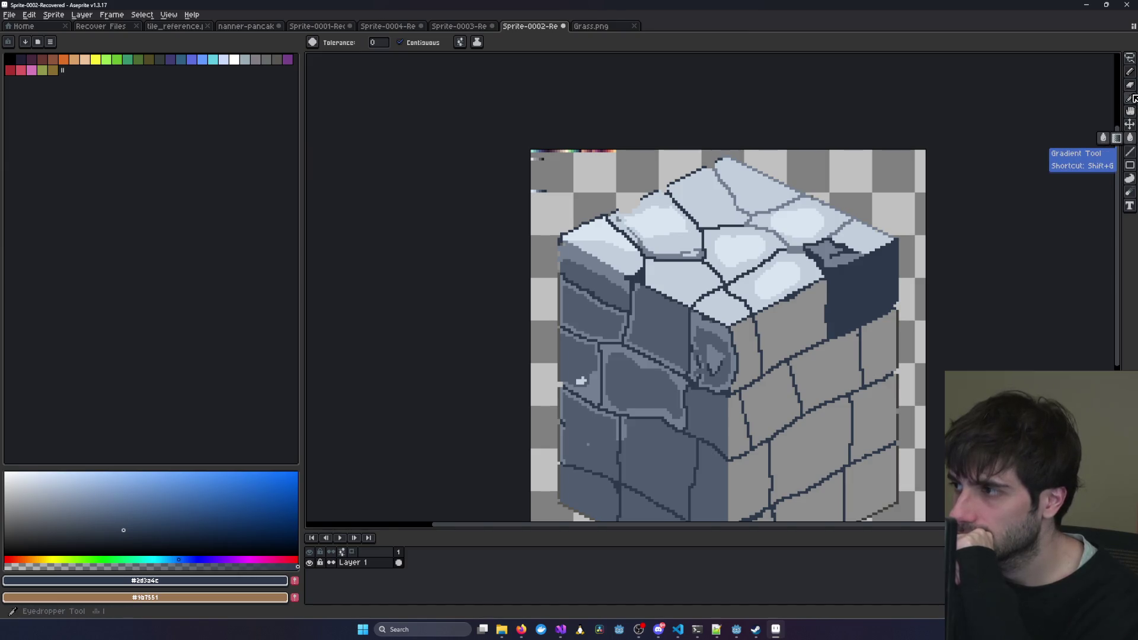
{"action": "left_click", "coordinate": [833, 252]}
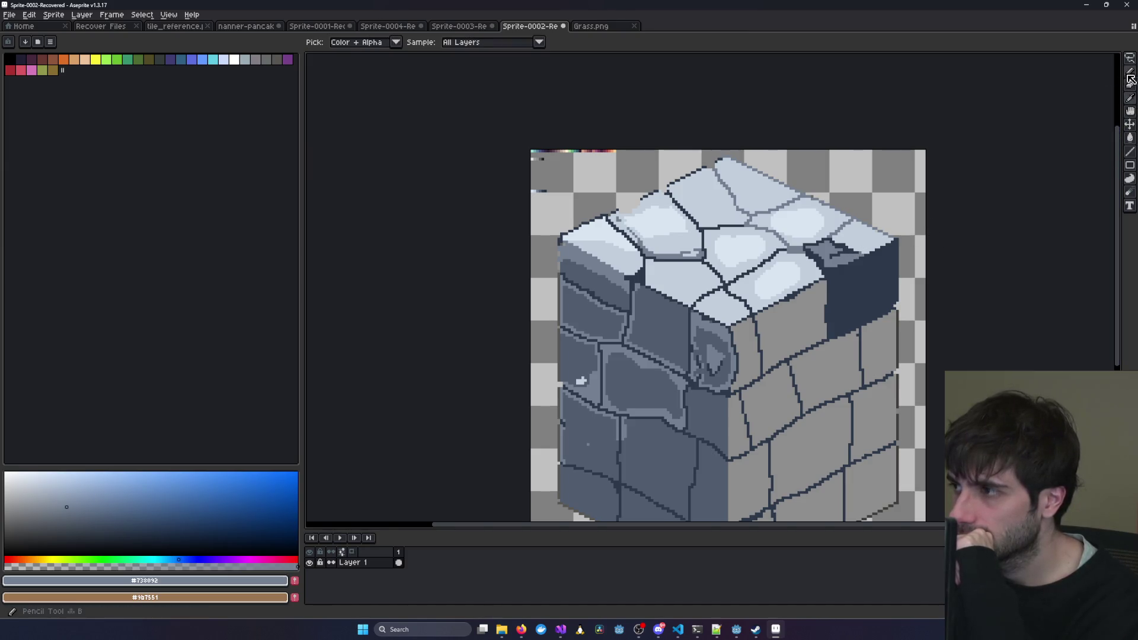
{"action": "key", "text": "b"}
{"action": "scroll", "coordinate": [875, 281], "scroll_direction": "up", "scroll_amount": 2}
{"action": "mouse_move", "coordinate": [792, 286]}
{"action": "left_mouse_down"}
{"action": "mouse_move", "coordinate": [795, 339]}
{"action": "mouse_move", "coordinate": [824, 294]}
{"action": "mouse_move", "coordinate": [908, 238]}
{"action": "mouse_move", "coordinate": [902, 308]}
{"action": "mouse_move", "coordinate": [855, 344]}
{"action": "left_mouse_up"}
{"action": "key", "text": "plus"}
{"action": "key", "text": "plus"}
{"action": "key", "text": "plus"}
{"action": "key", "text": "plus"}
{"action": "key", "text": "plus"}
{"action": "key", "text": "plus"}
{"action": "key", "text": "minus"}
{"action": "key", "text": "minus"}
{"action": "key", "text": "minus"}
{"action": "key", "text": "minus"}
{"action": "key", "text": "minus"}
{"action": "key", "text": "minus"}
{"action": "mouse_move", "coordinate": [828, 360]}
{"action": "left_mouse_down"}
{"action": "mouse_move", "coordinate": [801, 374]}
{"action": "mouse_move", "coordinate": [804, 340]}
{"action": "mouse_move", "coordinate": [872, 316]}
{"action": "left_mouse_up"}
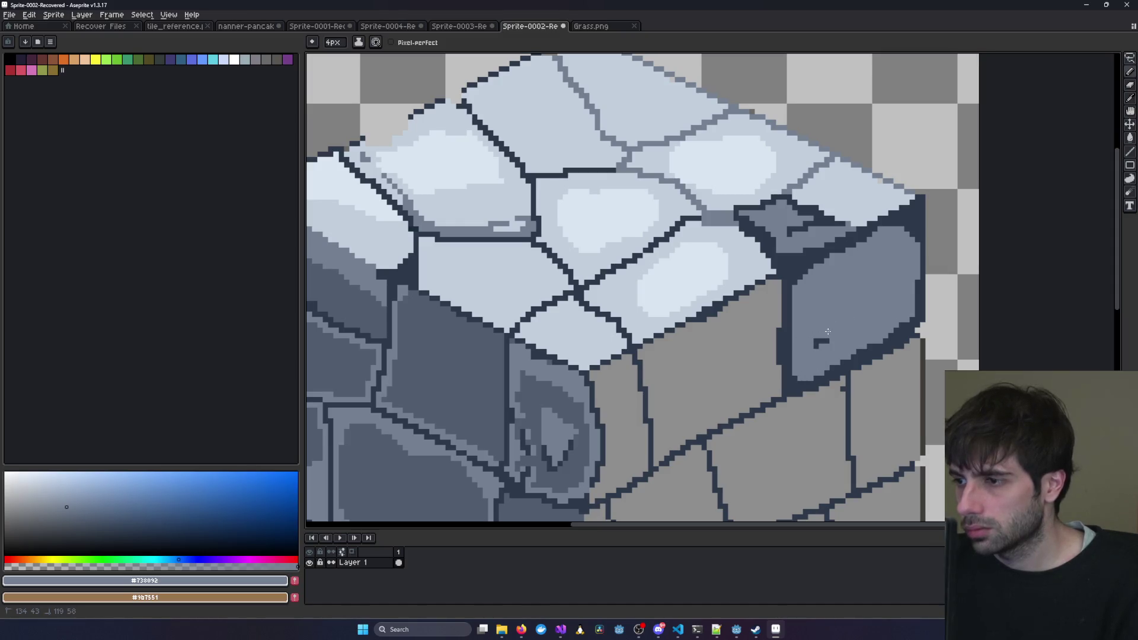
Undo an accidental layer shift and bring the cube's top corner stone into view.
{"action": "left_click_drag", "start_coordinate": [890, 254], "coordinate": [901, 243]}
{"action": "key", "text": "ctrl+z"}
{"action": "key", "text": "b"}
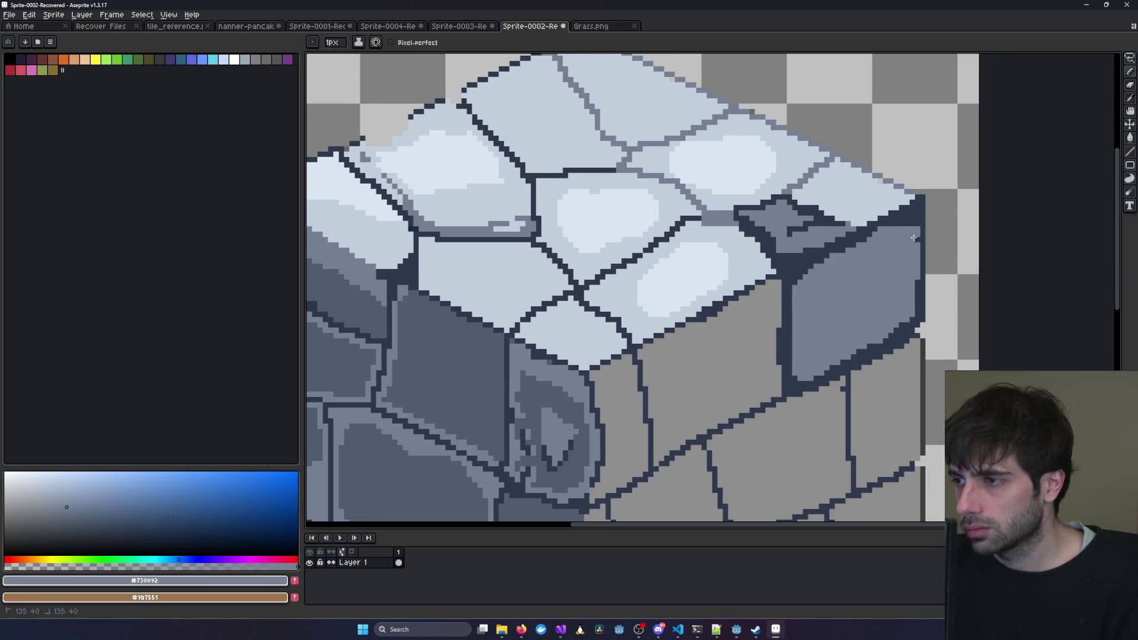
{"action": "scroll", "coordinate": [913, 238], "scroll_direction": "down", "scroll_amount": 2}
{"action": "left_click_drag", "start_coordinate": [872, 322], "coordinate": [804, 280]}
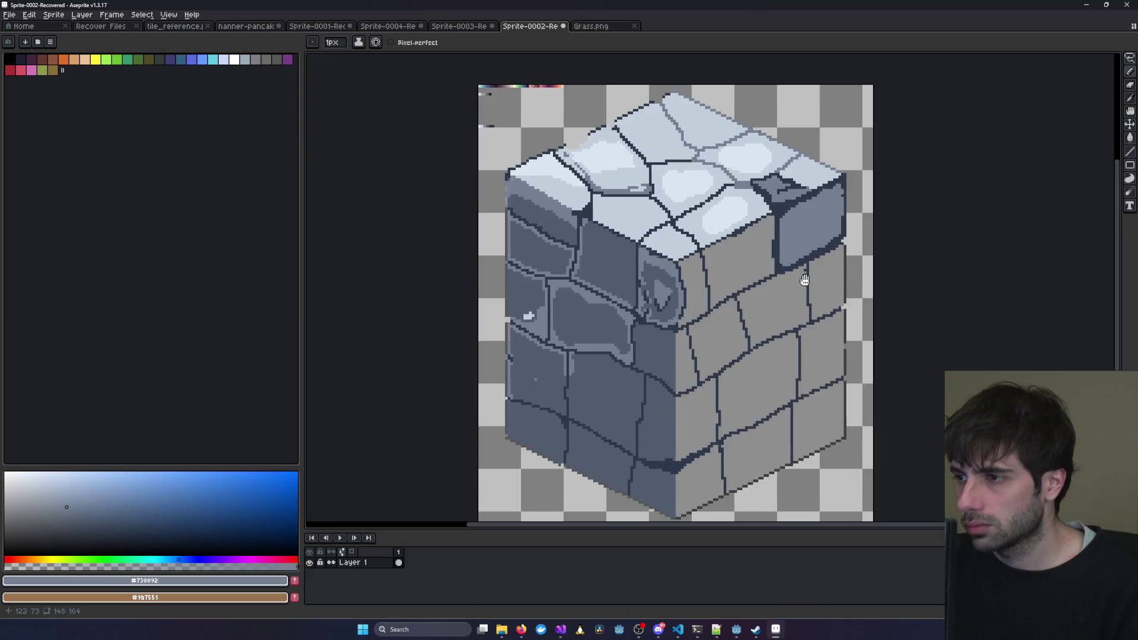
{"action": "scroll", "coordinate": [781, 239], "scroll_direction": "up", "scroll_amount": 2}
{"action": "left_click_drag", "start_coordinate": [751, 227], "coordinate": [798, 264]}
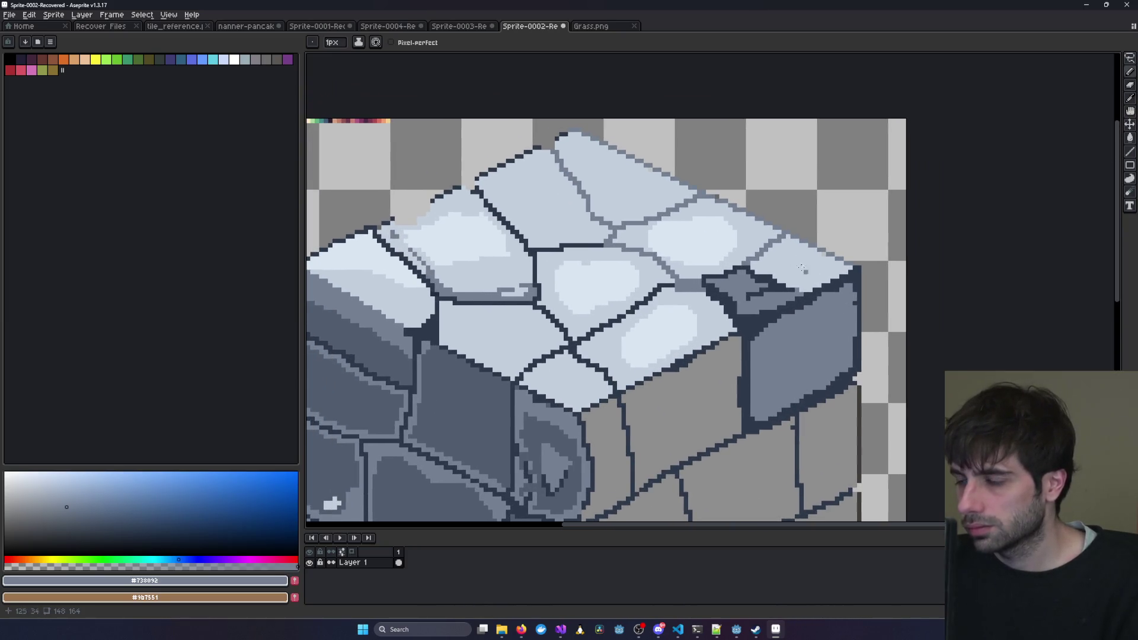
{"action": "key", "text": "i"}
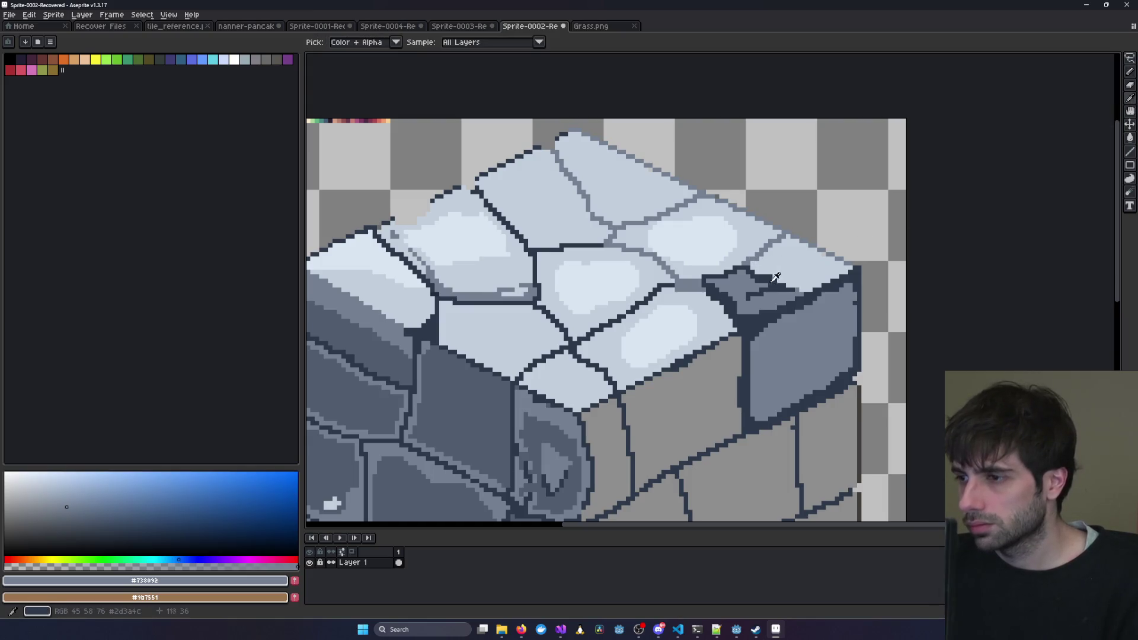
{"action": "left_click", "coordinate": [769, 281]}
{"action": "key", "text": "b"}
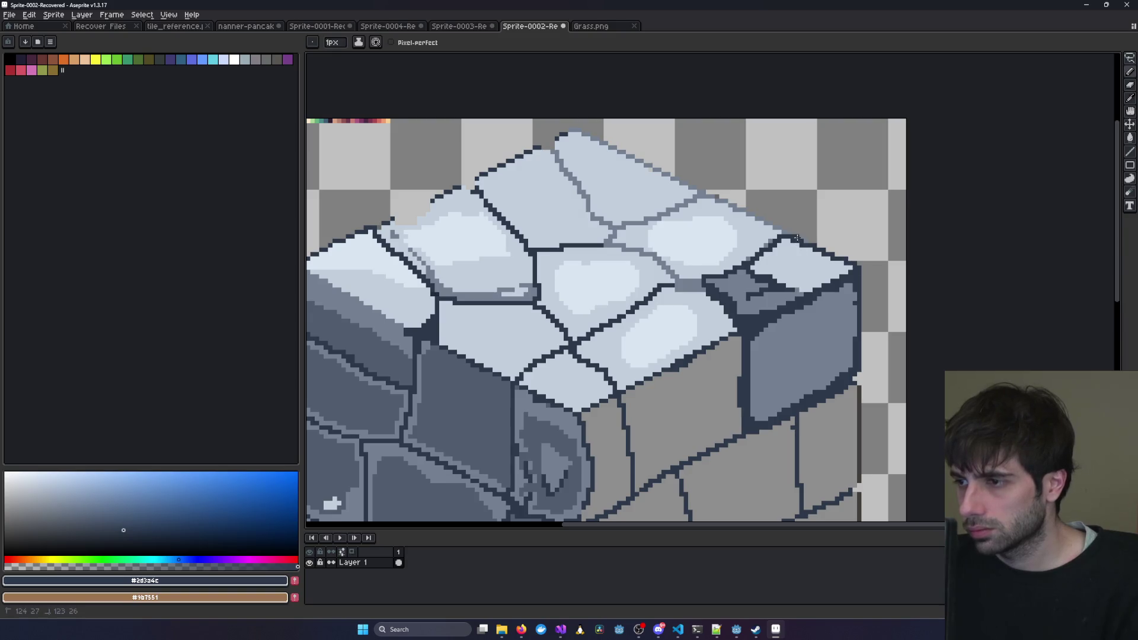
Draw a mid blue-gray #738092 rim inside the corner stone's dark outline.
{"action": "scroll", "coordinate": [812, 248], "scroll_direction": "up", "scroll_amount": 3}
{"action": "scroll", "coordinate": [834, 268], "scroll_direction": "down", "scroll_amount": 2}
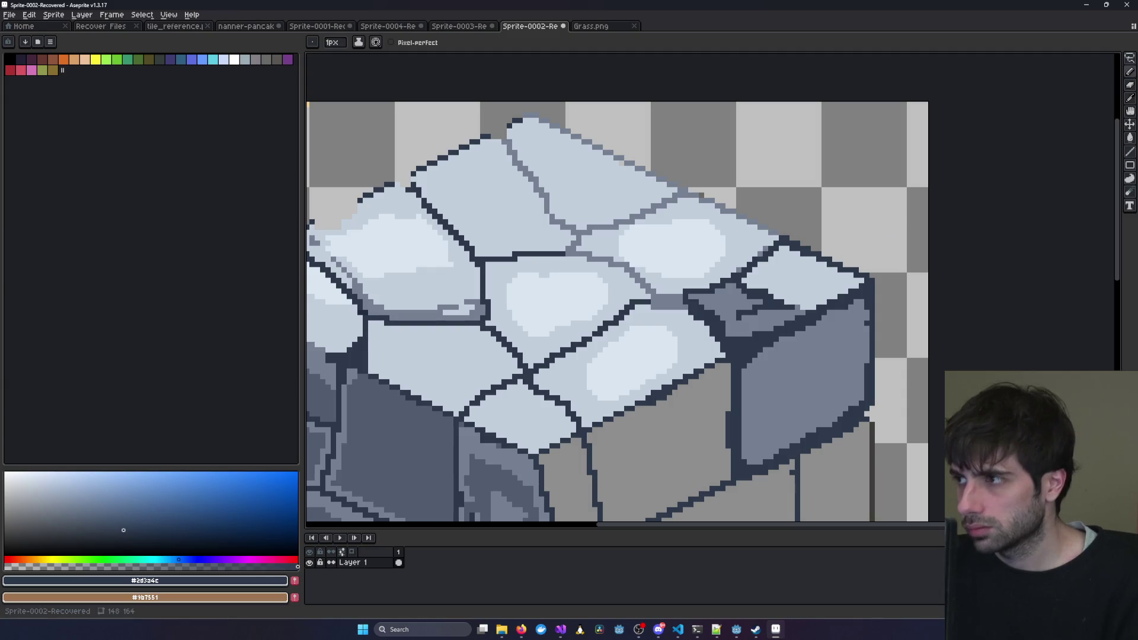
{"action": "left_click", "coordinate": [820, 243], "text": "alt"}
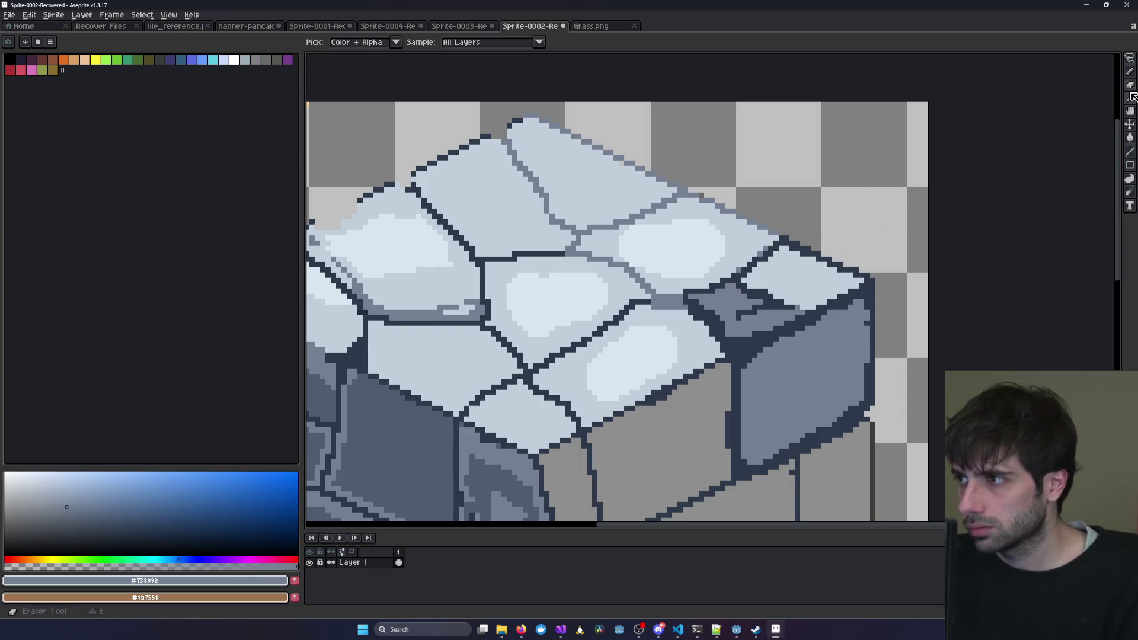
{"action": "scroll", "coordinate": [762, 318], "scroll_direction": "up", "scroll_amount": 2}
{"action": "mouse_move", "coordinate": [719, 165]}
{"action": "left_mouse_down"}
{"action": "mouse_move", "coordinate": [708, 165]}
{"action": "mouse_move", "coordinate": [719, 144]}
{"action": "mouse_move", "coordinate": [762, 121]}
{"action": "left_mouse_up"}
{"action": "key", "text": "ctrl+z"}
{"action": "mouse_move", "coordinate": [698, 157]}
{"action": "left_mouse_down"}
{"action": "mouse_move", "coordinate": [719, 142]}
{"action": "mouse_move", "coordinate": [729, 185]}
{"action": "mouse_move", "coordinate": [824, 186]}
{"action": "mouse_move", "coordinate": [833, 221]}
{"action": "mouse_move", "coordinate": [868, 249]}
{"action": "mouse_move", "coordinate": [932, 249]}
{"action": "mouse_move", "coordinate": [972, 272]}
{"action": "mouse_move", "coordinate": [953, 249]}
{"action": "left_mouse_up"}
{"action": "left_click", "coordinate": [969, 191]}
{"action": "left_click_drag", "start_coordinate": [969, 191], "coordinate": [749, 271]}
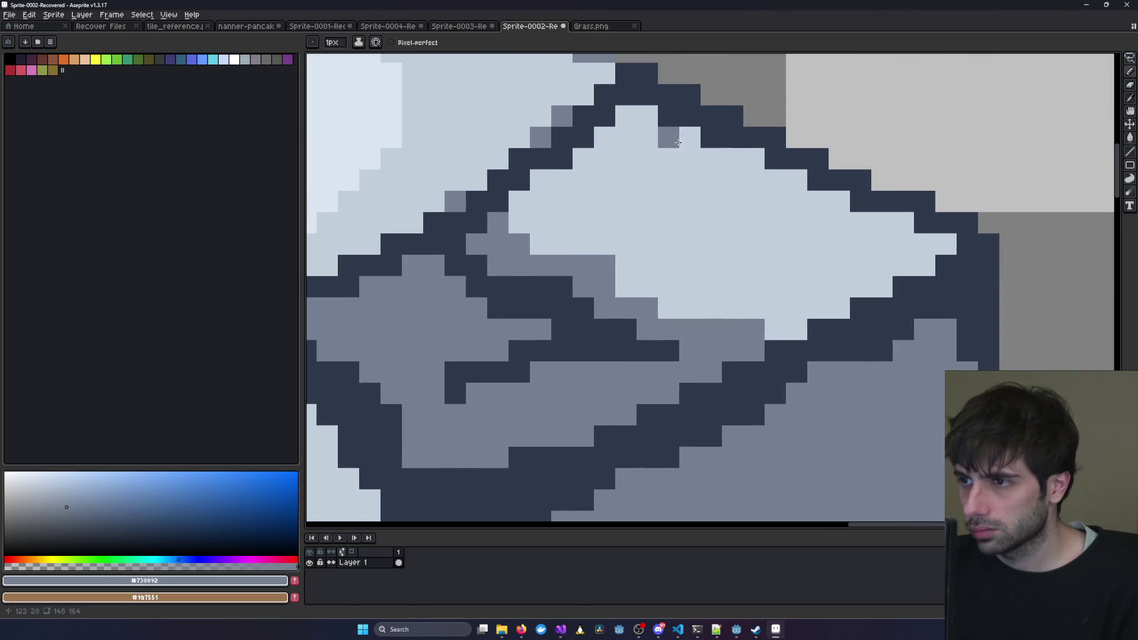
{"action": "mouse_move", "coordinate": [669, 137]}
{"action": "left_mouse_down"}
{"action": "mouse_move", "coordinate": [946, 244]}
{"action": "mouse_move", "coordinate": [835, 288]}
{"action": "mouse_move", "coordinate": [794, 329]}
{"action": "mouse_move", "coordinate": [773, 329]}
{"action": "left_mouse_up"}
{"action": "mouse_move", "coordinate": [520, 216]}
{"action": "left_mouse_down"}
{"action": "mouse_move", "coordinate": [551, 178]}
{"action": "mouse_move", "coordinate": [625, 137]}
{"action": "mouse_move", "coordinate": [667, 159]}
{"action": "mouse_move", "coordinate": [540, 222]}
{"action": "mouse_move", "coordinate": [533, 246]}
{"action": "left_mouse_up"}
{"action": "scroll", "coordinate": [582, 223], "scroll_direction": "down", "scroll_amount": 5}
{"action": "scroll", "coordinate": [582, 223], "scroll_direction": "down", "scroll_amount": 3}
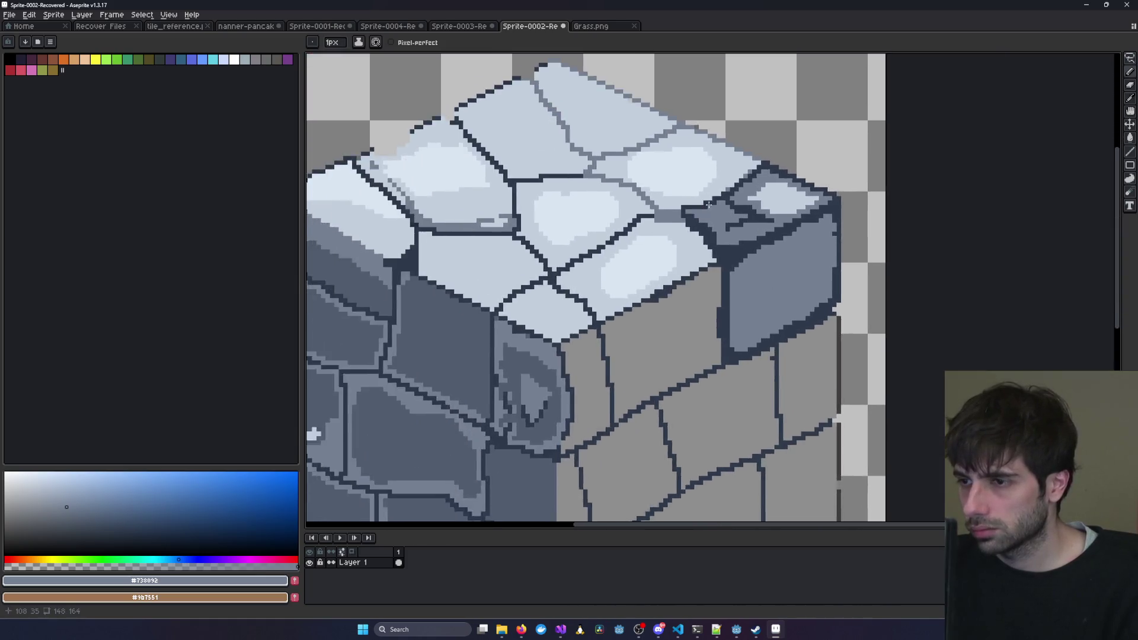
{"action": "scroll", "coordinate": [773, 174], "scroll_direction": "up", "scroll_amount": 2}
{"action": "left_click_drag", "start_coordinate": [773, 174], "coordinate": [724, 210]}
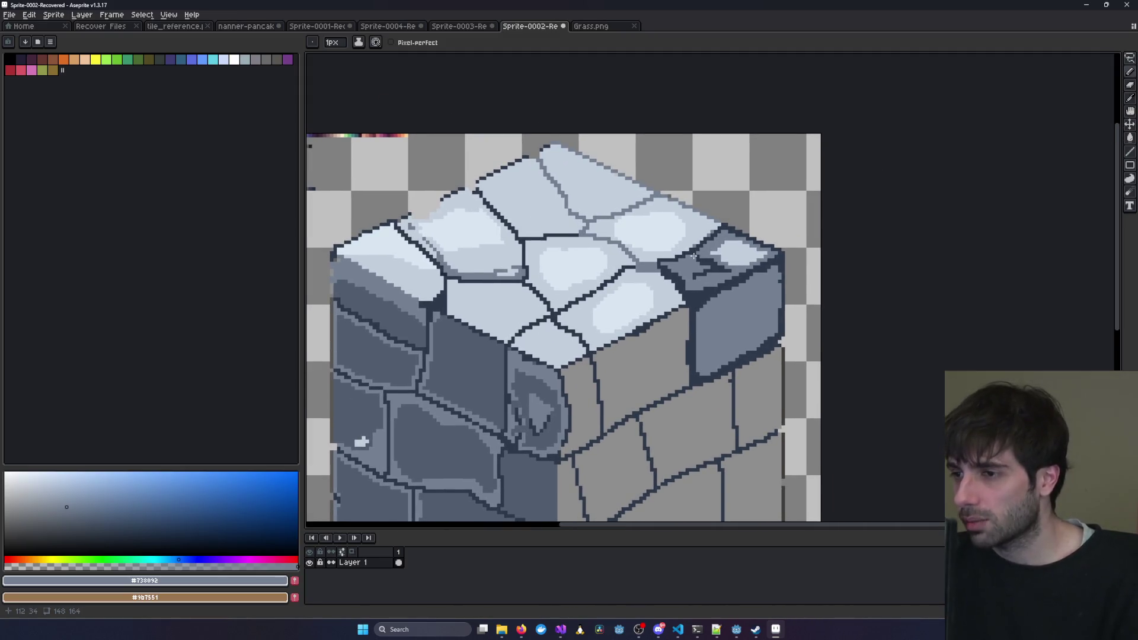
{"action": "scroll", "coordinate": [694, 257], "scroll_direction": "down", "scroll_amount": 2}
{"action": "scroll", "coordinate": [737, 279], "scroll_direction": "up", "scroll_amount": 2}
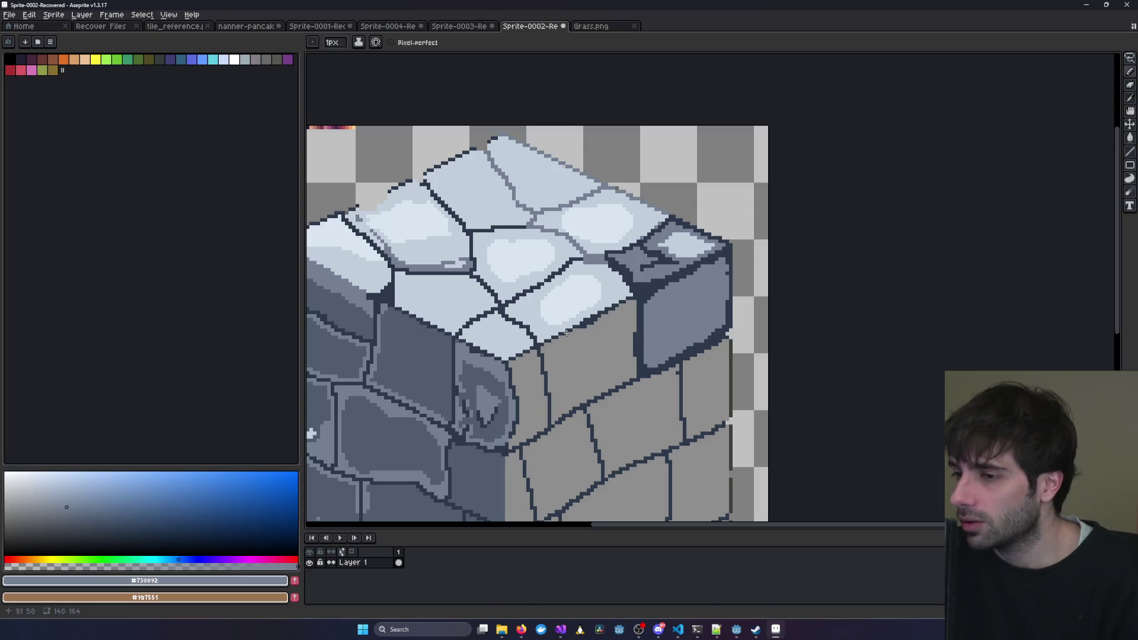
{"action": "left_click_drag", "start_coordinate": [567, 333], "coordinate": [617, 309]}
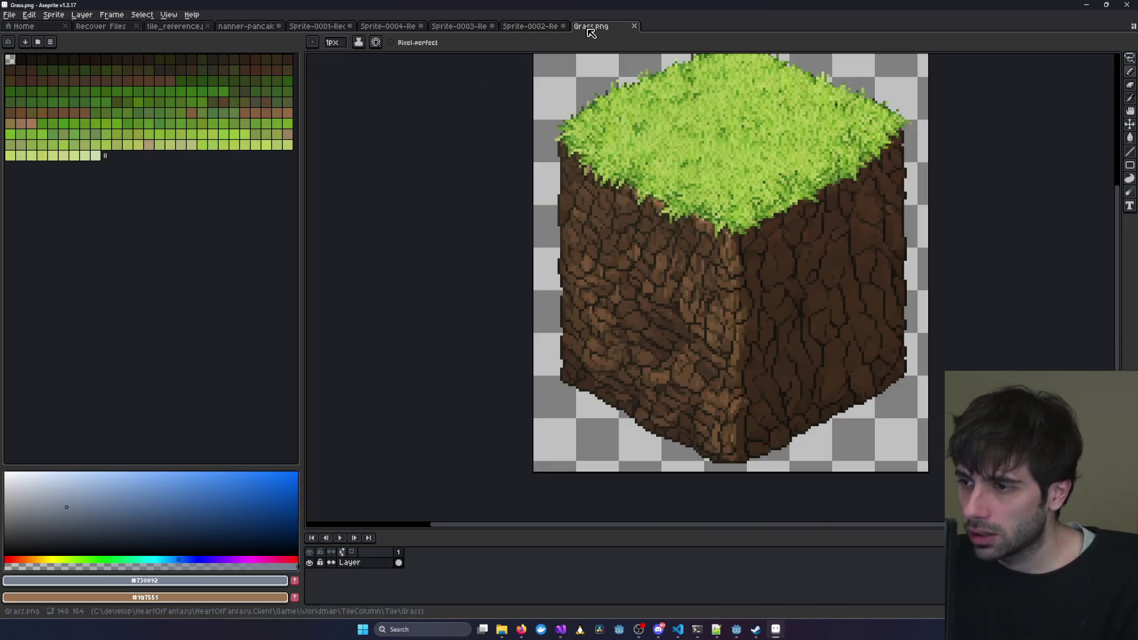
{"action": "left_click", "coordinate": [590, 26]}
{"action": "left_click", "coordinate": [530, 26]}
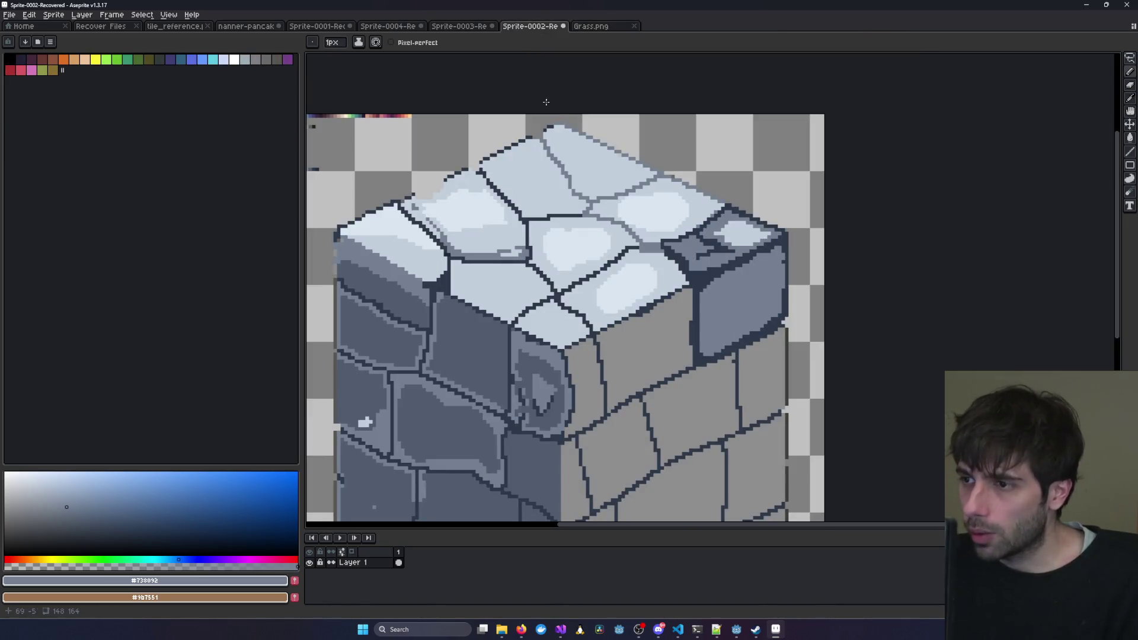
{"action": "left_click", "coordinate": [451, 27]}
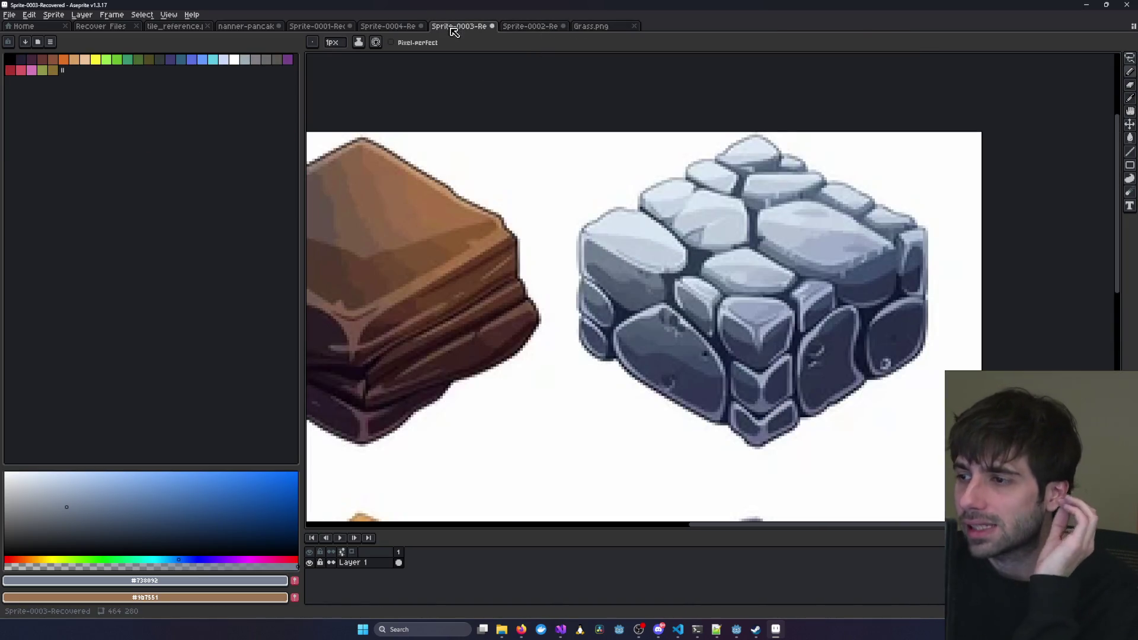
{"action": "left_click", "coordinate": [532, 26]}
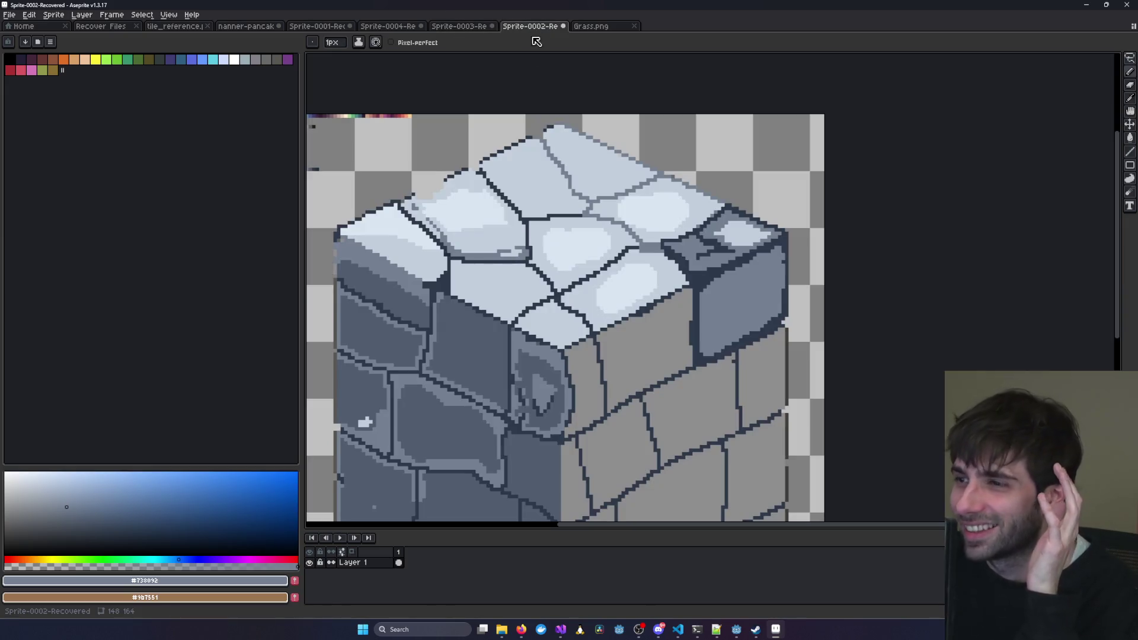
{"action": "left_click", "coordinate": [460, 26]}
{"action": "scroll", "coordinate": [652, 285], "scroll_direction": "up", "scroll_amount": 5}
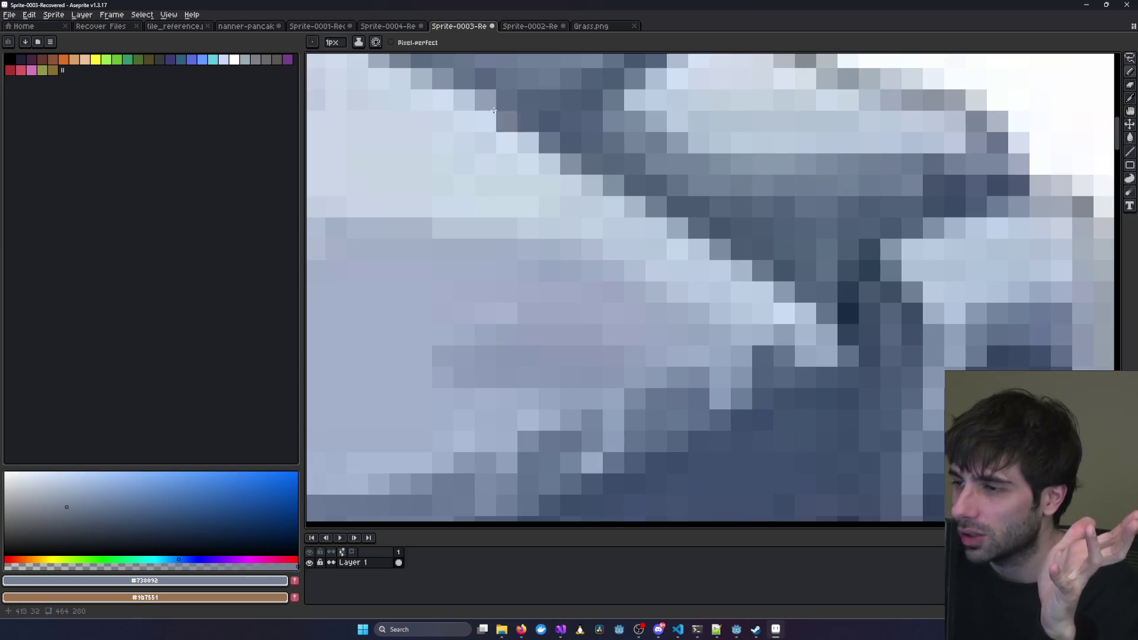
{"action": "left_click", "coordinate": [1130, 57]}
{"action": "mouse_move", "coordinate": [794, 261]}
{"action": "left_mouse_down"}
{"action": "mouse_move", "coordinate": [729, 153]}
{"action": "mouse_move", "coordinate": [946, 156]}
{"action": "mouse_move", "coordinate": [830, 261]}
{"action": "mouse_move", "coordinate": [839, 294]}
{"action": "left_mouse_up"}
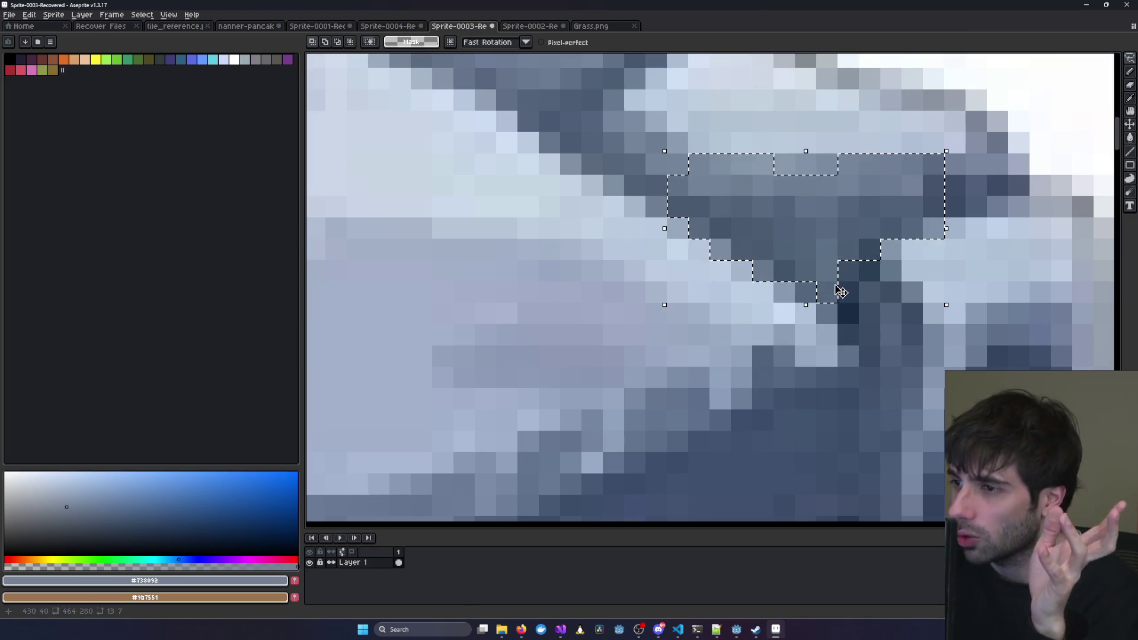
{"action": "key", "text": "ctrl+Tab"}
{"action": "key", "text": "ctrl+Tab"}
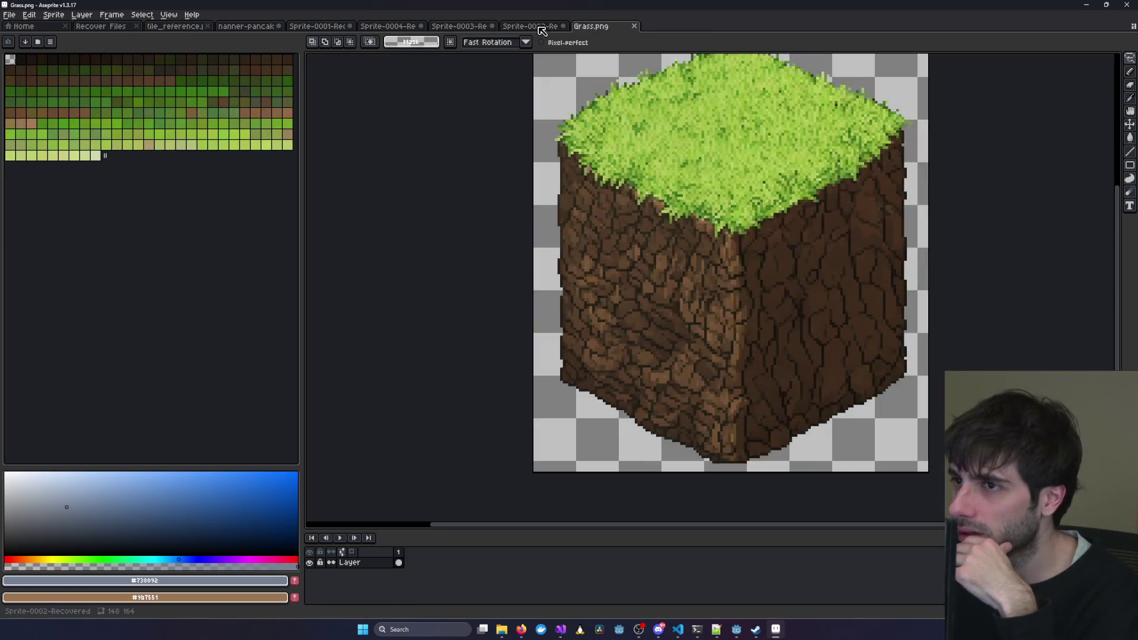
{"action": "key", "text": "ctrl+shift+Tab"}
{"action": "scroll", "coordinate": [707, 254], "scroll_direction": "up", "scroll_amount": 2}
{"action": "scroll", "coordinate": [706, 253], "scroll_direction": "down", "scroll_amount": 1}
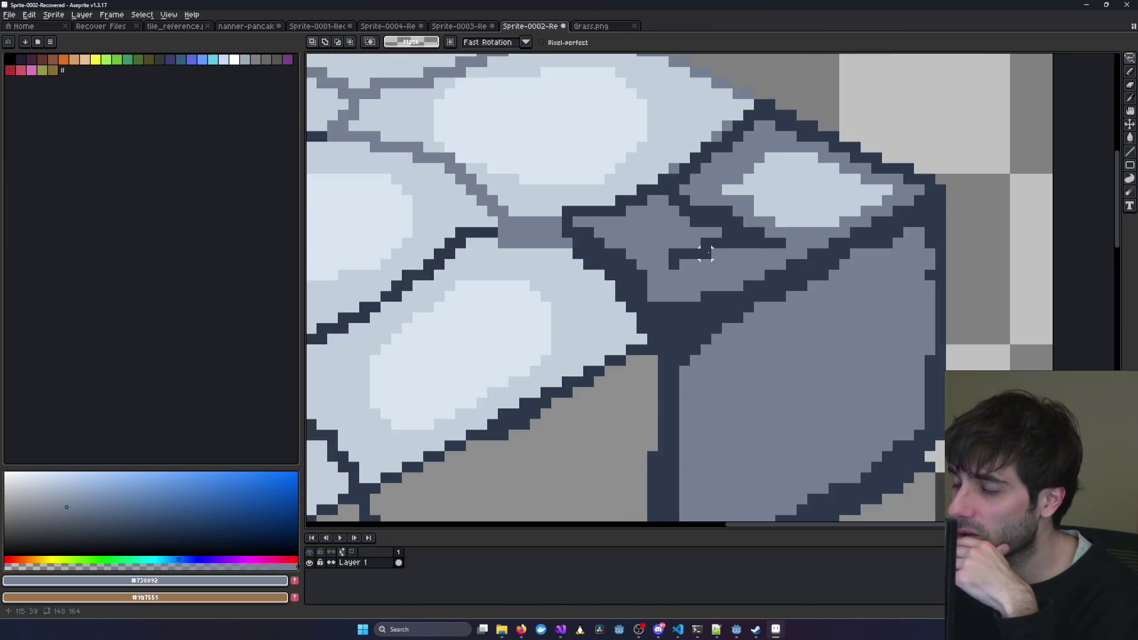
{"action": "scroll", "coordinate": [707, 254], "scroll_direction": "down", "scroll_amount": 3}
{"action": "scroll", "coordinate": [759, 232], "scroll_direction": "up", "scroll_amount": 3}
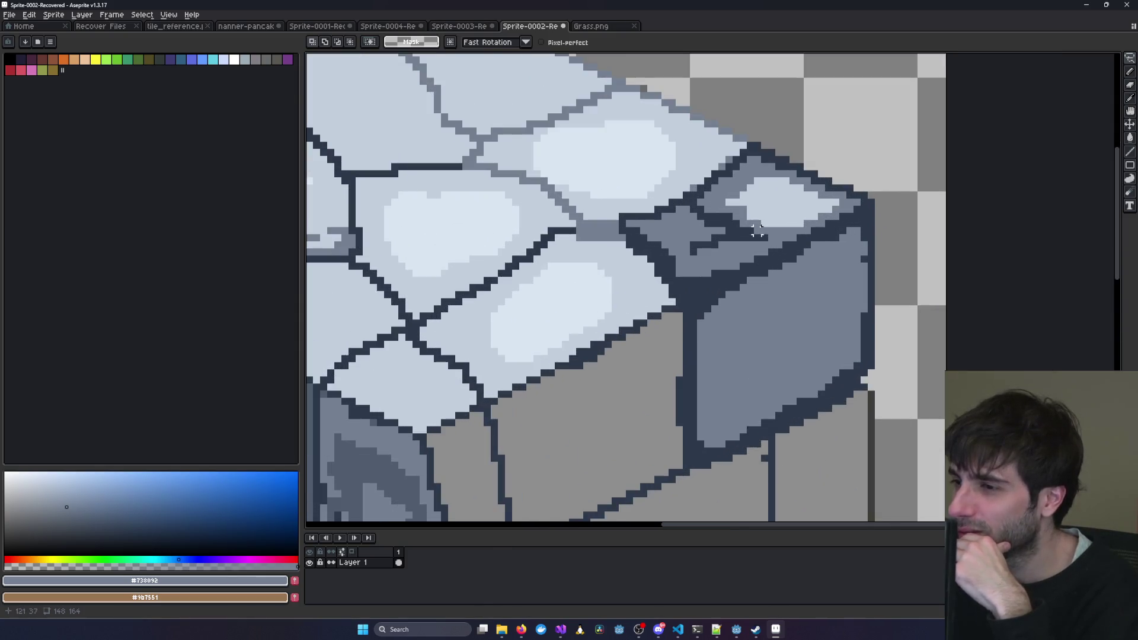
{"action": "scroll", "coordinate": [615, 195], "scroll_direction": "down", "scroll_amount": 1}
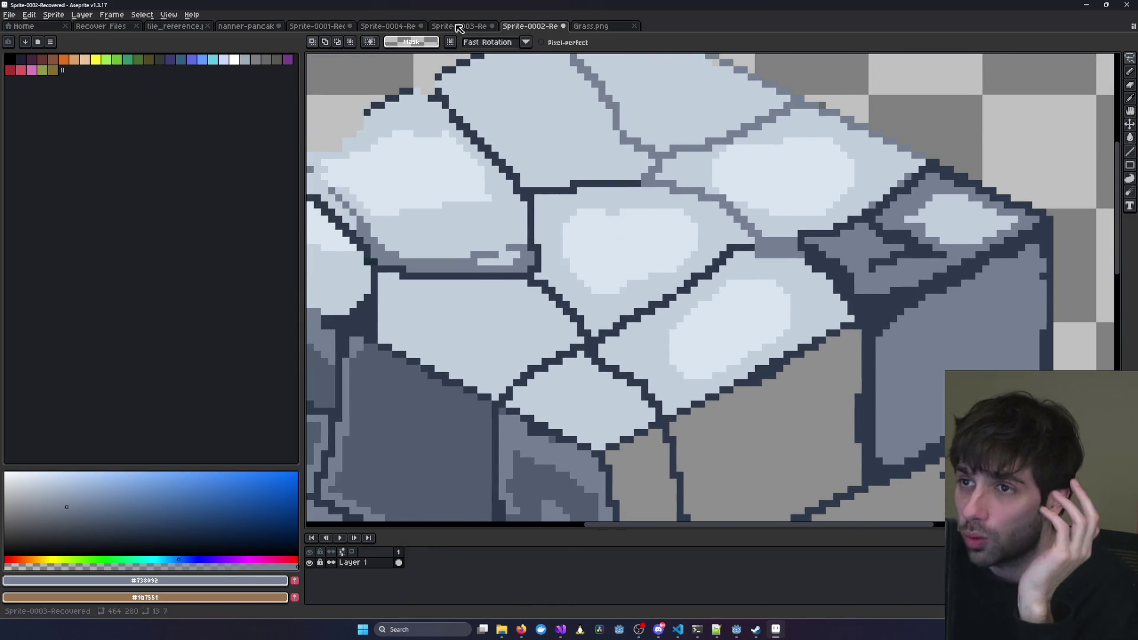
{"action": "left_click", "coordinate": [460, 28]}
{"action": "left_click", "coordinate": [530, 27]}
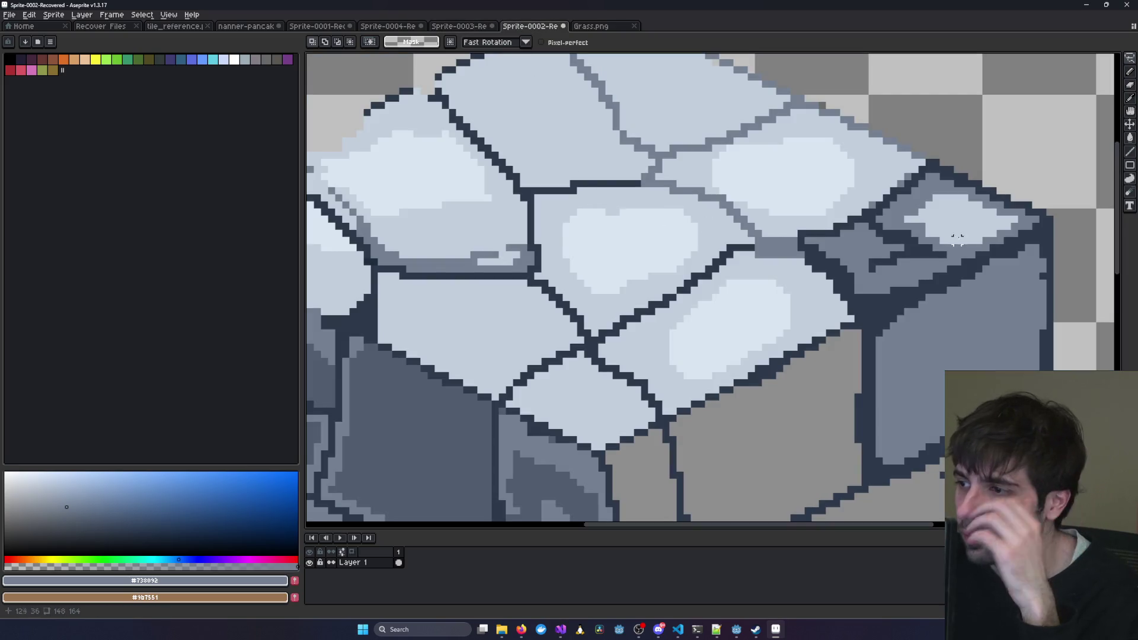
{"action": "left_click", "coordinate": [1131, 102]}
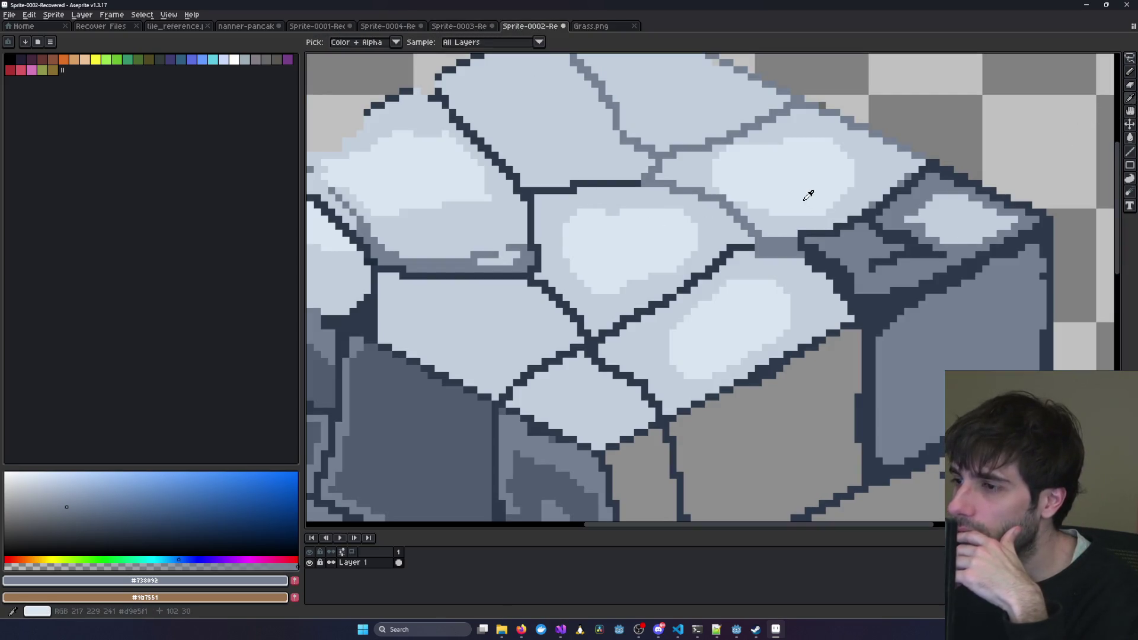
Fill all ten grey bricks on the cube's right face with blue-gray #738092.
{"action": "scroll", "coordinate": [847, 296], "scroll_direction": "down", "scroll_amount": 2}
{"action": "left_click_drag", "start_coordinate": [785, 360], "coordinate": [769, 283]}
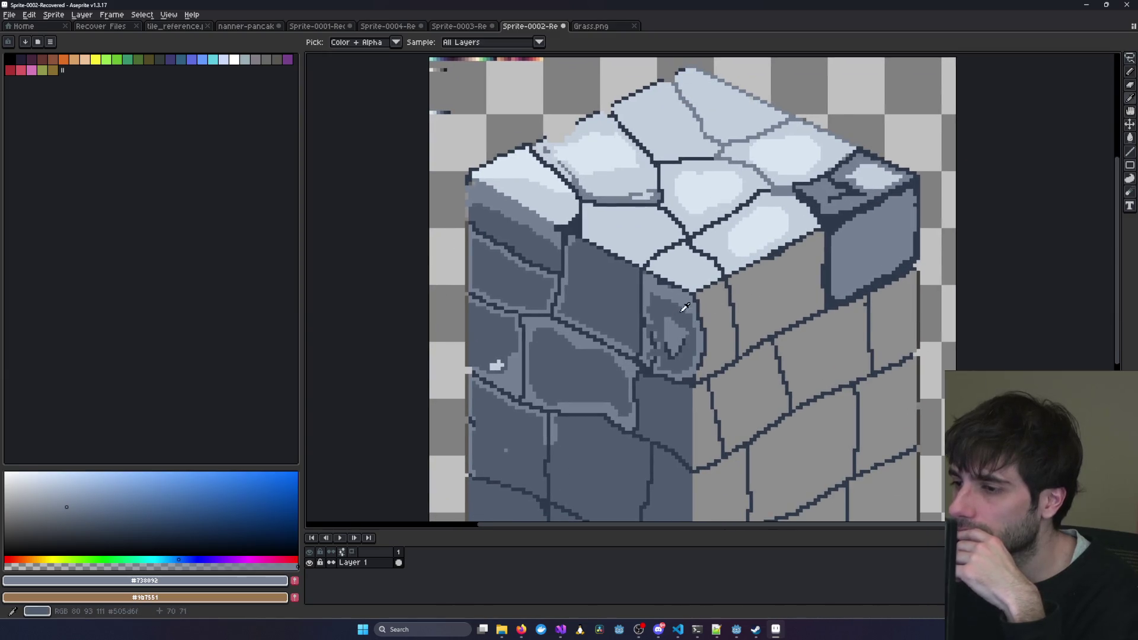
{"action": "left_click", "coordinate": [1130, 137]}
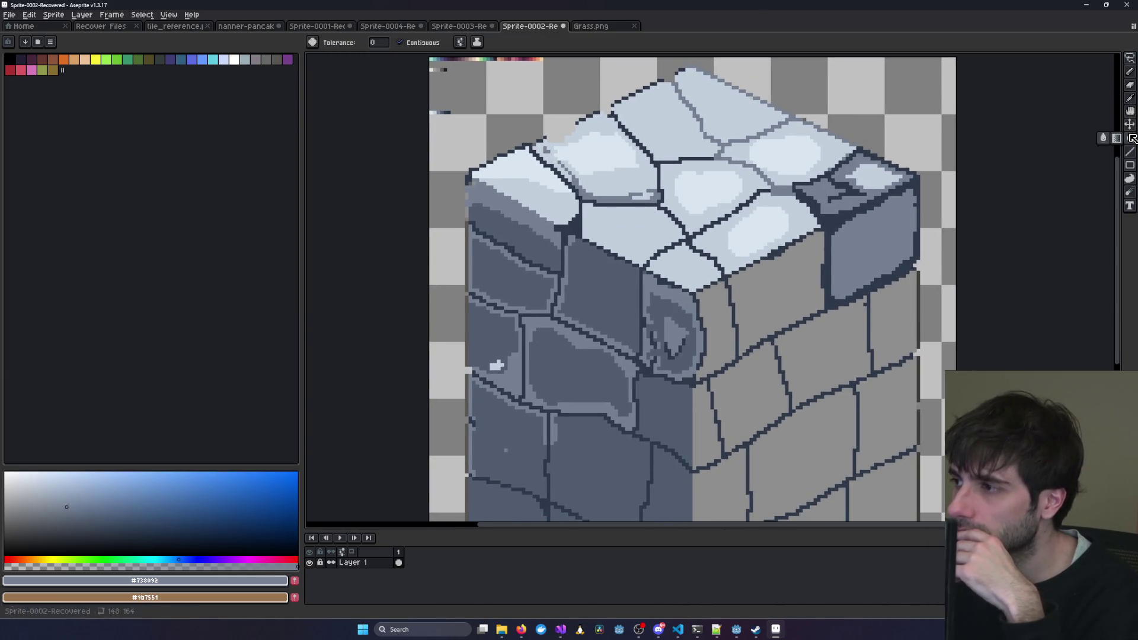
{"action": "scroll", "coordinate": [704, 313], "scroll_direction": "down", "scroll_amount": 2}
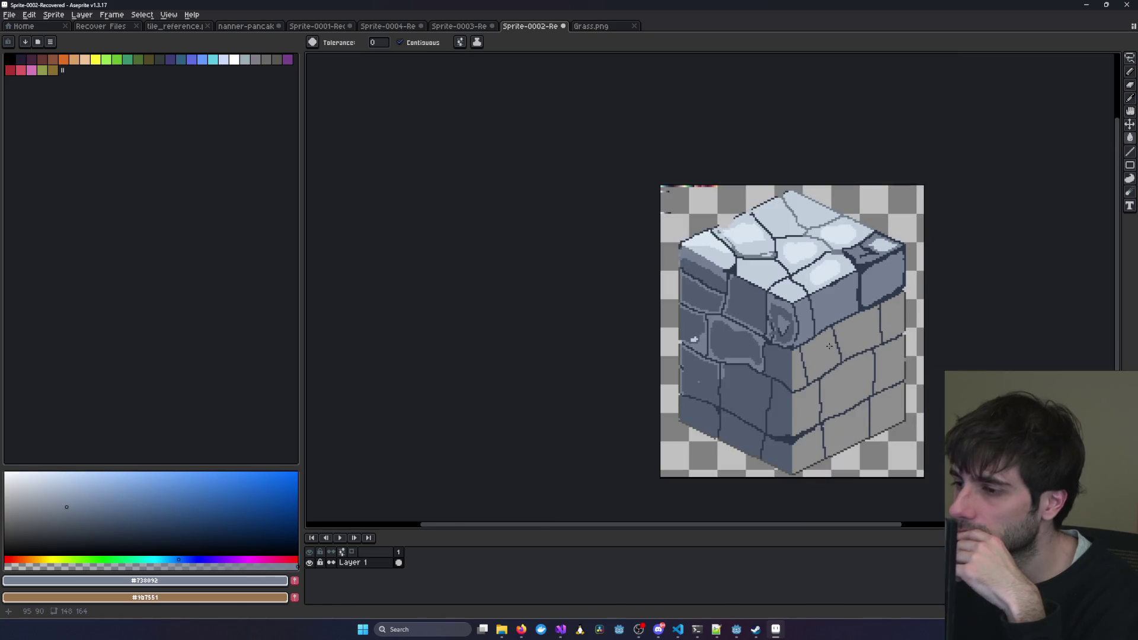
{"action": "scroll", "coordinate": [742, 281], "scroll_direction": "up", "scroll_amount": 2}
{"action": "left_click", "coordinate": [717, 317]}
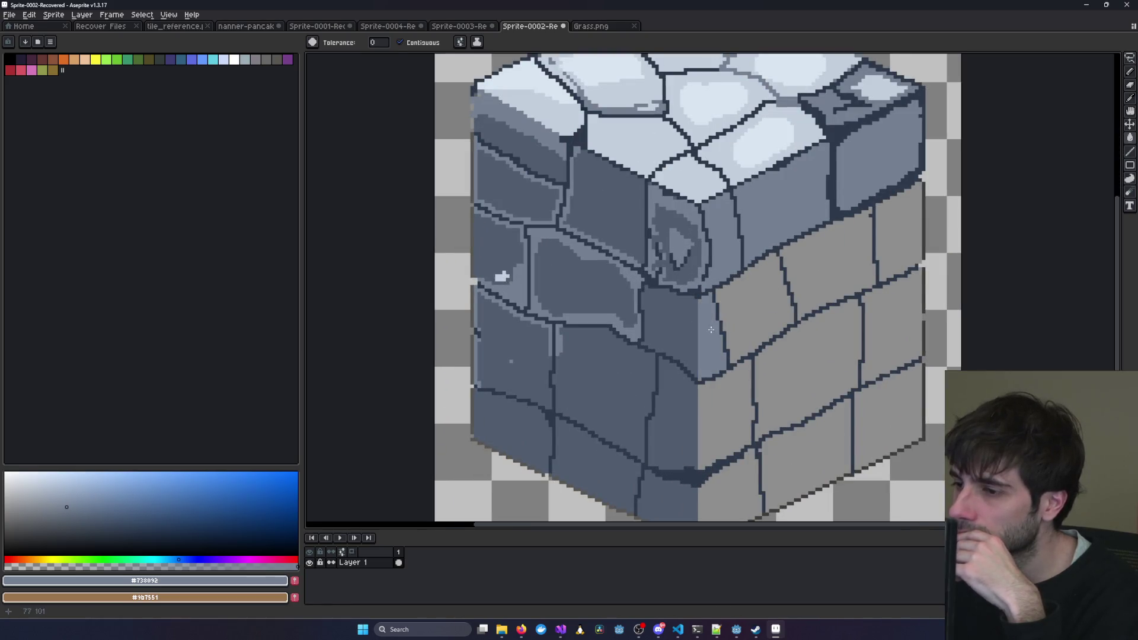
{"action": "left_click", "coordinate": [755, 308]}
{"action": "left_click", "coordinate": [827, 264]}
{"action": "left_click", "coordinate": [898, 231]}
{"action": "left_click", "coordinate": [902, 335]}
{"action": "left_click", "coordinate": [809, 370]}
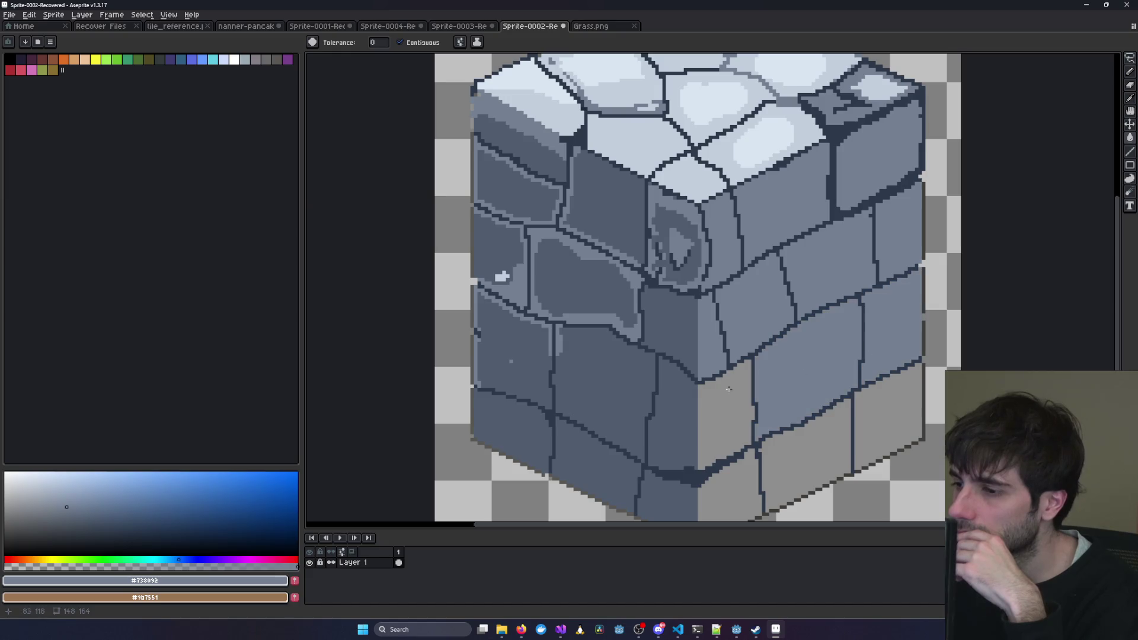
{"action": "left_click", "coordinate": [726, 418]}
{"action": "left_click", "coordinate": [729, 492]}
{"action": "left_click", "coordinate": [806, 462]}
{"action": "left_click", "coordinate": [889, 415]}
Recentre the view on the whole recoloured stone cube.
{"action": "scroll", "coordinate": [878, 326], "scroll_direction": "down", "scroll_amount": 4}
{"action": "scroll", "coordinate": [878, 326], "scroll_direction": "up", "scroll_amount": 5}
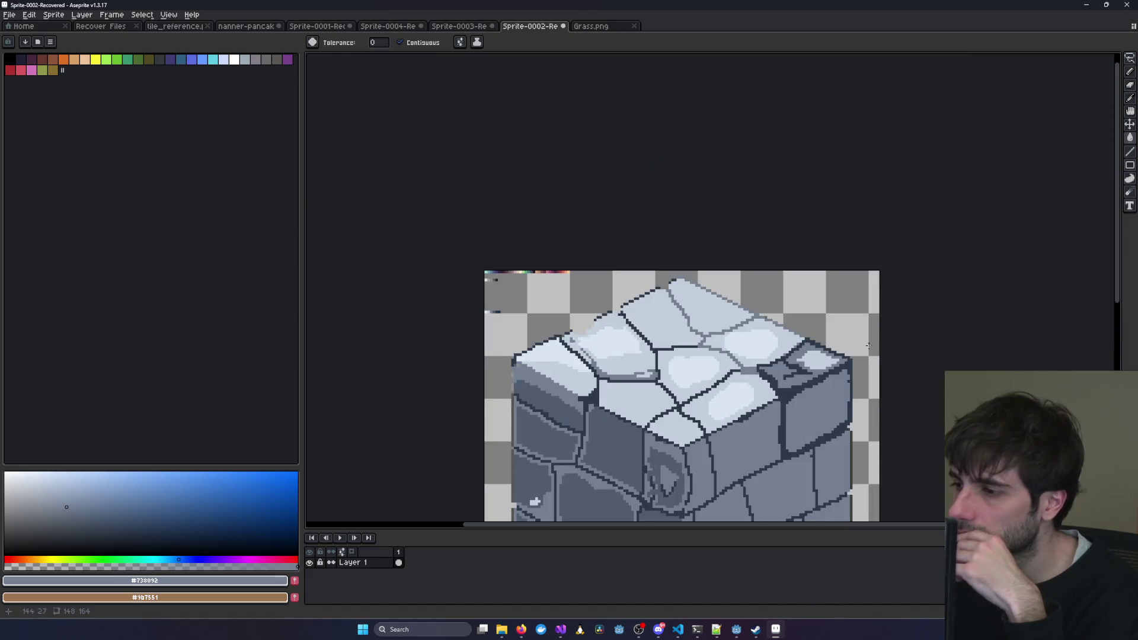
{"action": "scroll", "coordinate": [771, 349], "scroll_direction": "down", "scroll_amount": 2}
{"action": "mouse_move", "coordinate": [775, 354]}
{"action": "left_mouse_down"}
{"action": "mouse_move", "coordinate": [743, 215]}
{"action": "mouse_move", "coordinate": [719, 247]}
{"action": "left_mouse_up"}
{"action": "scroll", "coordinate": [719, 248], "scroll_direction": "up", "scroll_amount": 1}
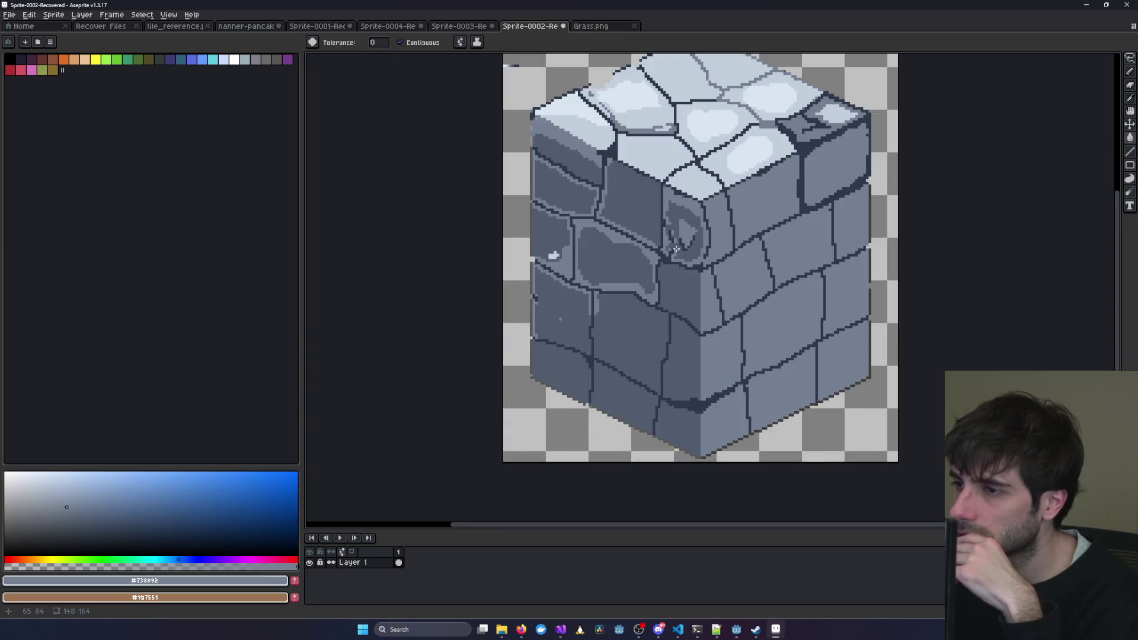
{"action": "mouse_move", "coordinate": [675, 164]}
{"action": "left_mouse_down"}
{"action": "mouse_move", "coordinate": [644, 192]}
{"action": "mouse_move", "coordinate": [653, 232]}
{"action": "left_mouse_up"}
{"action": "scroll", "coordinate": [644, 192], "scroll_direction": "down", "scroll_amount": 1}
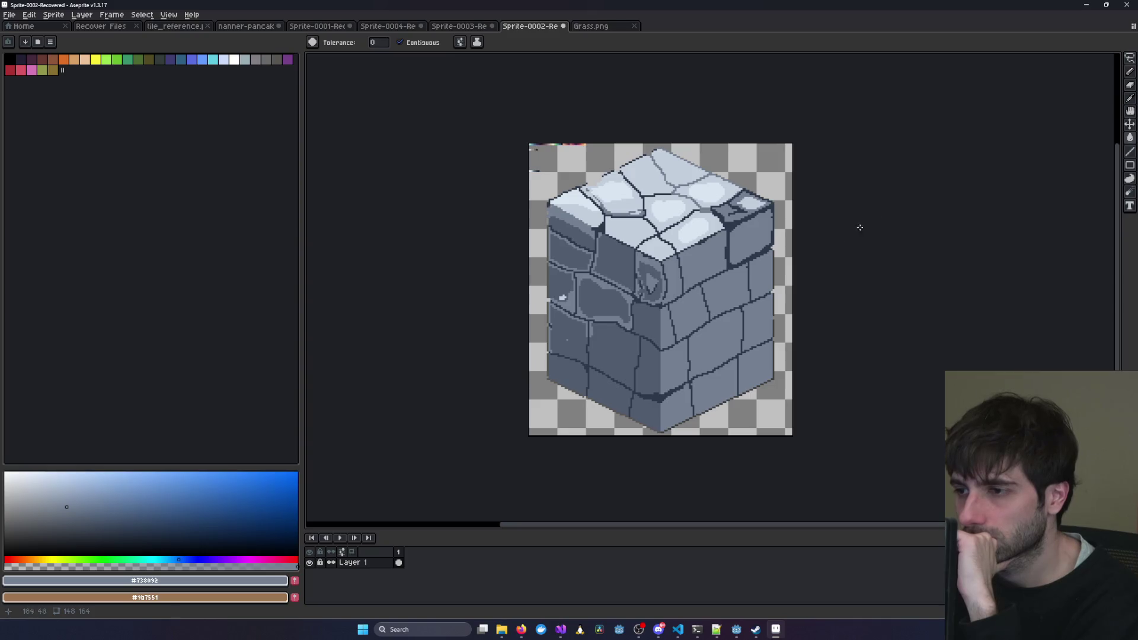
{"action": "left_click", "coordinate": [1130, 71]}
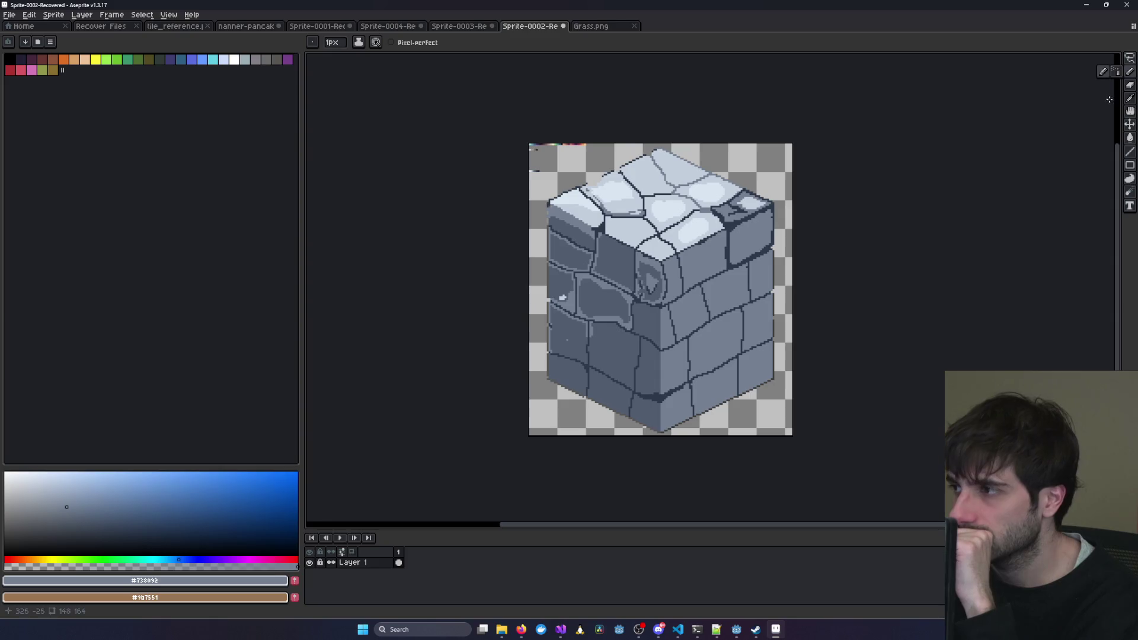
Darken the top-right edge, front corner edge and lower right-face seam with the outline colour.
{"action": "left_click", "coordinate": [1130, 99]}
{"action": "scroll", "coordinate": [658, 255], "scroll_direction": "up", "scroll_amount": 2}
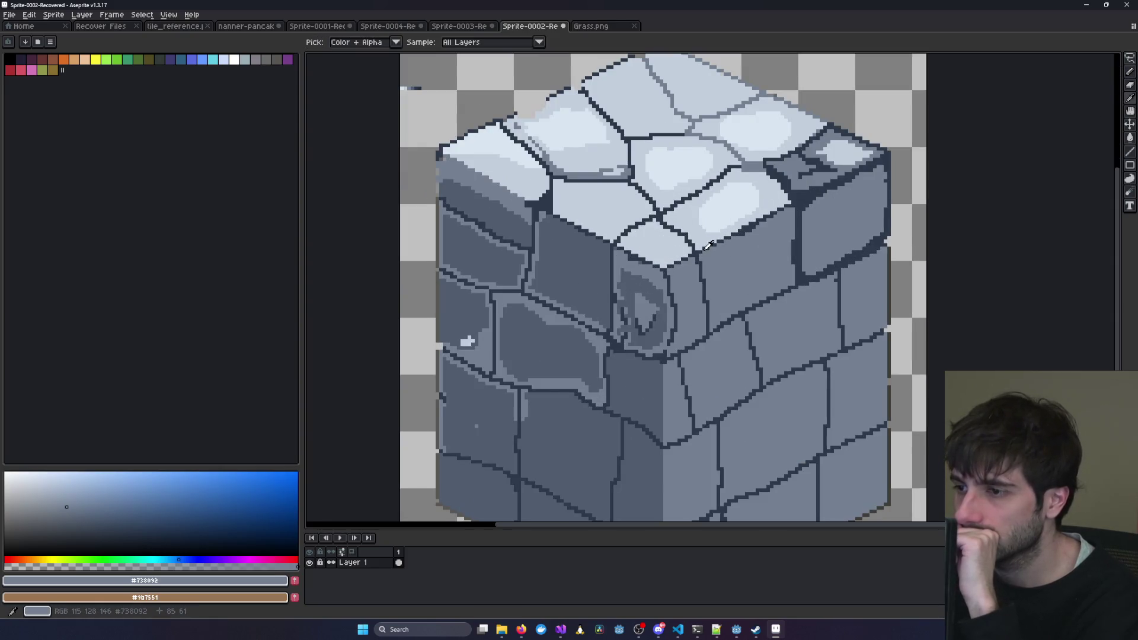
{"action": "left_click", "coordinate": [707, 246]}
{"action": "key", "text": "b"}
{"action": "scroll", "coordinate": [796, 207], "scroll_direction": "up", "scroll_amount": 2}
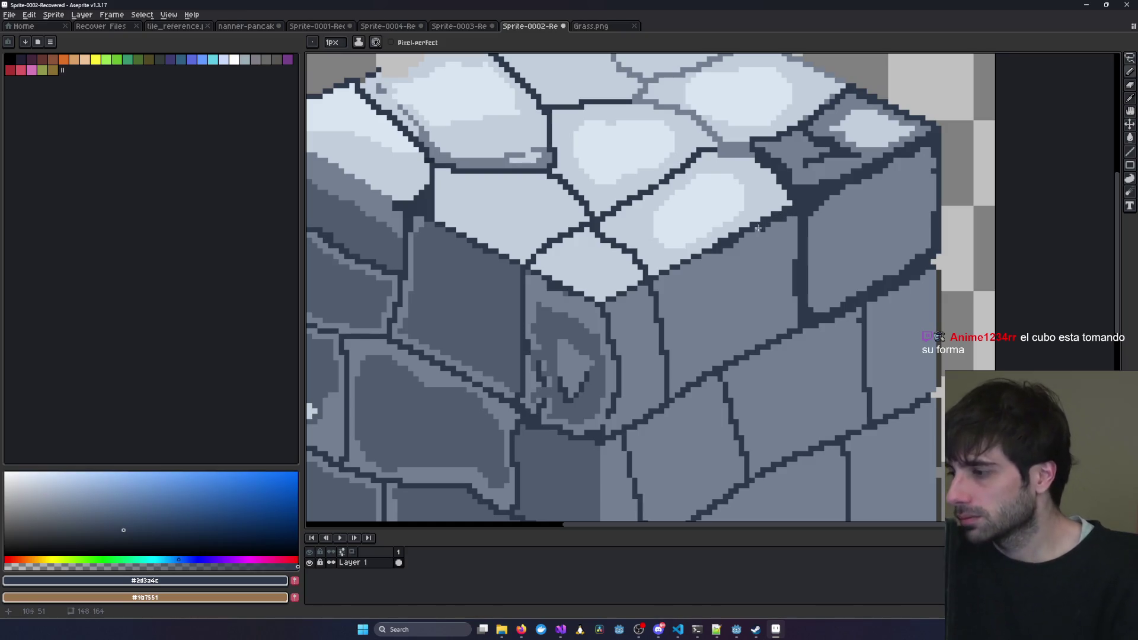
{"action": "left_click_drag", "start_coordinate": [654, 283], "coordinate": [722, 253]}
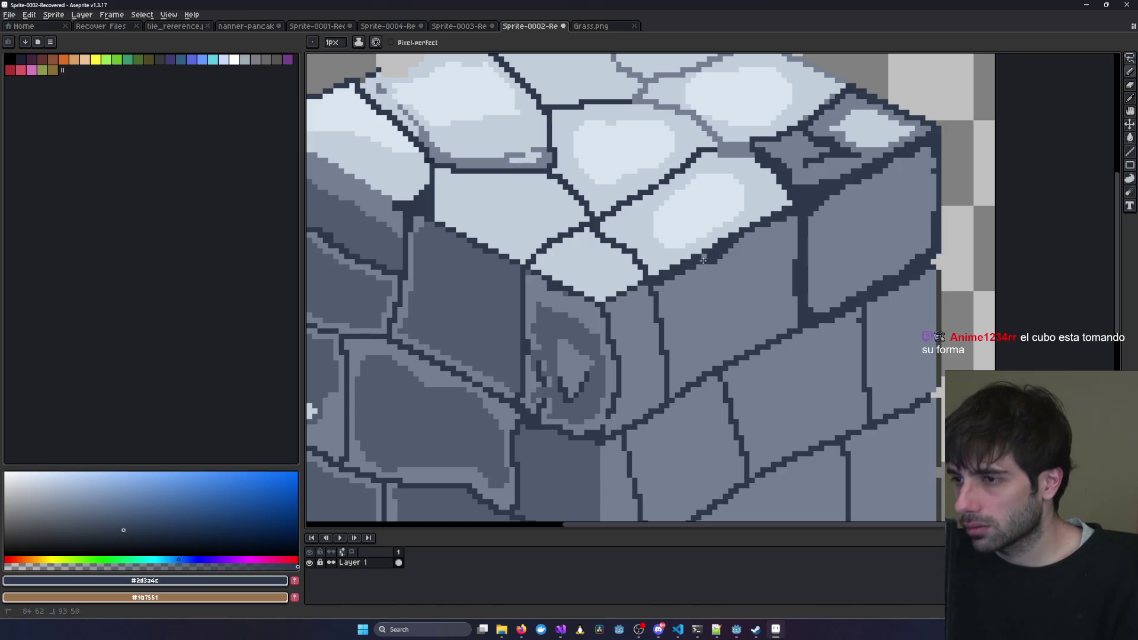
{"action": "left_click_drag", "start_coordinate": [657, 285], "coordinate": [672, 394]}
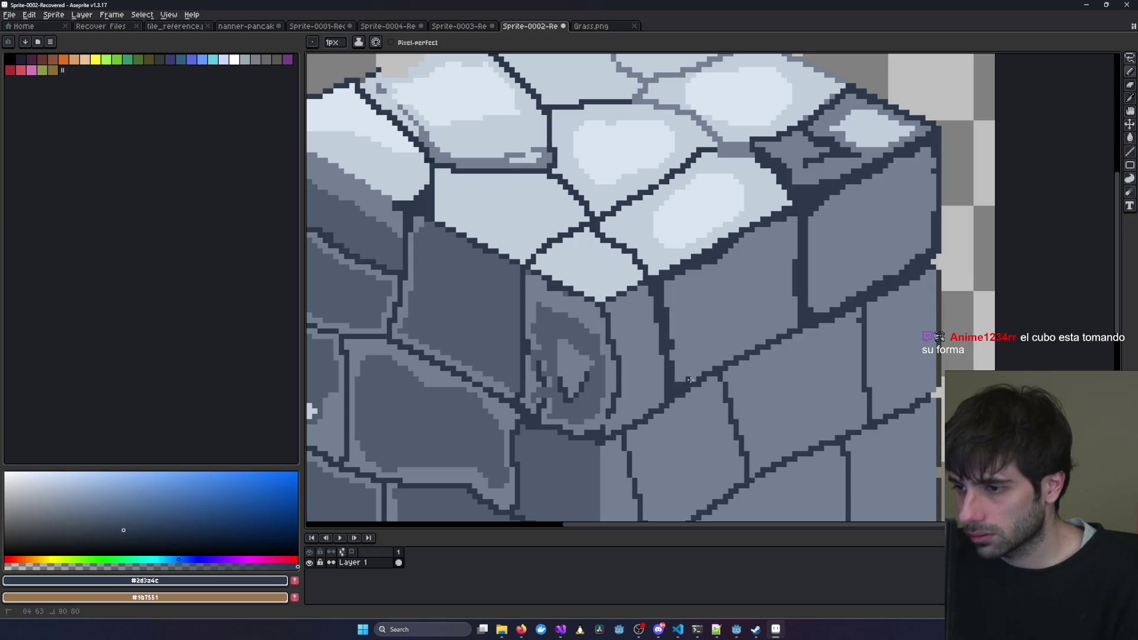
{"action": "left_click_drag", "start_coordinate": [722, 361], "coordinate": [795, 325]}
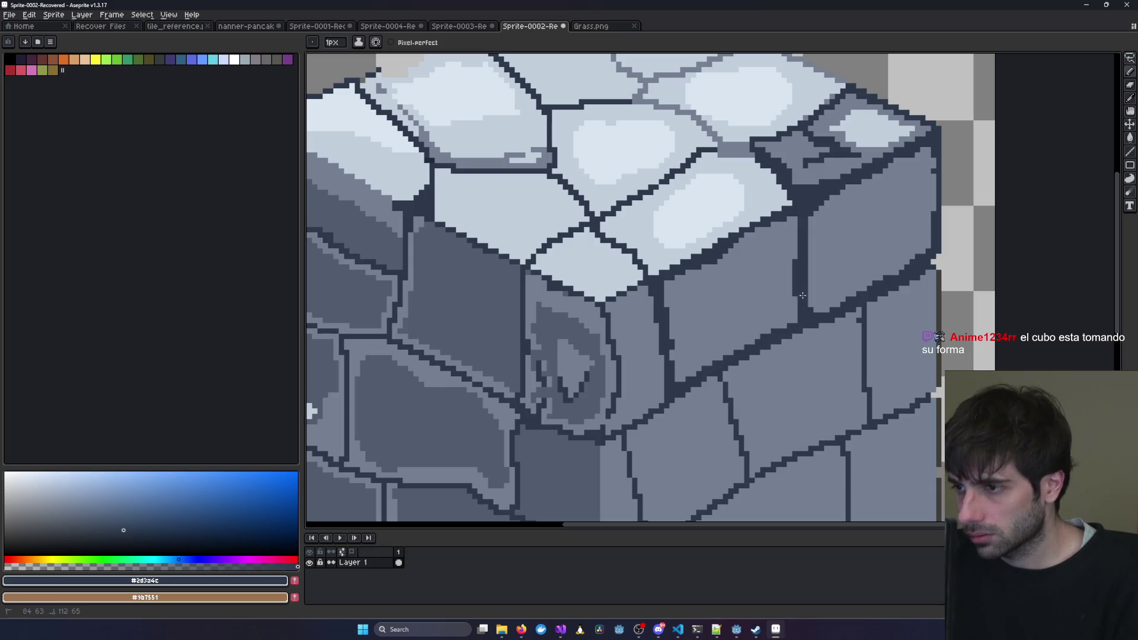
Commit the dark line on the cube's top face and centre the cube in view.
{"action": "scroll", "coordinate": [802, 295], "scroll_direction": "down", "scroll_amount": 5}
{"action": "scroll", "coordinate": [867, 321], "scroll_direction": "up", "scroll_amount": 2}
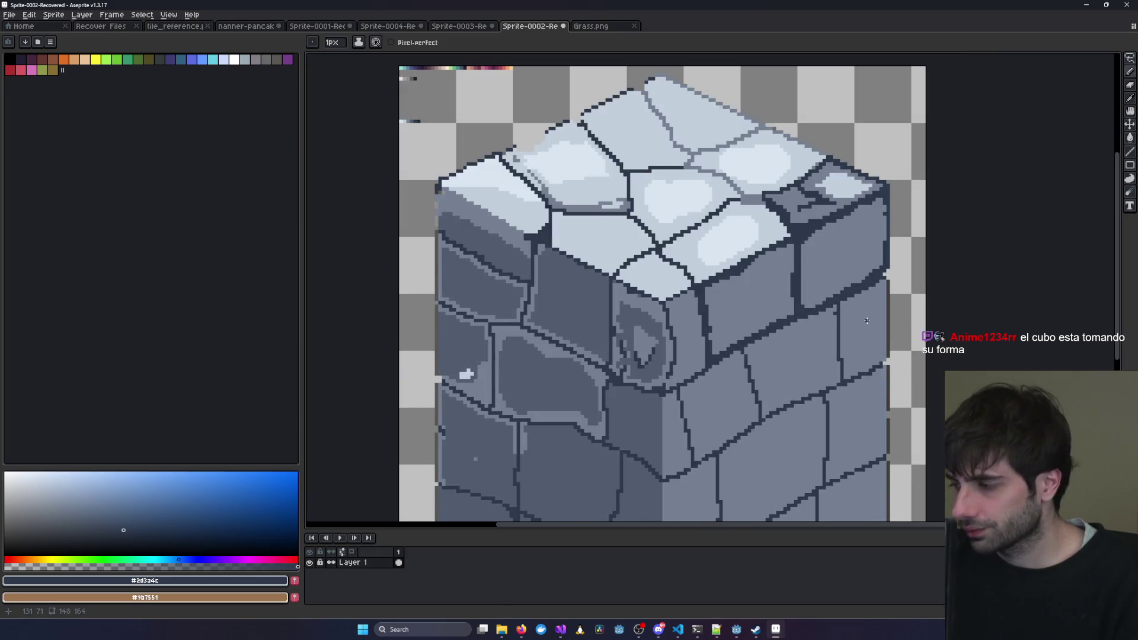
{"action": "scroll", "coordinate": [771, 278], "scroll_direction": "down", "scroll_amount": 2}
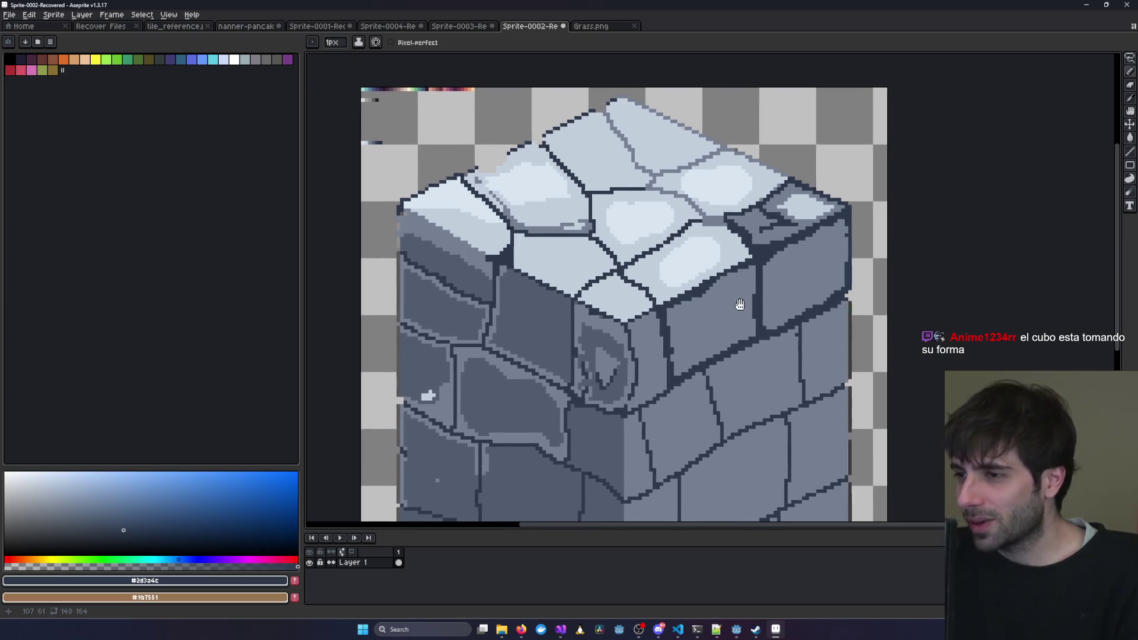
{"action": "scroll", "coordinate": [697, 227], "scroll_direction": "up", "scroll_amount": 2}
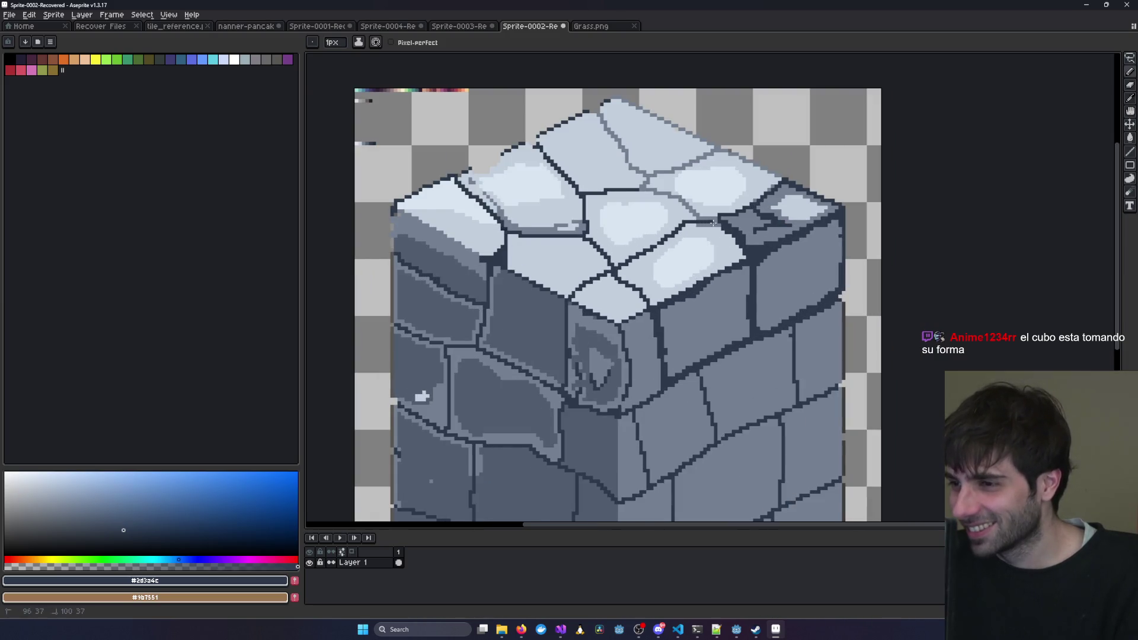
{"action": "left_click", "coordinate": [724, 222], "text": "shift"}
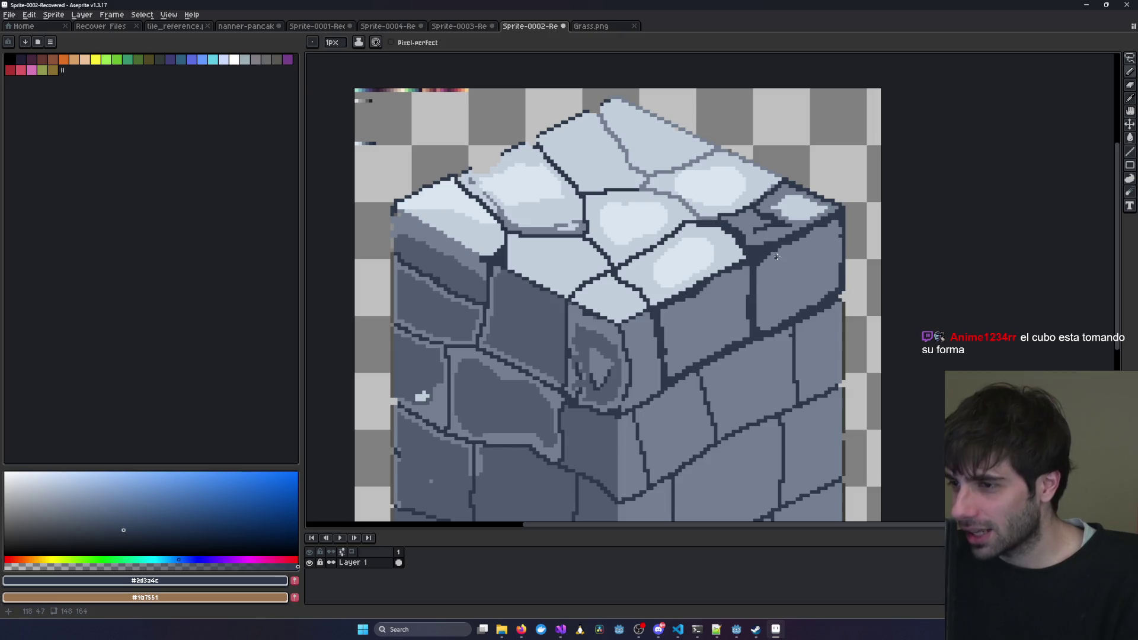
{"action": "scroll", "coordinate": [777, 257], "scroll_direction": "up", "scroll_amount": 1}
{"action": "scroll", "coordinate": [774, 254], "scroll_direction": "down", "scroll_amount": 2}
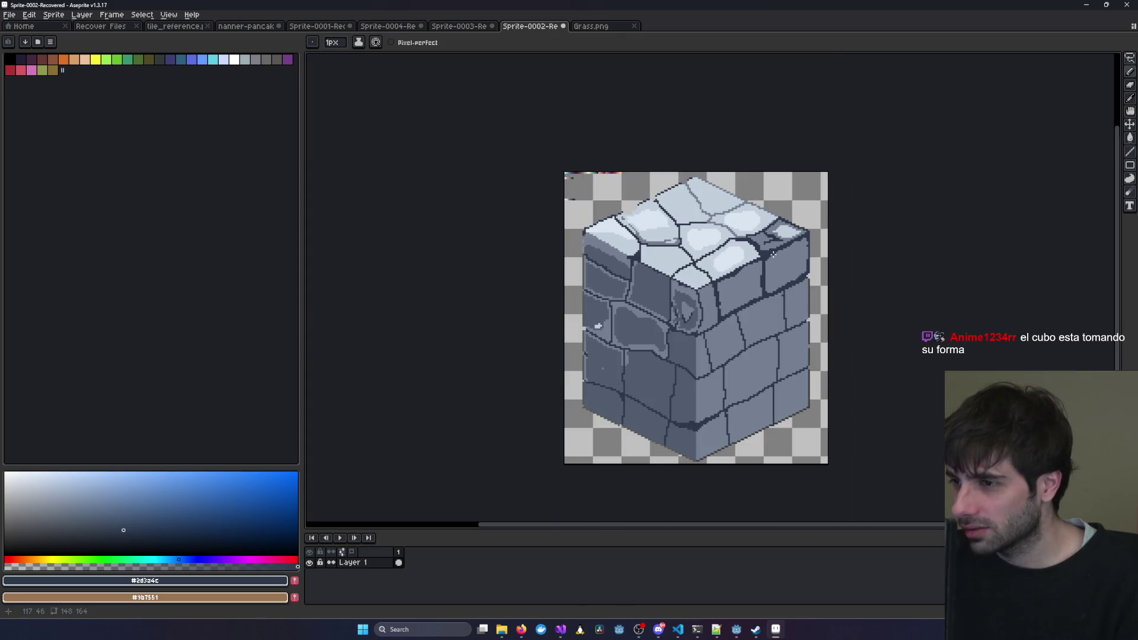
{"action": "scroll", "coordinate": [764, 267], "scroll_direction": "up", "scroll_amount": 1}
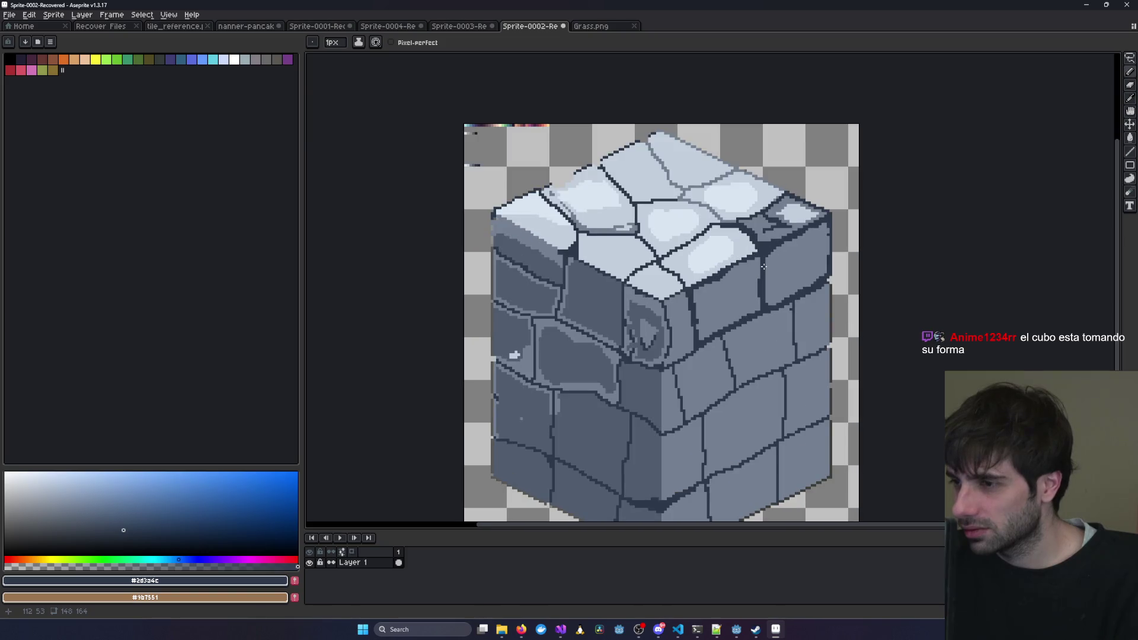
{"action": "scroll", "coordinate": [764, 266], "scroll_direction": "up", "scroll_amount": 1}
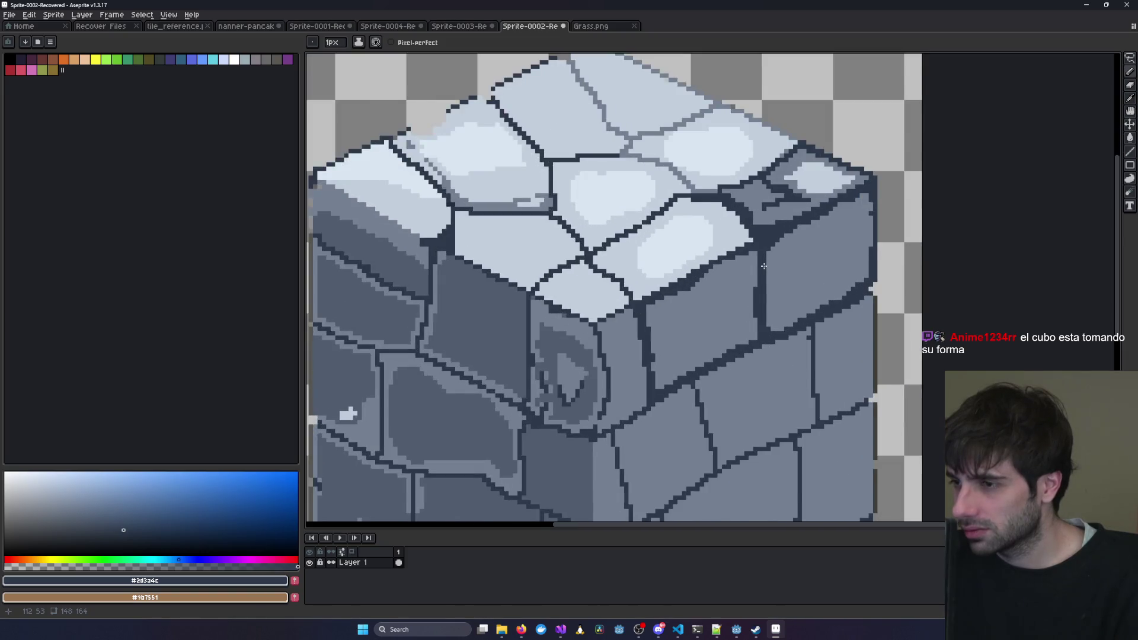
{"action": "scroll", "coordinate": [698, 254], "scroll_direction": "down", "scroll_amount": 2}
{"action": "mouse_move", "coordinate": [697, 254]}
{"action": "left_mouse_down"}
{"action": "mouse_move", "coordinate": [644, 197]}
{"action": "mouse_move", "coordinate": [708, 251]}
{"action": "left_mouse_up"}
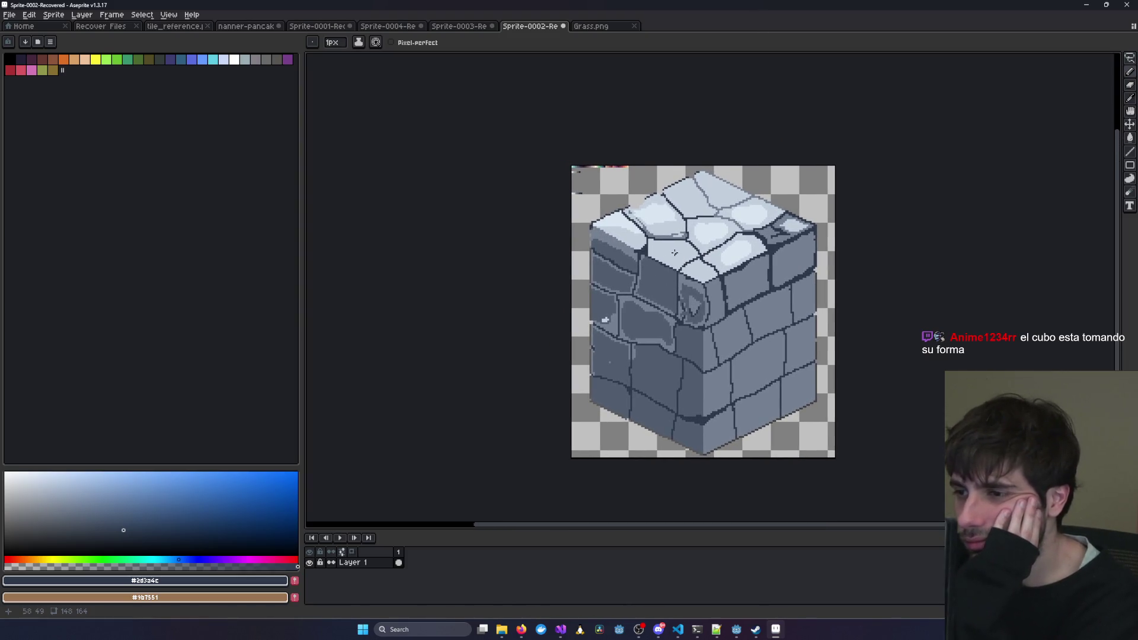
{"action": "scroll", "coordinate": [602, 243], "scroll_direction": "up", "scroll_amount": 4}
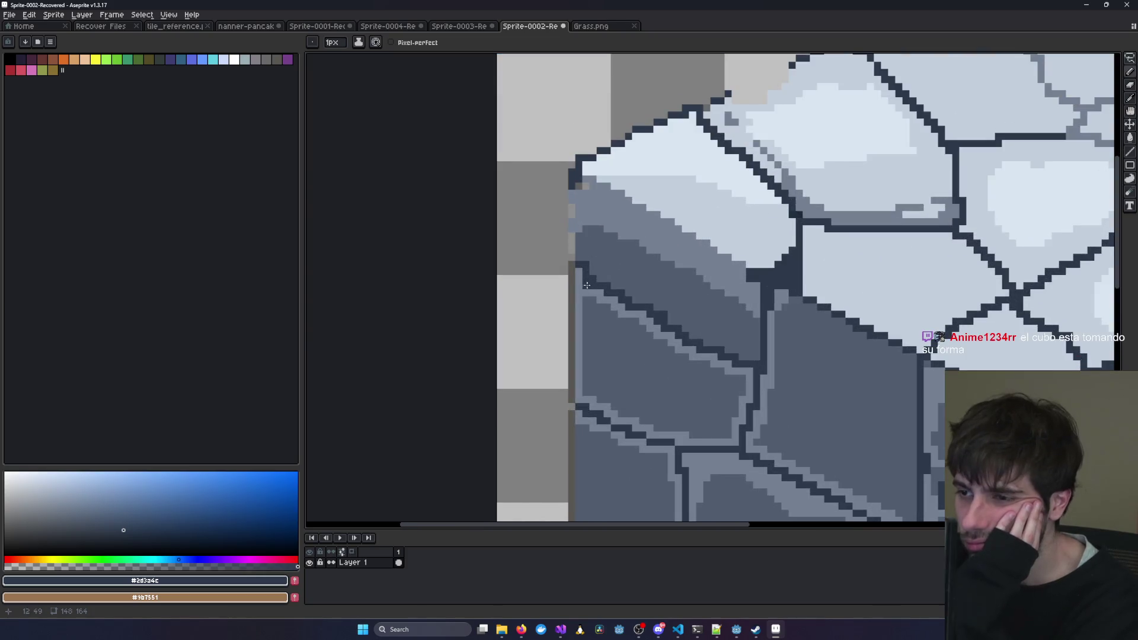
{"action": "left_click_drag", "start_coordinate": [571, 295], "coordinate": [571, 376]}
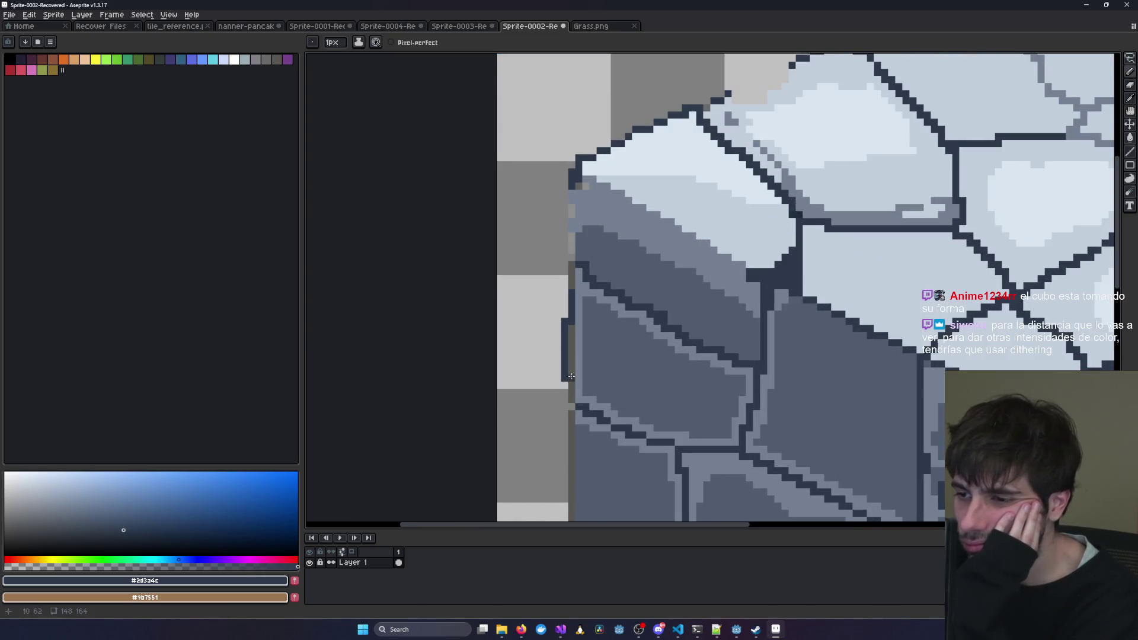
{"action": "key", "text": "ctrl+z"}
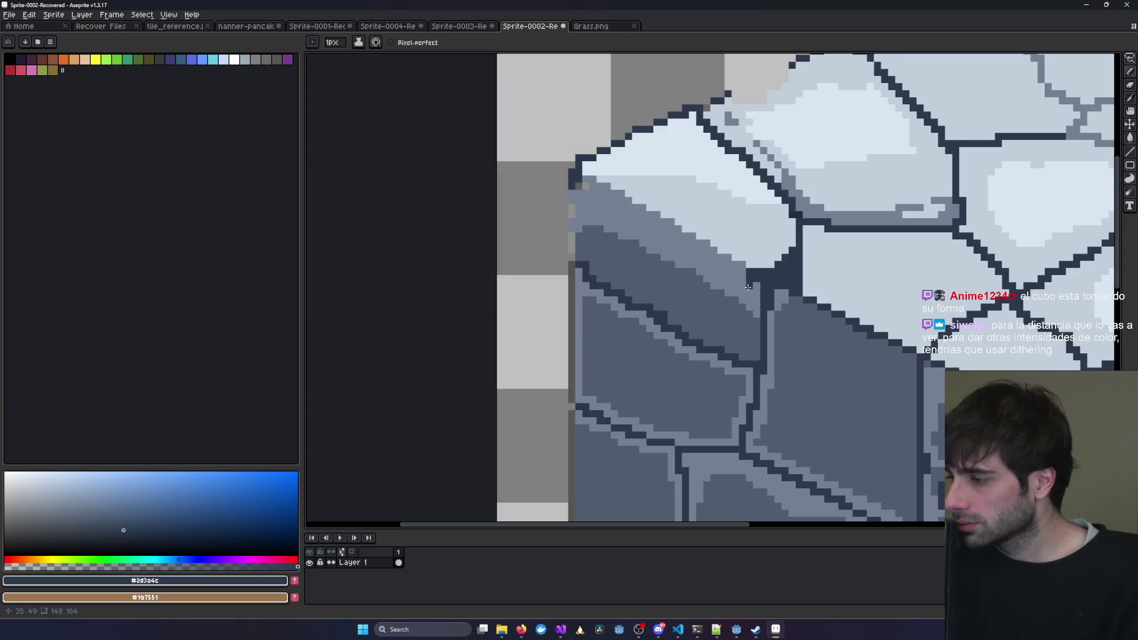
{"action": "left_click_drag", "start_coordinate": [870, 300], "coordinate": [683, 261]}
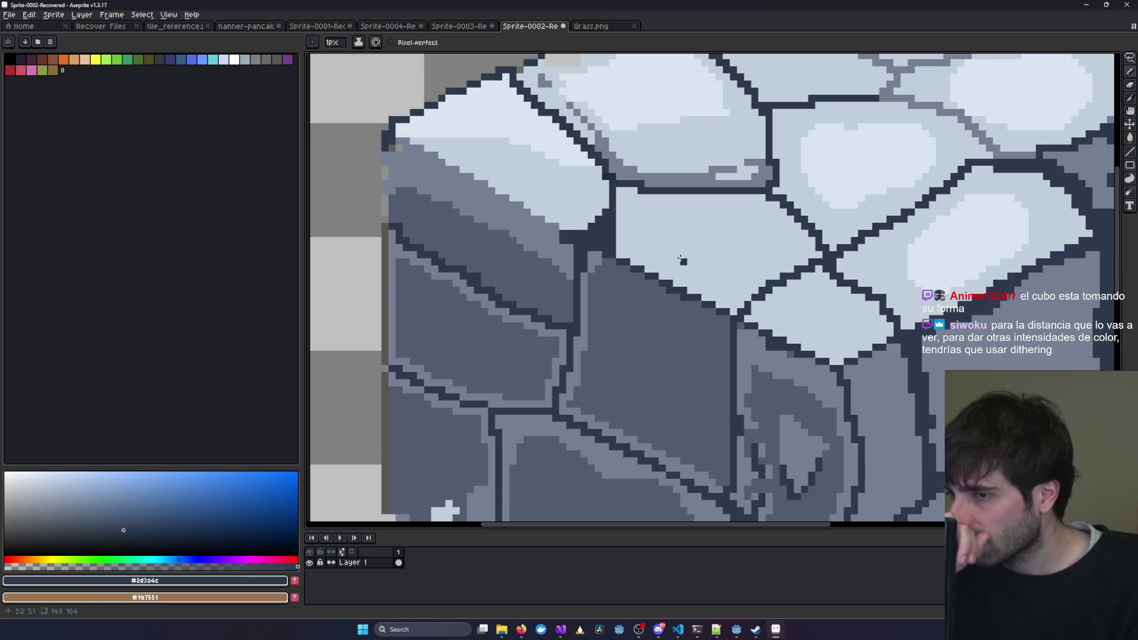
{"action": "scroll", "coordinate": [683, 261], "scroll_direction": "down", "scroll_amount": 3}
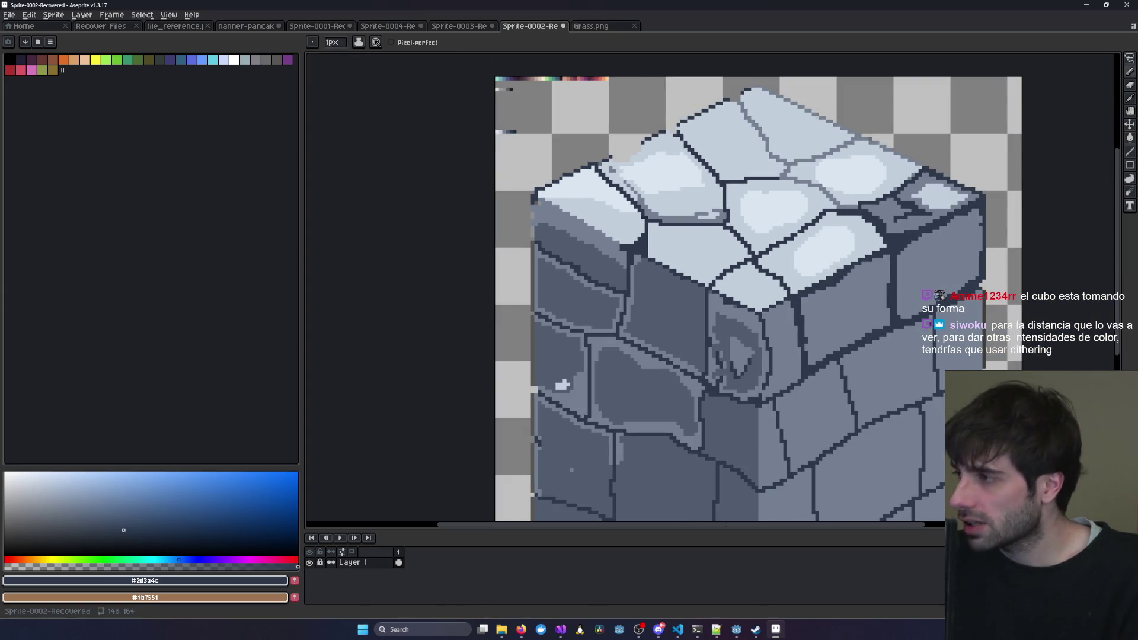
Check the web browser, then bring up the Sprite-0003-Recovered stone cube reference.
{"action": "key", "text": "alt+Tab"}
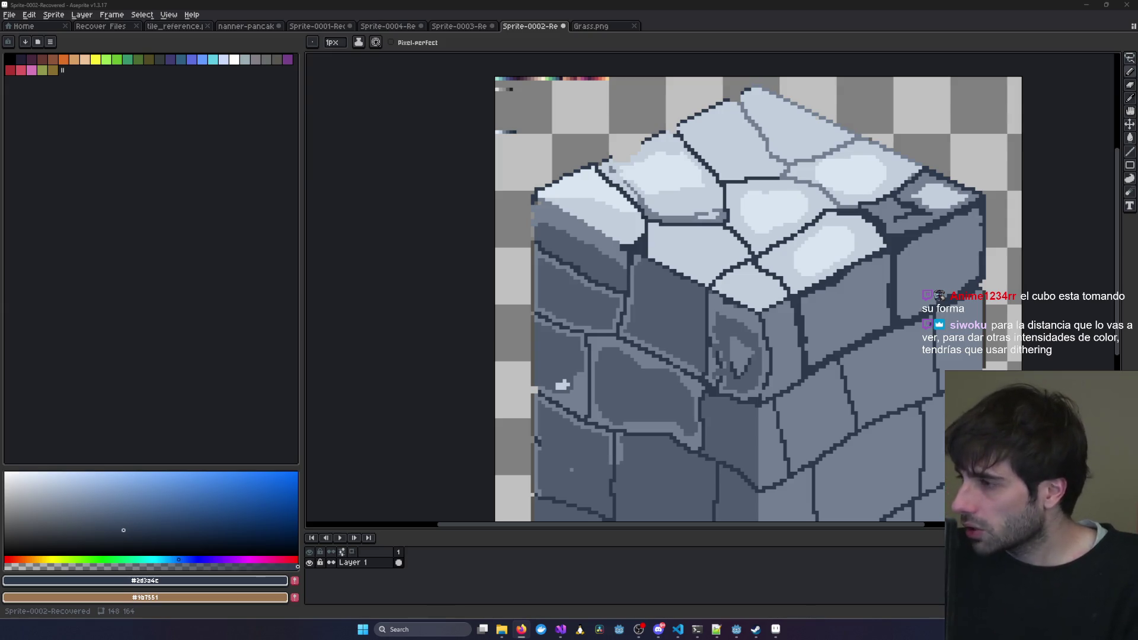
{"action": "left_click", "coordinate": [475, 26]}
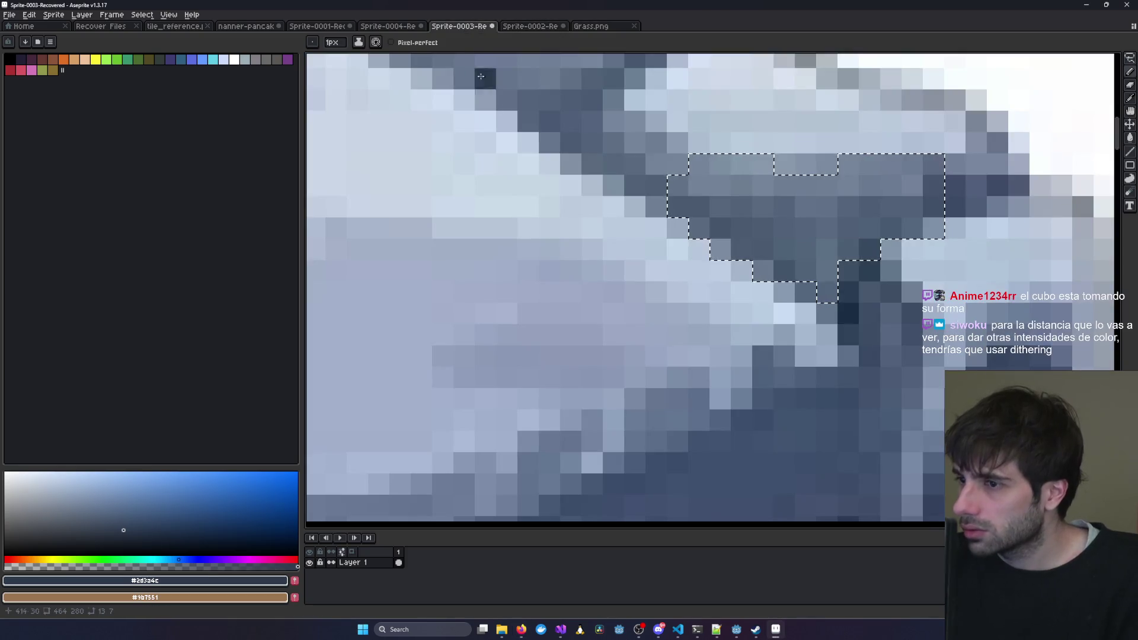
Deselect the lasso on the reference's top-right stone and zoom out to the whole Sprite-0003 image.
{"action": "scroll", "coordinate": [481, 77], "scroll_direction": "down", "scroll_amount": 5}
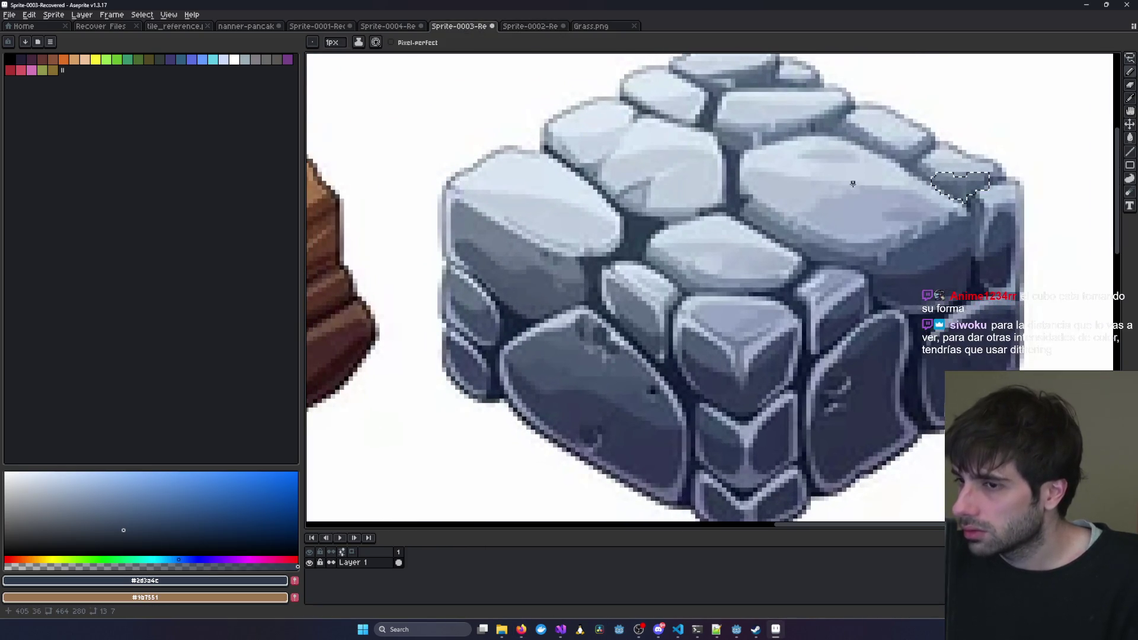
{"action": "scroll", "coordinate": [848, 187], "scroll_direction": "up", "scroll_amount": 1}
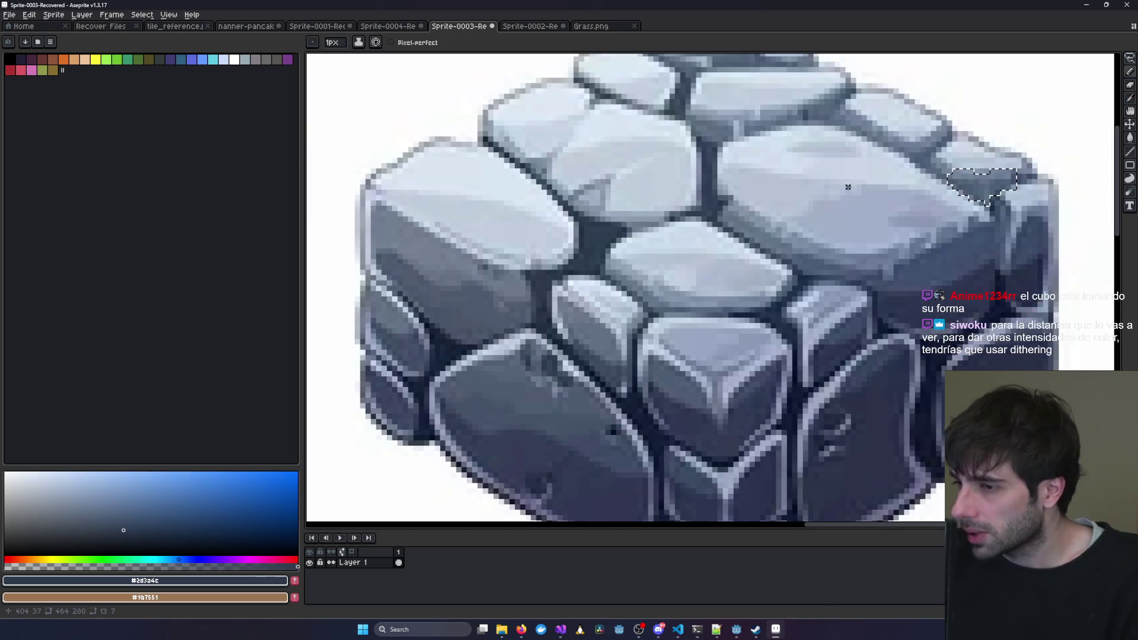
{"action": "scroll", "coordinate": [847, 186], "scroll_direction": "up", "scroll_amount": 2}
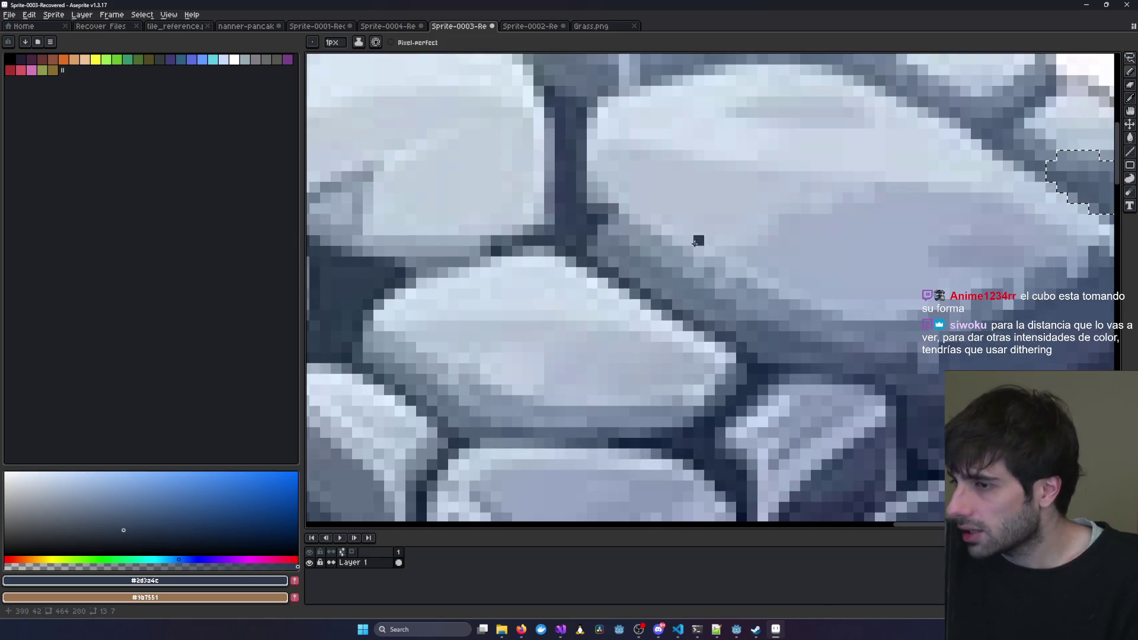
{"action": "scroll", "coordinate": [841, 240], "scroll_direction": "down", "scroll_amount": 3}
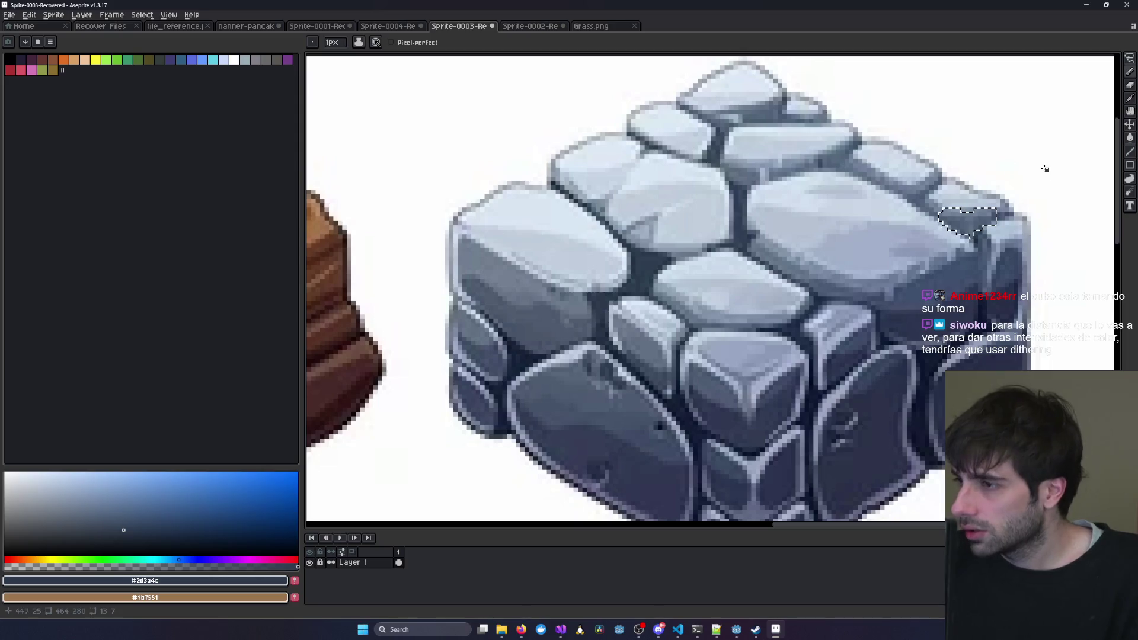
{"action": "left_click", "coordinate": [1038, 166]}
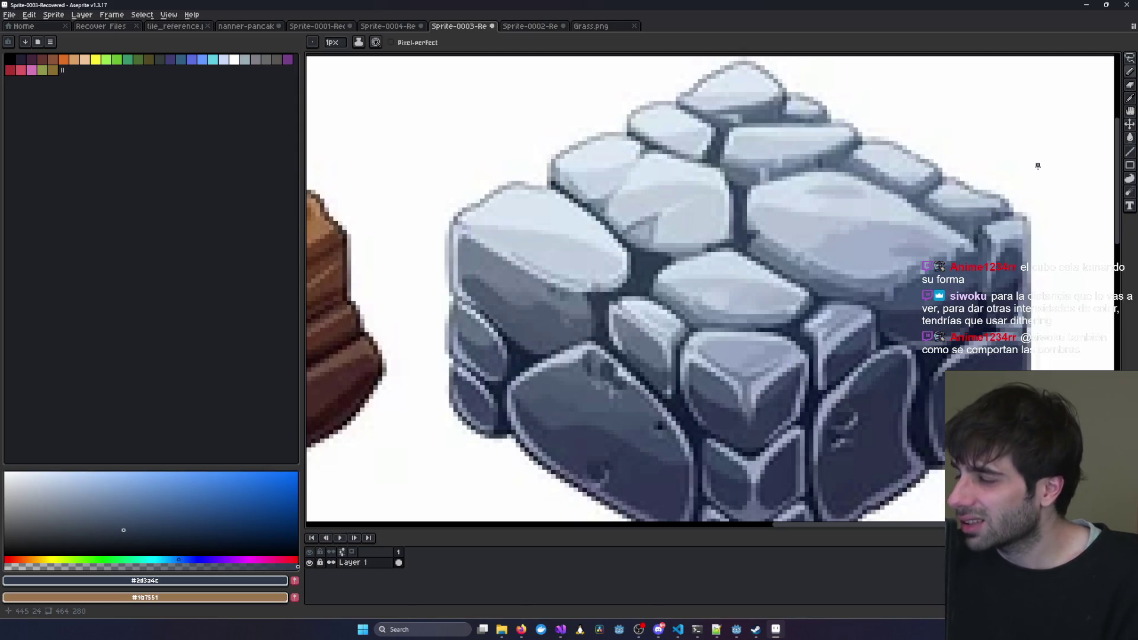
{"action": "scroll", "coordinate": [1038, 166], "scroll_direction": "down", "scroll_amount": 1}
{"action": "scroll", "coordinate": [1038, 166], "scroll_direction": "down", "scroll_amount": 1}
{"action": "mouse_move", "coordinate": [758, 634]}
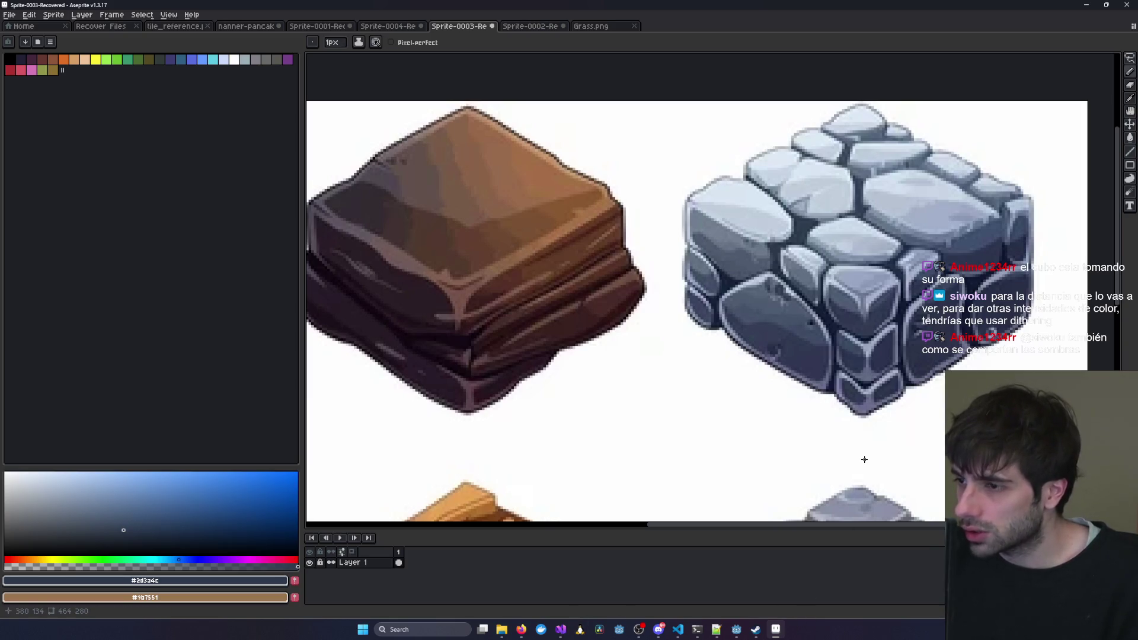
Flip through Sprite-0002, Sprite-0004 and Sprite-0001, then view Grass.png zoomed out.
{"action": "left_click", "coordinate": [520, 31]}
{"action": "left_click", "coordinate": [390, 26]}
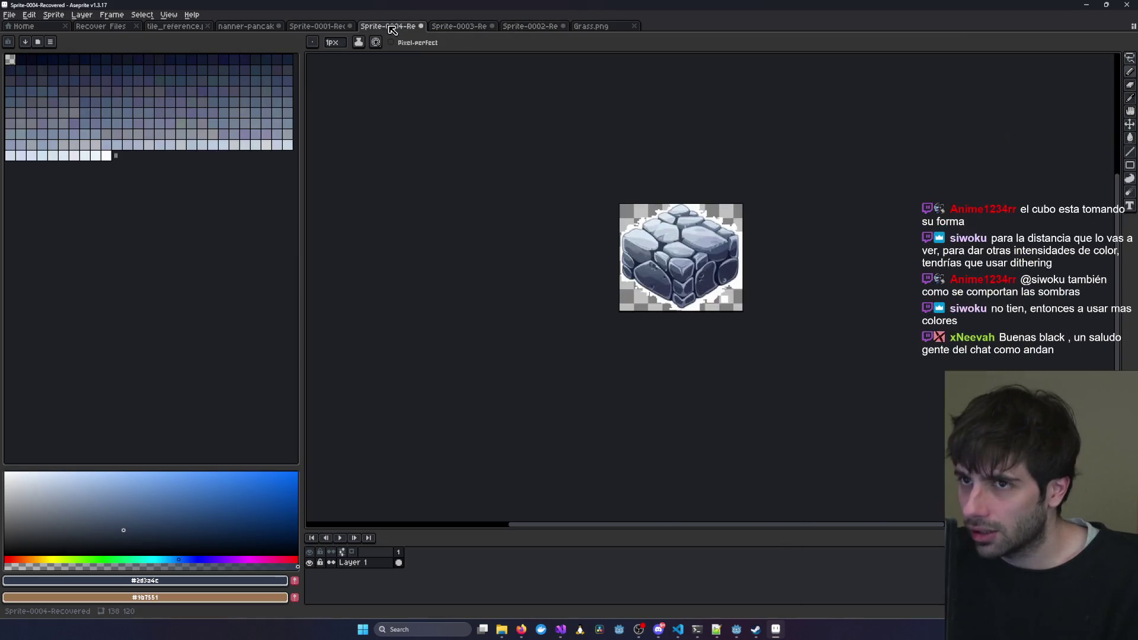
{"action": "left_click", "coordinate": [314, 27]}
{"action": "left_click", "coordinate": [593, 27]}
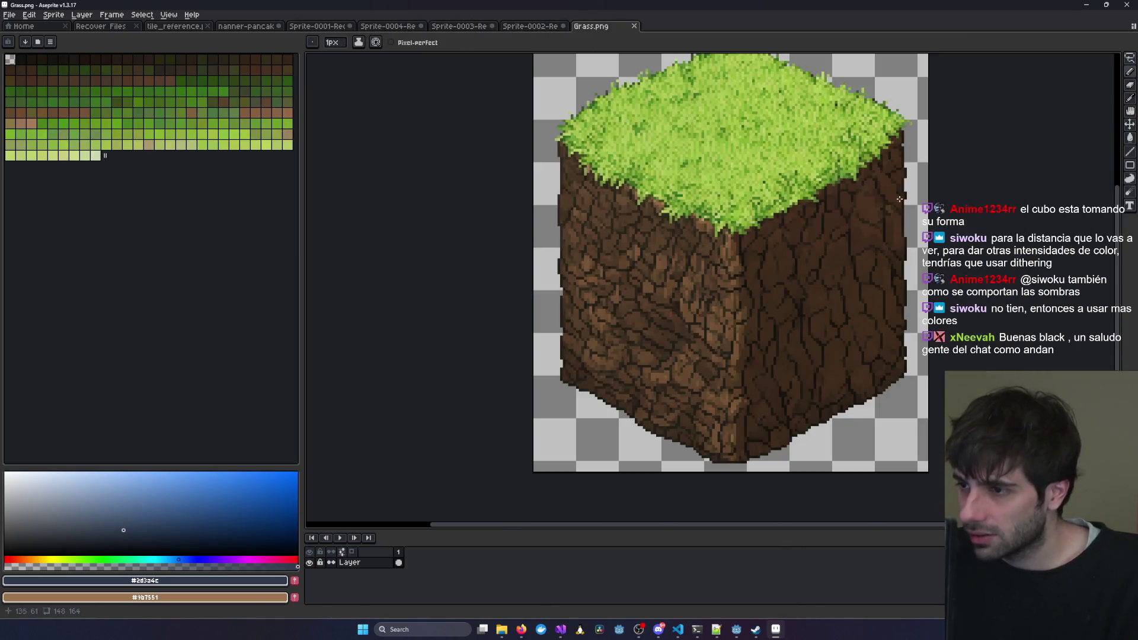
{"action": "scroll", "coordinate": [900, 200], "scroll_direction": "up", "scroll_amount": 1}
{"action": "scroll", "coordinate": [607, 207], "scroll_direction": "down", "scroll_amount": 2}
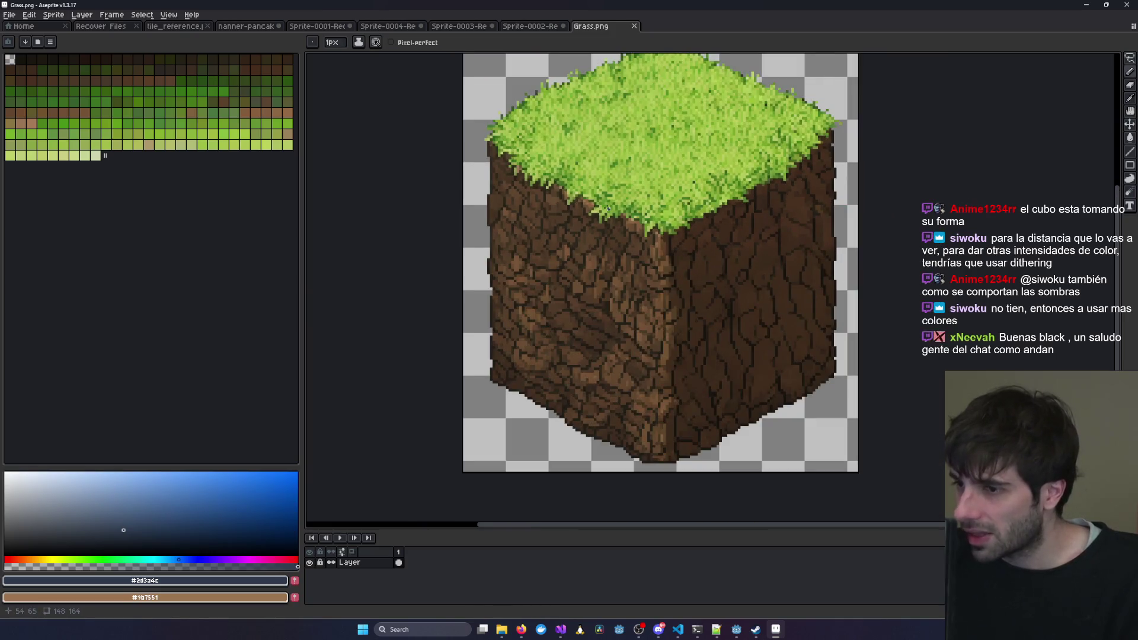
{"action": "scroll", "coordinate": [621, 276], "scroll_direction": "down", "scroll_amount": 1}
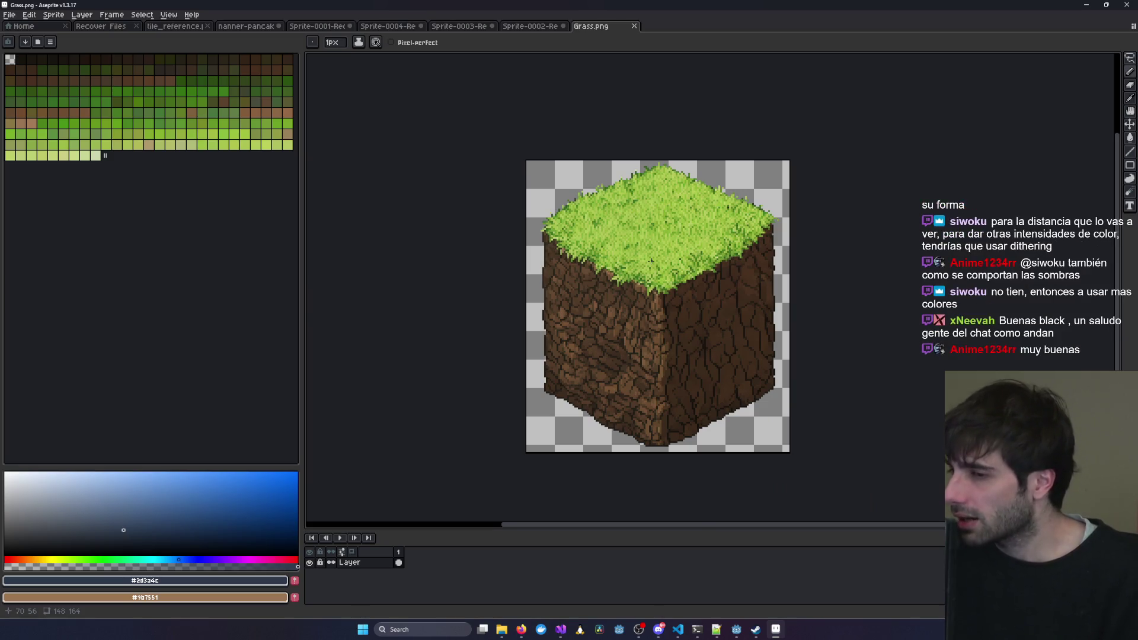
{"action": "key", "text": "alt+Tab"}
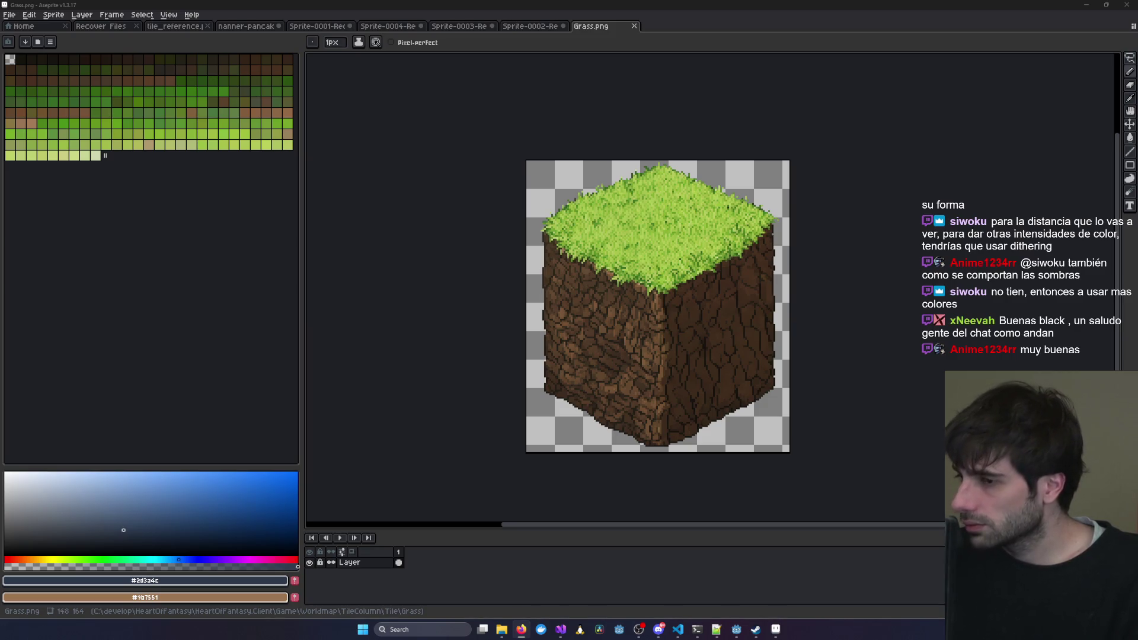
{"action": "scroll", "coordinate": [669, 336], "scroll_direction": "up", "scroll_amount": 2}
{"action": "scroll", "coordinate": [669, 336], "scroll_direction": "down", "scroll_amount": 1}
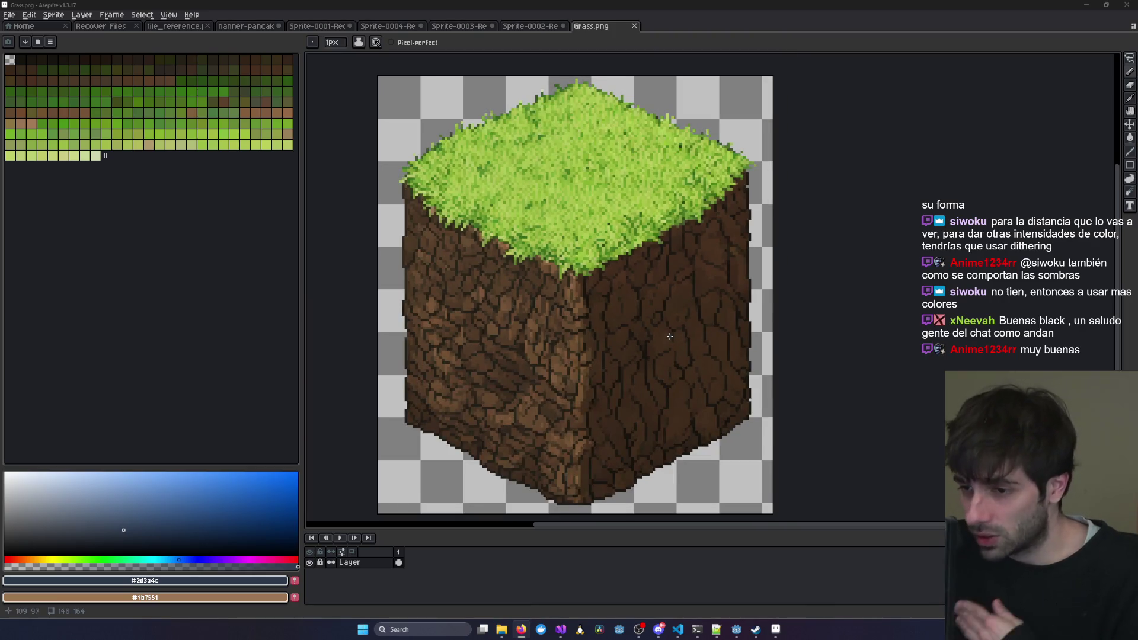
{"action": "left_click_drag", "start_coordinate": [669, 336], "coordinate": [723, 329]}
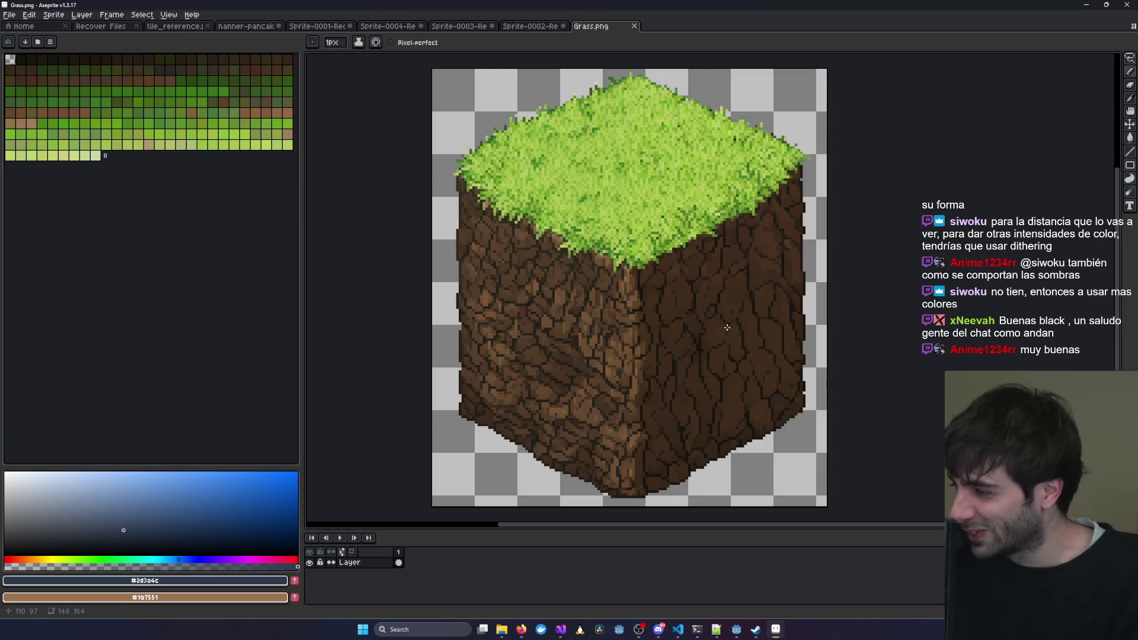
{"action": "scroll", "coordinate": [727, 327], "scroll_direction": "down", "scroll_amount": 1}
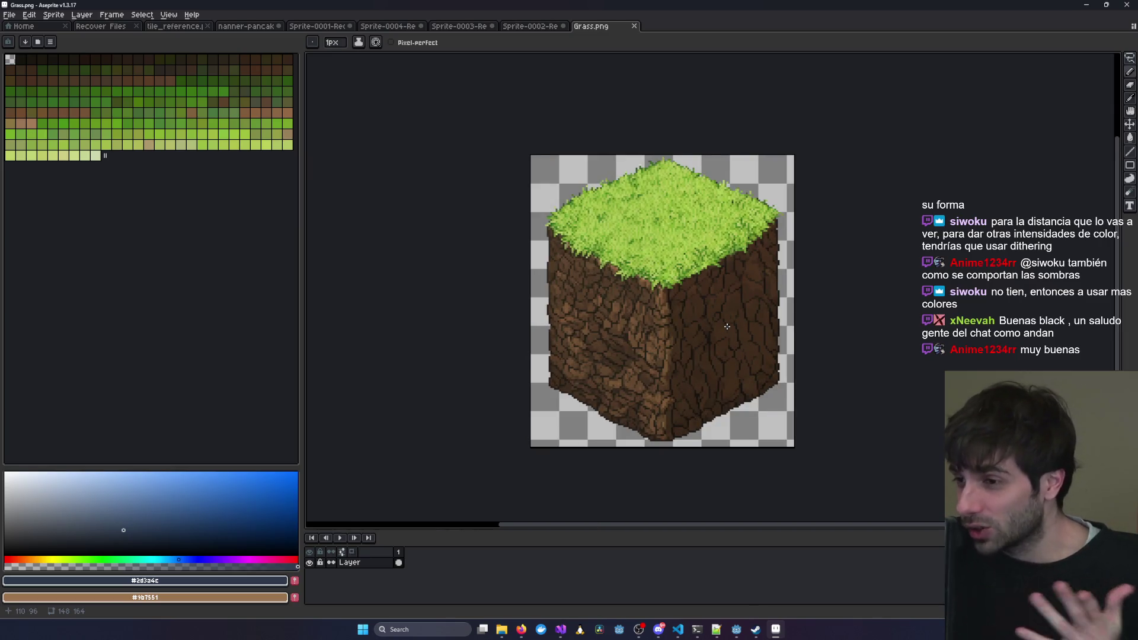
{"action": "scroll", "coordinate": [795, 312], "scroll_direction": "up", "scroll_amount": 1}
{"action": "left_click_drag", "start_coordinate": [760, 305], "coordinate": [815, 301]}
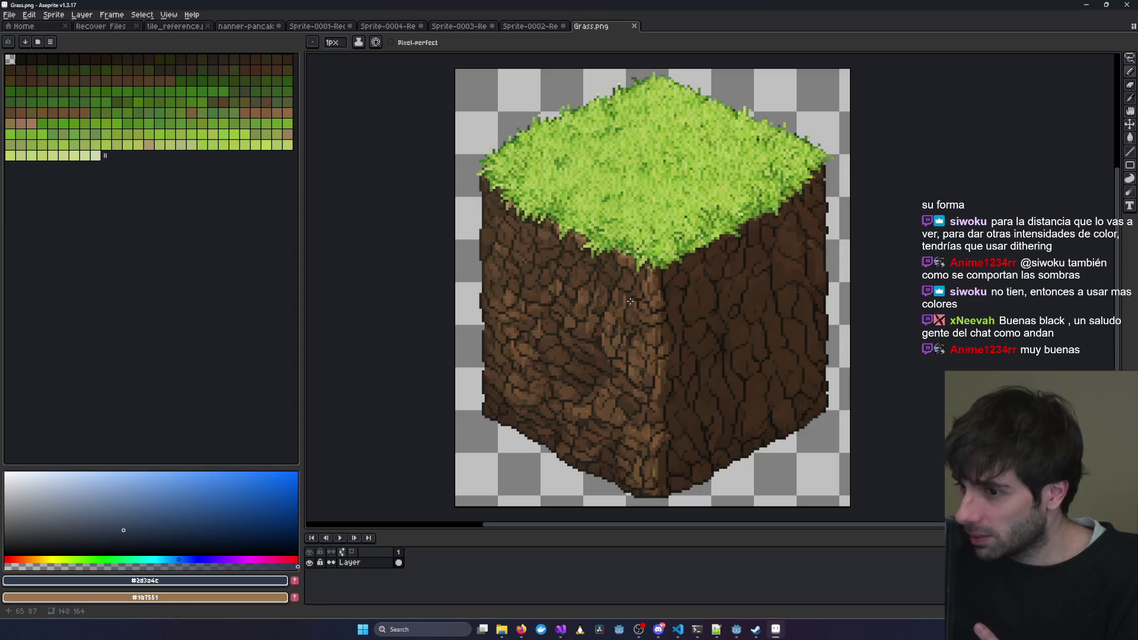
{"action": "scroll", "coordinate": [601, 316], "scroll_direction": "up", "scroll_amount": 10}
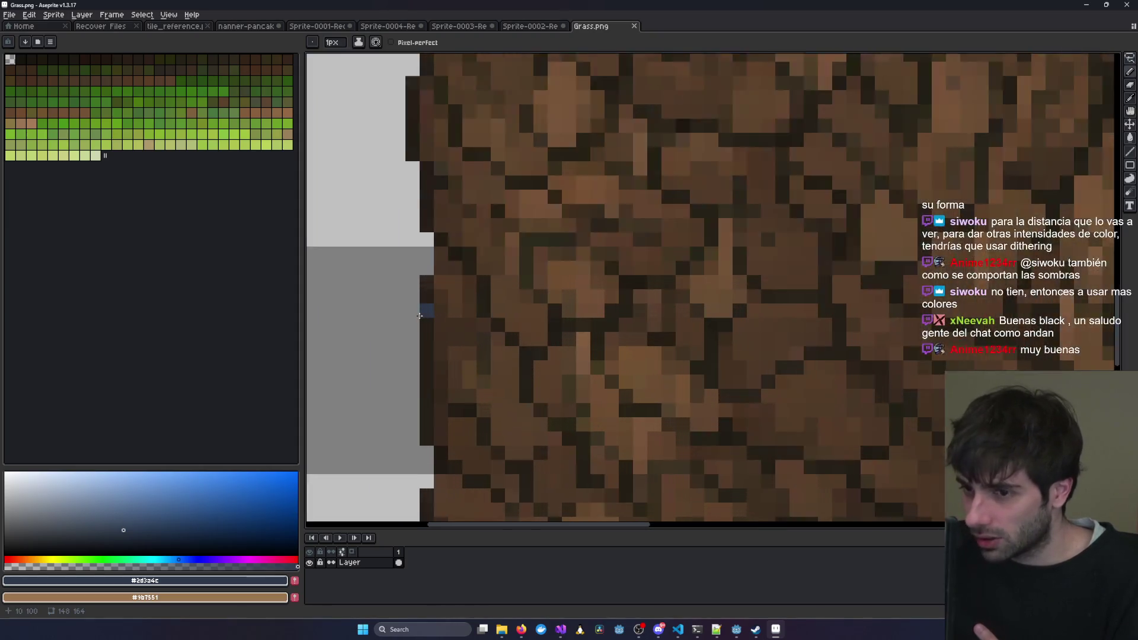
{"action": "scroll", "coordinate": [442, 292], "scroll_direction": "down", "scroll_amount": 6}
{"action": "scroll", "coordinate": [773, 304], "scroll_direction": "up", "scroll_amount": 1}
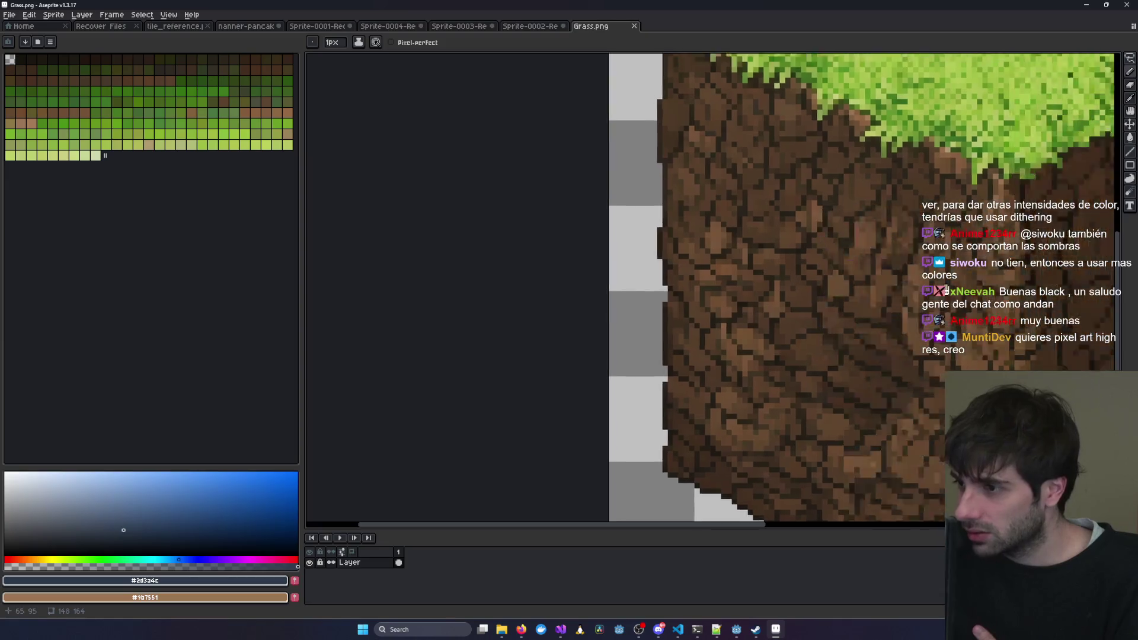
{"action": "scroll", "coordinate": [774, 304], "scroll_direction": "up", "scroll_amount": 1}
{"action": "left_click_drag", "start_coordinate": [771, 314], "coordinate": [774, 304]}
{"action": "scroll", "coordinate": [774, 304], "scroll_direction": "down", "scroll_amount": 3}
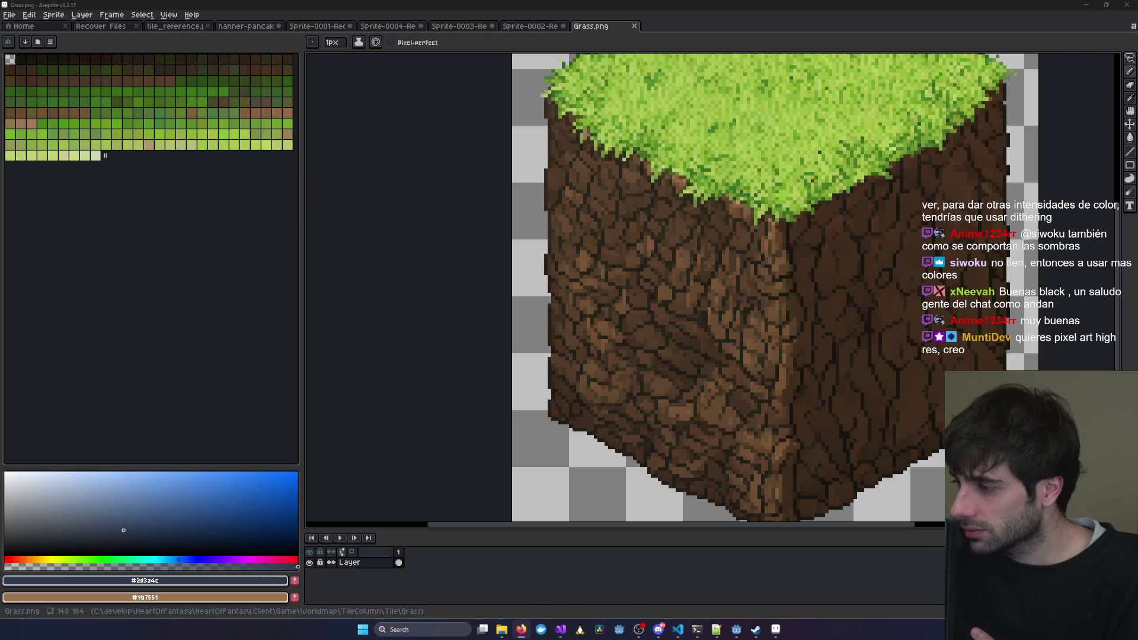
{"action": "scroll", "coordinate": [782, 276], "scroll_direction": "down", "scroll_amount": 2}
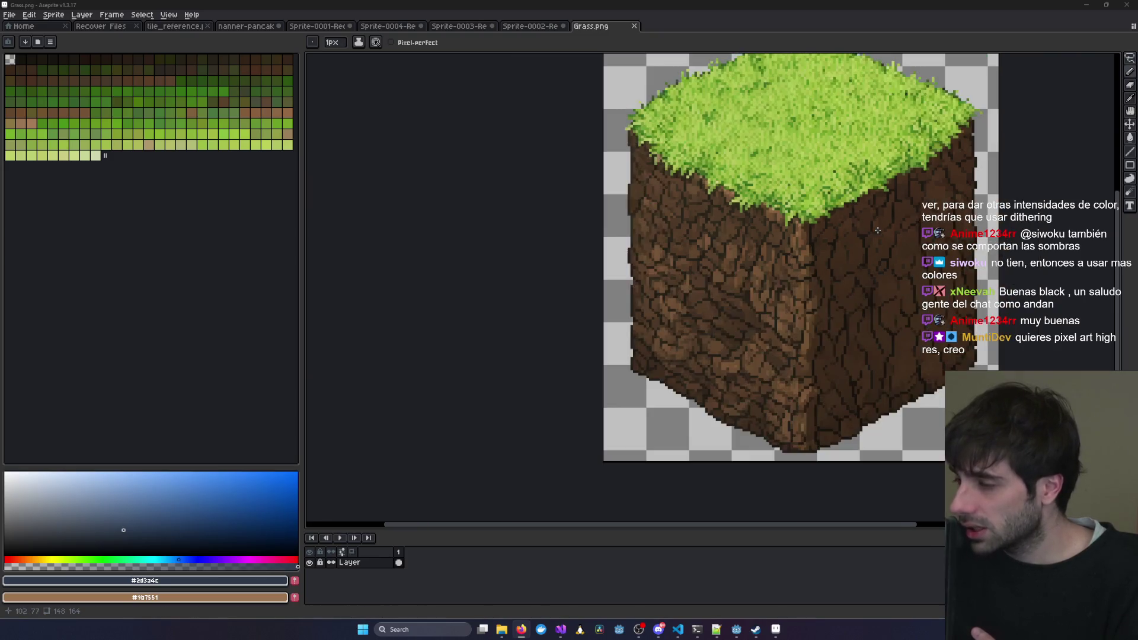
{"action": "scroll", "coordinate": [783, 276], "scroll_direction": "up", "scroll_amount": 1}
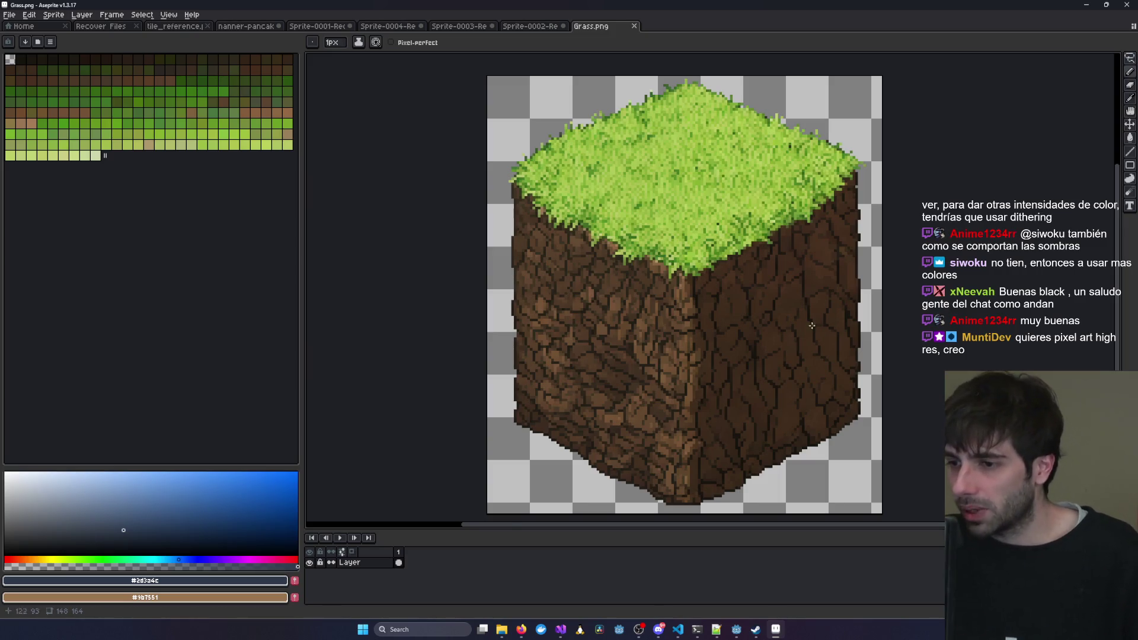
{"action": "scroll", "coordinate": [705, 330], "scroll_direction": "up", "scroll_amount": 2}
{"action": "scroll", "coordinate": [732, 267], "scroll_direction": "down", "scroll_amount": 1}
{"action": "scroll", "coordinate": [765, 252], "scroll_direction": "up", "scroll_amount": 1}
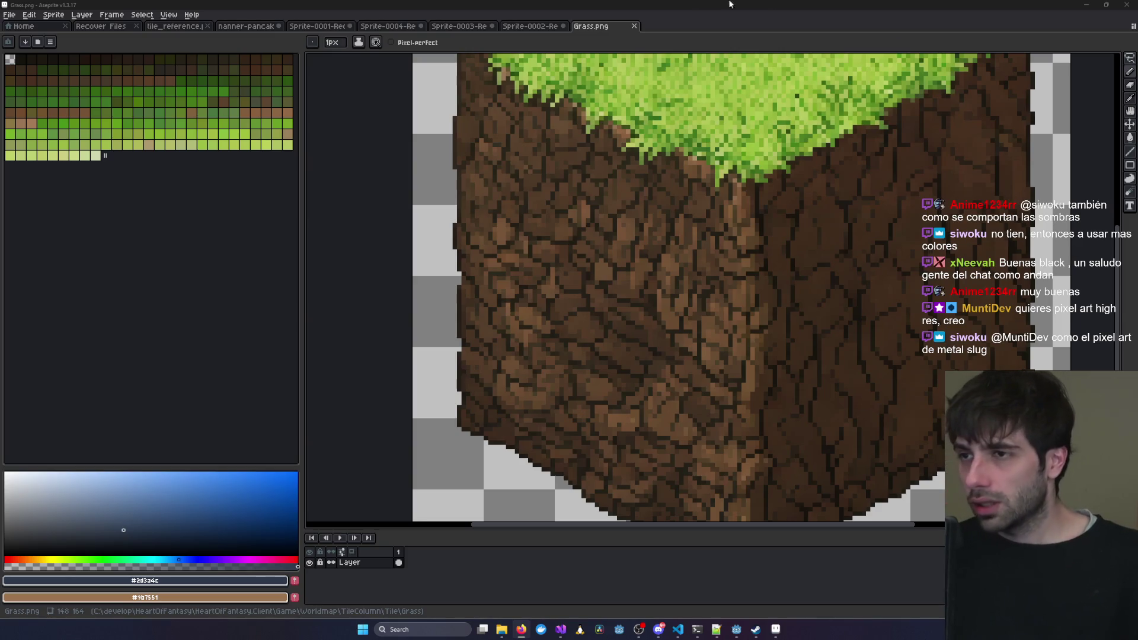
{"action": "left_click", "coordinate": [529, 26]}
Pan the stone cube view, then flip between the Grass.png and Sprite-0002 tabs.
{"action": "scroll", "coordinate": [959, 260], "scroll_direction": "down", "scroll_amount": 3}
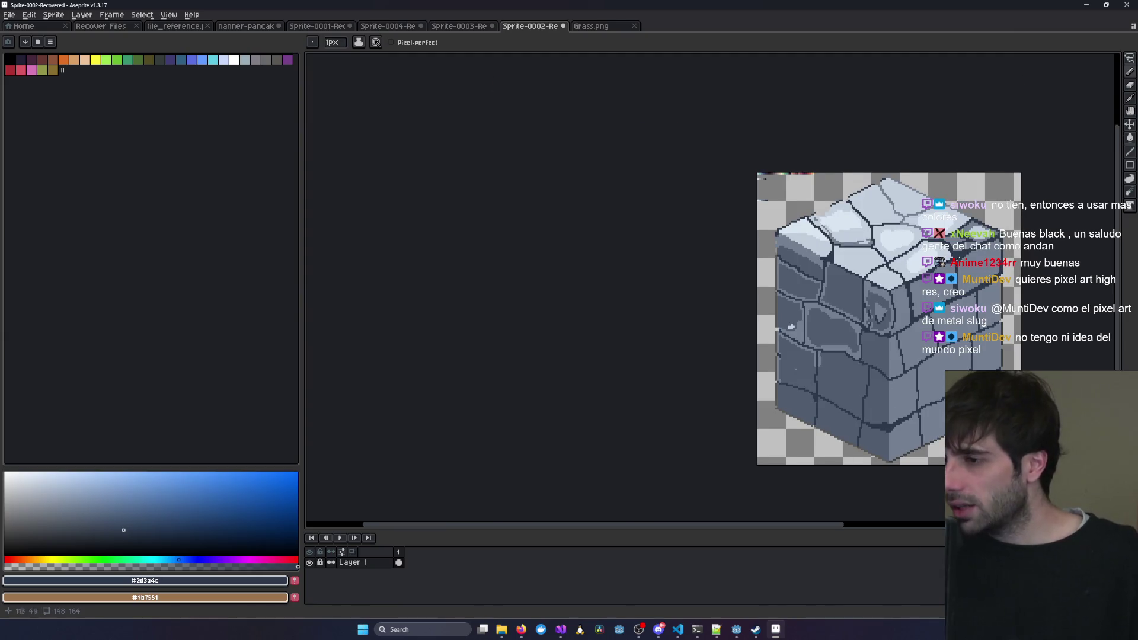
{"action": "left_click_drag", "start_coordinate": [958, 260], "coordinate": [844, 205]}
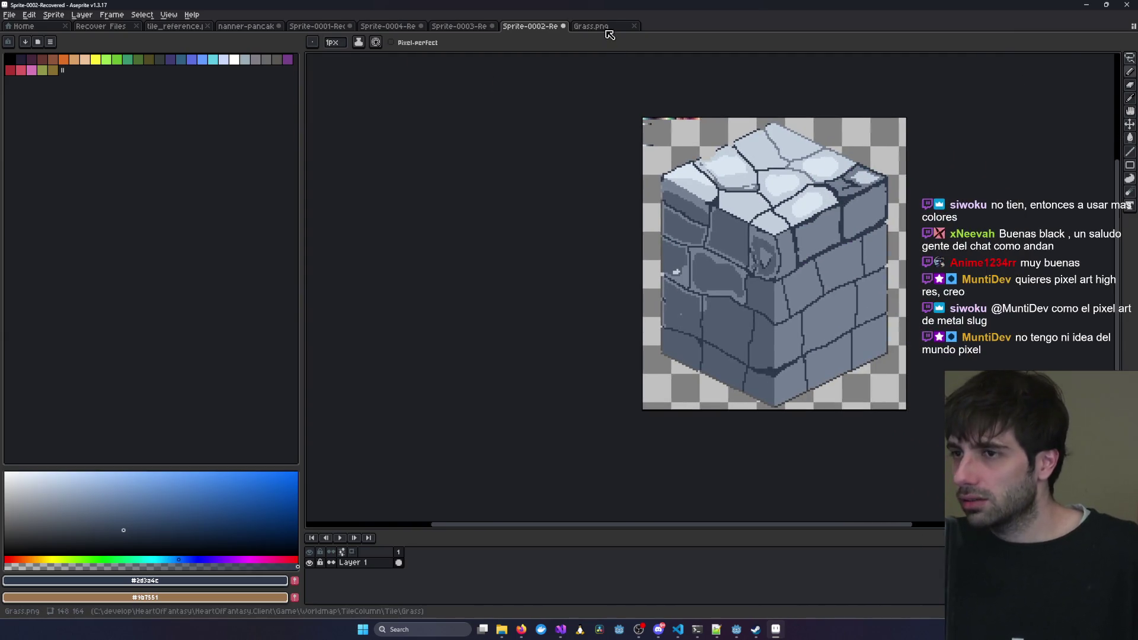
{"action": "left_click", "coordinate": [592, 26]}
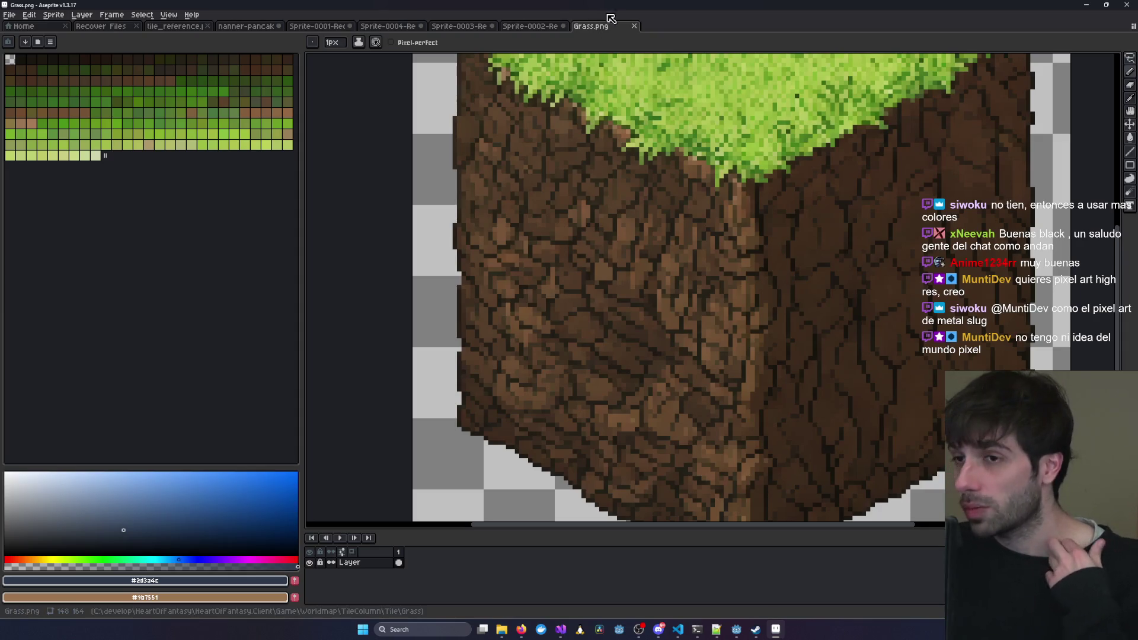
{"action": "left_click", "coordinate": [536, 27]}
{"action": "left_click", "coordinate": [616, 26]}
{"action": "scroll", "coordinate": [748, 215], "scroll_direction": "down", "scroll_amount": 3}
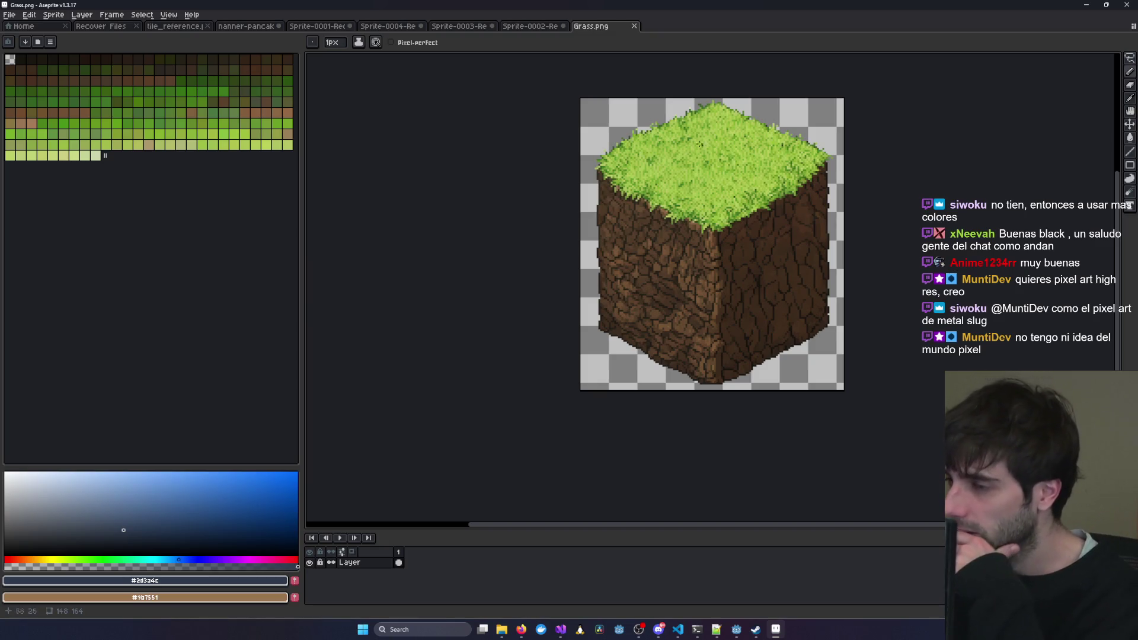
Reposition the stone cube, zoom in and out on the grass cube, then return to Sprite-0002.
{"action": "left_click", "coordinate": [527, 29]}
{"action": "mouse_move", "coordinate": [742, 205]}
{"action": "left_mouse_down"}
{"action": "mouse_move", "coordinate": [678, 203]}
{"action": "mouse_move", "coordinate": [702, 246]}
{"action": "mouse_move", "coordinate": [652, 238]}
{"action": "left_mouse_up"}
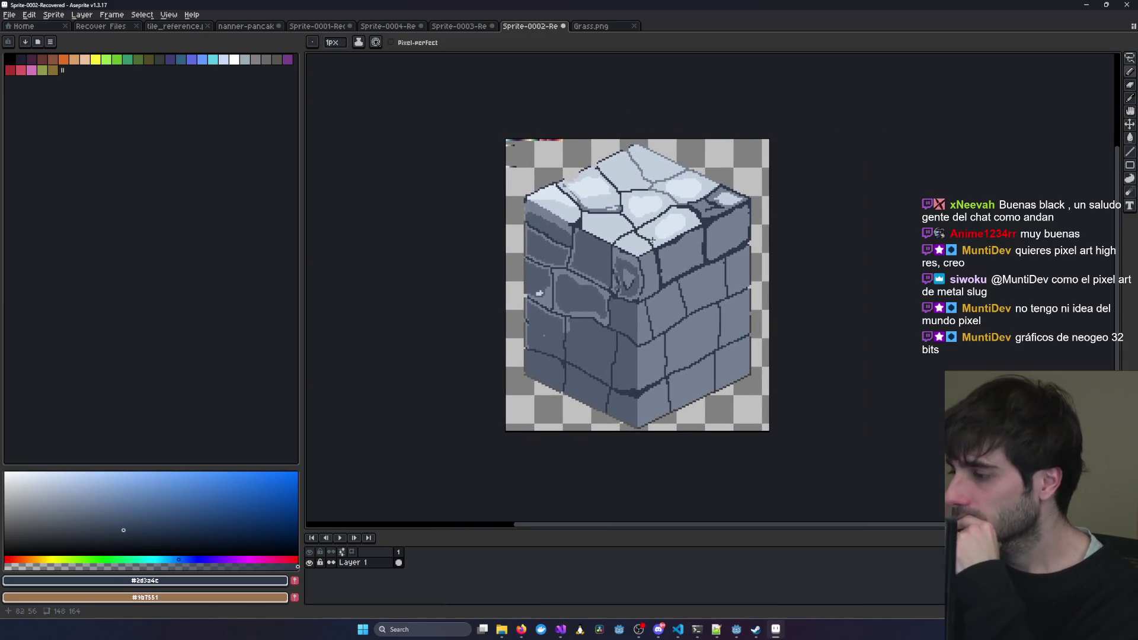
{"action": "left_click", "coordinate": [611, 27]}
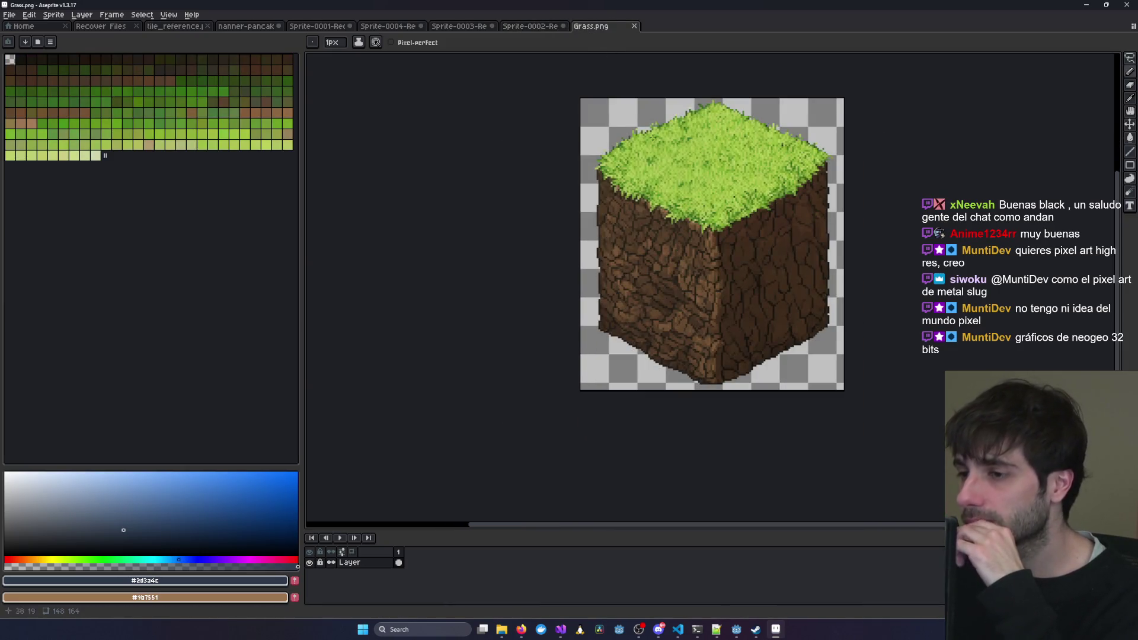
{"action": "scroll", "coordinate": [620, 262], "scroll_direction": "up", "scroll_amount": 2}
{"action": "scroll", "coordinate": [620, 262], "scroll_direction": "down", "scroll_amount": 1}
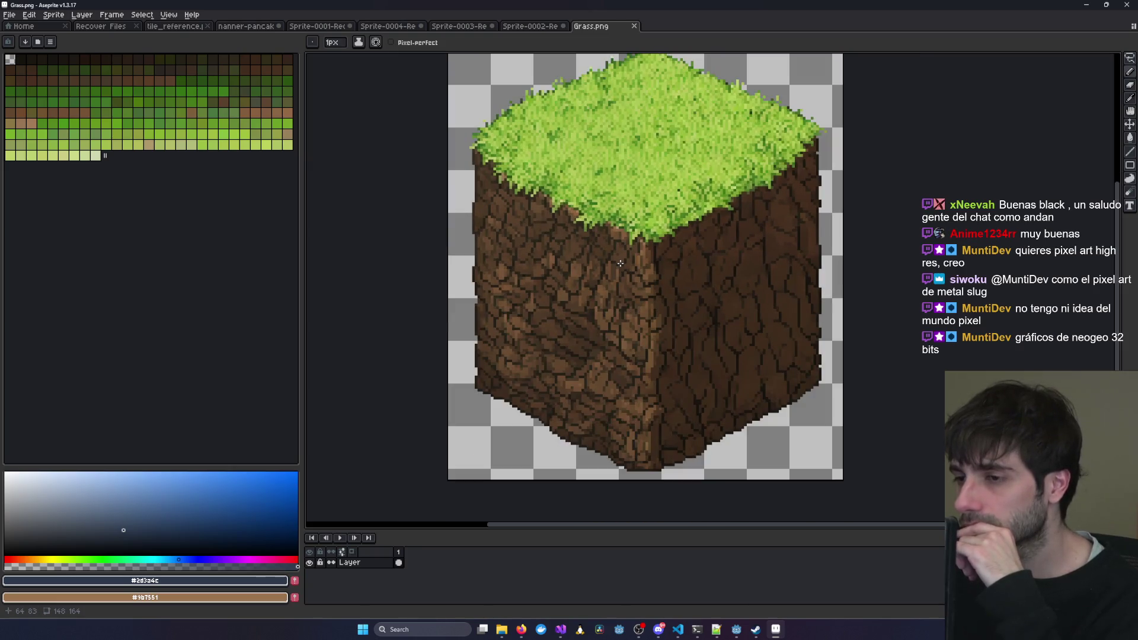
{"action": "scroll", "coordinate": [534, 177], "scroll_direction": "up", "scroll_amount": 4}
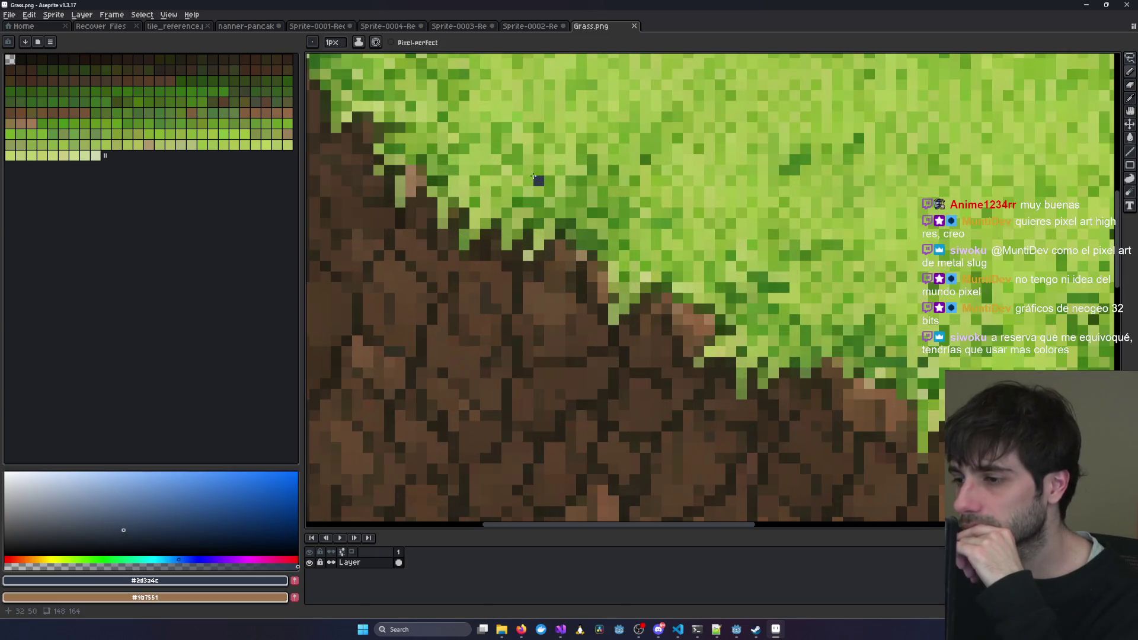
{"action": "scroll", "coordinate": [1006, 361], "scroll_direction": "down", "scroll_amount": 2}
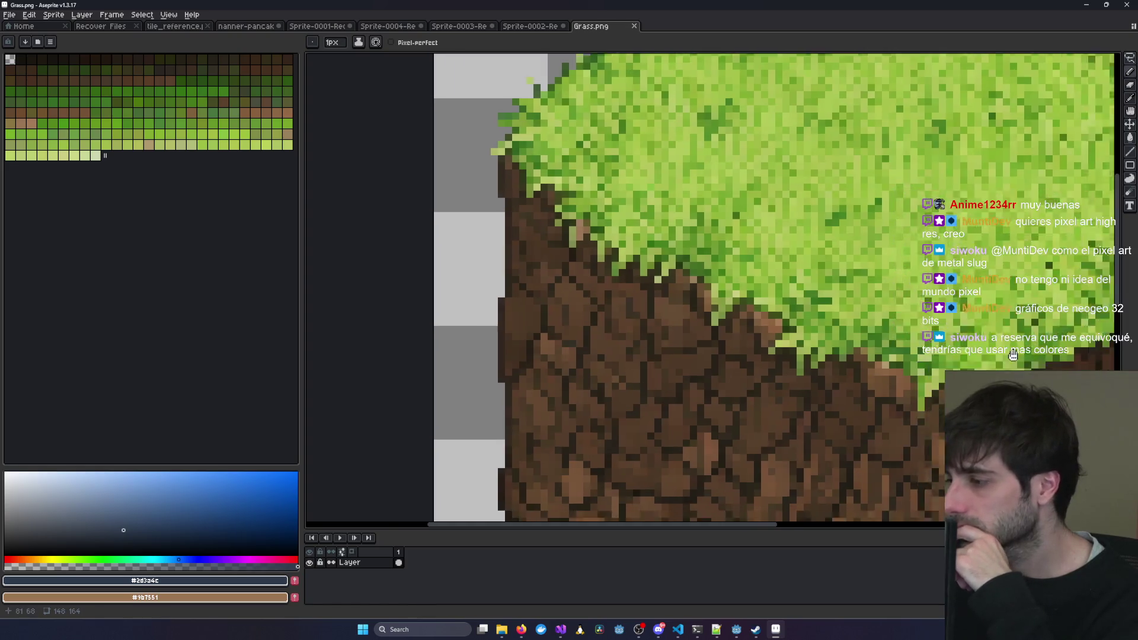
{"action": "scroll", "coordinate": [737, 226], "scroll_direction": "up", "scroll_amount": 2}
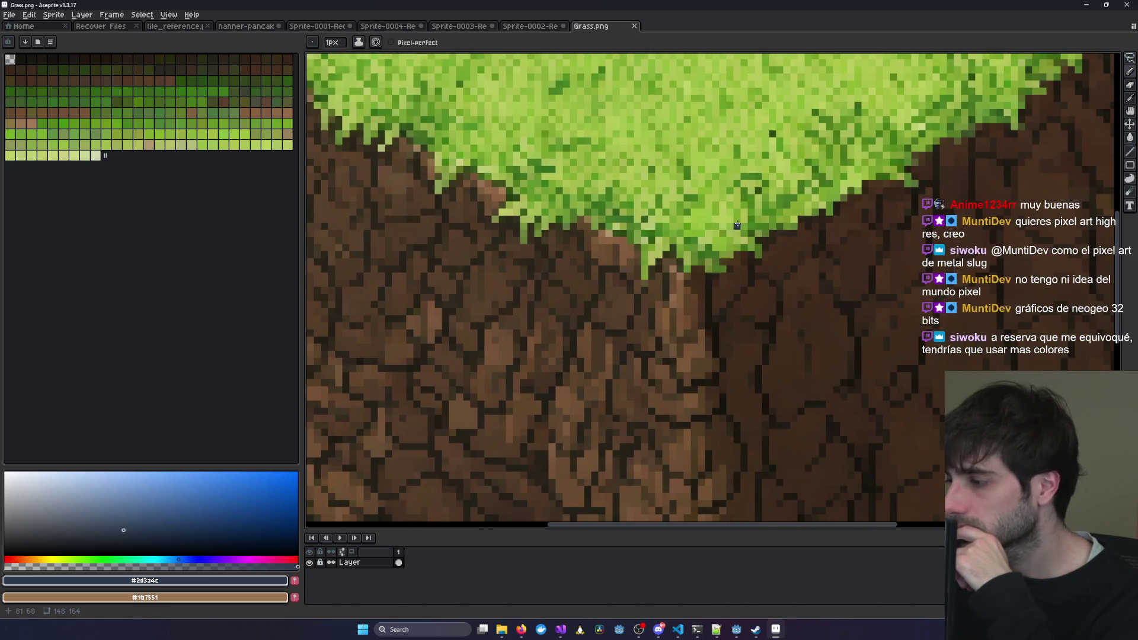
{"action": "scroll", "coordinate": [737, 225], "scroll_direction": "down", "scroll_amount": 1}
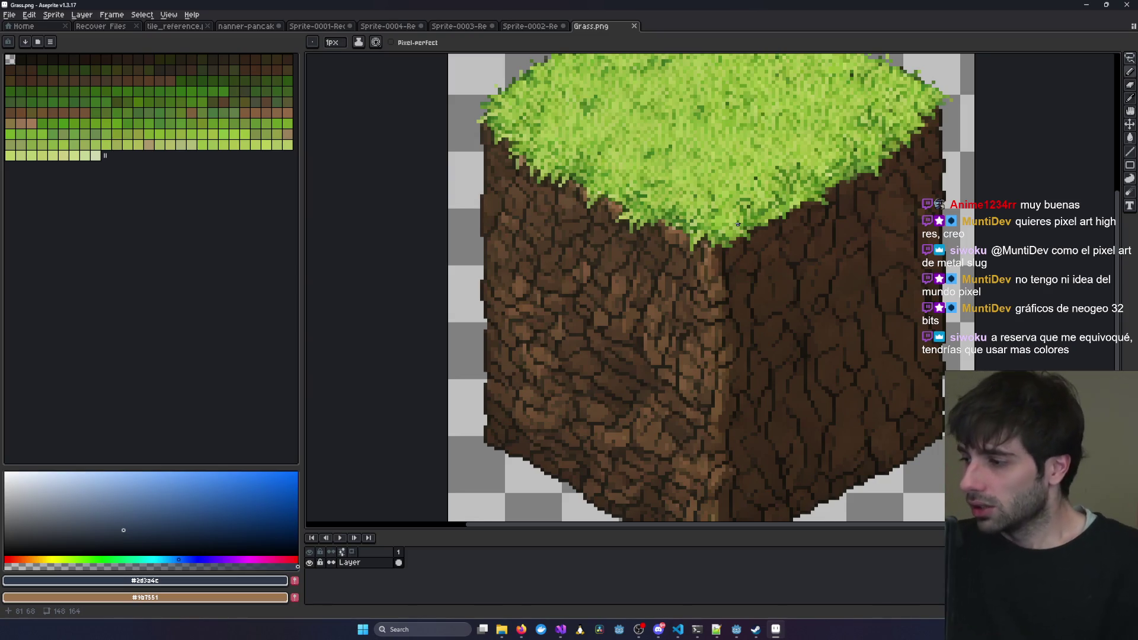
{"action": "scroll", "coordinate": [738, 224], "scroll_direction": "down", "scroll_amount": 1}
{"action": "key", "text": "ctrl+shift+Tab"}
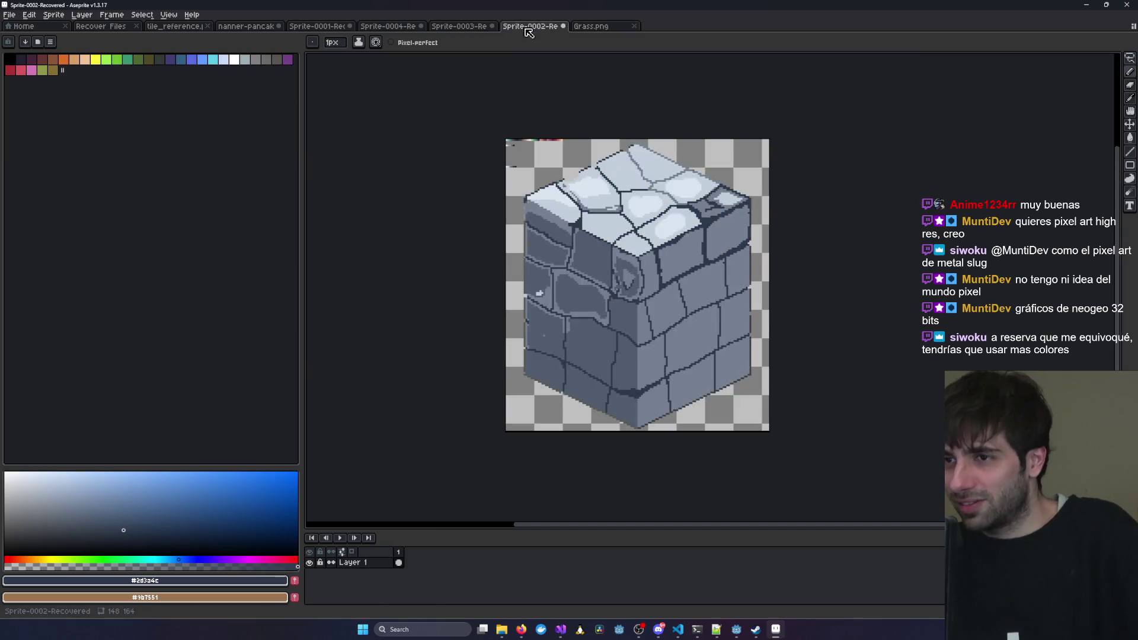
Shift the grass cube view left, then switch to the stone cube and zoom it.
{"action": "left_click", "coordinate": [595, 25]}
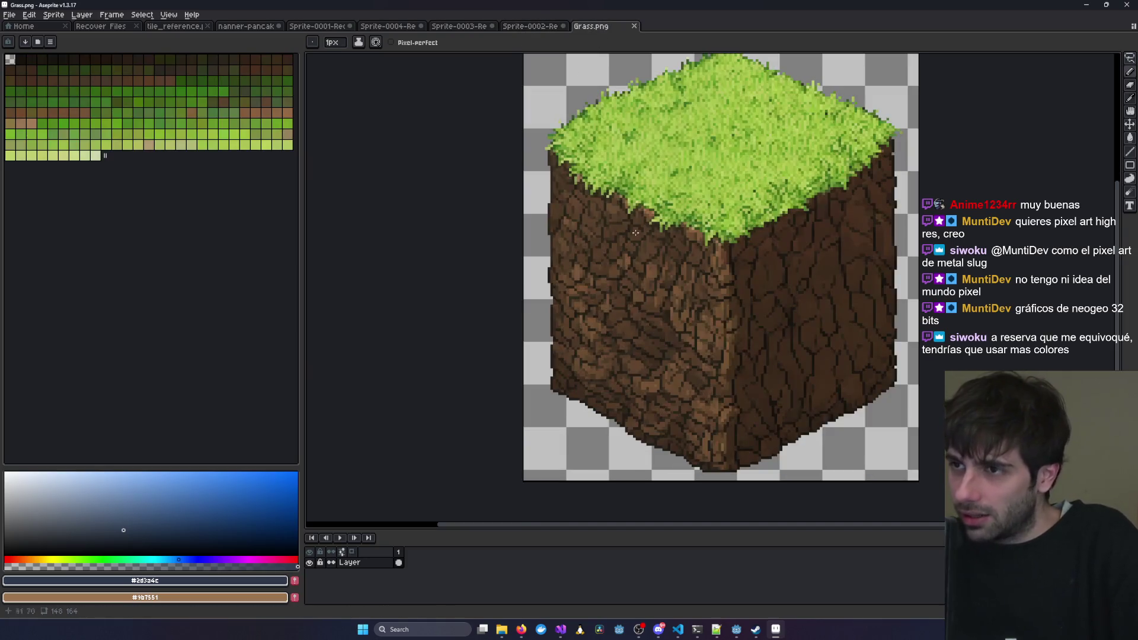
{"action": "mouse_move", "coordinate": [801, 196]}
{"action": "left_mouse_down"}
{"action": "mouse_move", "coordinate": [686, 207]}
{"action": "mouse_move", "coordinate": [688, 241]}
{"action": "left_mouse_up"}
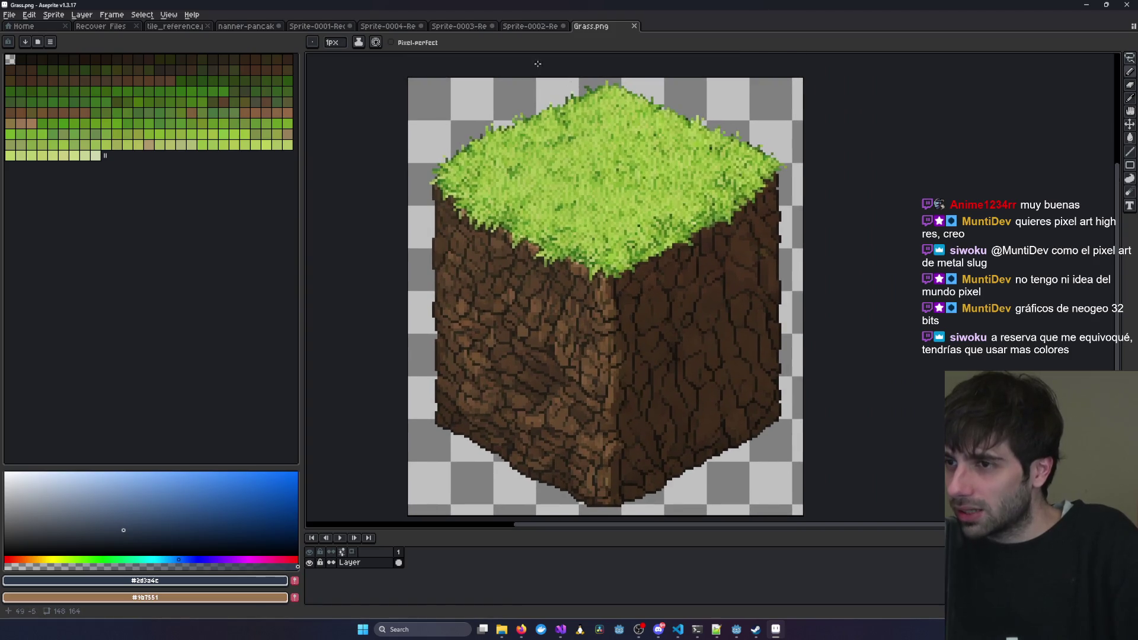
{"action": "left_click", "coordinate": [527, 27]}
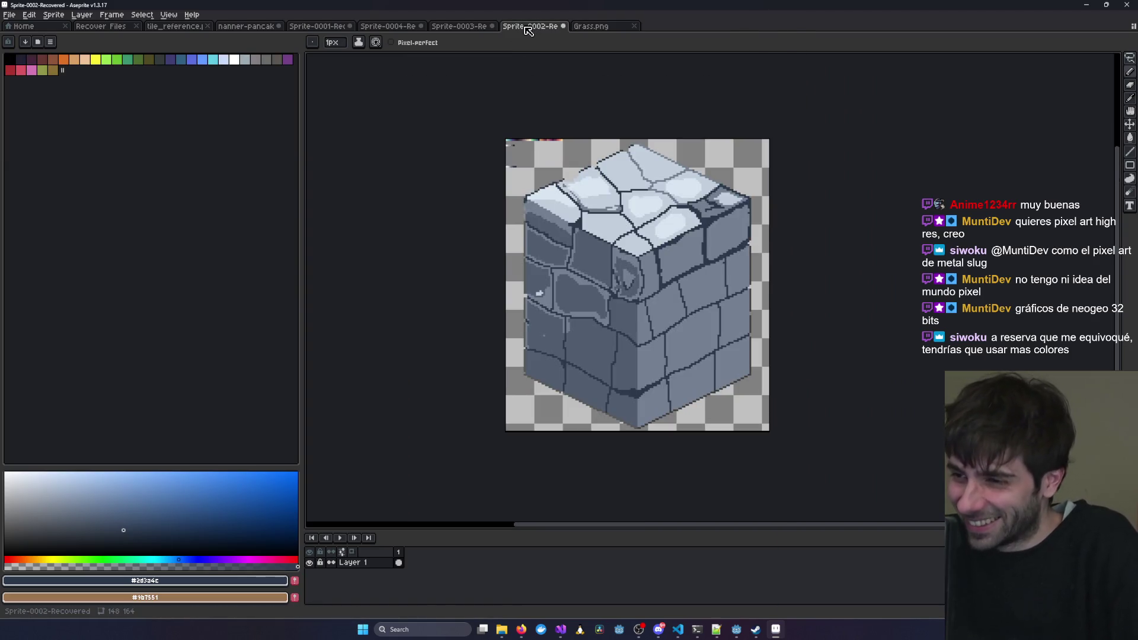
{"action": "scroll", "coordinate": [679, 199], "scroll_direction": "up", "scroll_amount": 1}
{"action": "scroll", "coordinate": [678, 199], "scroll_direction": "down", "scroll_amount": 1}
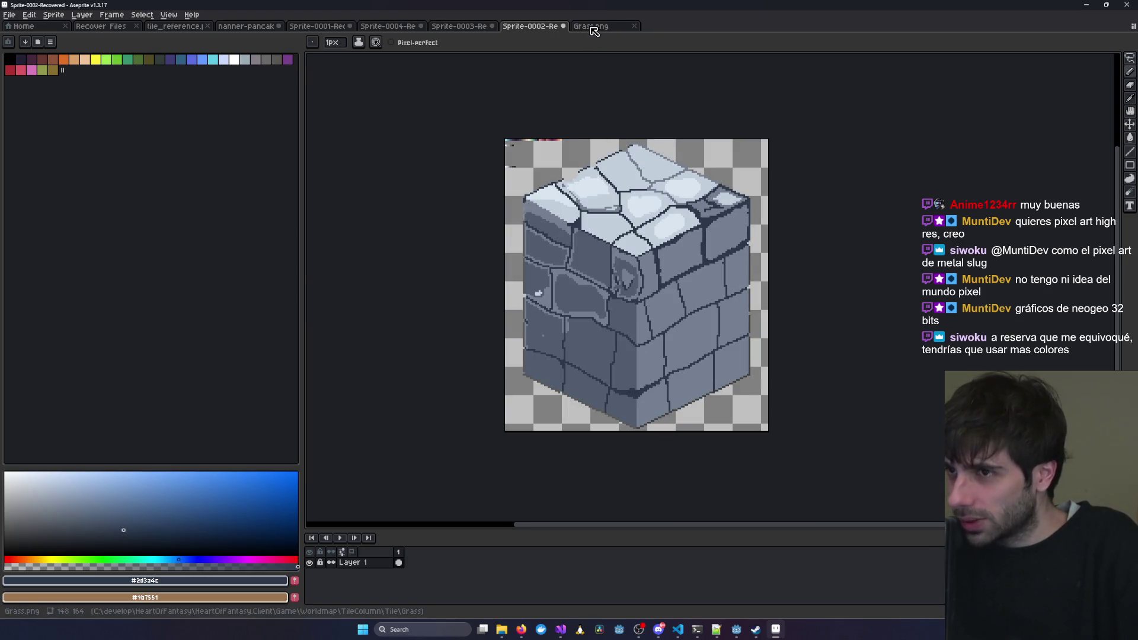
Glance at Grass.png, return to Sprite-0002, and un-maximize Aseprite over Visual Studio.
{"action": "left_click", "coordinate": [593, 28]}
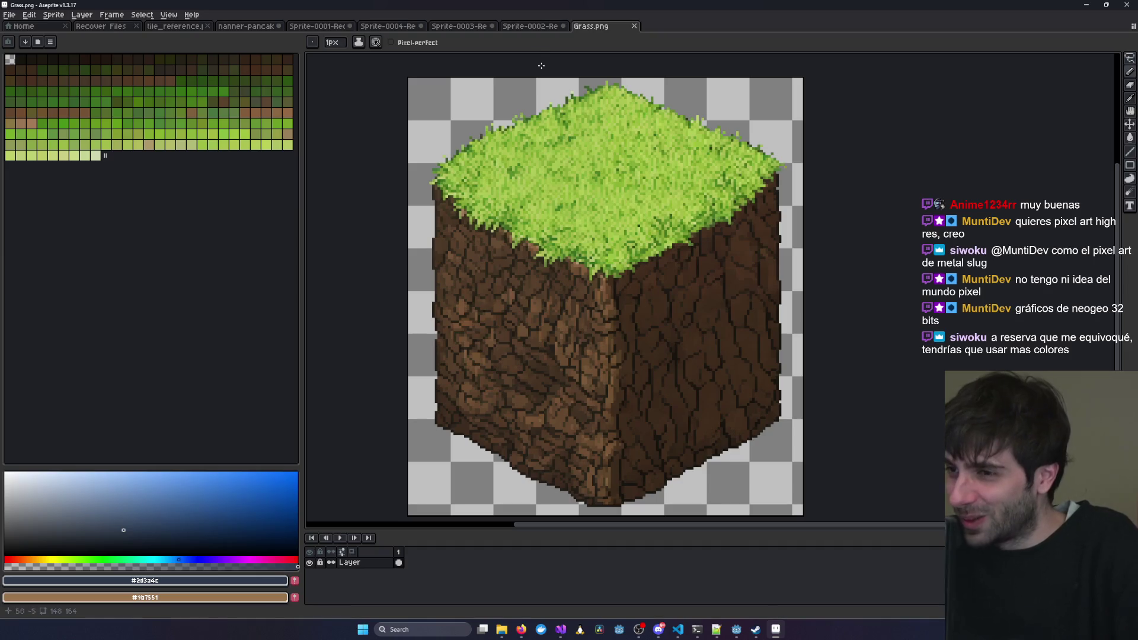
{"action": "left_click", "coordinate": [516, 28]}
{"action": "mouse_move", "coordinate": [509, 5]}
{"action": "left_mouse_down"}
{"action": "mouse_move", "coordinate": [509, 118]}
{"action": "mouse_move", "coordinate": [558, 36]}
{"action": "left_mouse_up"}
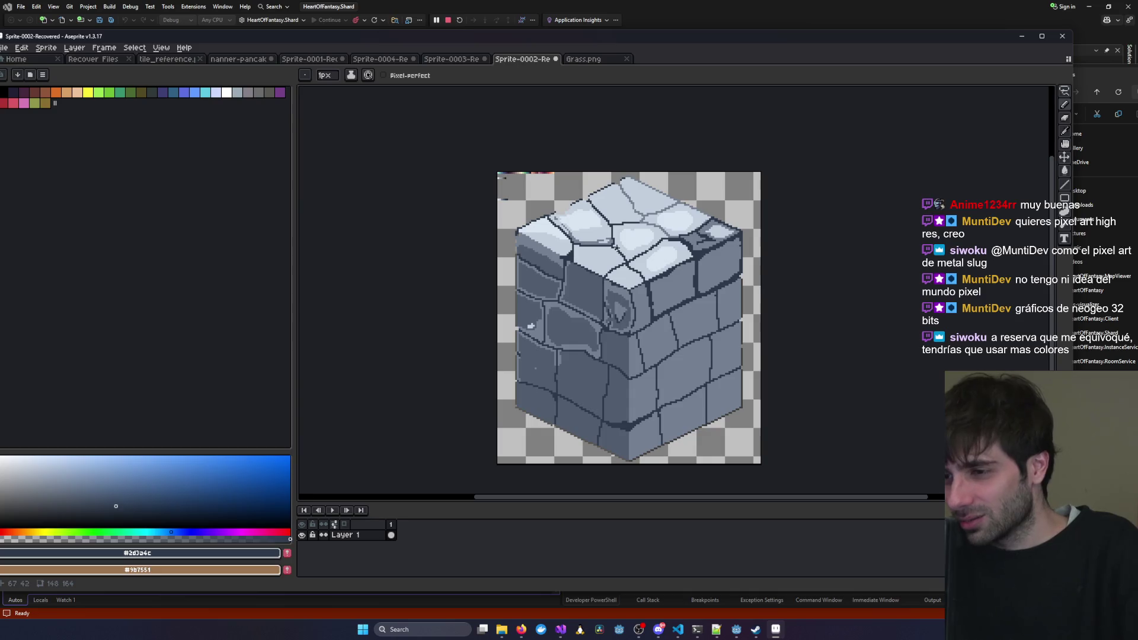
Zoom in and out on the grass cube, briefly flipping to the stone cube tab.
{"action": "scroll", "coordinate": [703, 209], "scroll_direction": "up", "scroll_amount": 2}
{"action": "key", "text": "ctrl+Tab"}
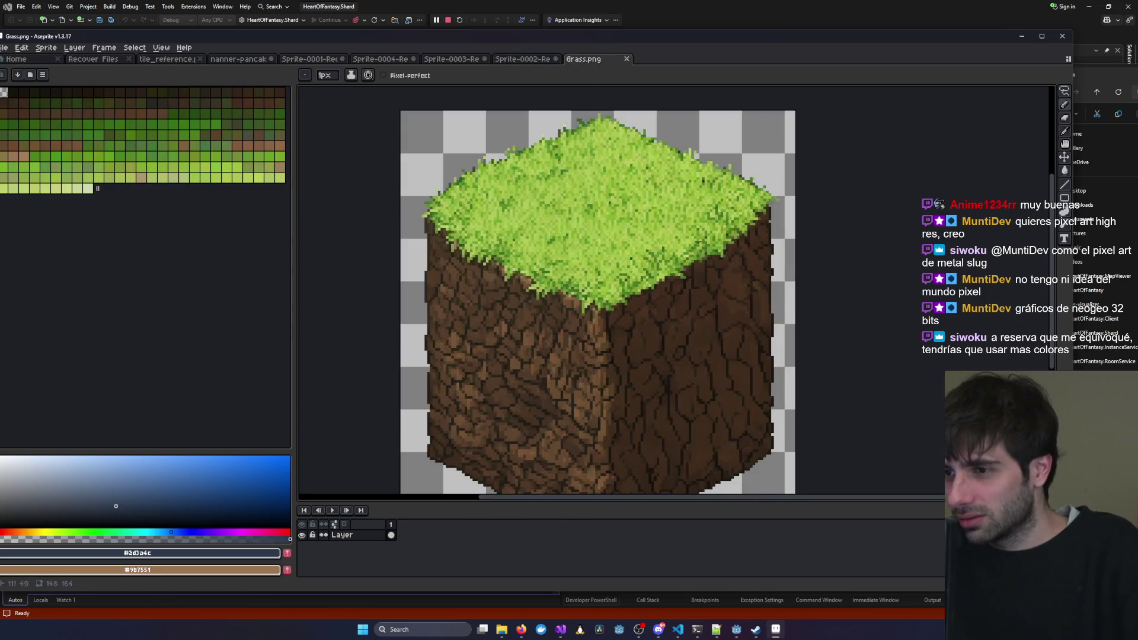
{"action": "scroll", "coordinate": [702, 268], "scroll_direction": "up", "scroll_amount": 3}
{"action": "scroll", "coordinate": [702, 267], "scroll_direction": "up", "scroll_amount": 3}
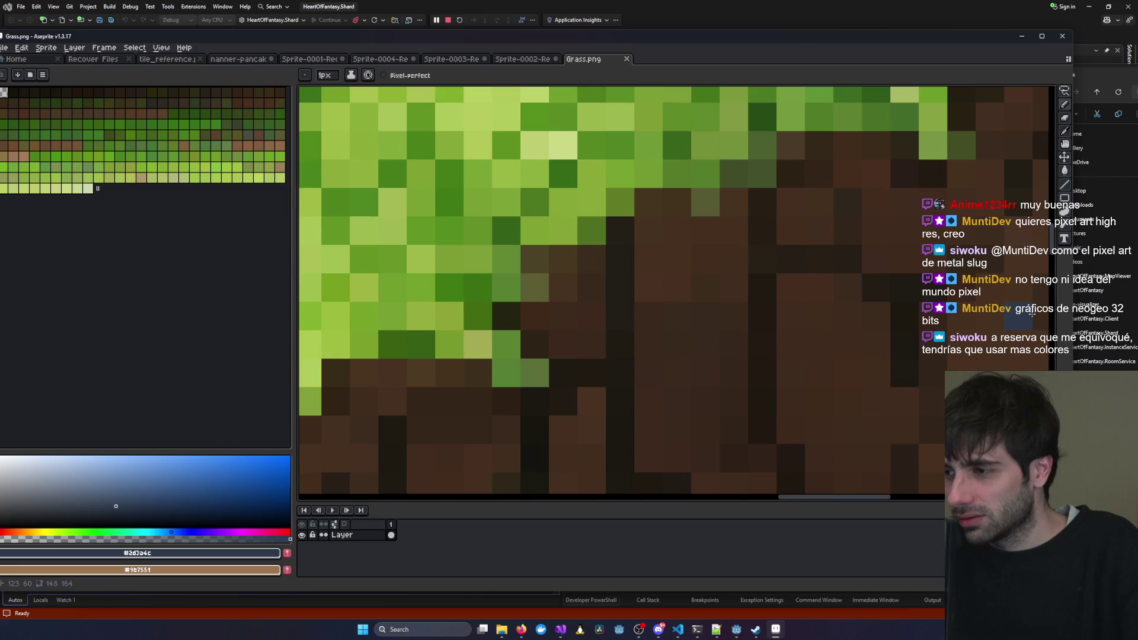
{"action": "scroll", "coordinate": [1032, 315], "scroll_direction": "down", "scroll_amount": 5}
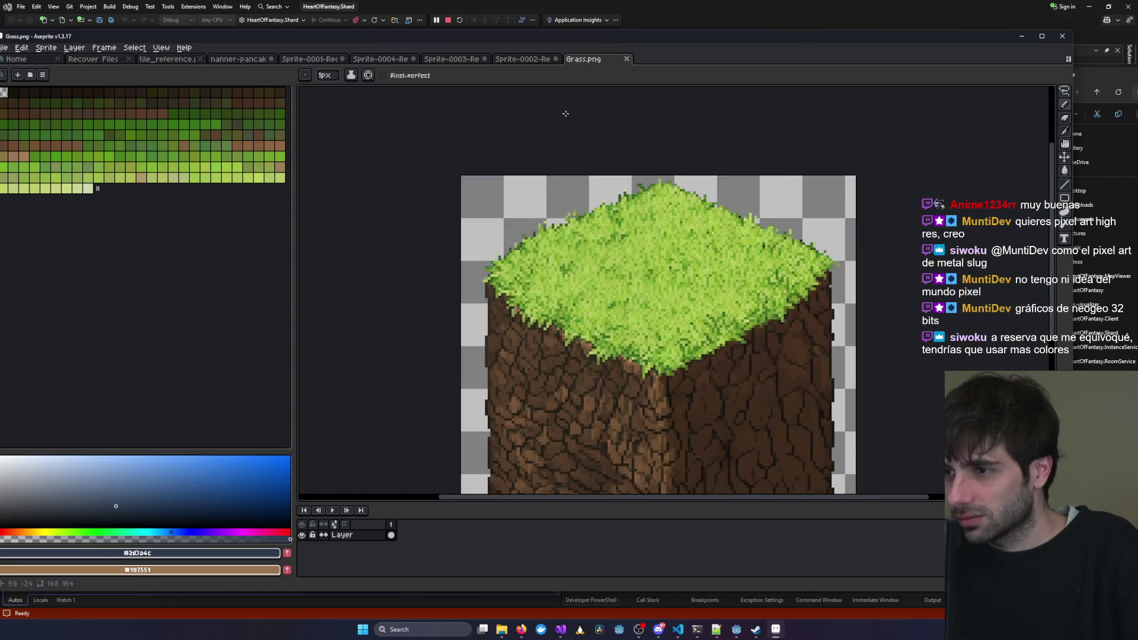
{"action": "left_click", "coordinate": [526, 60]}
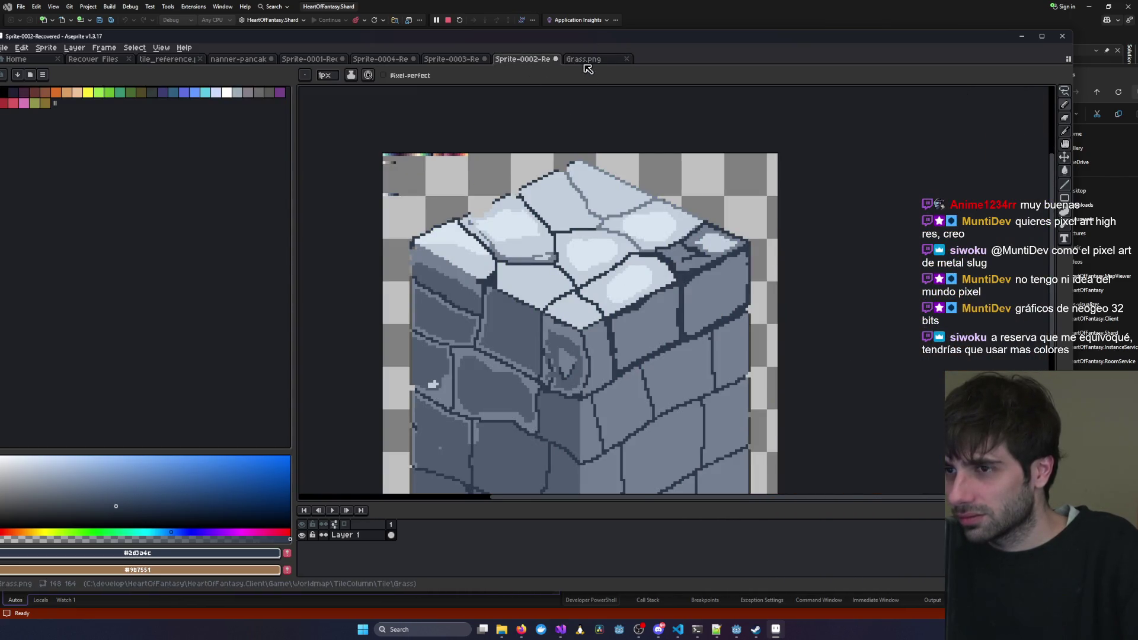
{"action": "left_click", "coordinate": [583, 60]}
{"action": "scroll", "coordinate": [724, 298], "scroll_direction": "up", "scroll_amount": 1}
{"action": "scroll", "coordinate": [721, 309], "scroll_direction": "down", "scroll_amount": 2}
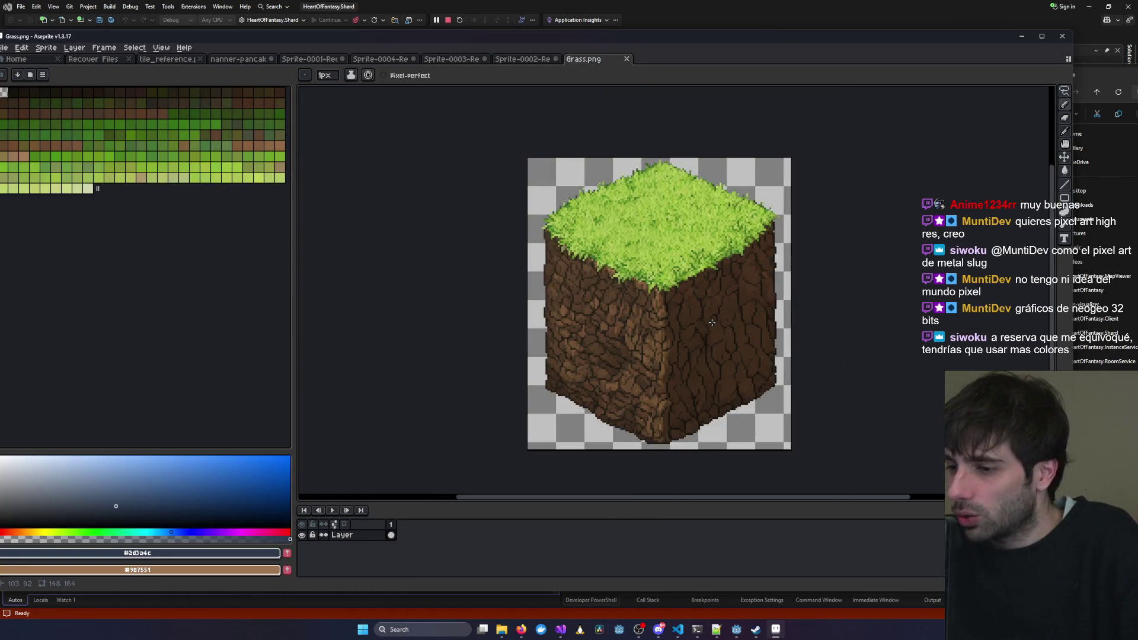
{"action": "scroll", "coordinate": [712, 322], "scroll_direction": "up", "scroll_amount": 2}
{"action": "scroll", "coordinate": [711, 322], "scroll_direction": "down", "scroll_amount": 1}
{"action": "scroll", "coordinate": [711, 322], "scroll_direction": "up", "scroll_amount": 1}
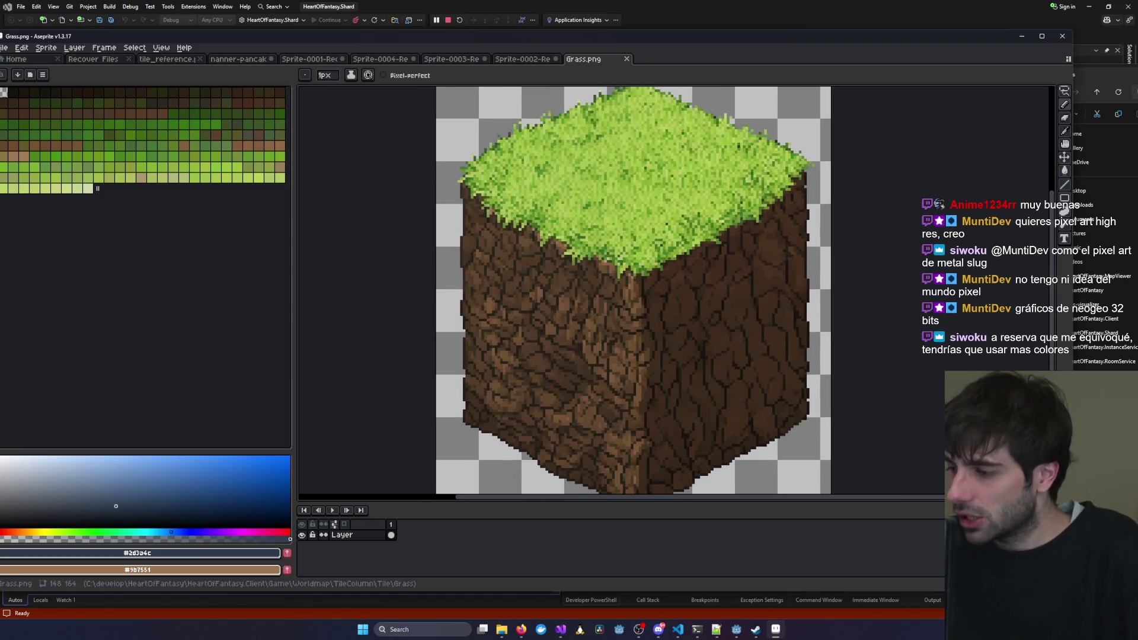
Maximize Aseprite again, reposition the grass cube view, and compare it with the stone cube.
{"action": "left_click", "coordinate": [1041, 36]}
{"action": "left_click_drag", "start_coordinate": [810, 274], "coordinate": [799, 320]}
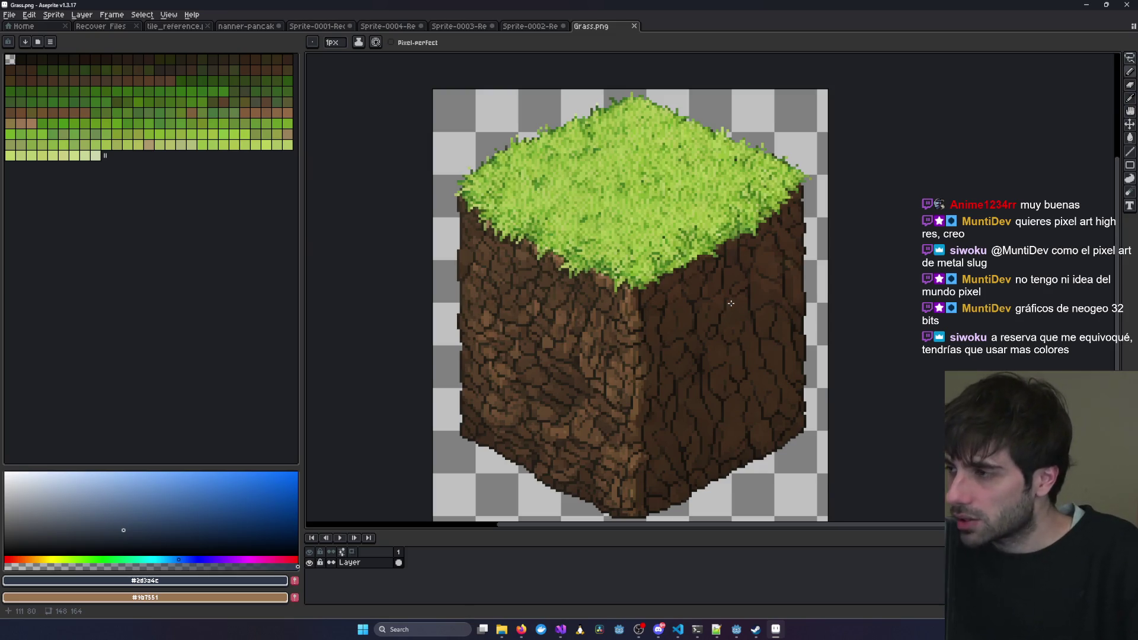
{"action": "left_click_drag", "start_coordinate": [732, 304], "coordinate": [745, 300]}
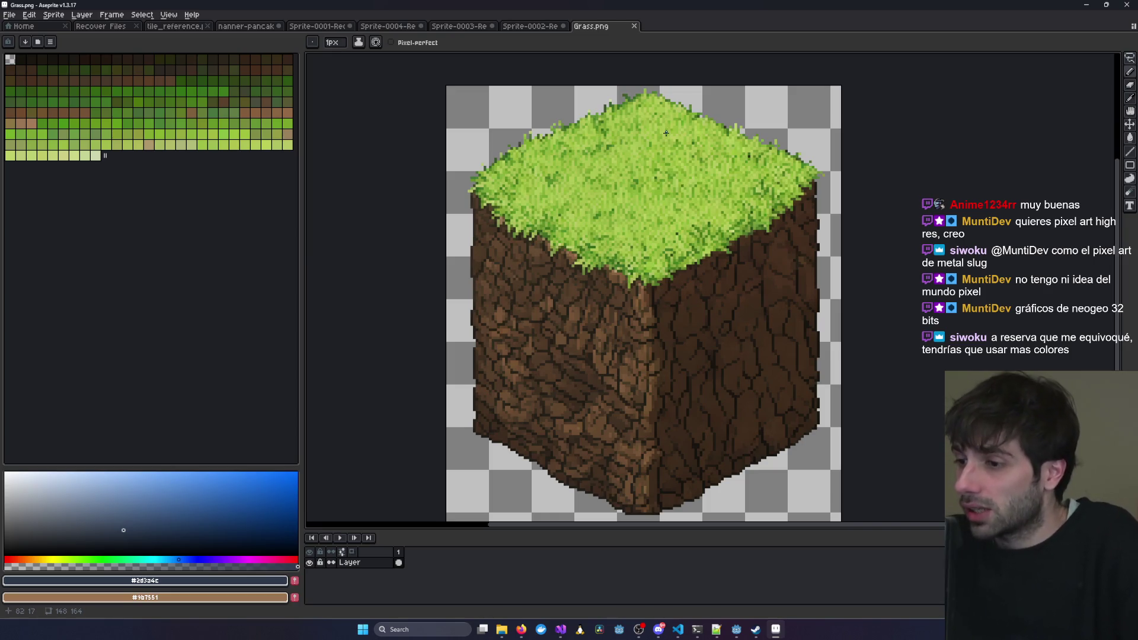
{"action": "left_click", "coordinate": [541, 26]}
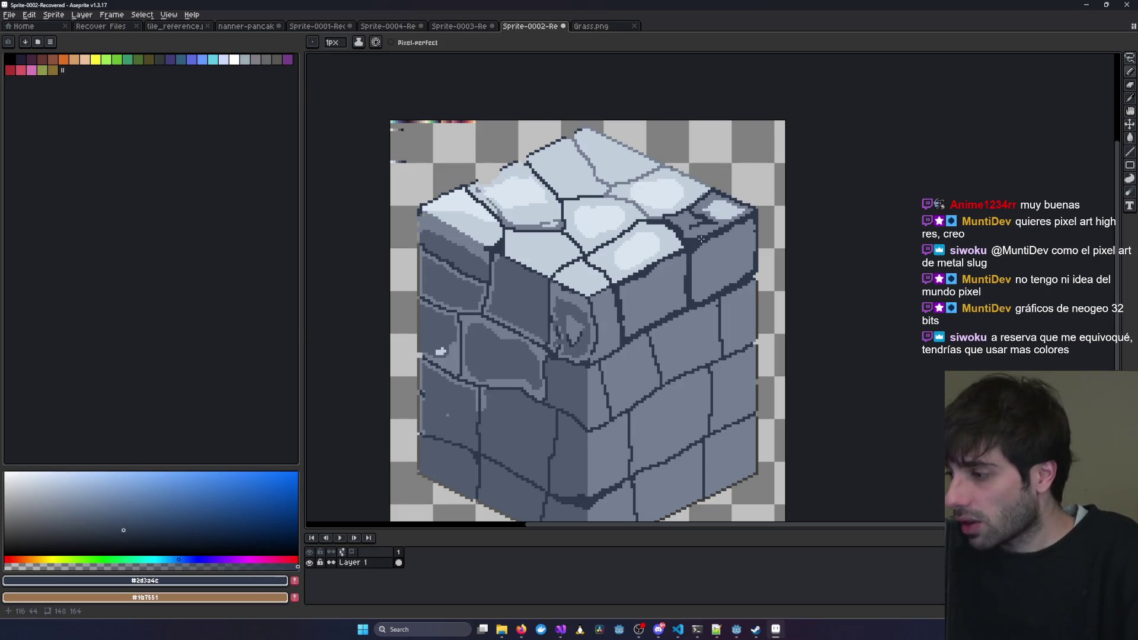
{"action": "scroll", "coordinate": [701, 239], "scroll_direction": "up", "scroll_amount": 1}
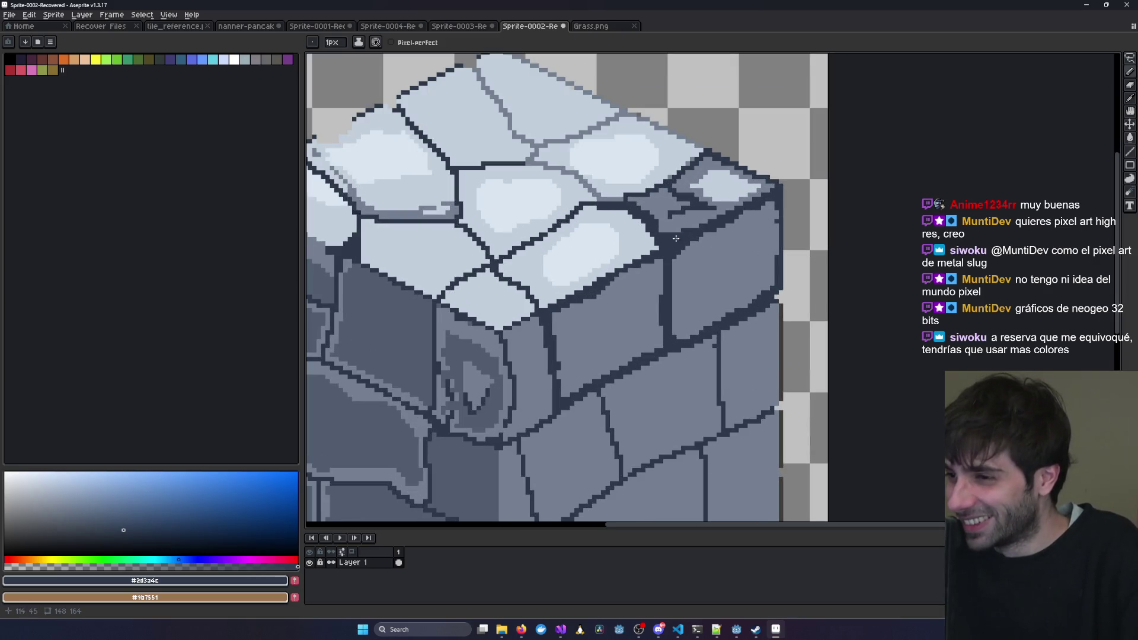
{"action": "left_click", "coordinate": [591, 27]}
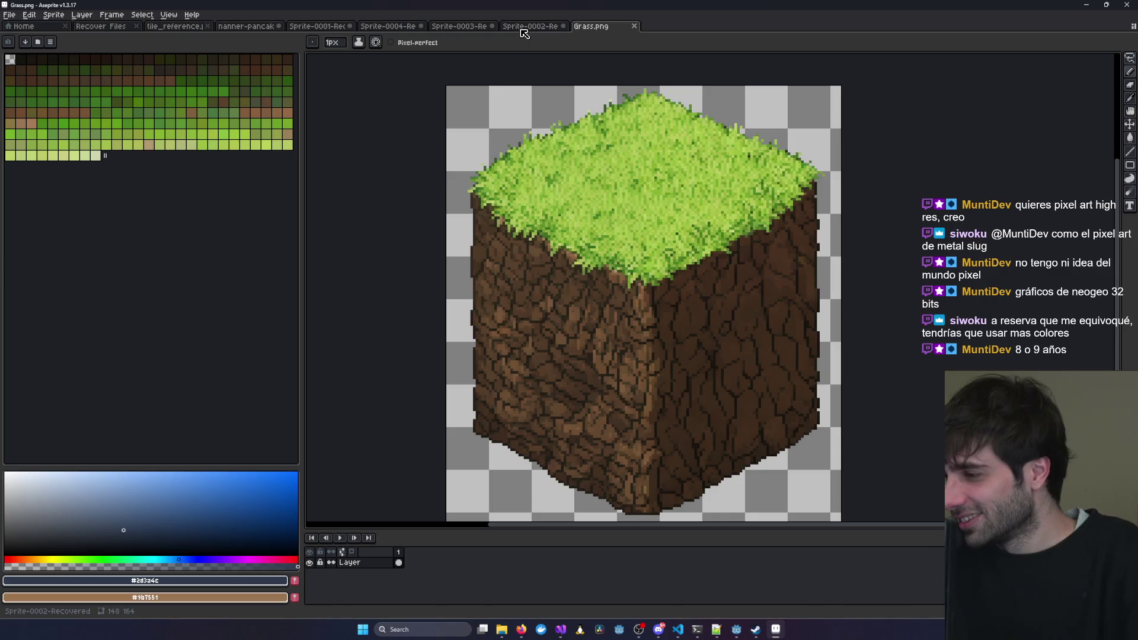
{"action": "left_click", "coordinate": [523, 29]}
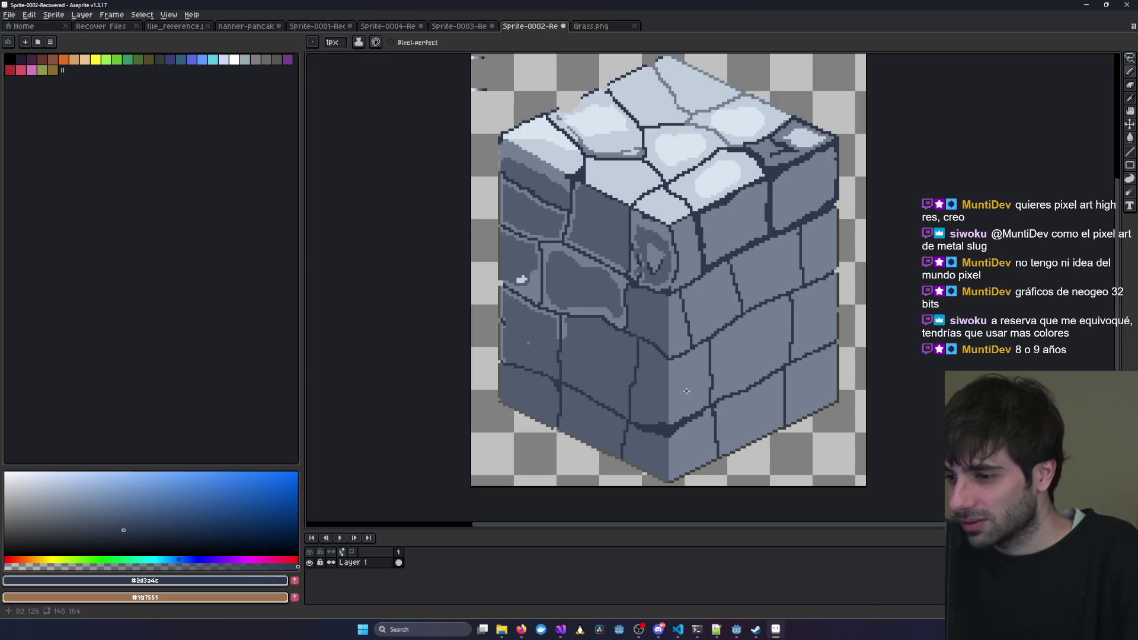
Compare Grass.png with the stone cube, nudge the stone view, then open the Sprite-0003 reference.
{"action": "left_click", "coordinate": [589, 27]}
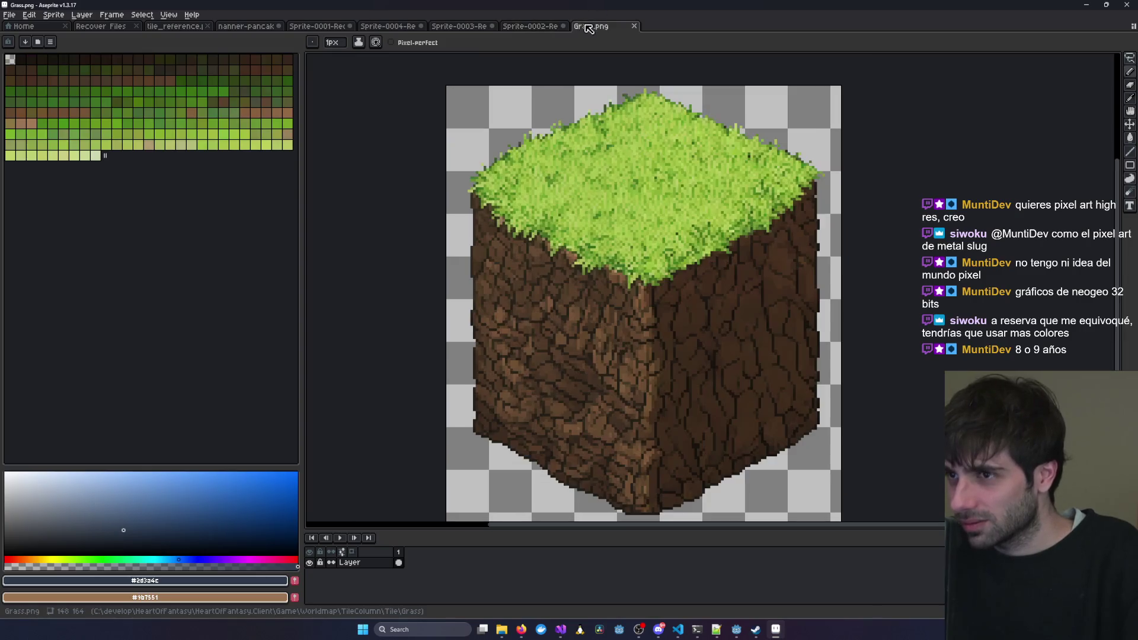
{"action": "left_click", "coordinate": [514, 31]}
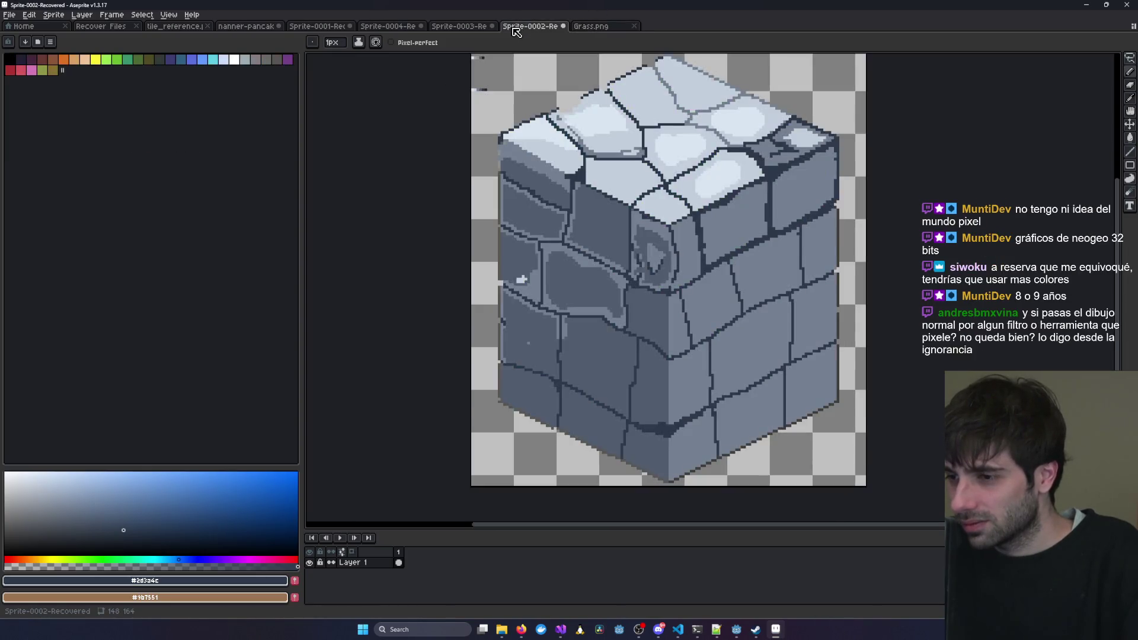
{"action": "left_click_drag", "start_coordinate": [796, 201], "coordinate": [815, 218]}
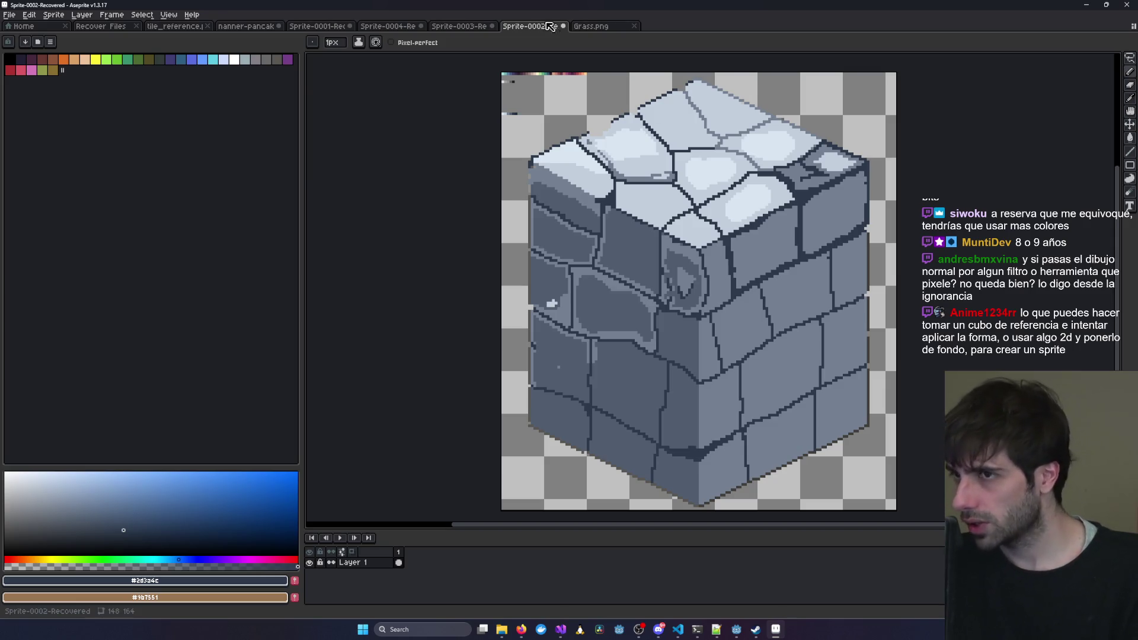
{"action": "left_click", "coordinate": [457, 27]}
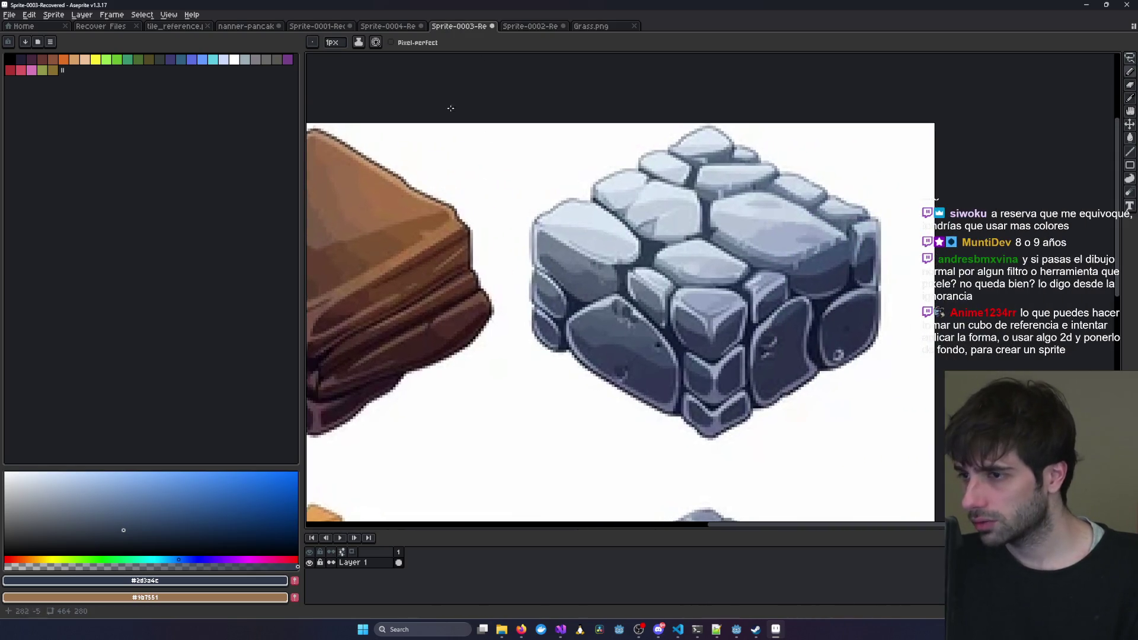
Cycle between the stone cube, grass cube and Sprite-0003 stone block reference tabs.
{"action": "left_click", "coordinate": [543, 28]}
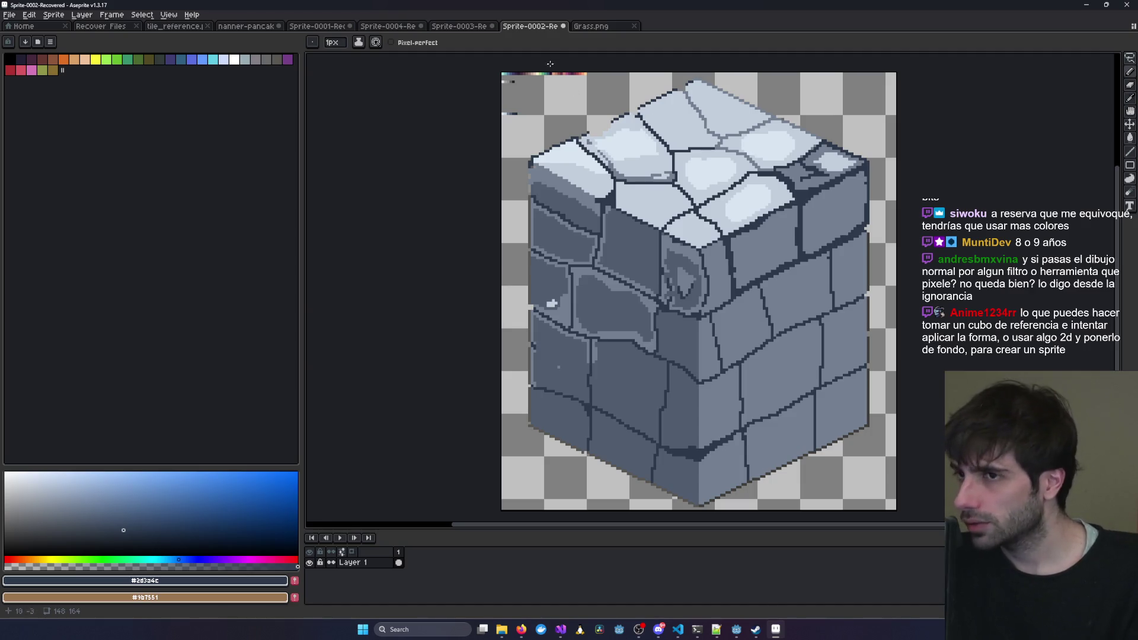
{"action": "left_click", "coordinate": [587, 28]}
{"action": "left_click", "coordinate": [513, 28]}
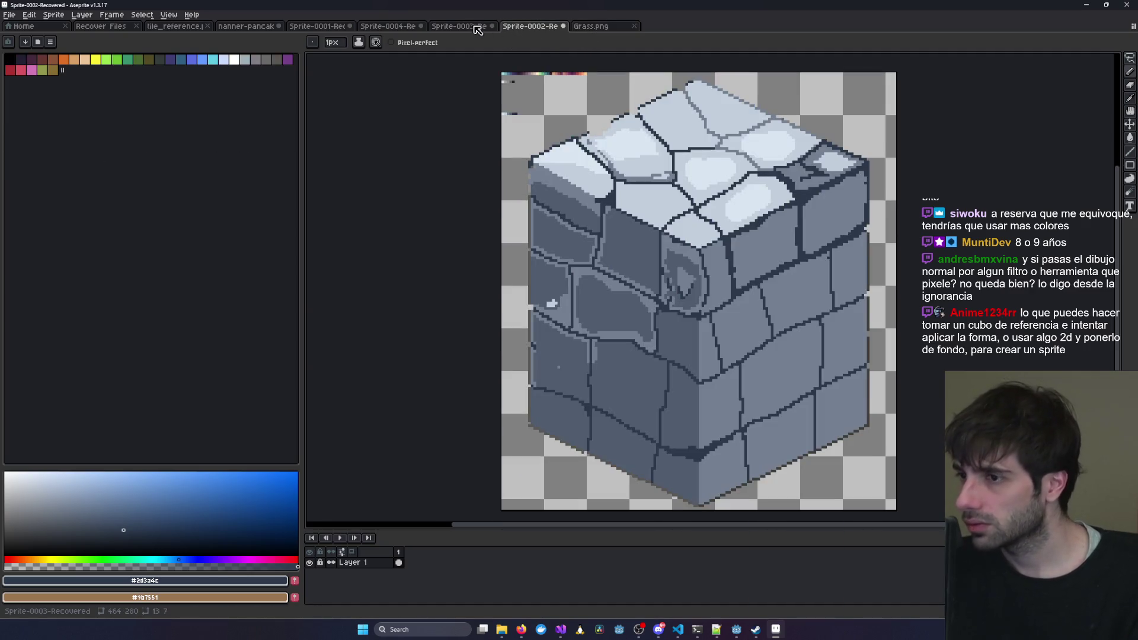
{"action": "left_click", "coordinate": [463, 30]}
{"action": "left_click", "coordinate": [596, 29]}
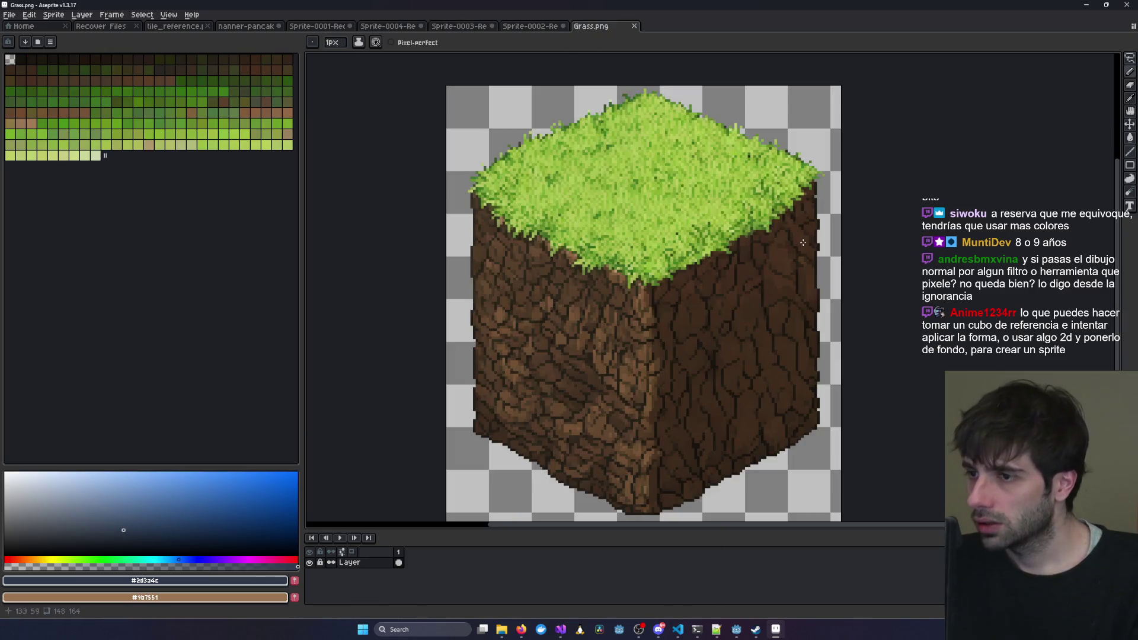
{"action": "left_click", "coordinate": [453, 28]}
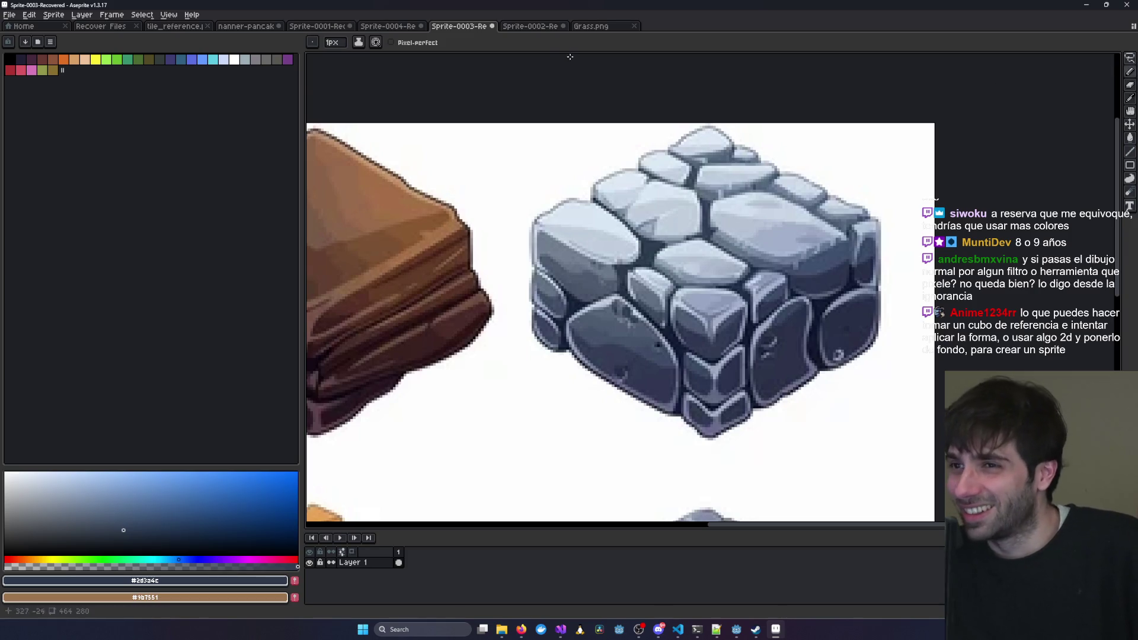
Zoom the stone cube, glance at Grass.png, then minimize Aseprite to reveal Visual Studio.
{"action": "left_click", "coordinate": [531, 27]}
{"action": "scroll", "coordinate": [632, 313], "scroll_direction": "up", "scroll_amount": 1}
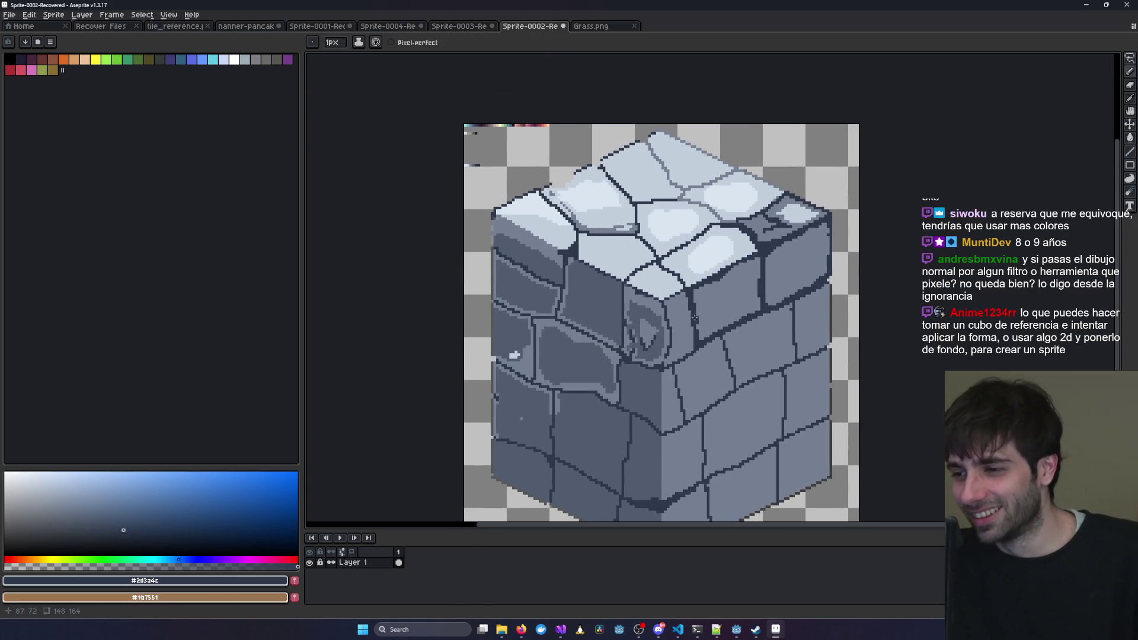
{"action": "scroll", "coordinate": [847, 154], "scroll_direction": "down", "scroll_amount": 3}
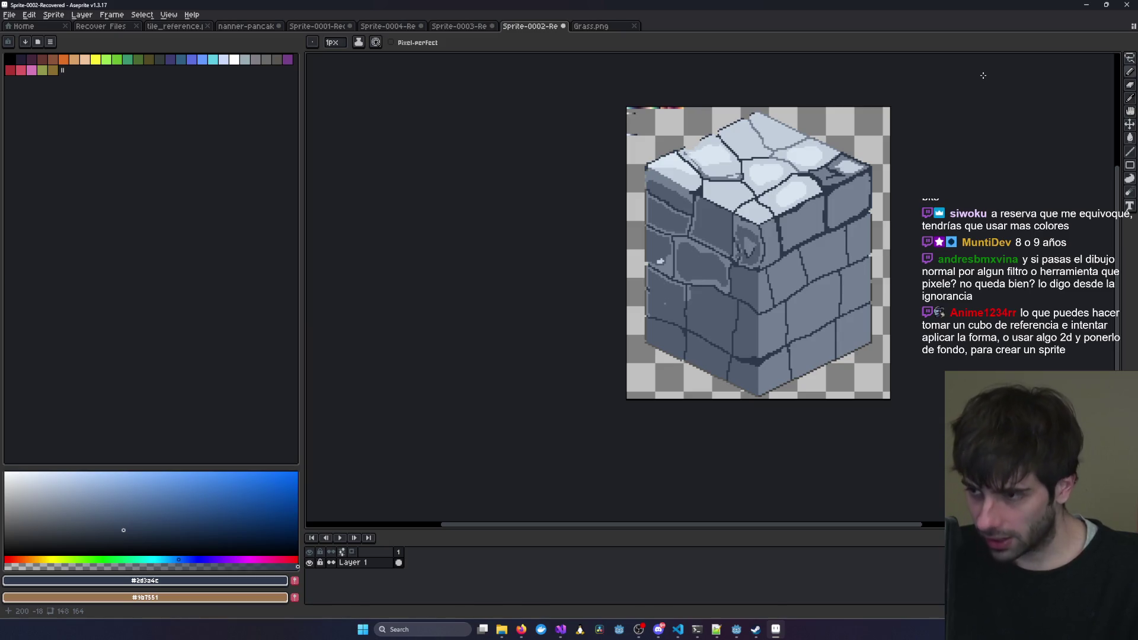
{"action": "left_click", "coordinate": [598, 26]}
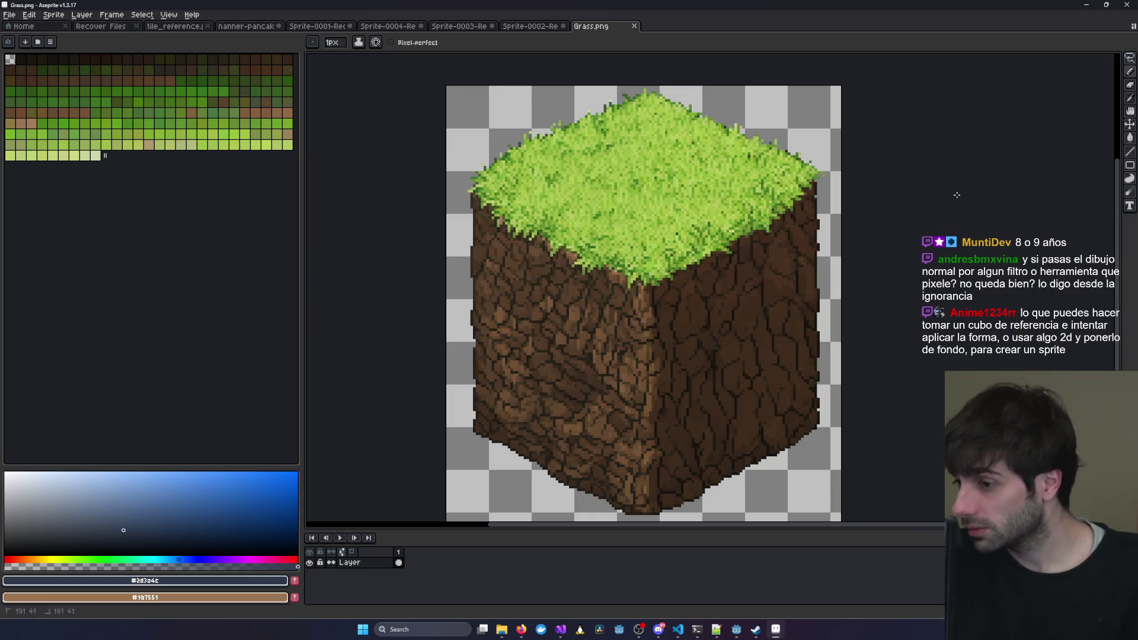
{"action": "left_click", "coordinate": [1086, 5]}
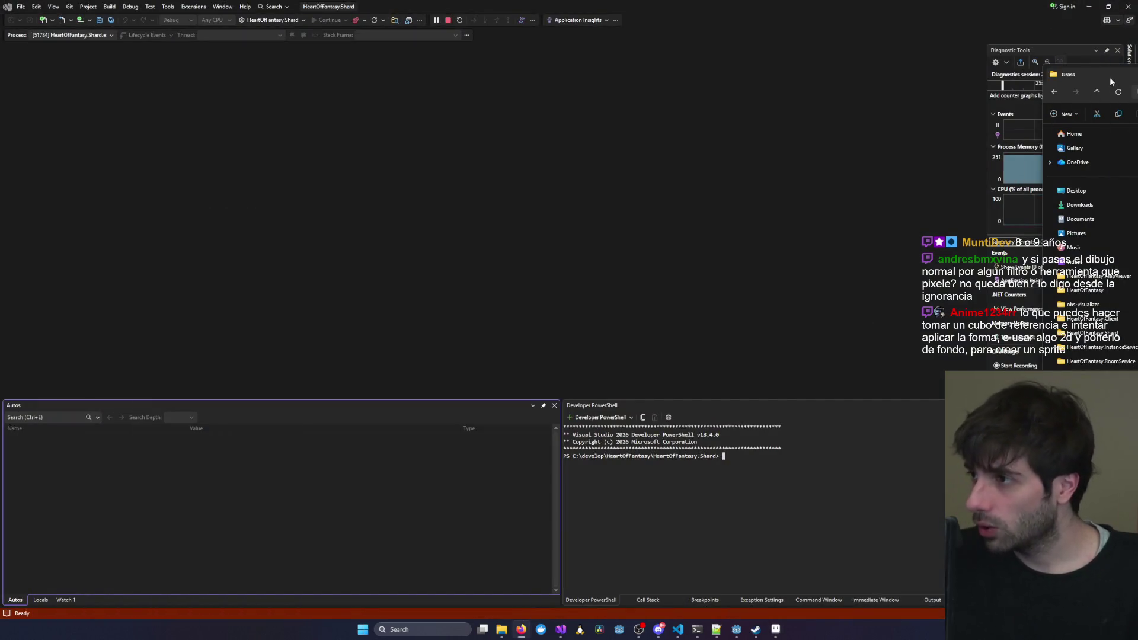
Drag the Grass folder window aside and restore Aseprite from the taskbar.
{"action": "left_click_drag", "start_coordinate": [1067, 74], "coordinate": [1137, 75]}
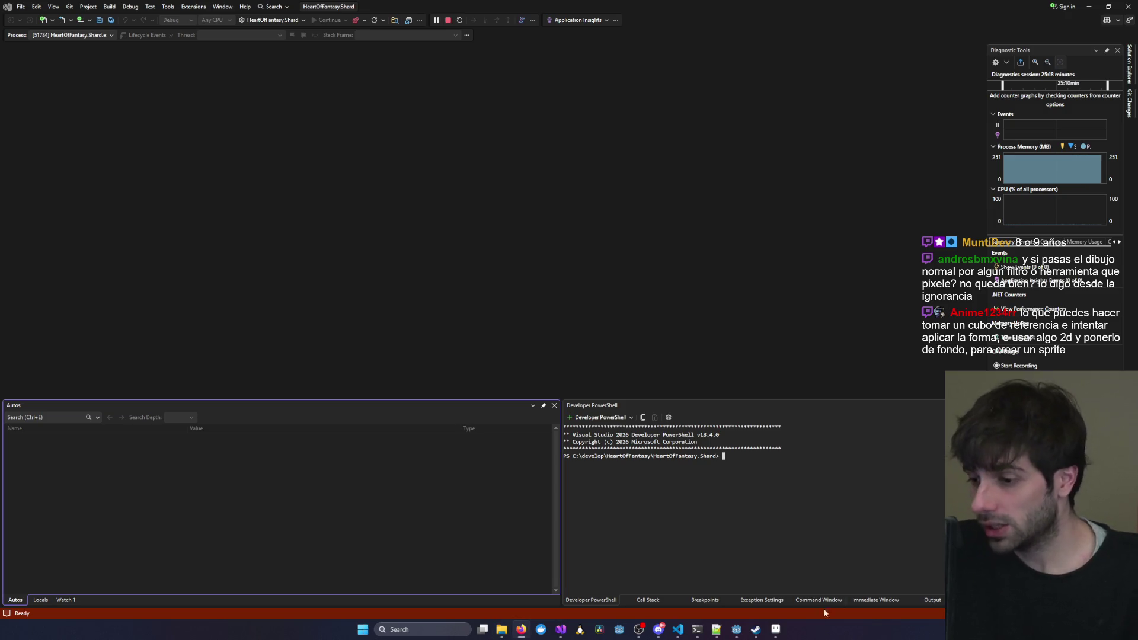
{"action": "left_click", "coordinate": [777, 631]}
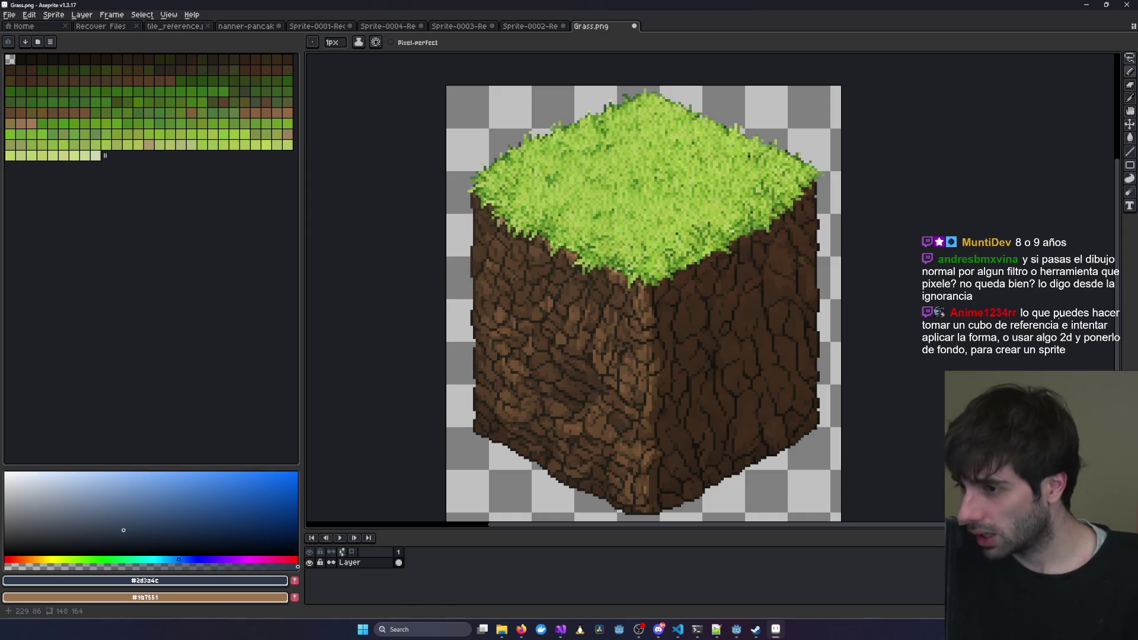
Un-maximize Aseprite and drag it aside so Visual Studio sits in front.
{"action": "key", "text": "alt+Tab"}
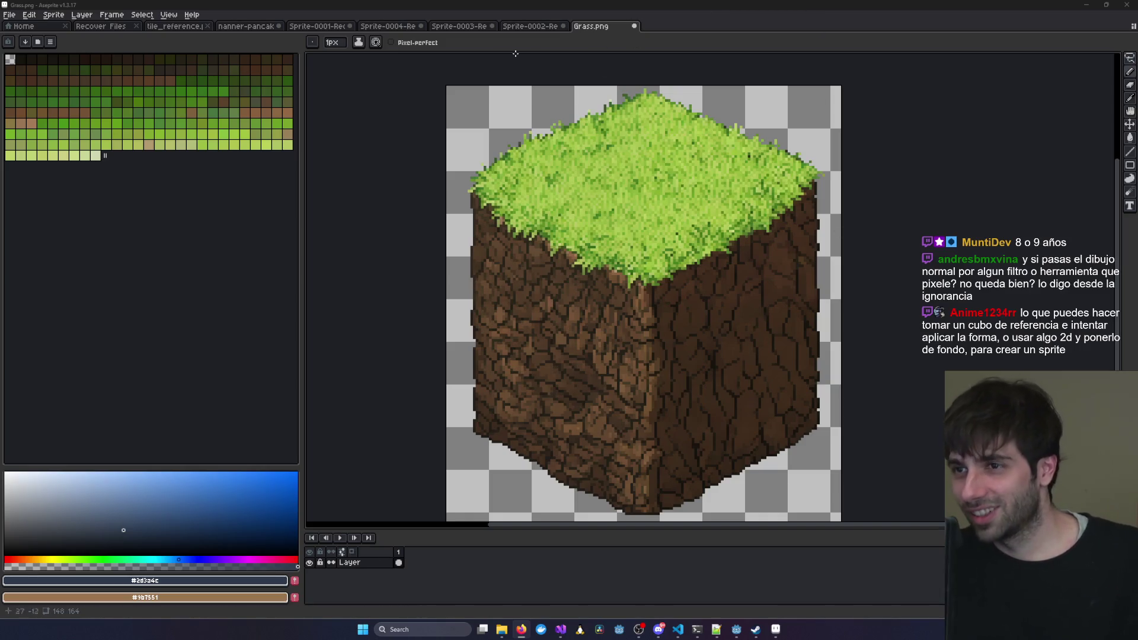
{"action": "left_click", "coordinate": [101, 26]}
{"action": "mouse_move", "coordinate": [118, 4]}
{"action": "left_mouse_down"}
{"action": "mouse_move", "coordinate": [487, 131]}
{"action": "mouse_move", "coordinate": [710, 178]}
{"action": "mouse_move", "coordinate": [1137, 178]}
{"action": "left_mouse_up"}
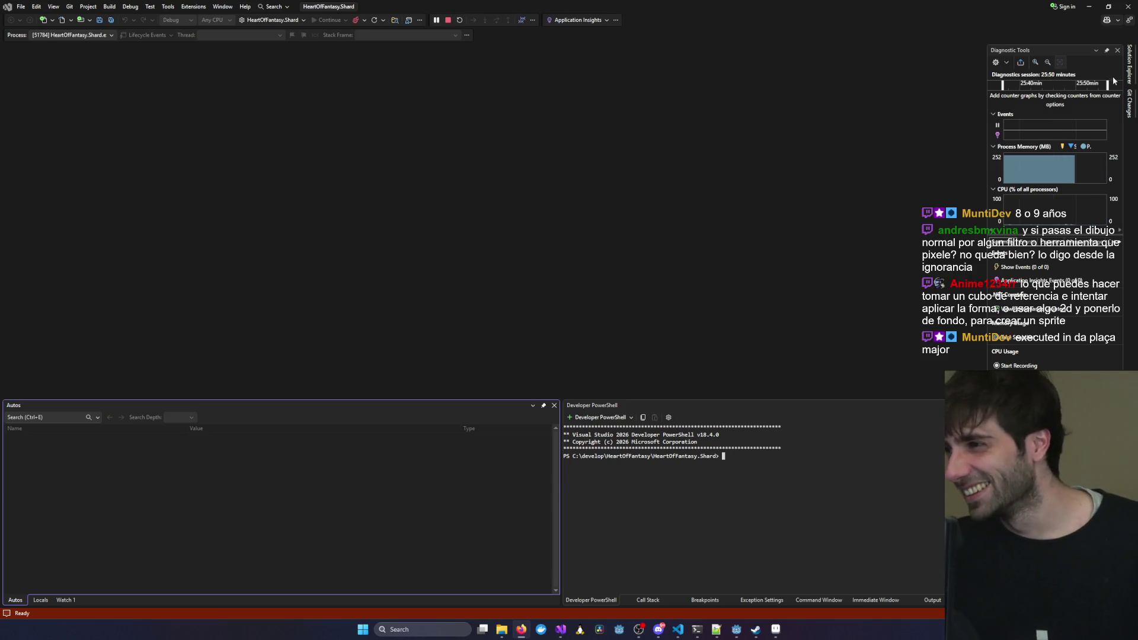
Show the Shard solution's Solution Explorer and expand the integration test folder.
{"action": "key", "text": "ctrl+alt+l"}
{"action": "scroll", "coordinate": [1005, 340], "scroll_direction": "down", "scroll_amount": 15}
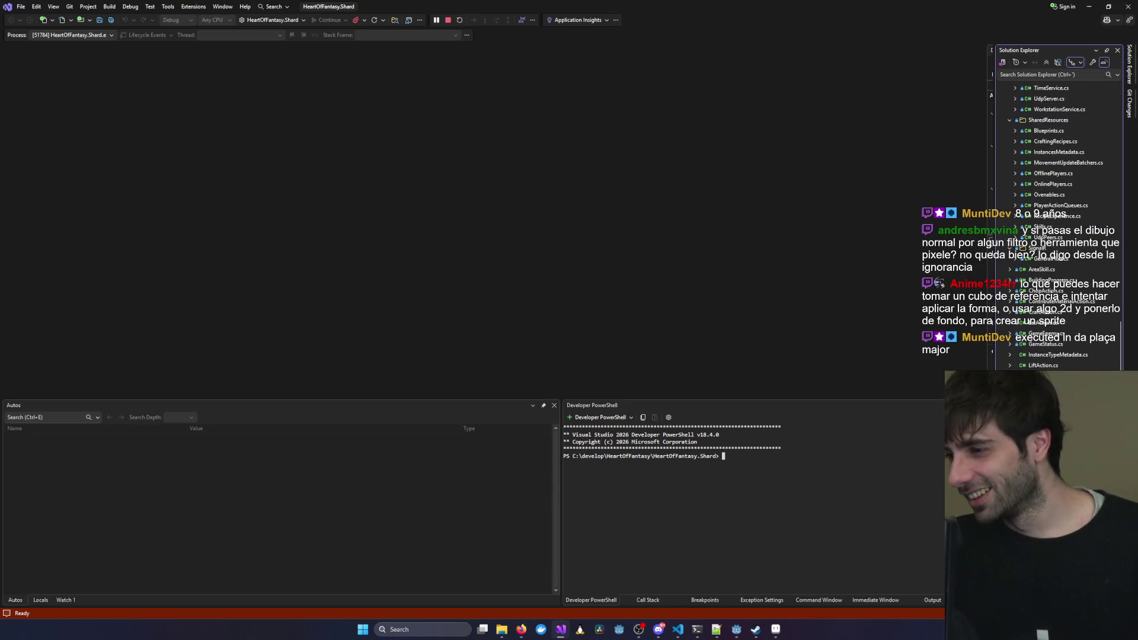
{"action": "left_click", "coordinate": [1012, 324]}
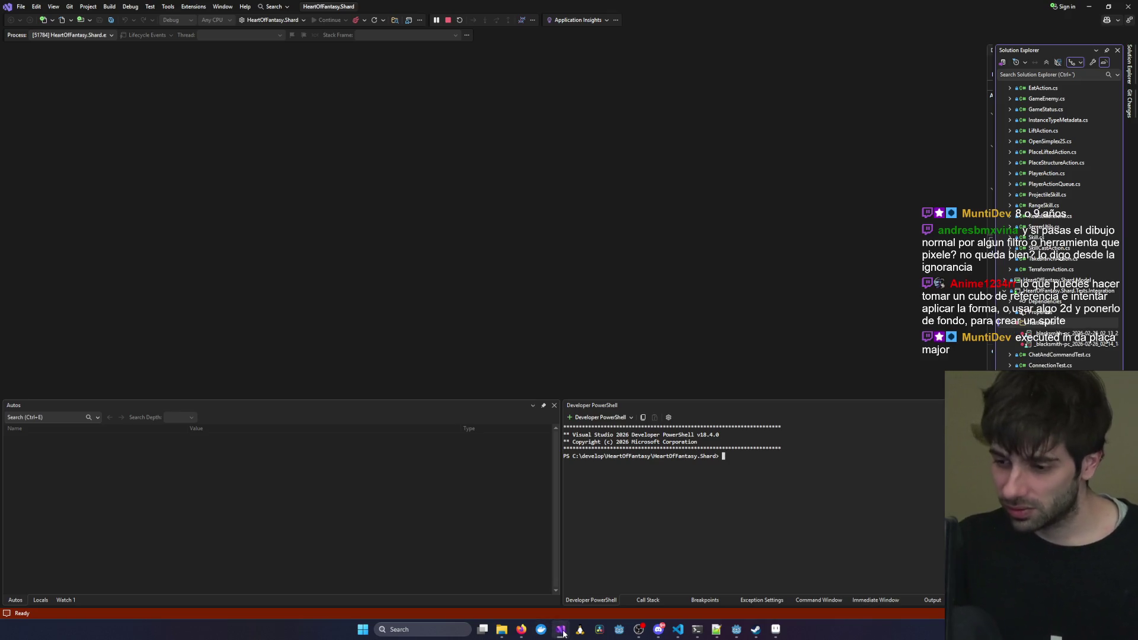
In HeartOfFantasy.Client, close the generated Godot interop file and collapse the UI folder.
{"action": "mouse_move", "coordinate": [547, 623]}
{"action": "left_click", "coordinate": [753, 584]}
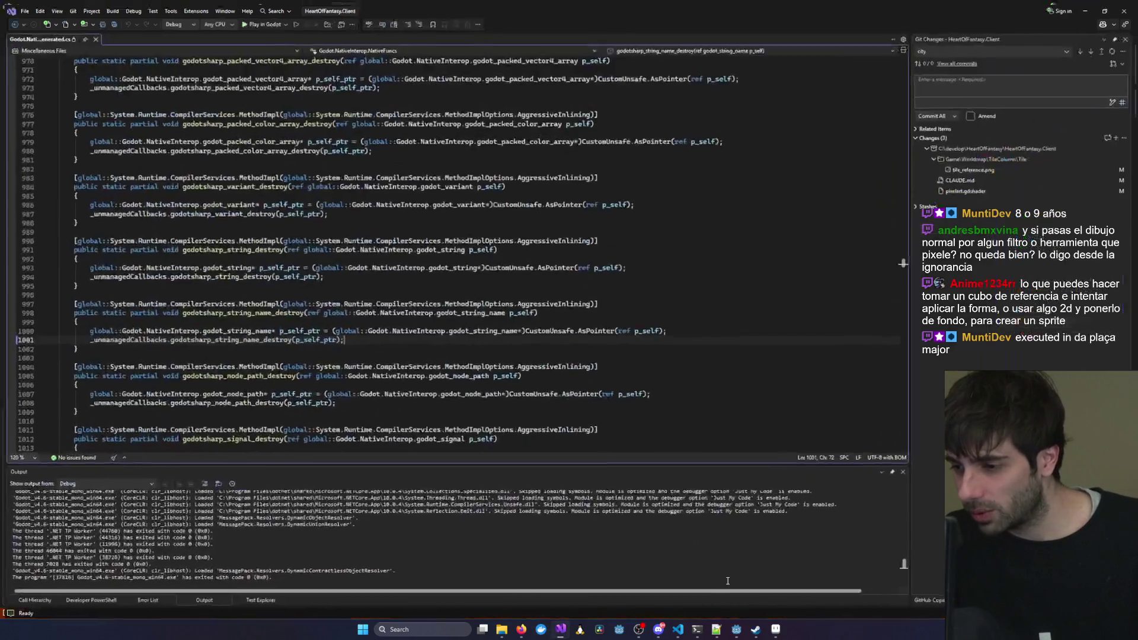
{"action": "key", "text": "ctrl+alt+l"}
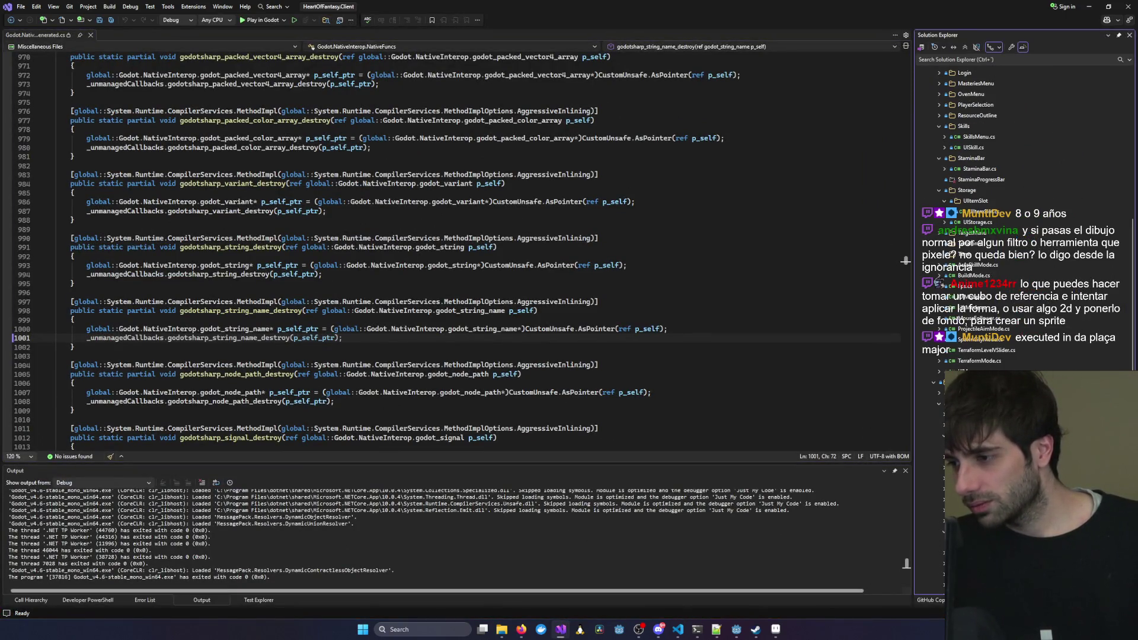
{"action": "scroll", "coordinate": [972, 214], "scroll_direction": "down", "scroll_amount": 4}
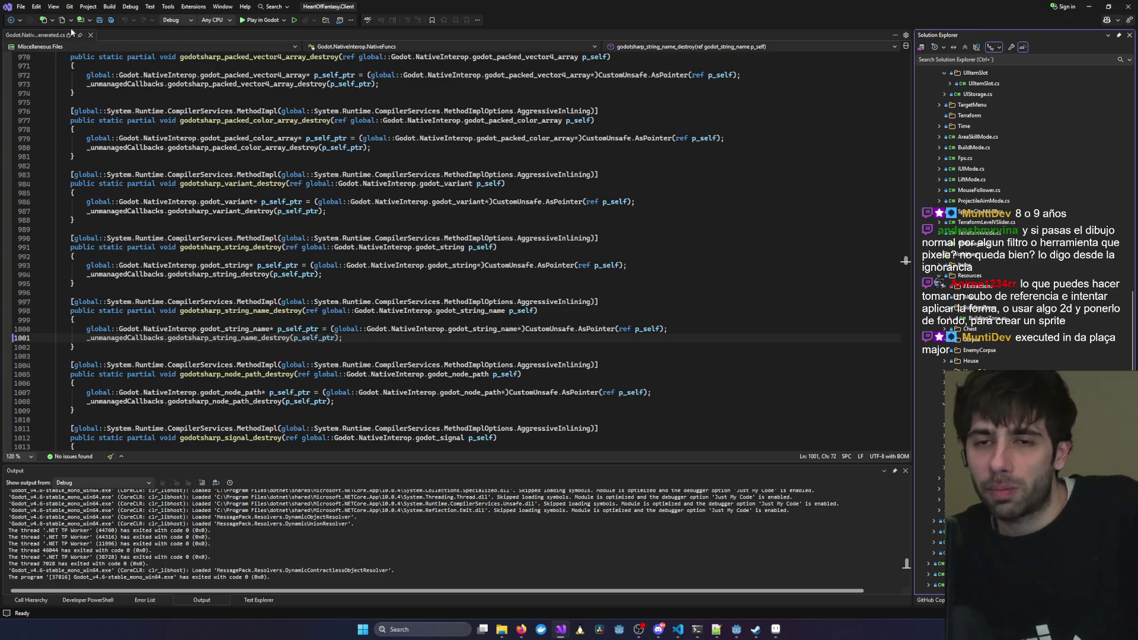
{"action": "middle_click", "coordinate": [53, 35]}
{"action": "scroll", "coordinate": [1016, 197], "scroll_direction": "up", "scroll_amount": 10}
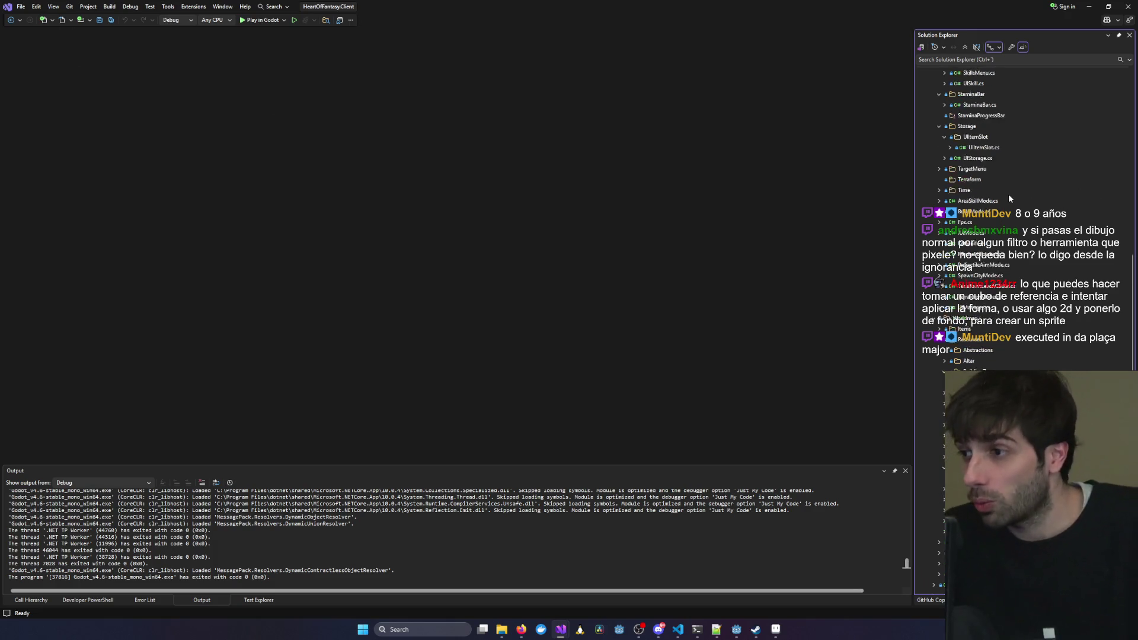
{"action": "left_click", "coordinate": [934, 168]}
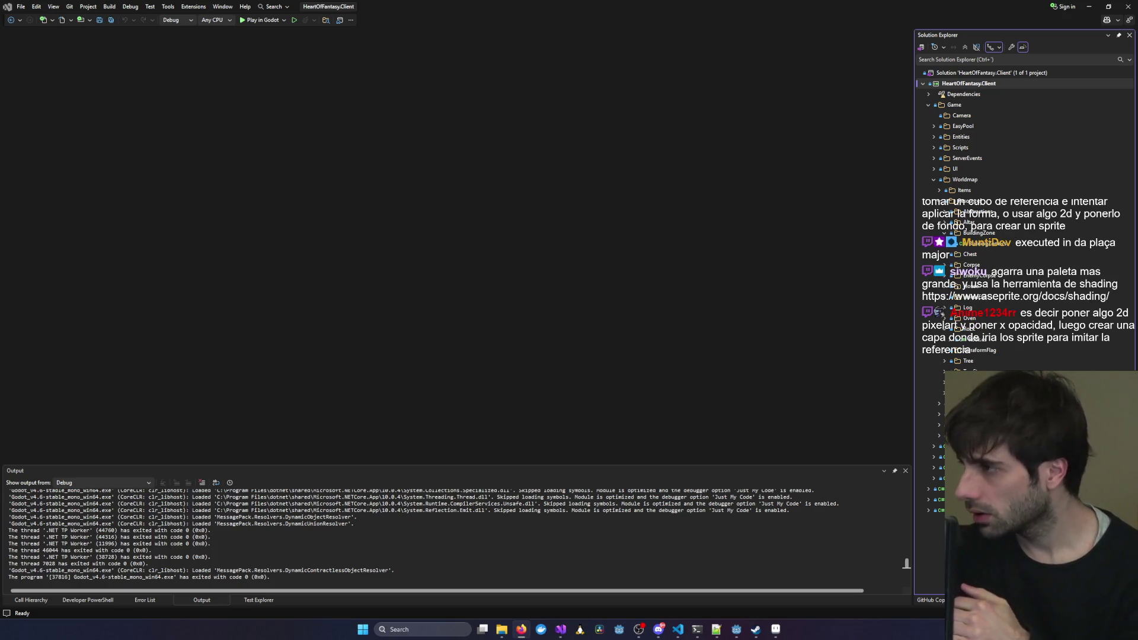
{"action": "key", "text": "alt+Tab"}
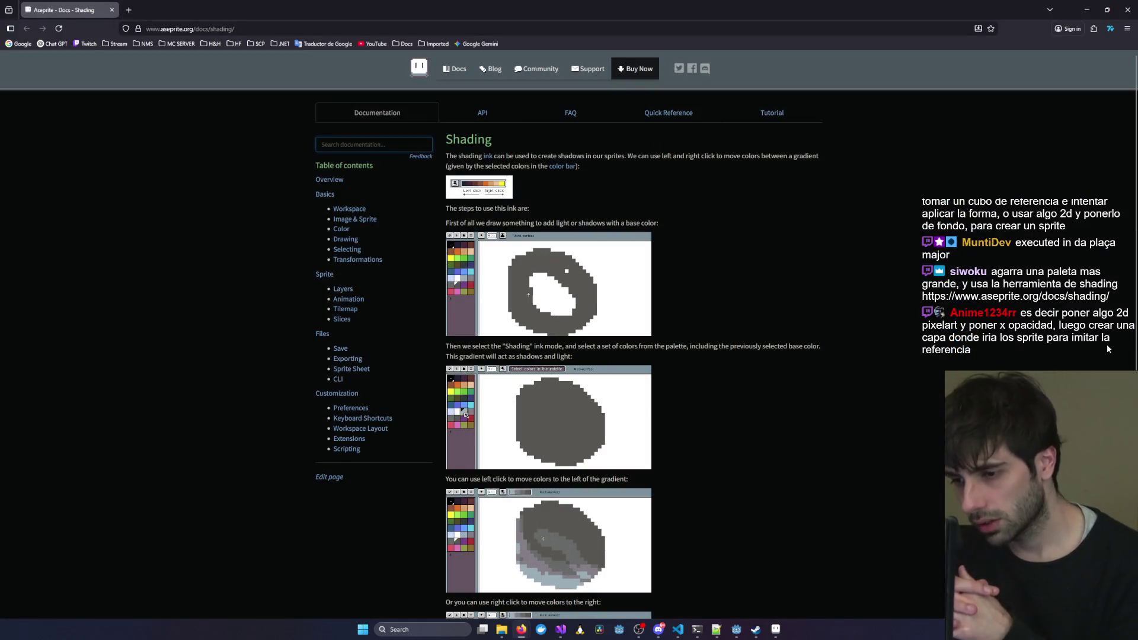
Scroll through the Shading ink page's gradient examples down to See Also.
{"action": "scroll", "coordinate": [833, 450], "scroll_direction": "down", "scroll_amount": 2}
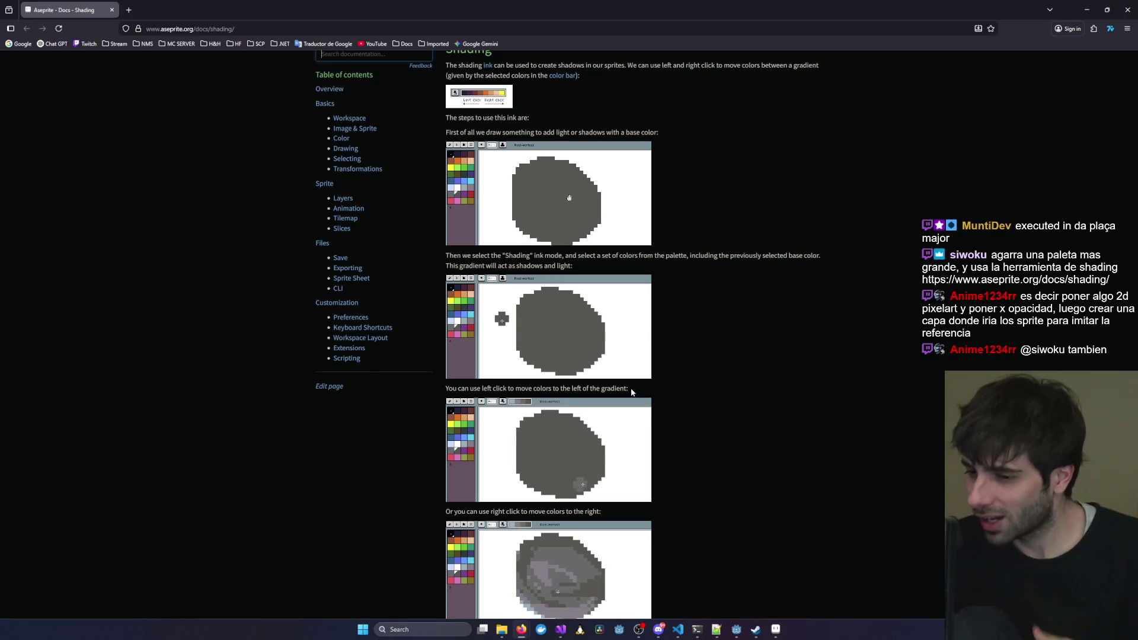
{"action": "scroll", "coordinate": [632, 392], "scroll_direction": "down", "scroll_amount": 3}
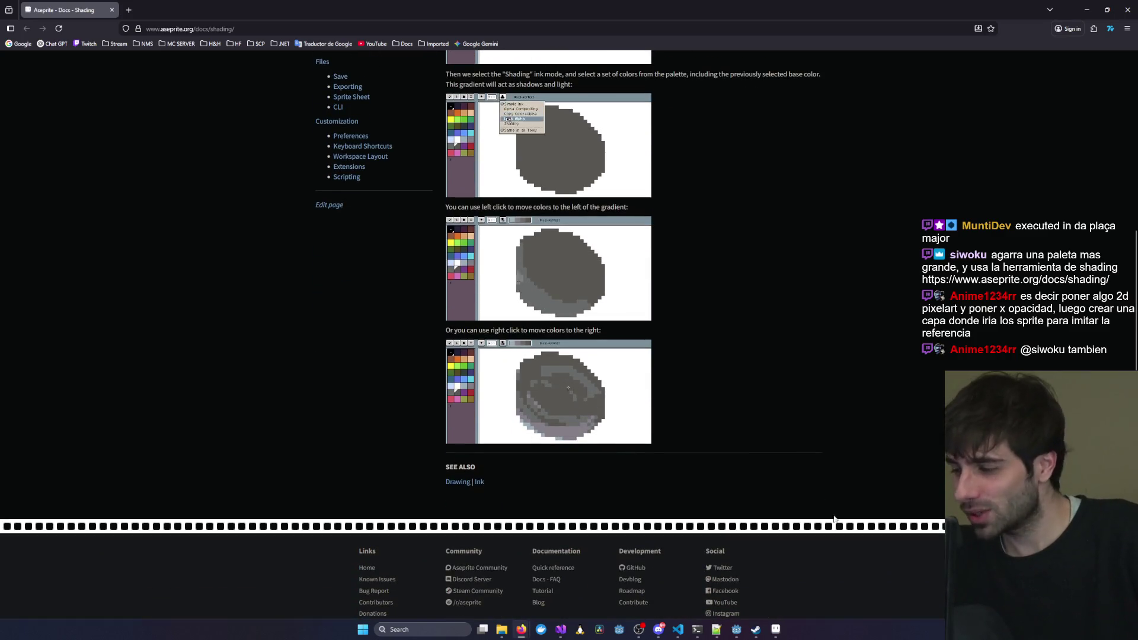
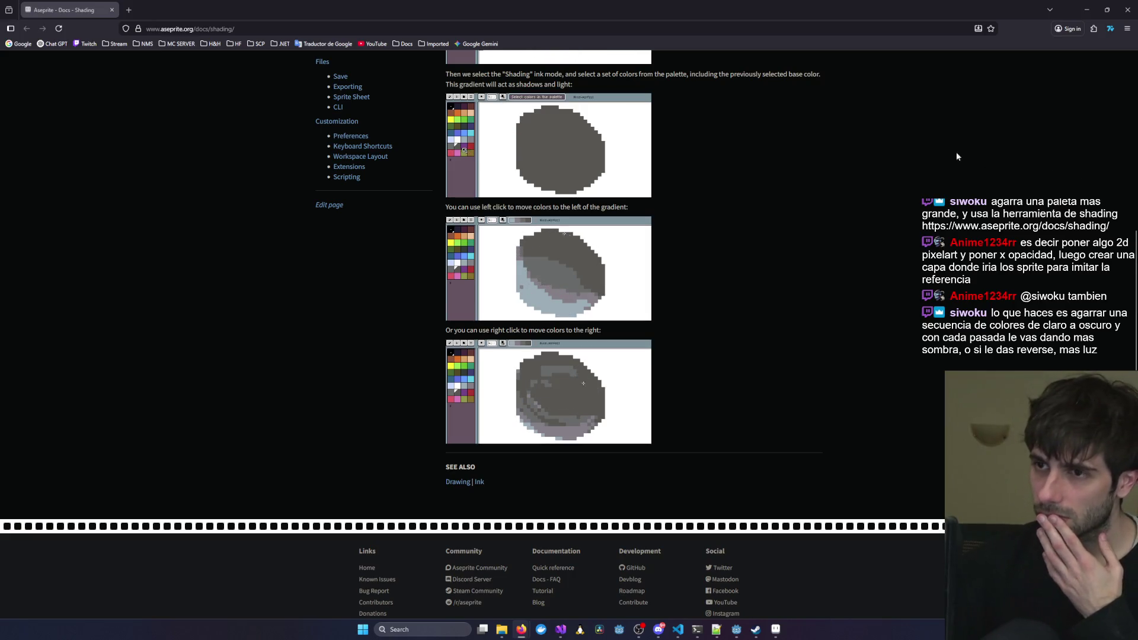
Scroll the Aseprite Shading docs back to the top and leave Firefox for Visual Studio.
{"action": "scroll", "coordinate": [593, 133], "scroll_direction": "up", "scroll_amount": 5}
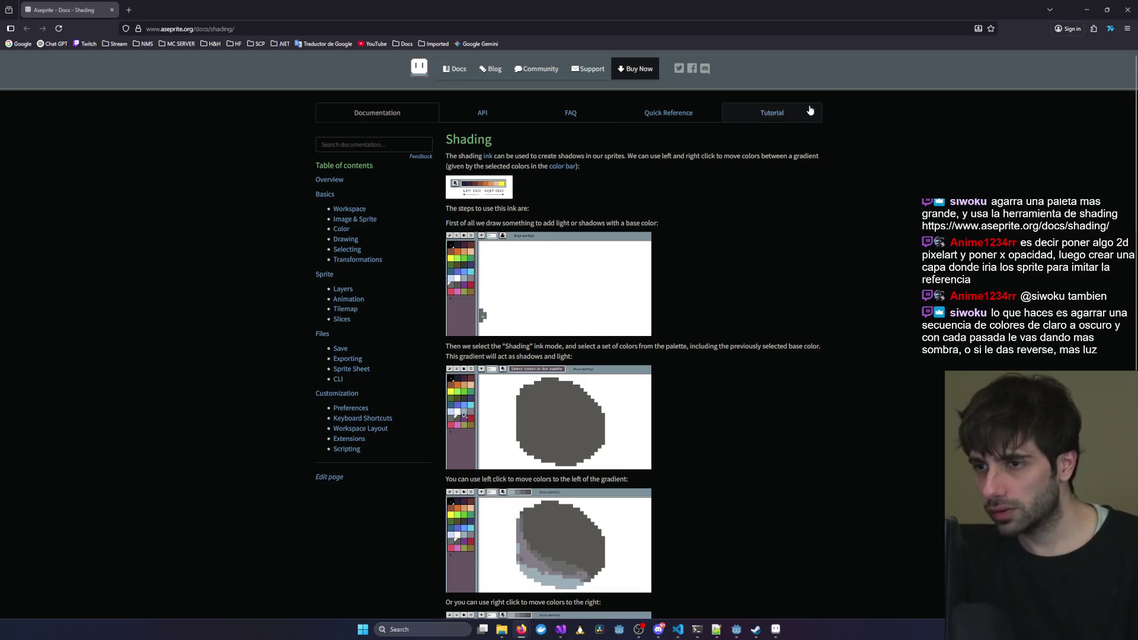
{"action": "key", "text": "alt+Tab"}
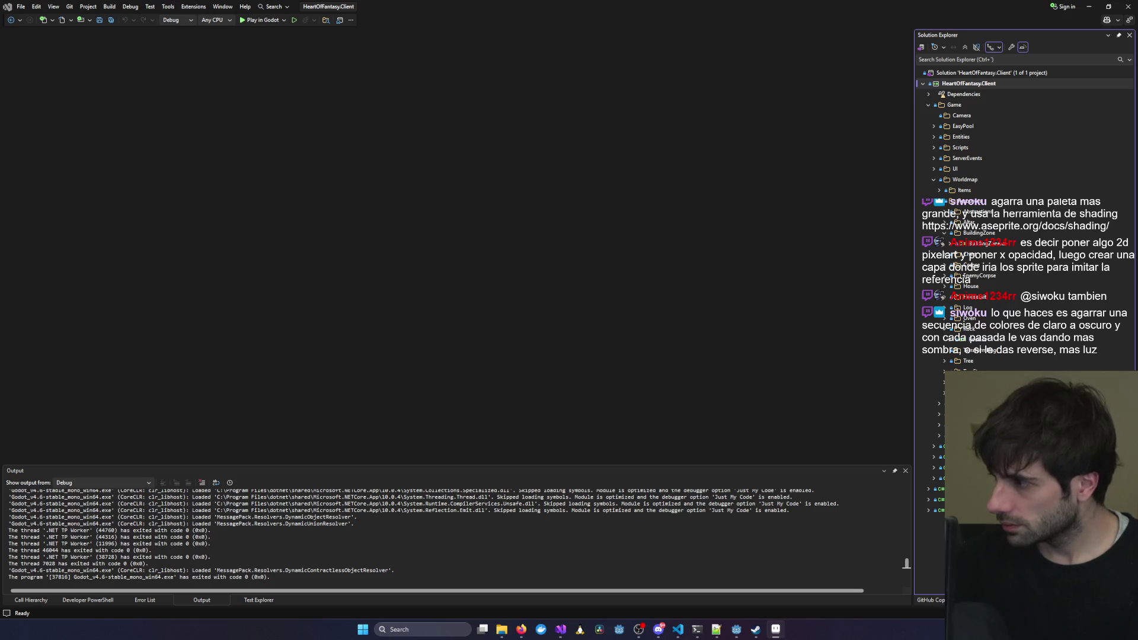
Bring Aseprite on screen full size and browse its Sprite, Edit, Frame and Help menus.
{"action": "mouse_move", "coordinate": [1137, 35]}
{"action": "left_mouse_down"}
{"action": "mouse_move", "coordinate": [1137, 89]}
{"action": "mouse_move", "coordinate": [332, 165]}
{"action": "mouse_move", "coordinate": [689, 28]}
{"action": "left_mouse_up"}
{"action": "left_click", "coordinate": [53, 15]}
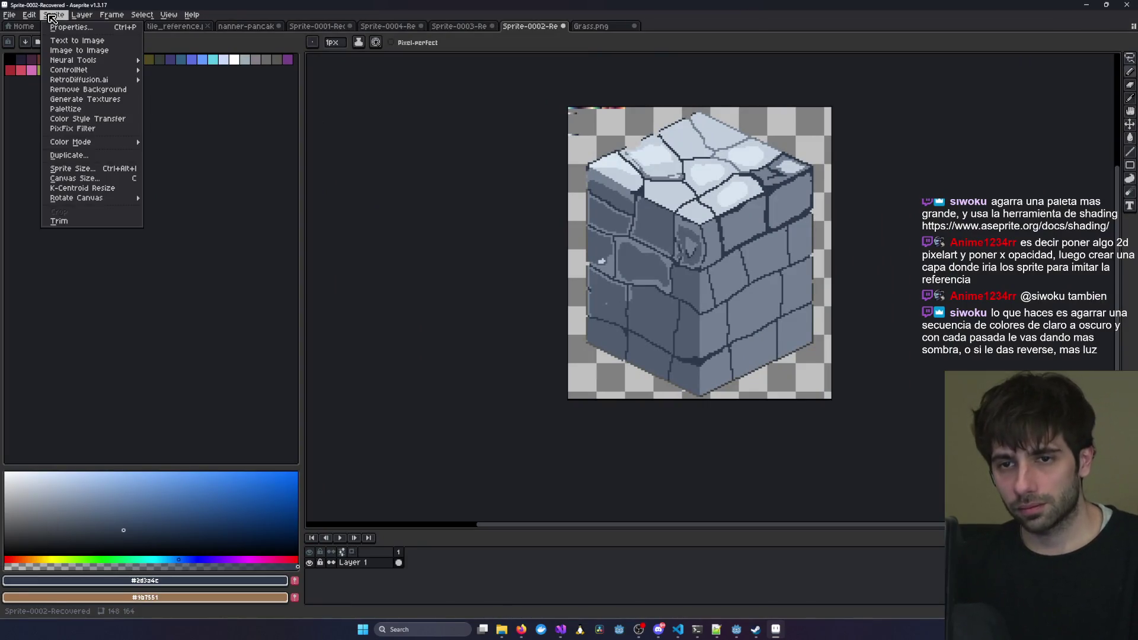
{"action": "mouse_move", "coordinate": [30, 19]}
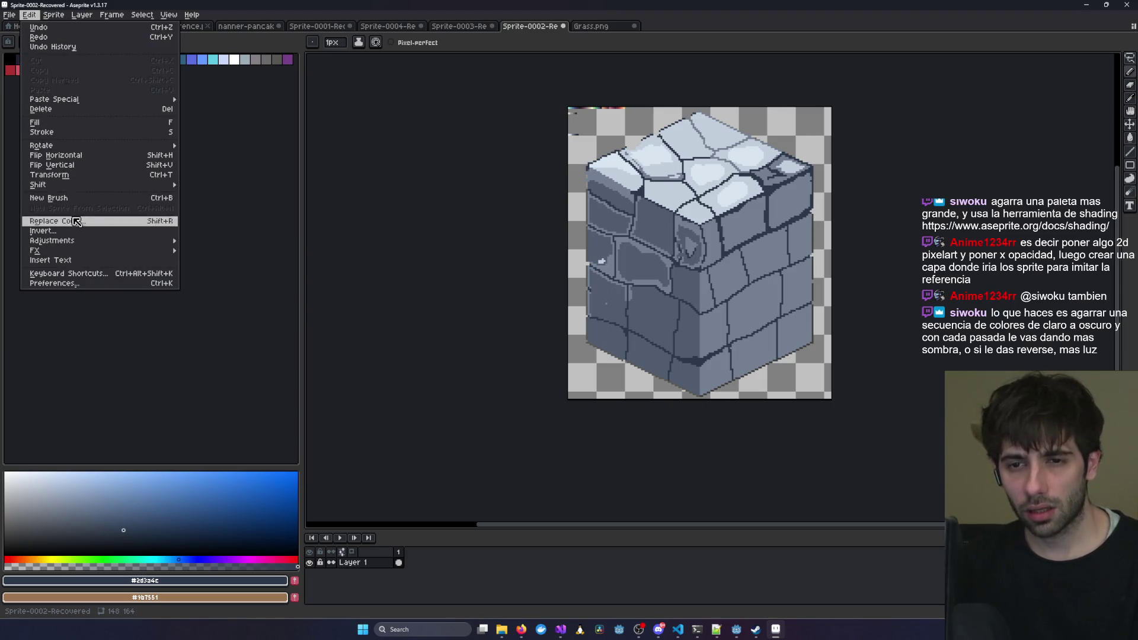
{"action": "mouse_move", "coordinate": [89, 146]}
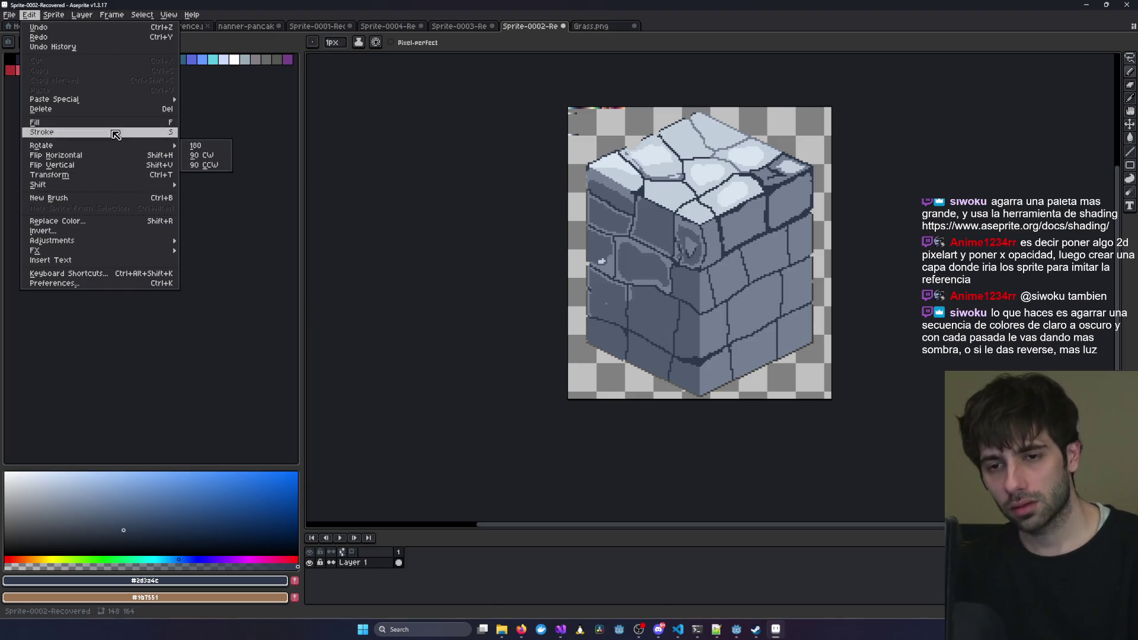
{"action": "mouse_move", "coordinate": [120, 15]}
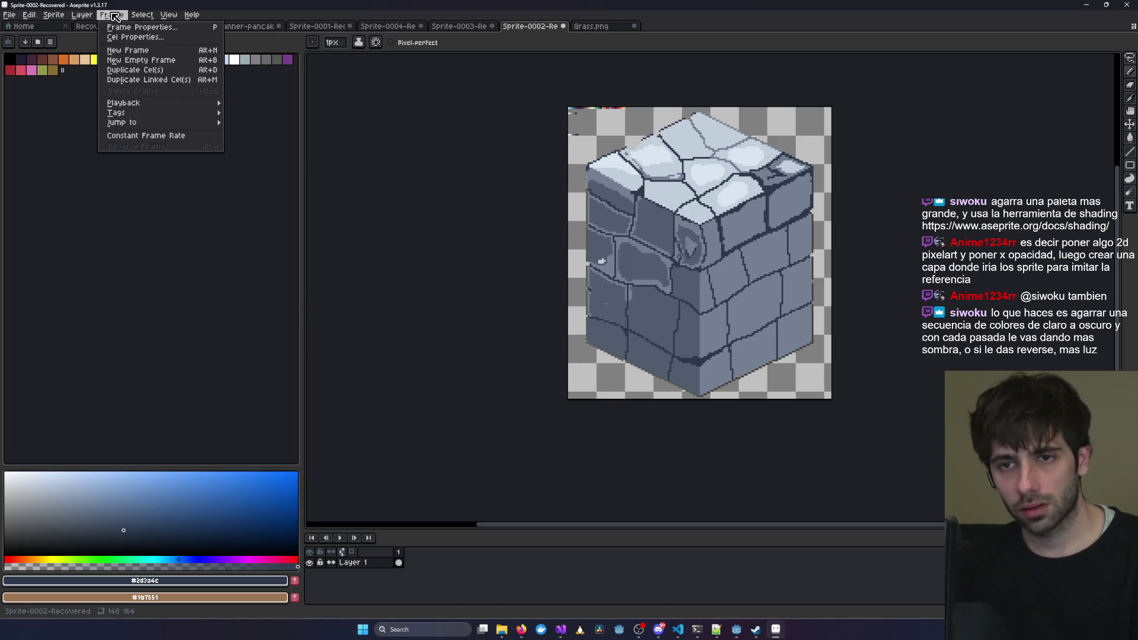
{"action": "mouse_move", "coordinate": [192, 14]}
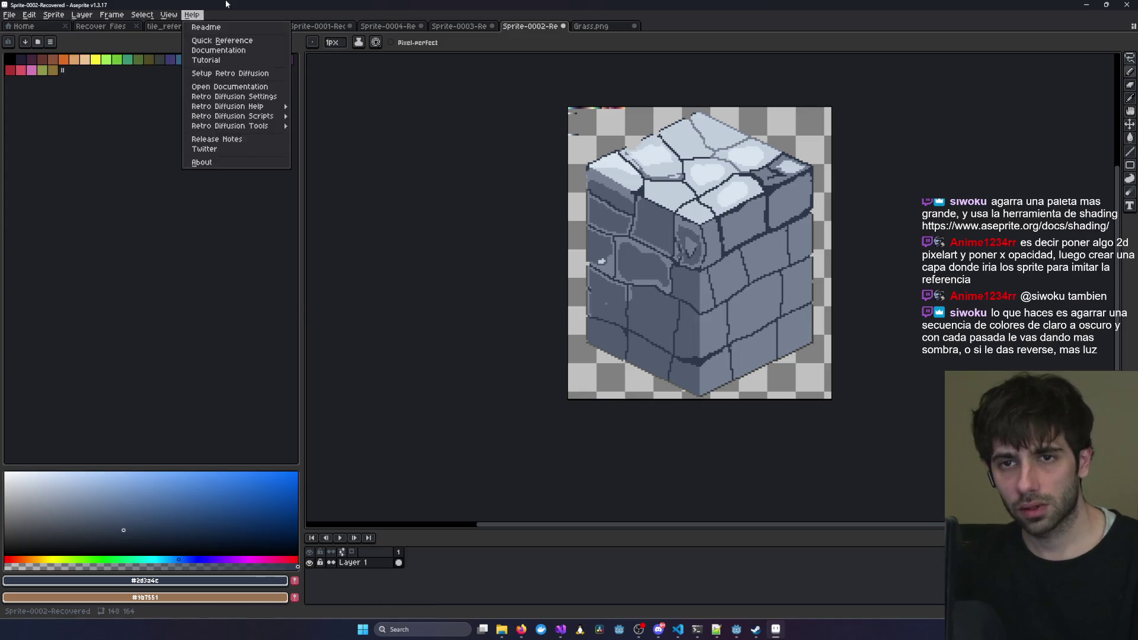
Restore the Aseprite window to a smaller size and show the desktop.
{"action": "key", "text": "super+Down"}
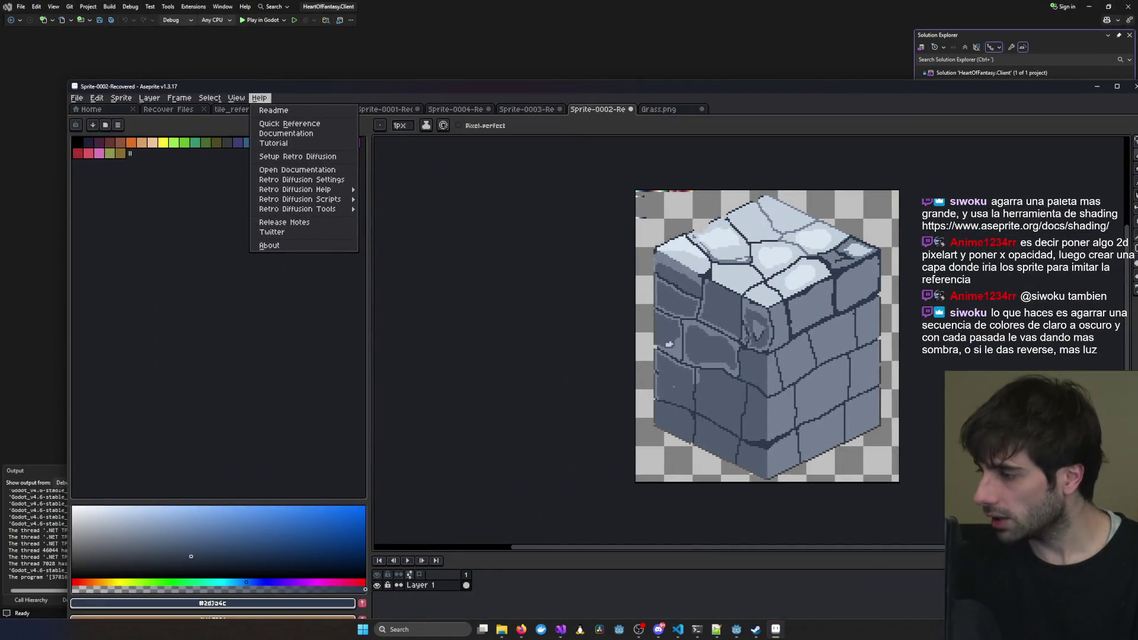
{"action": "key", "text": "super+d"}
{"action": "key", "text": "super+d"}
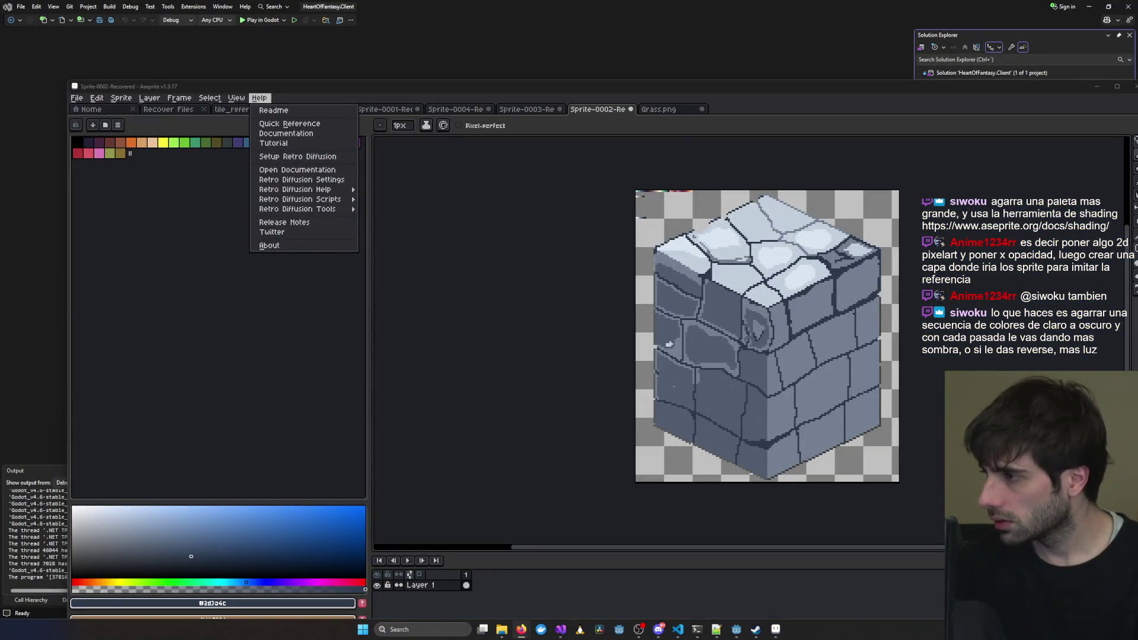
{"action": "mouse_move", "coordinate": [96, 99]}
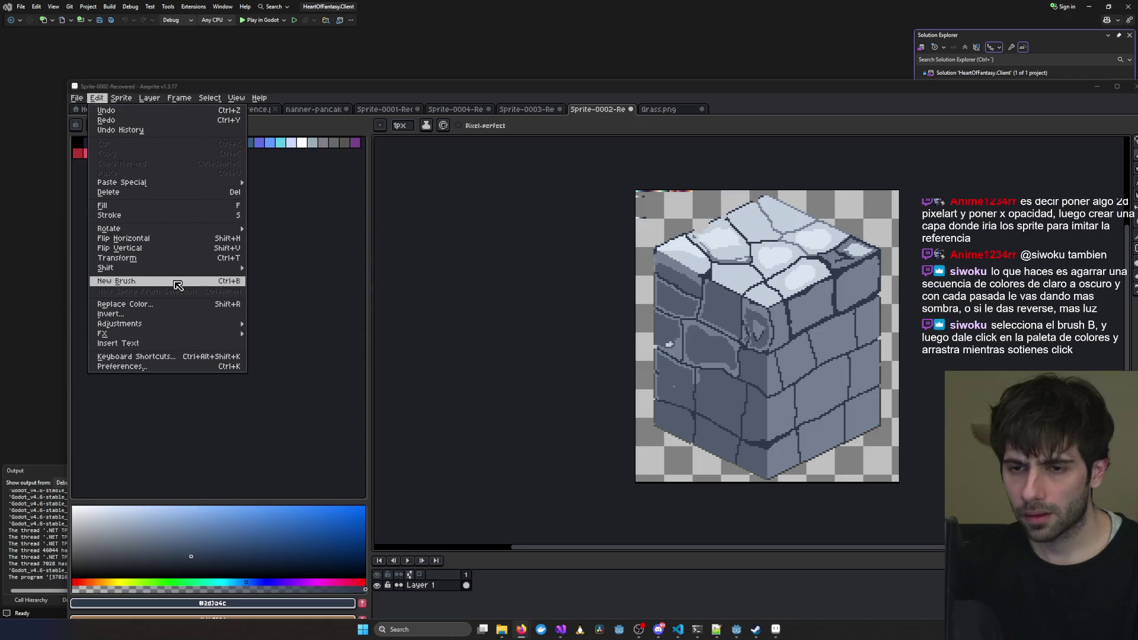
Cancel the new custom brush, set the pencil ink to Shading, and undo a test stroke.
{"action": "left_click", "coordinate": [177, 285]}
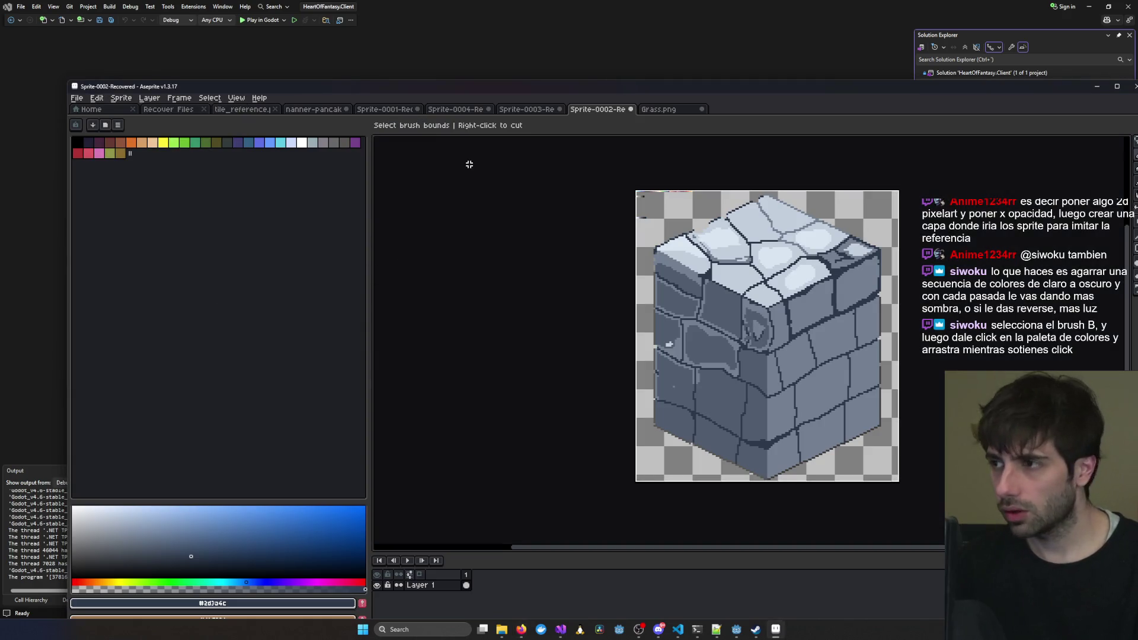
{"action": "key", "text": "Escape"}
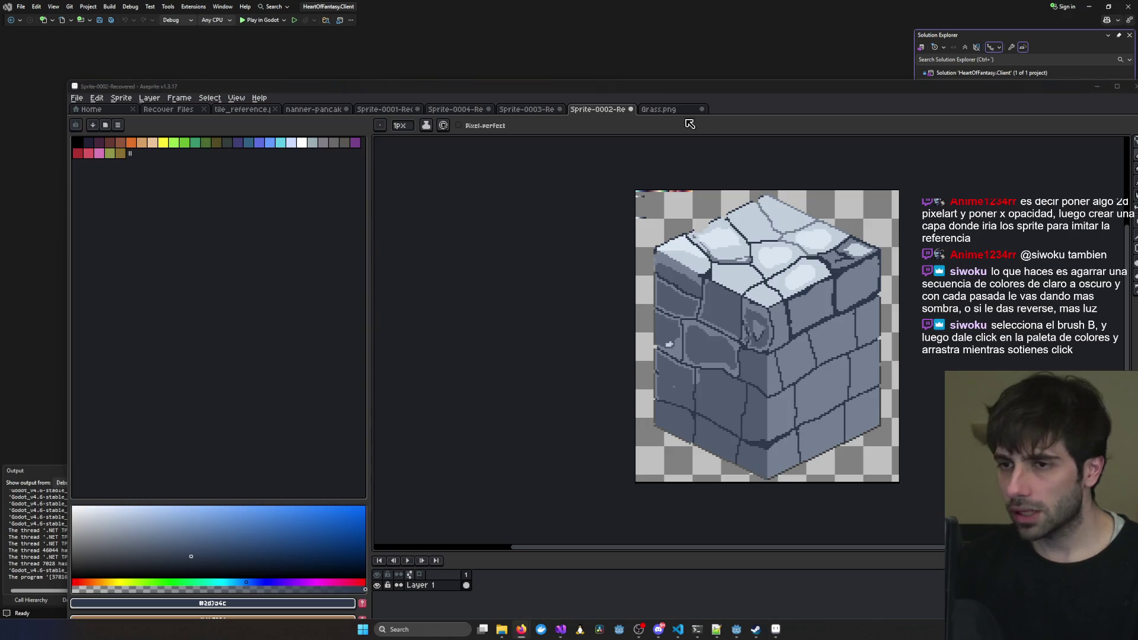
{"action": "left_click", "coordinate": [430, 129]}
{"action": "left_click", "coordinate": [436, 181]}
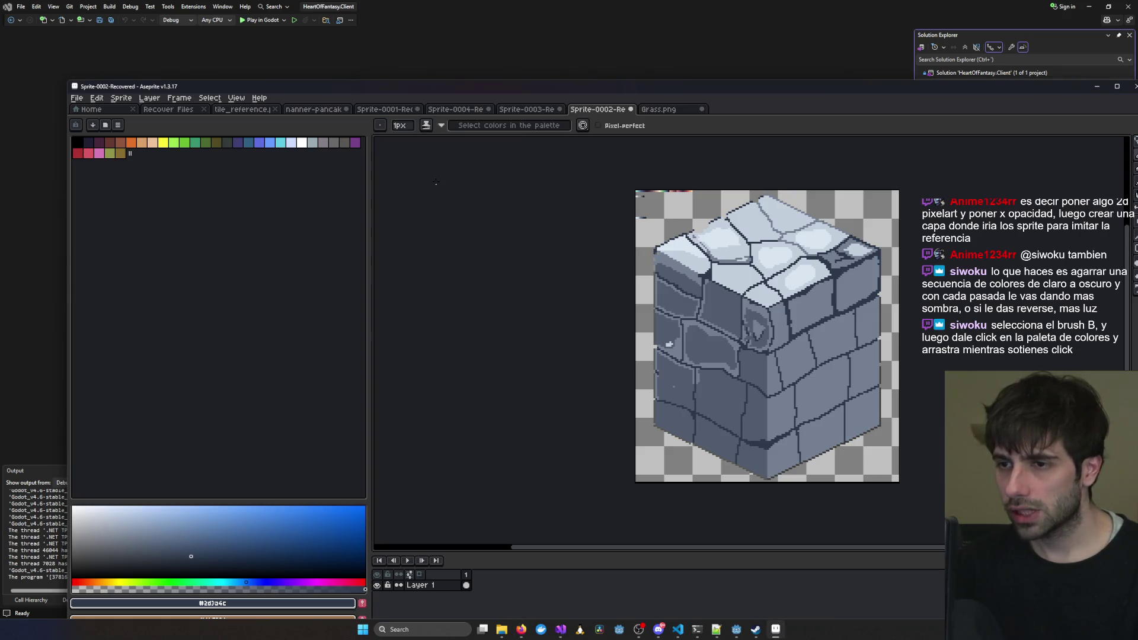
{"action": "scroll", "coordinate": [795, 319], "scroll_direction": "up", "scroll_amount": 3}
{"action": "left_click_drag", "start_coordinate": [777, 300], "coordinate": [868, 278]}
{"action": "key", "text": "ctrl+z"}
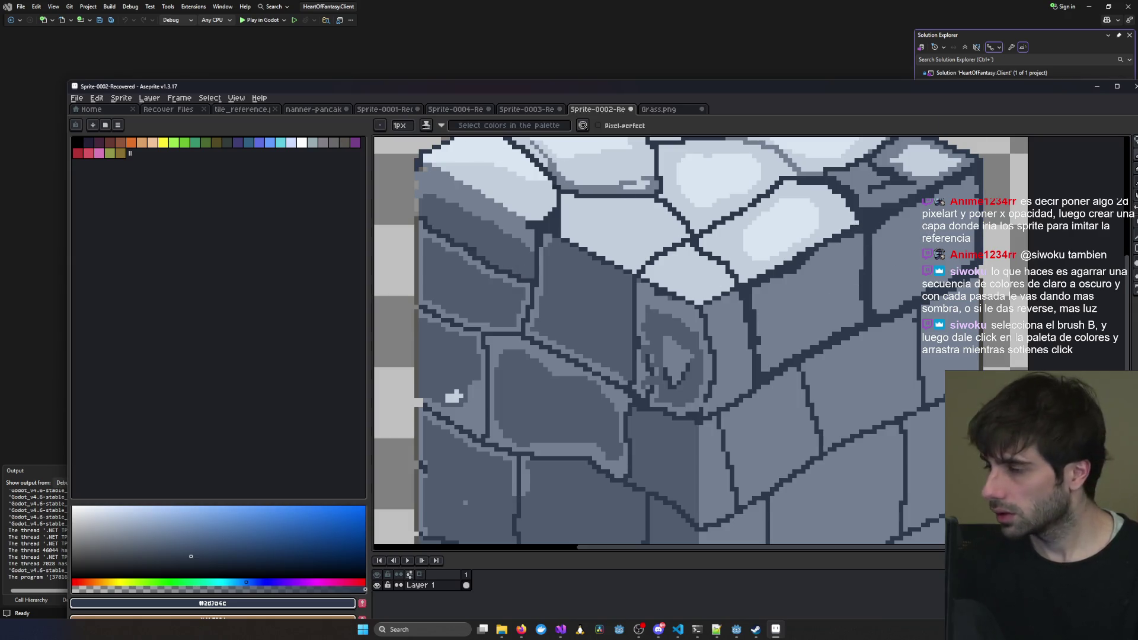
Turn on Reverse Shade in the shading options and maximize the Aseprite window.
{"action": "scroll", "coordinate": [461, 168], "scroll_direction": "down", "scroll_amount": 2}
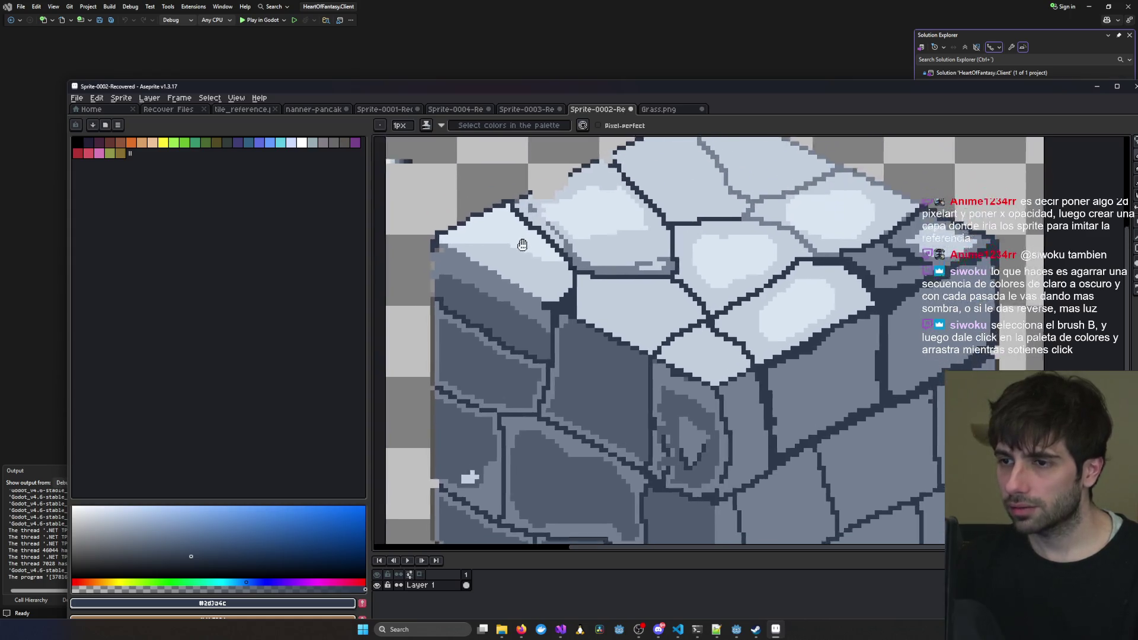
{"action": "scroll", "coordinate": [488, 242], "scroll_direction": "up", "scroll_amount": 4}
{"action": "left_click_drag", "start_coordinate": [489, 243], "coordinate": [624, 252]}
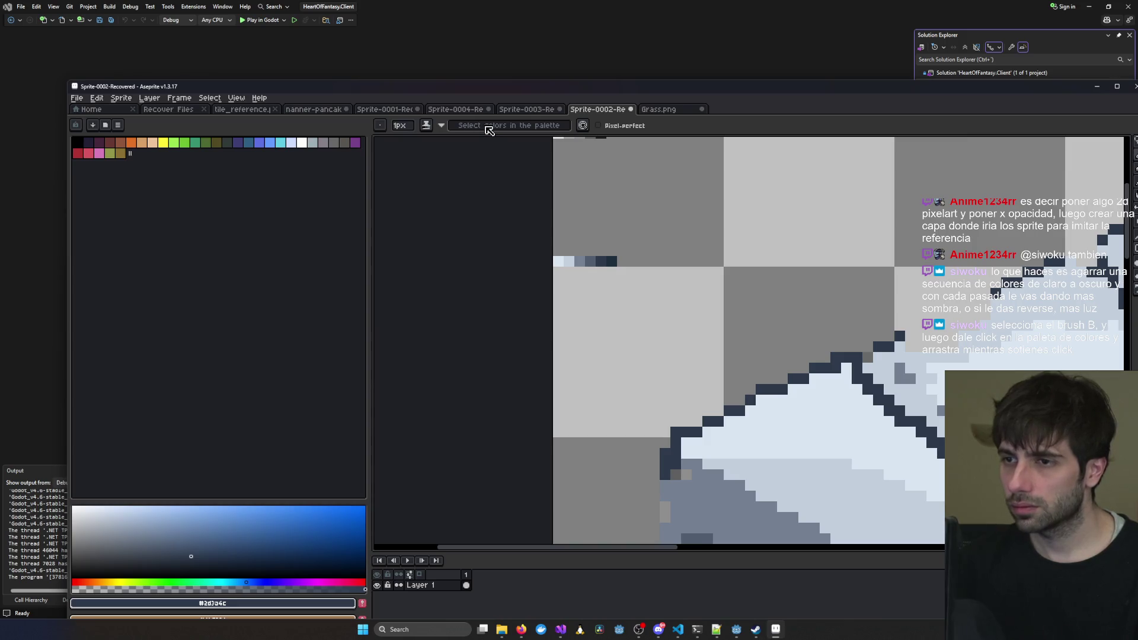
{"action": "left_click", "coordinate": [442, 126]}
{"action": "left_click", "coordinate": [529, 131]}
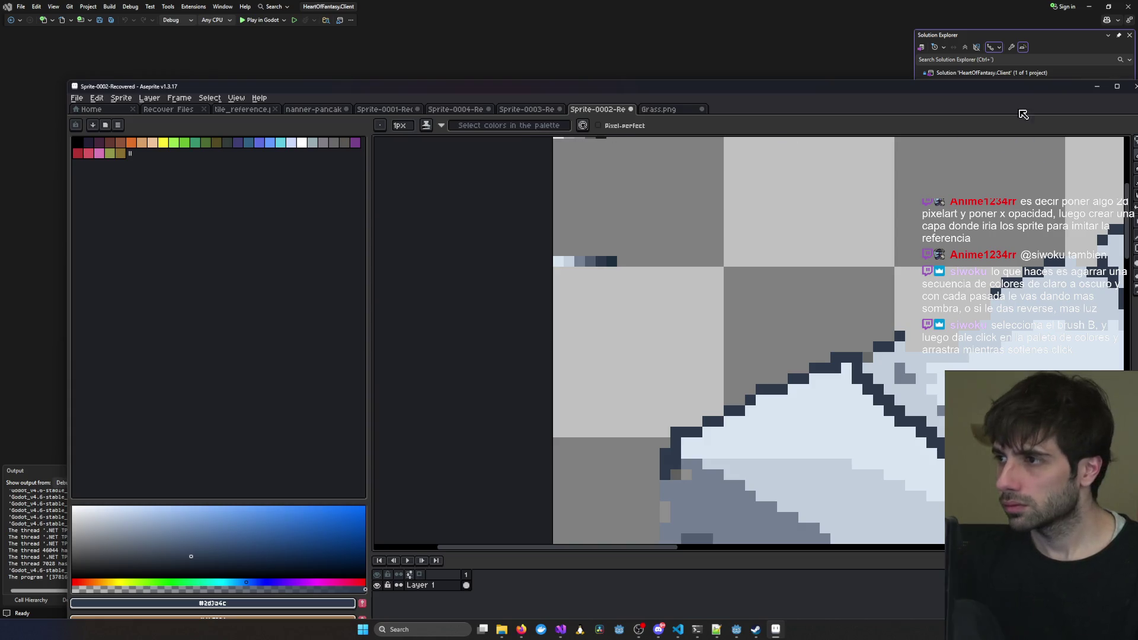
{"action": "key", "text": "super+Up"}
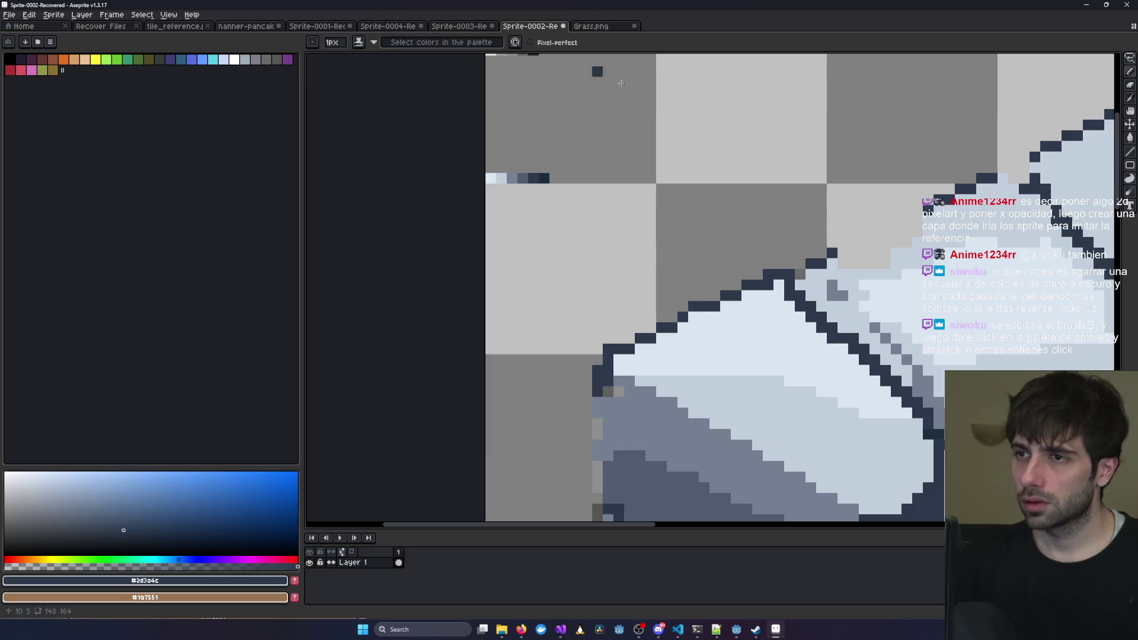
Sample a light stone colour from the sprite, then return to the pencil with Shading ink.
{"action": "left_click", "coordinate": [1129, 98]}
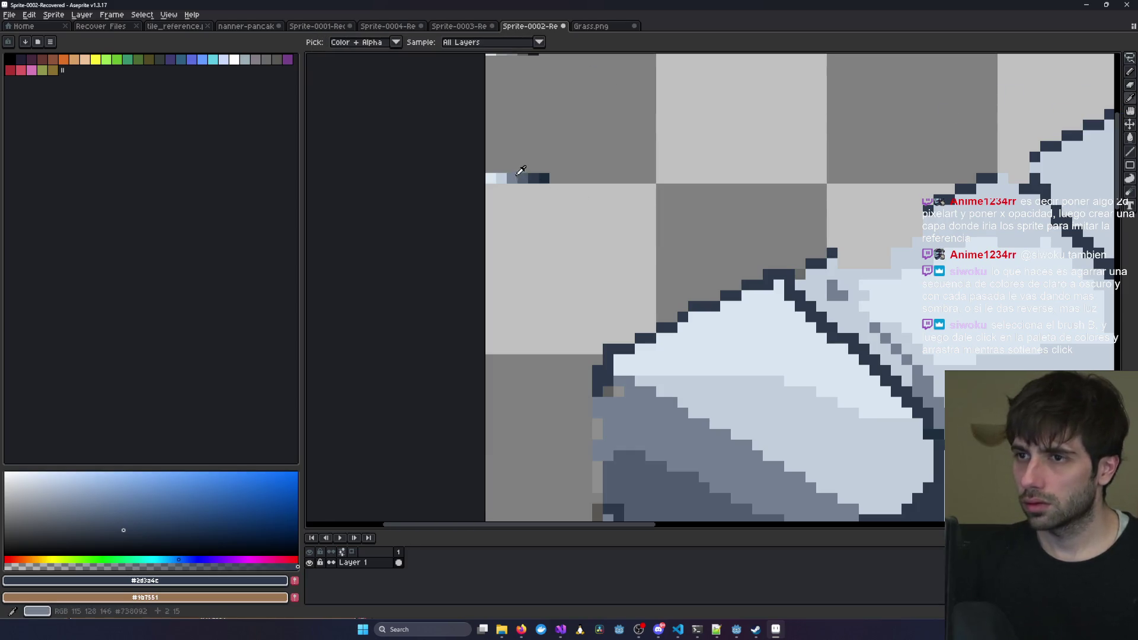
{"action": "mouse_move", "coordinate": [492, 173]}
{"action": "left_mouse_down"}
{"action": "mouse_move", "coordinate": [554, 172]}
{"action": "mouse_move", "coordinate": [505, 170]}
{"action": "left_mouse_up"}
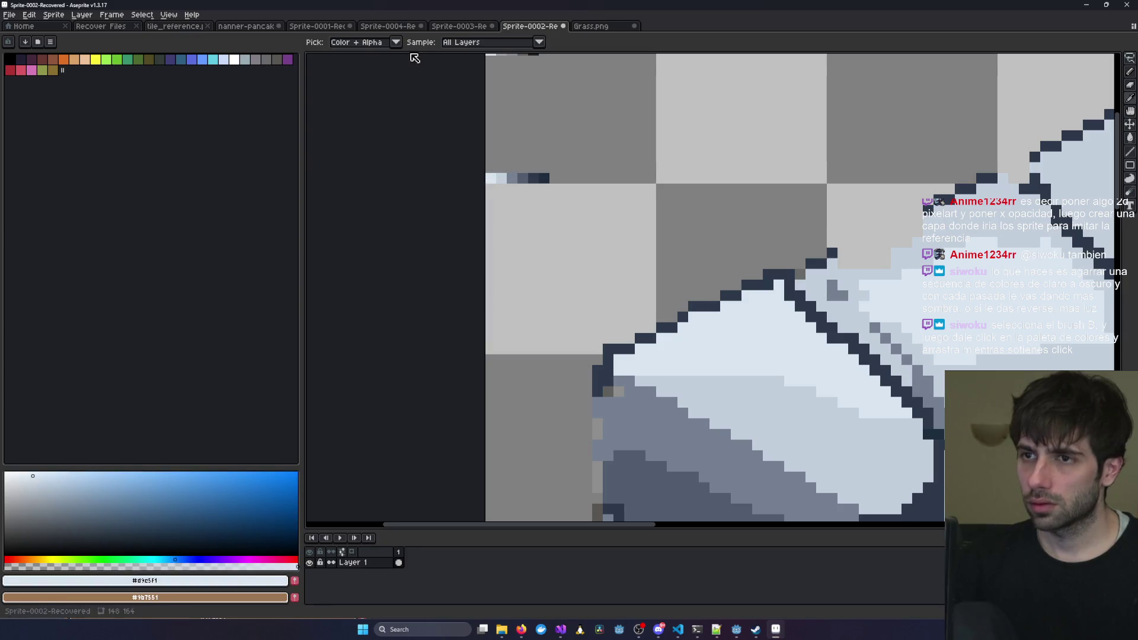
{"action": "left_click", "coordinate": [1130, 79]}
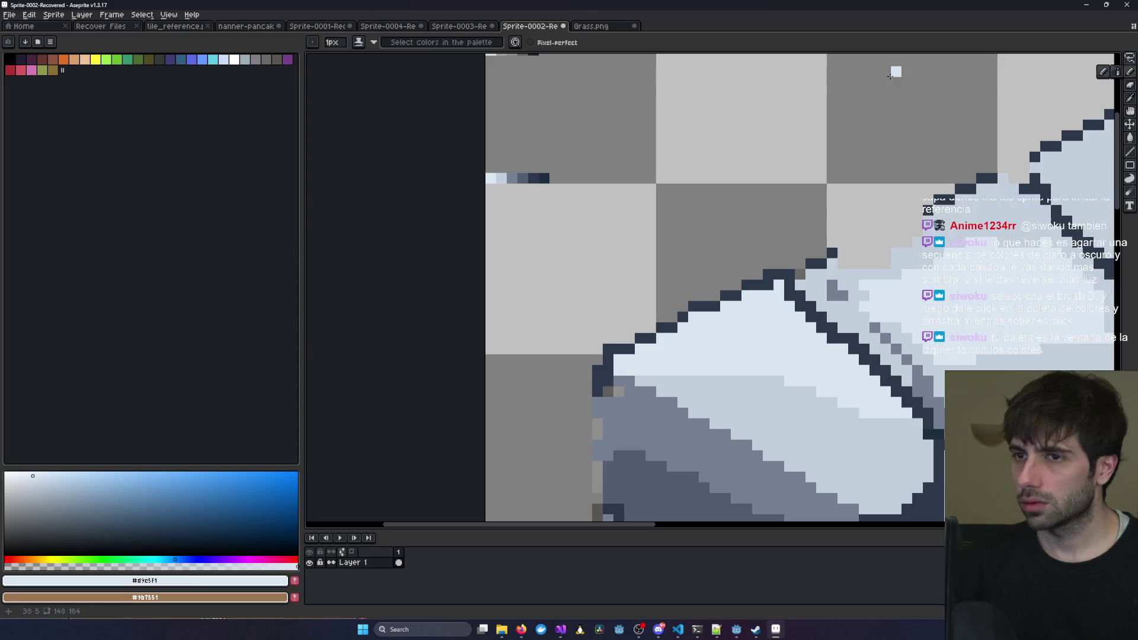
{"action": "left_click", "coordinate": [363, 46]}
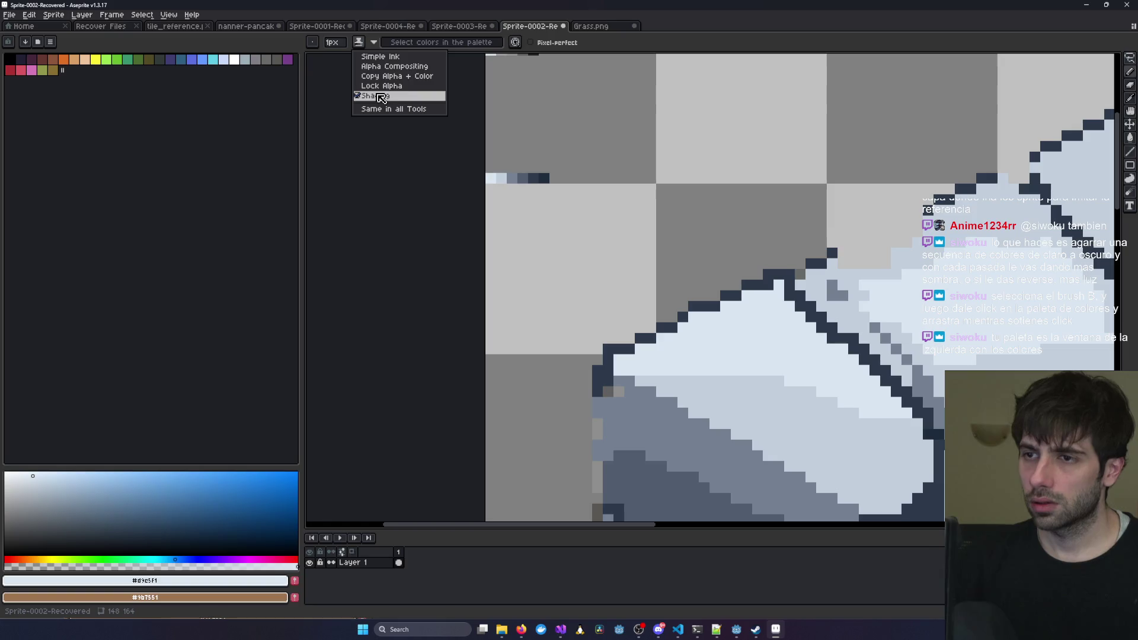
{"action": "left_click", "coordinate": [357, 44]}
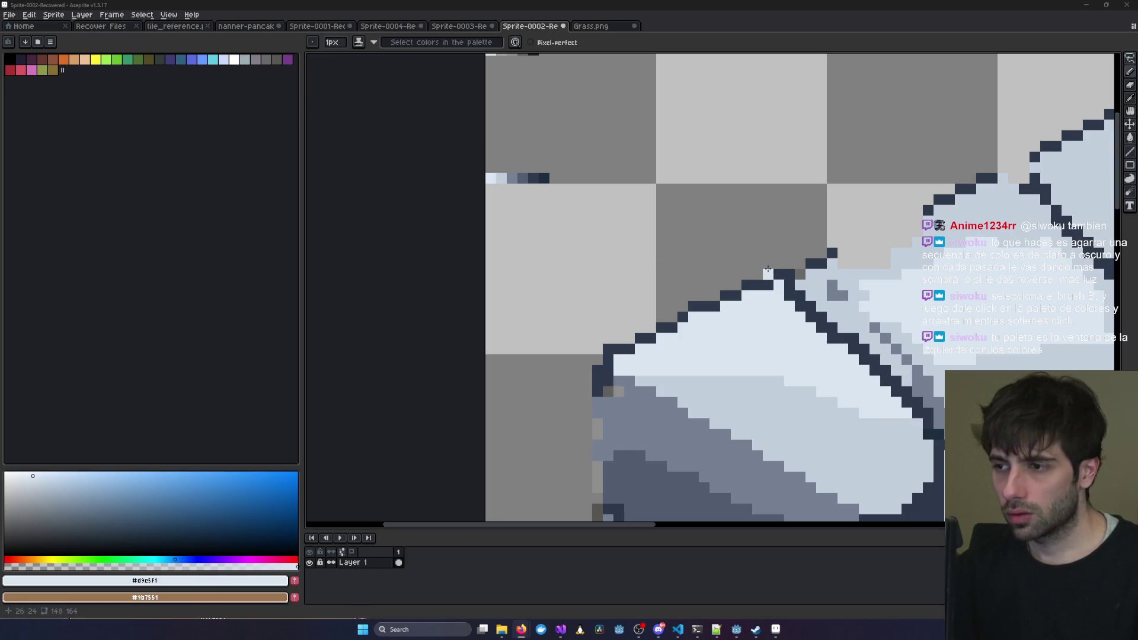
Shrink the palette to a single colour and pan to the sprite's top-left corner.
{"action": "left_click_drag", "start_coordinate": [768, 273], "coordinate": [498, 177]}
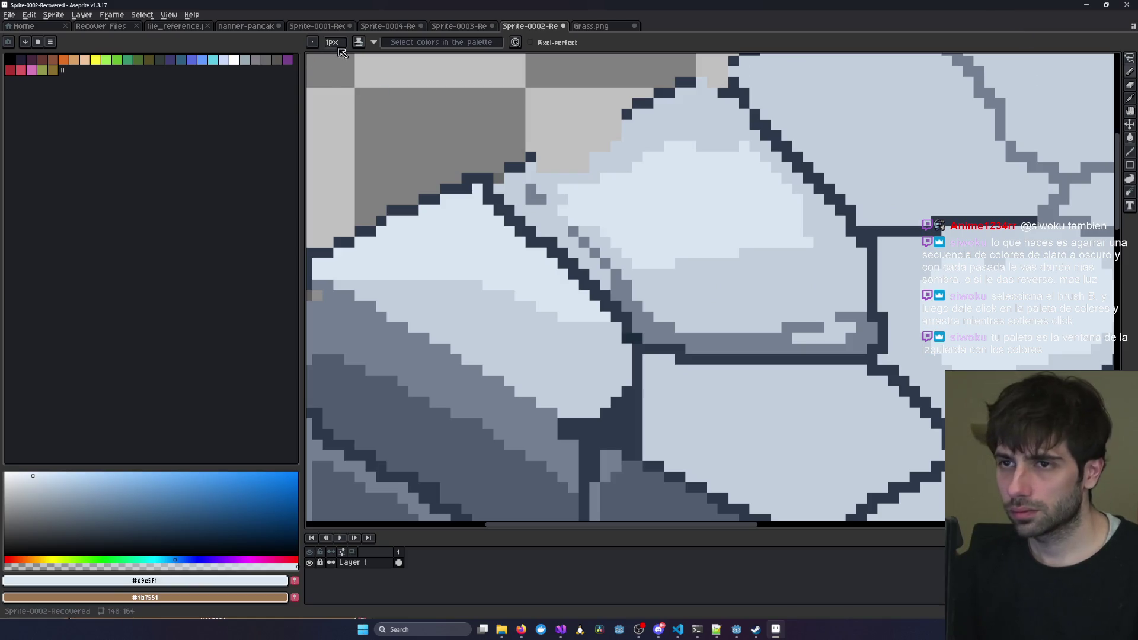
{"action": "left_click", "coordinate": [359, 43]}
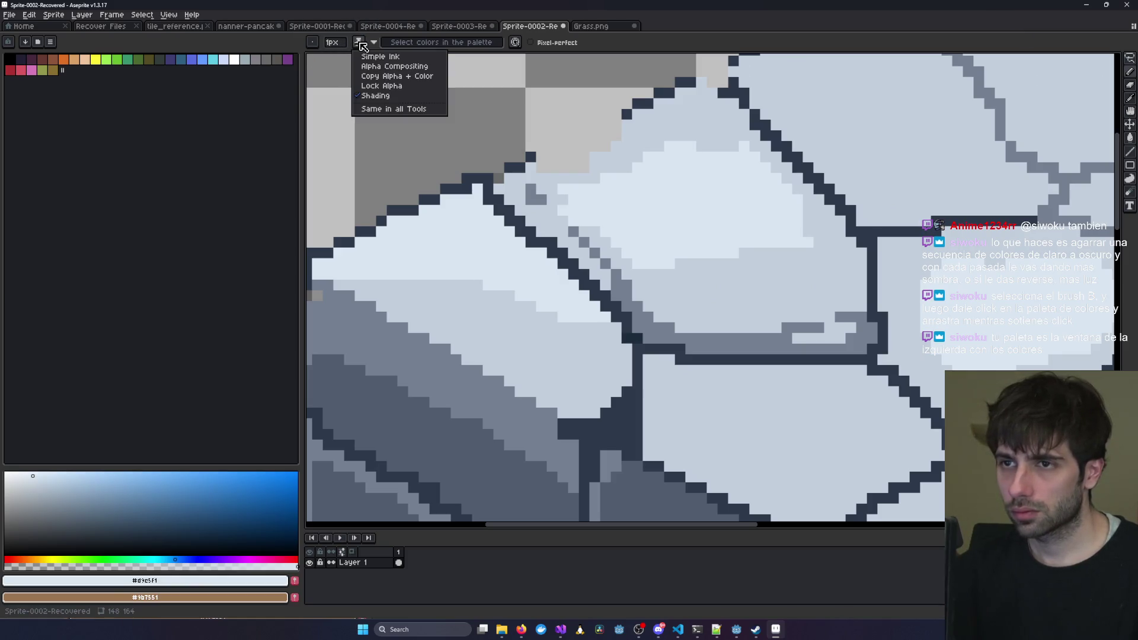
{"action": "left_click", "coordinate": [360, 45]}
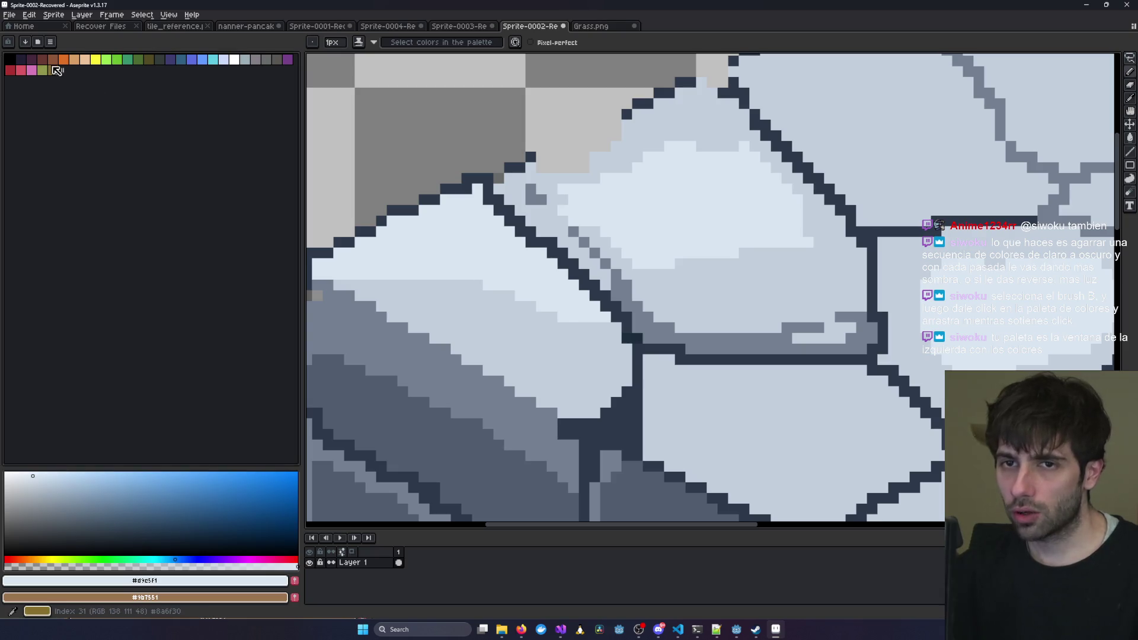
{"action": "left_click_drag", "start_coordinate": [62, 70], "coordinate": [2, 49]}
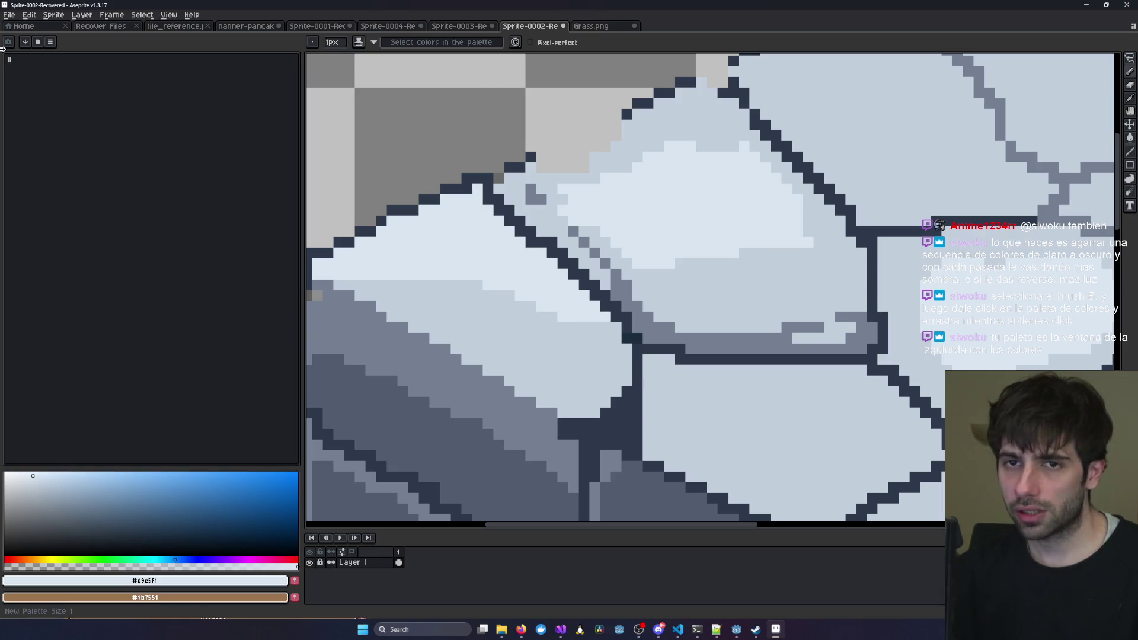
{"action": "left_click_drag", "start_coordinate": [411, 122], "coordinate": [534, 153]}
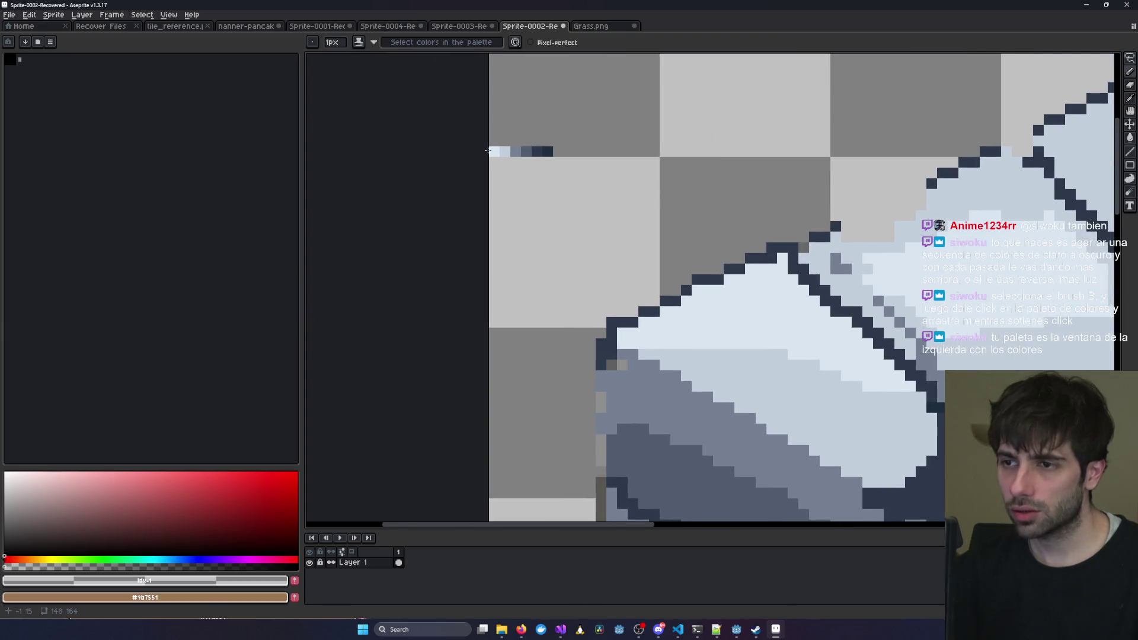
Switch to the Rectangular Marquee and dismiss the out-of-range colour warning.
{"action": "key", "text": "m"}
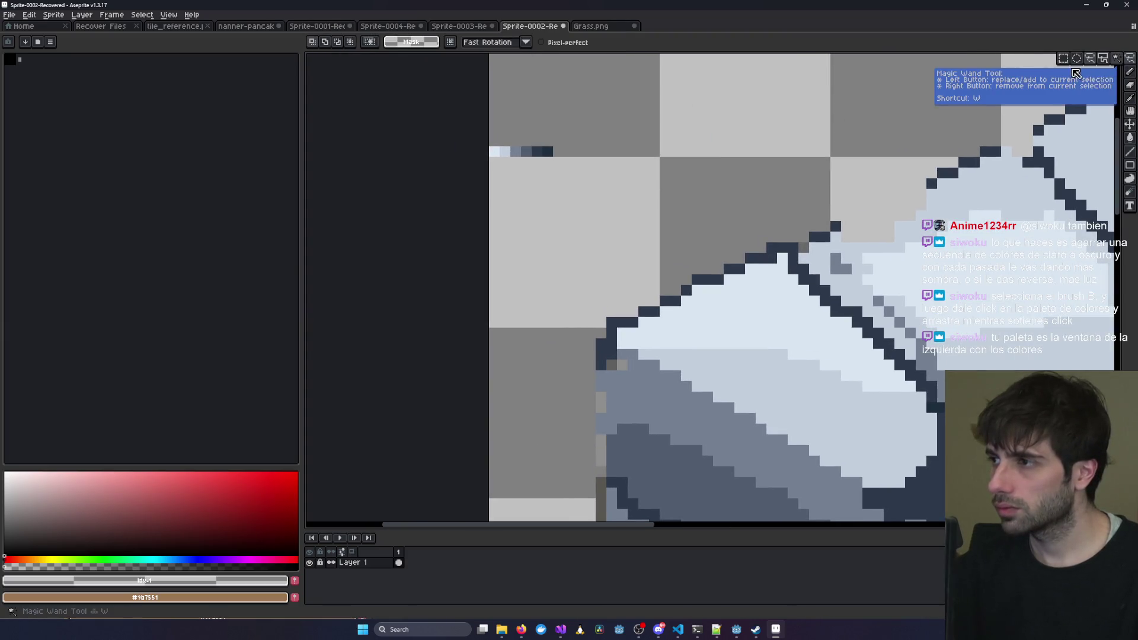
{"action": "left_click", "coordinate": [545, 159]}
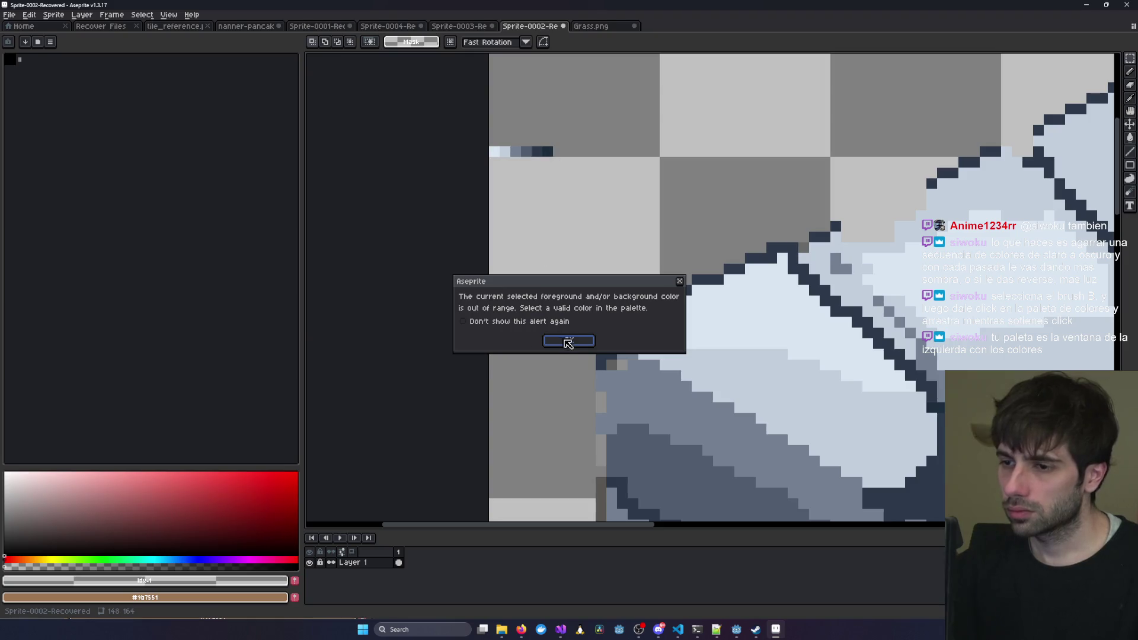
{"action": "left_click", "coordinate": [569, 342]}
{"action": "left_click", "coordinate": [350, 562]}
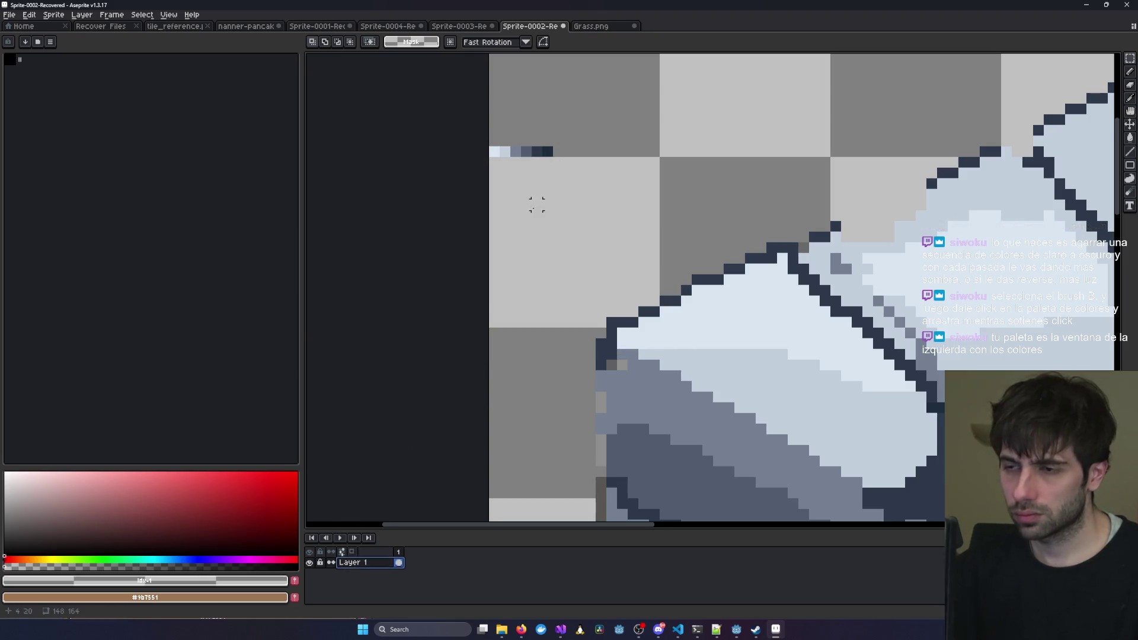
Tick 'Don't show this alert again', confirm, and marquee-select the 7x1 colour row.
{"action": "left_click", "coordinate": [505, 162]}
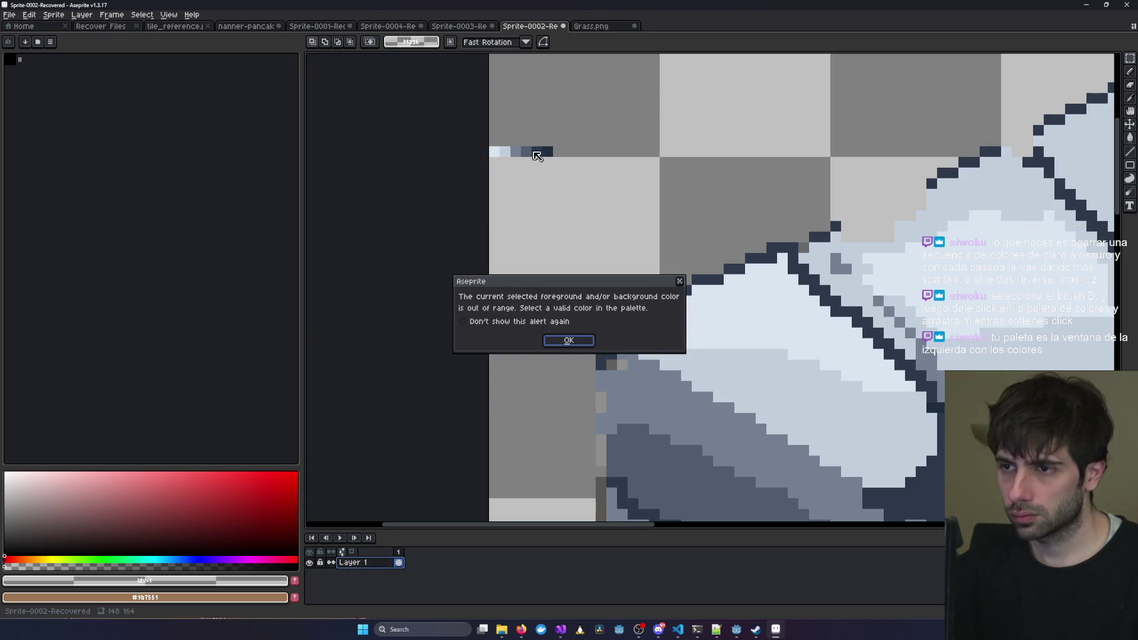
{"action": "left_click", "coordinate": [501, 323]}
{"action": "left_click", "coordinate": [568, 341]}
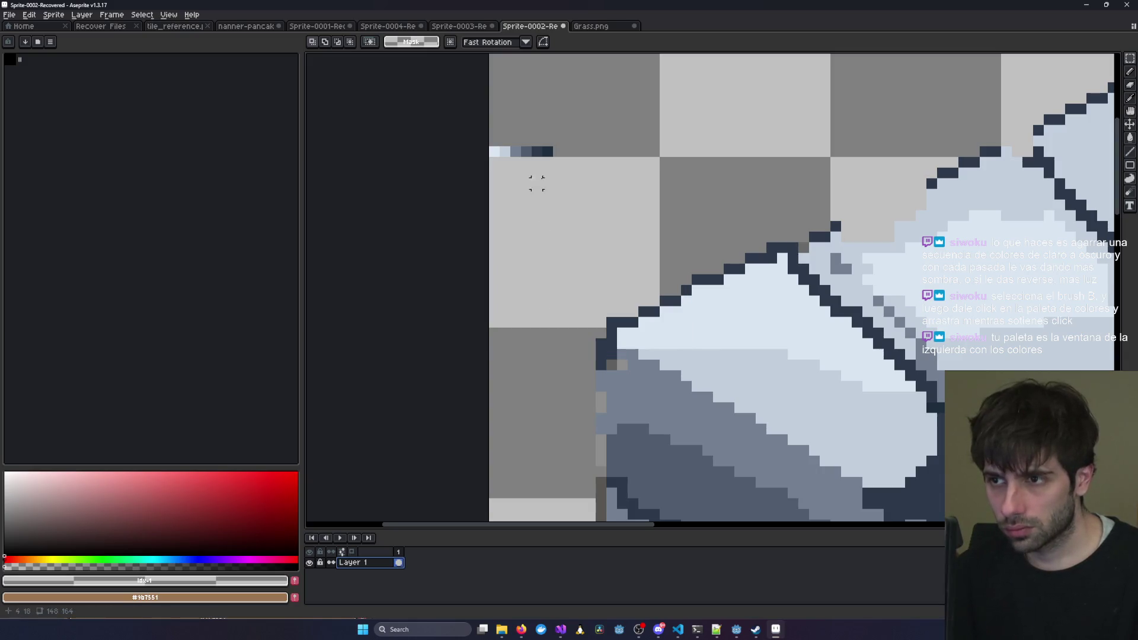
{"action": "mouse_move", "coordinate": [496, 151]}
{"action": "left_mouse_down"}
{"action": "mouse_move", "coordinate": [560, 152]}
{"action": "mouse_move", "coordinate": [492, 152]}
{"action": "left_mouse_up"}
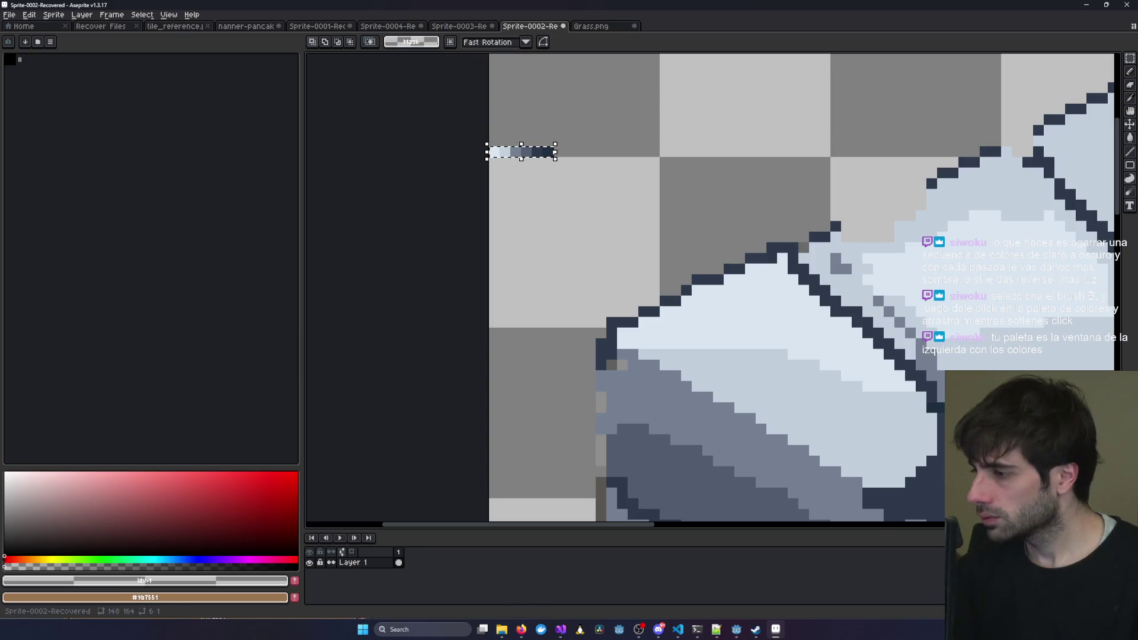
{"action": "left_click", "coordinate": [17, 59]}
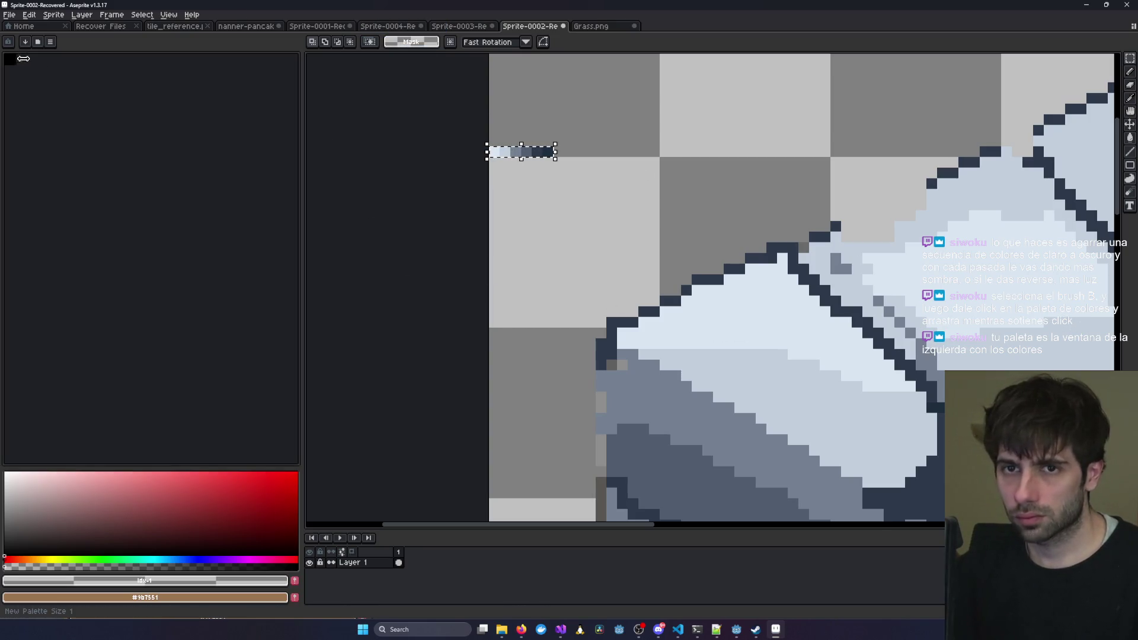
Zoom in on the cube's top-left corner and switch to the Pencil.
{"action": "left_click", "coordinate": [3, 69]}
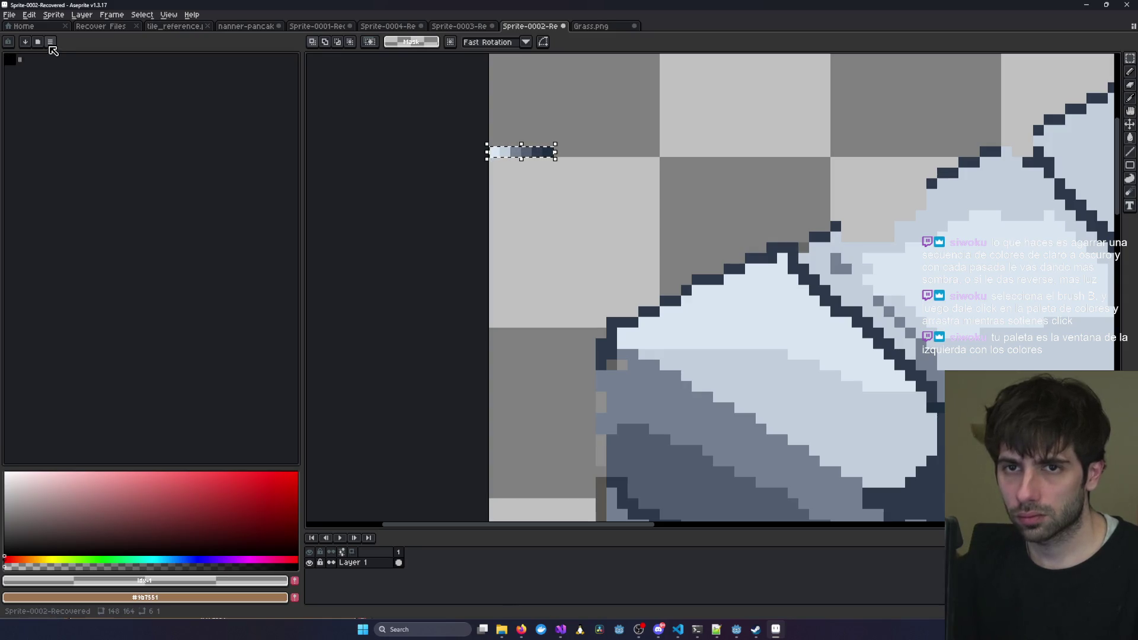
{"action": "scroll", "coordinate": [546, 211], "scroll_direction": "down", "scroll_amount": 5}
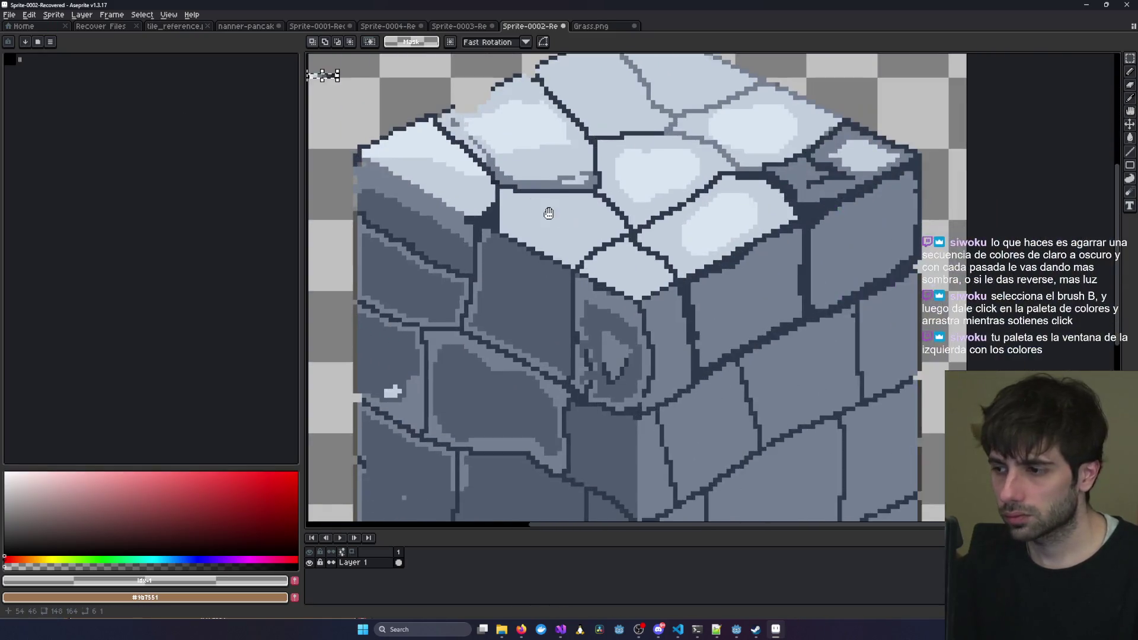
{"action": "scroll", "coordinate": [566, 214], "scroll_direction": "down", "scroll_amount": 1}
{"action": "scroll", "coordinate": [580, 86], "scroll_direction": "up", "scroll_amount": 3}
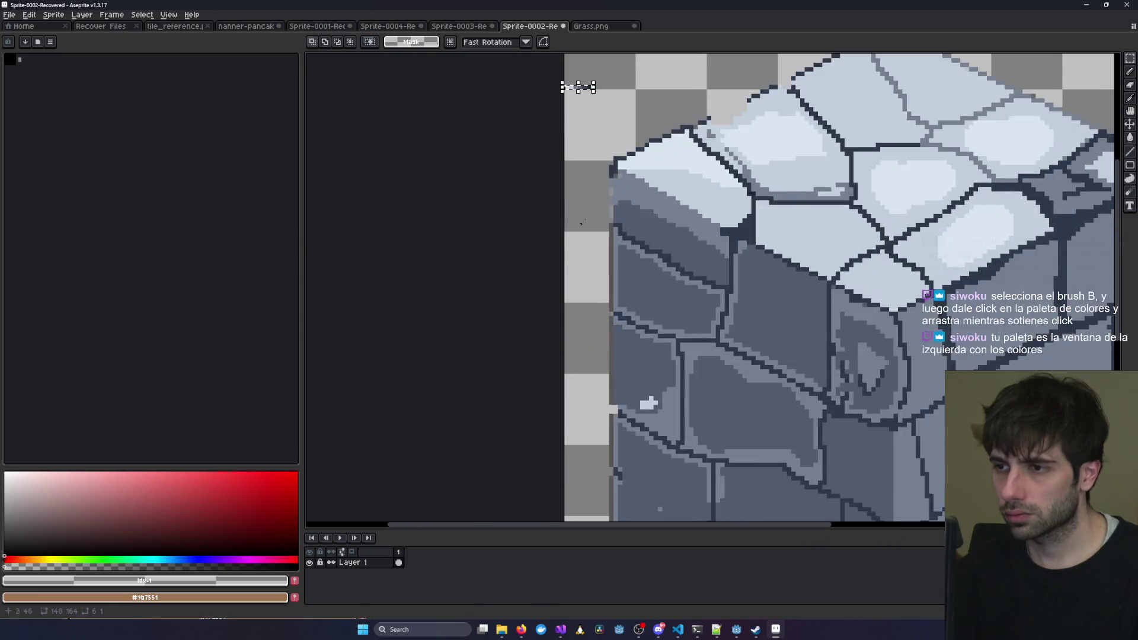
{"action": "left_click_drag", "start_coordinate": [579, 86], "coordinate": [585, 330]}
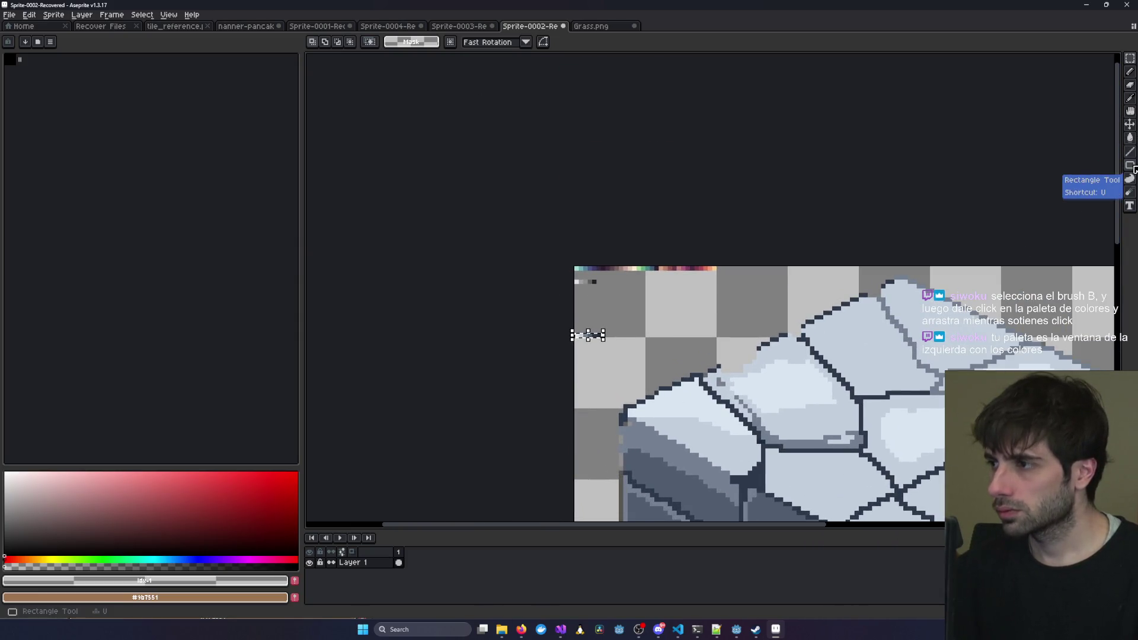
{"action": "left_click", "coordinate": [1130, 71]}
{"action": "scroll", "coordinate": [731, 270], "scroll_direction": "up", "scroll_amount": 1}
{"action": "scroll", "coordinate": [731, 269], "scroll_direction": "up", "scroll_amount": 1}
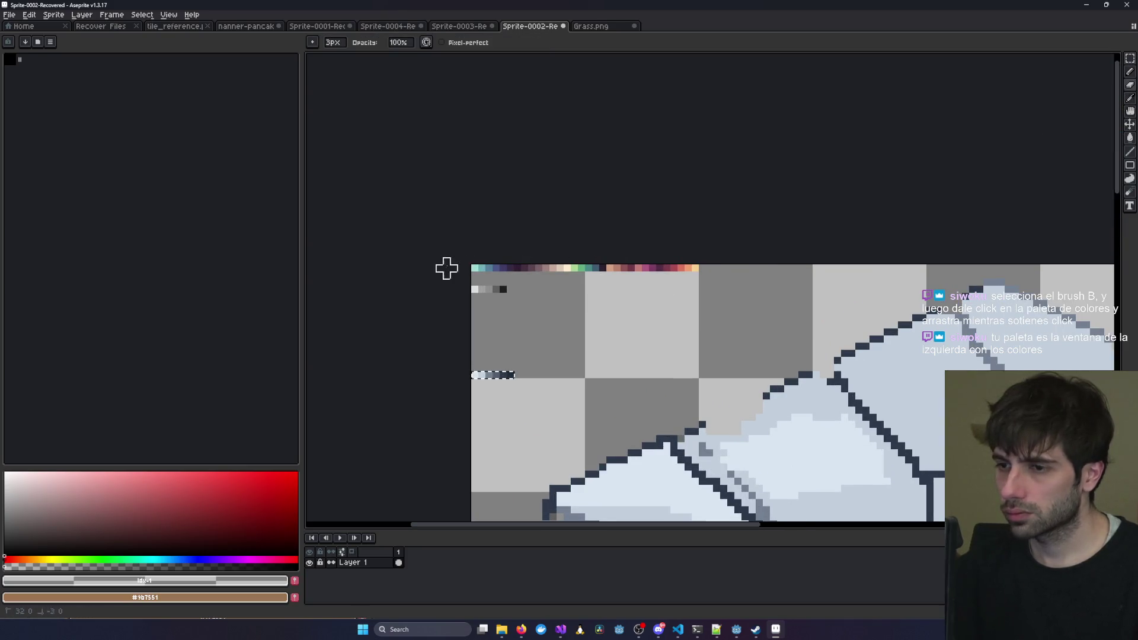
Clear the multicoloured strip along the top edge, then zoom out to the whole cube.
{"action": "key", "text": "ctrl+d"}
{"action": "mouse_move", "coordinate": [552, 295]}
{"action": "left_mouse_down"}
{"action": "mouse_move", "coordinate": [460, 272]}
{"action": "mouse_move", "coordinate": [696, 268]}
{"action": "left_mouse_up"}
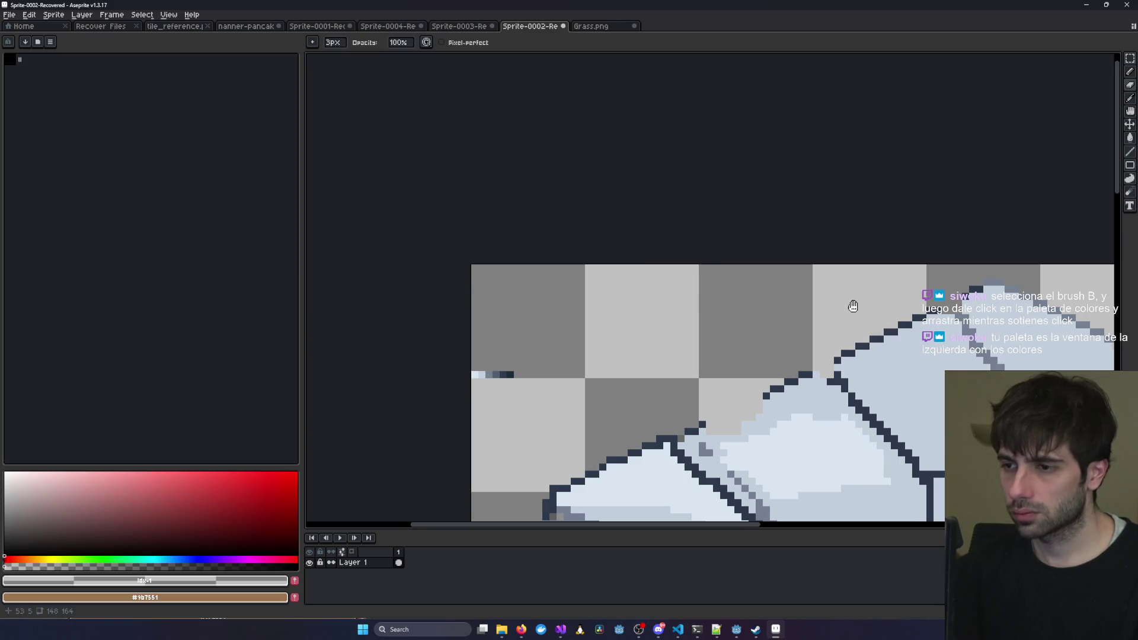
{"action": "scroll", "coordinate": [569, 239], "scroll_direction": "down", "scroll_amount": 2}
{"action": "left_click_drag", "start_coordinate": [569, 239], "coordinate": [613, 228]}
{"action": "scroll", "coordinate": [613, 228], "scroll_direction": "down", "scroll_amount": 1}
{"action": "scroll", "coordinate": [504, 201], "scroll_direction": "down", "scroll_amount": 2}
{"action": "scroll", "coordinate": [545, 249], "scroll_direction": "up", "scroll_amount": 2}
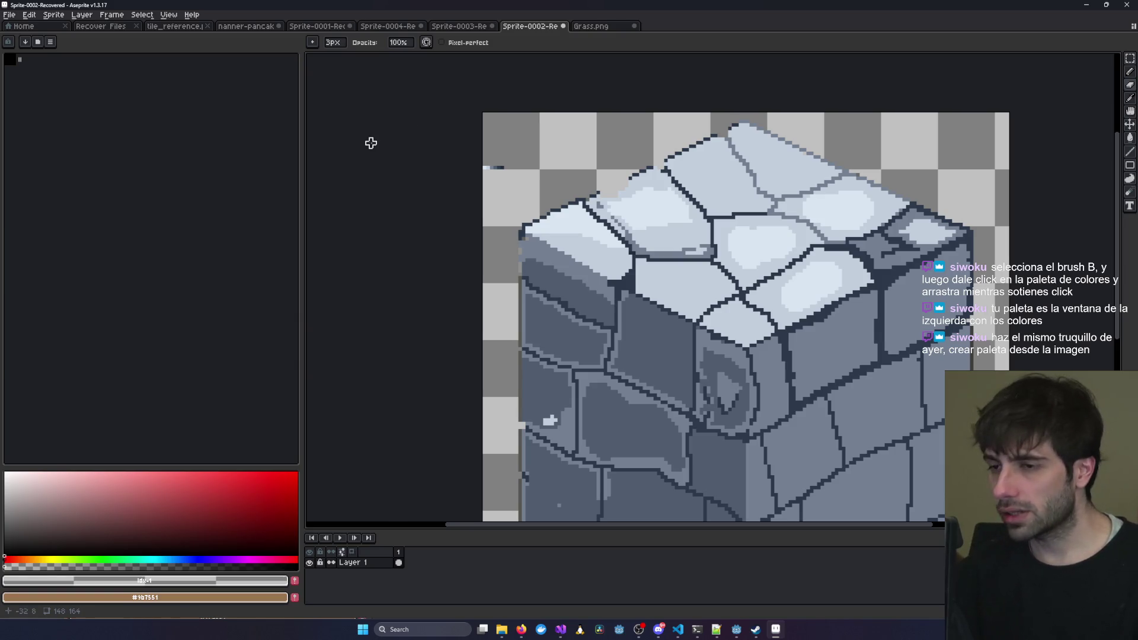
Select the whole sprite with Ctrl+A and look through the Edit menu.
{"action": "key", "text": "ctrl+a"}
{"action": "key", "text": "b"}
{"action": "key", "text": "ctrl+a"}
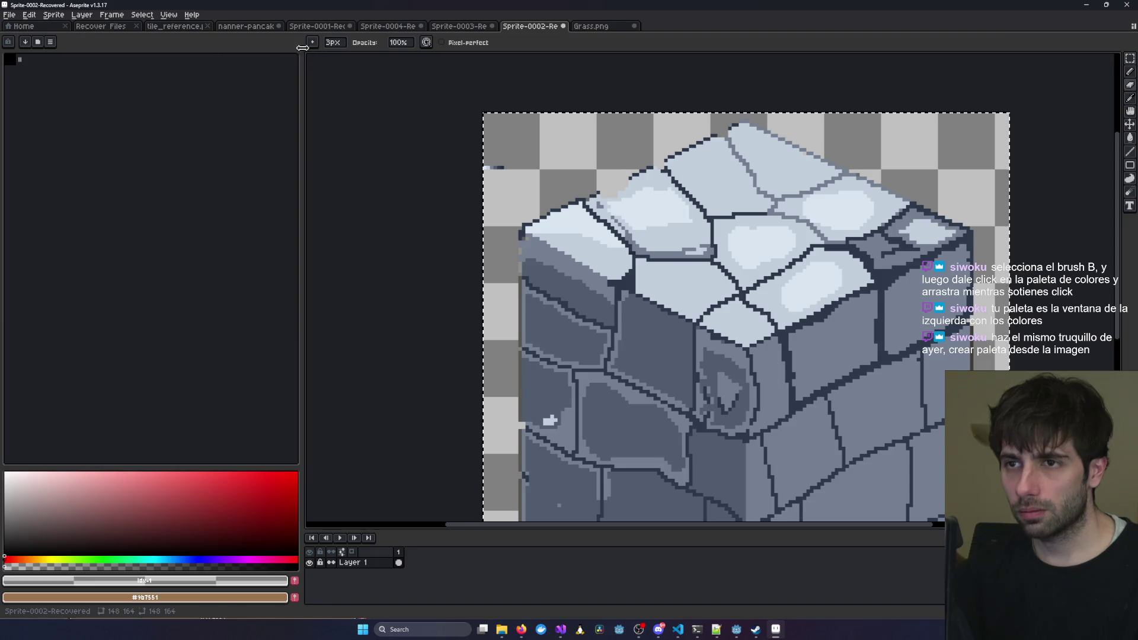
{"action": "left_click", "coordinate": [1130, 59]}
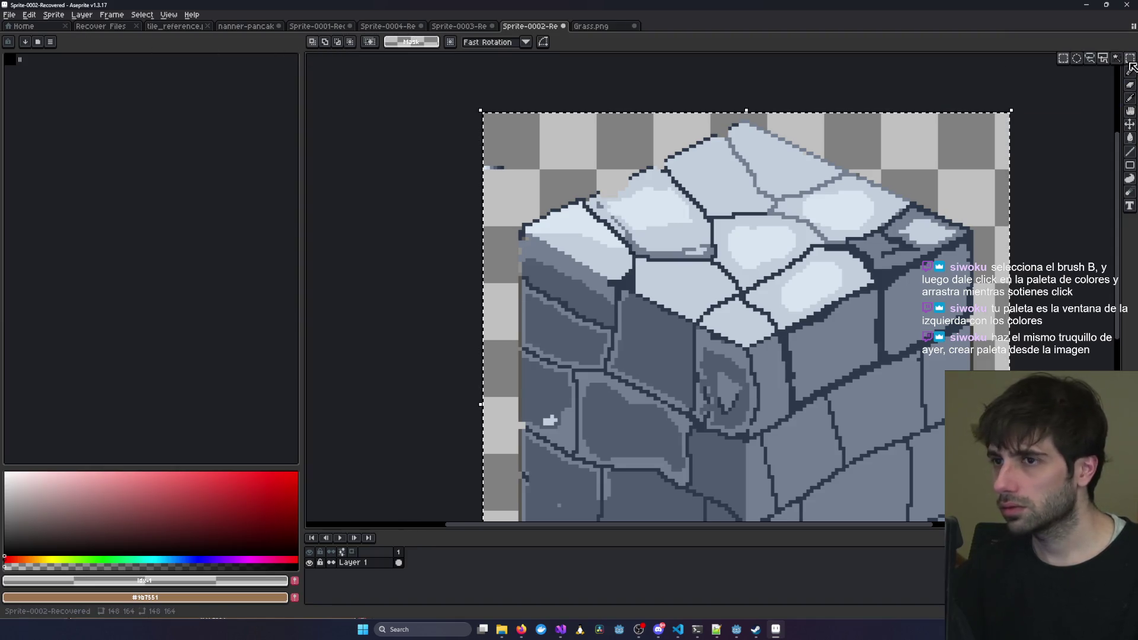
{"action": "left_click", "coordinate": [33, 16]}
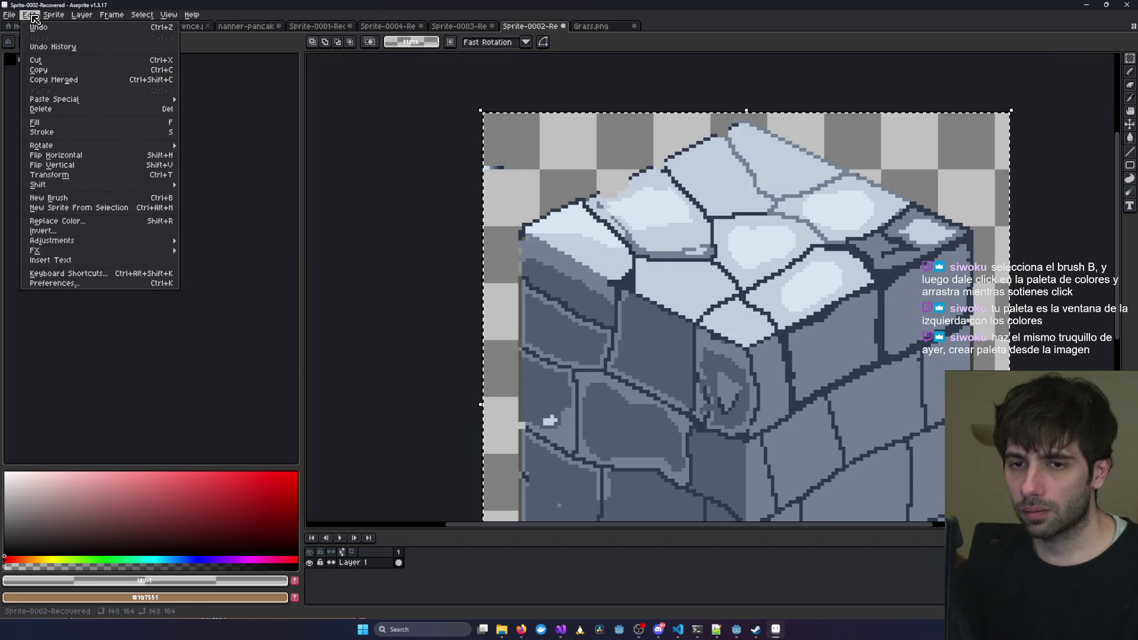
{"action": "mouse_move", "coordinate": [54, 17]}
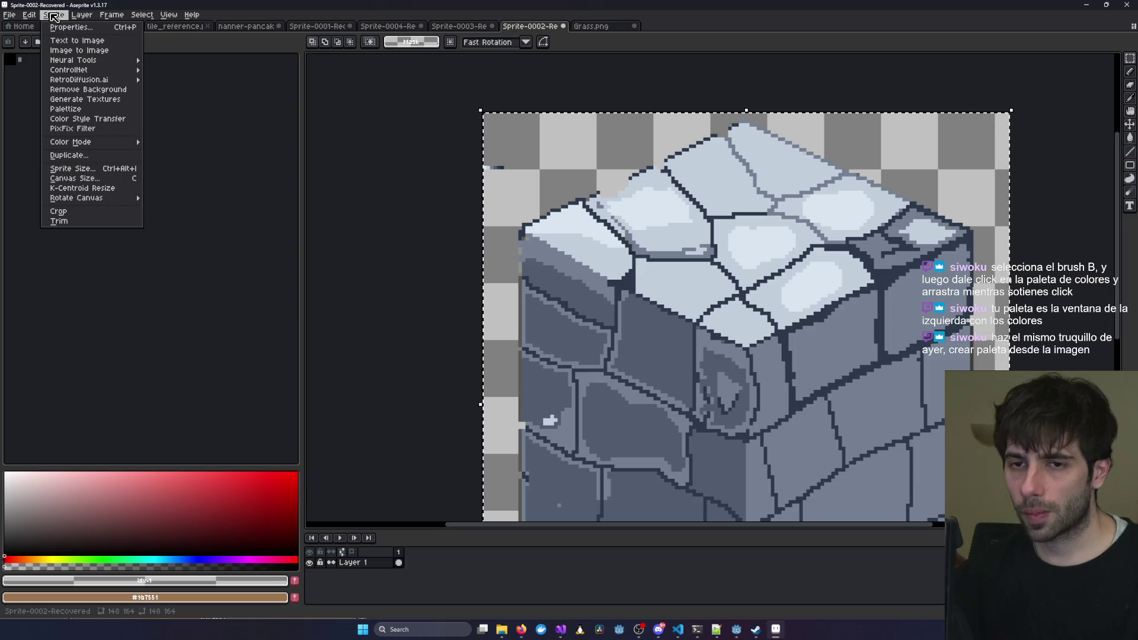
{"action": "left_click", "coordinate": [444, 84]}
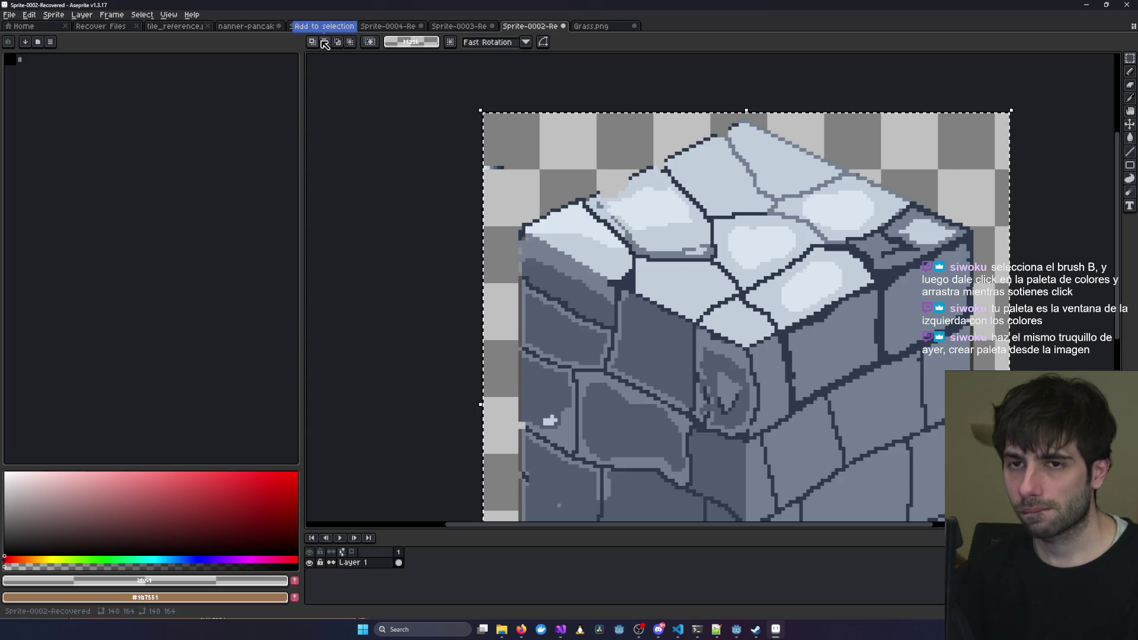
Generate the palette with New Palette from Sprite, confirming the dialog with OK.
{"action": "left_click", "coordinate": [51, 42]}
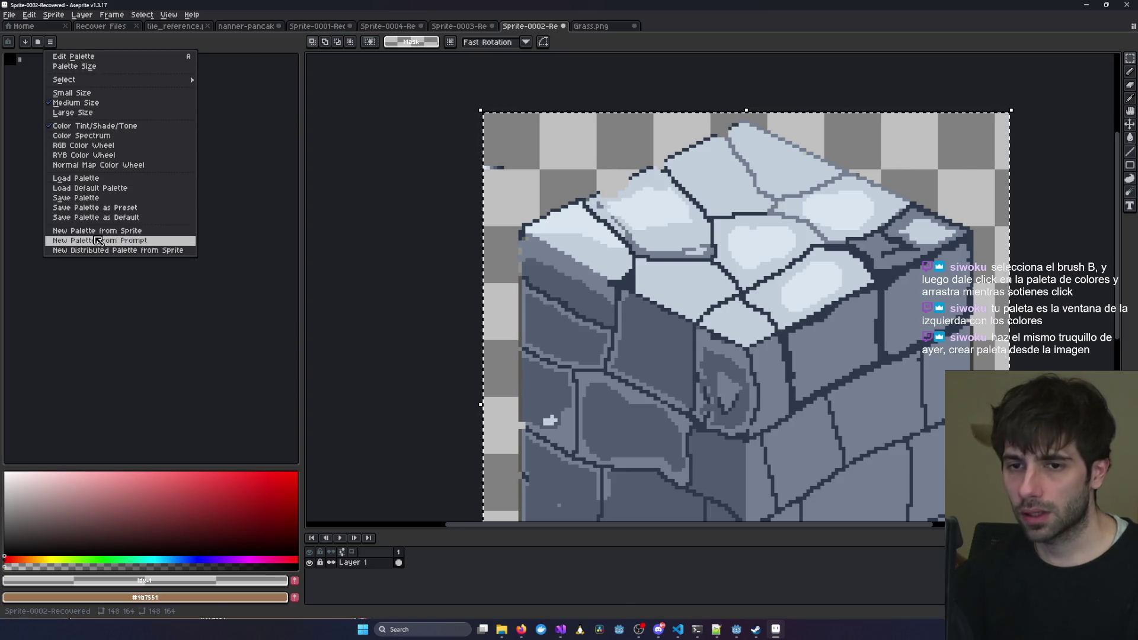
{"action": "left_click", "coordinate": [97, 231]}
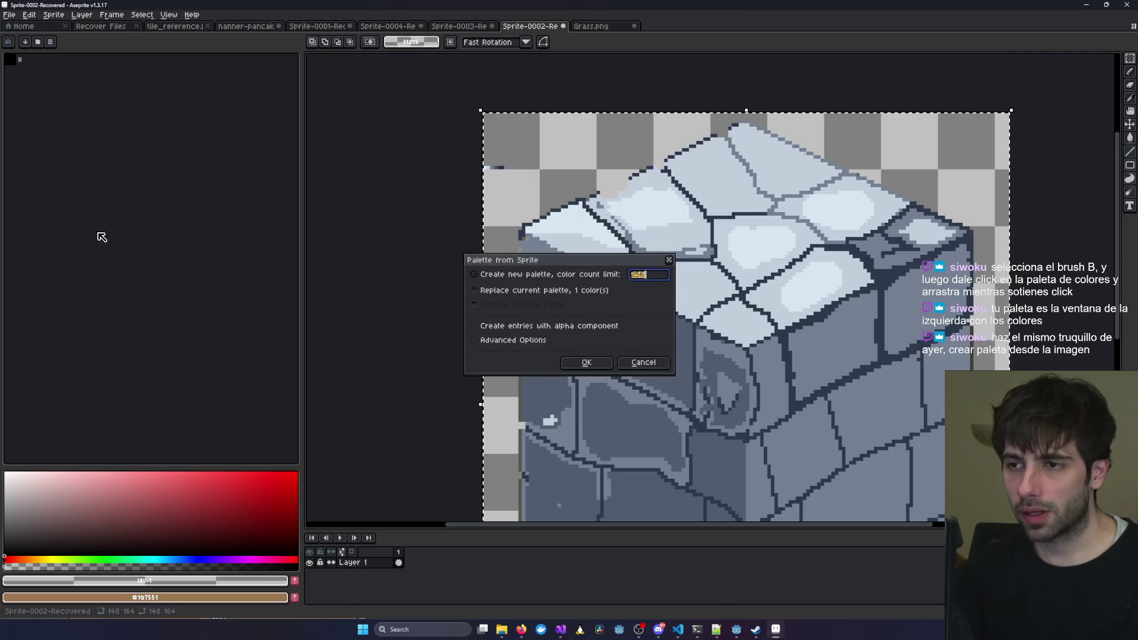
{"action": "left_click", "coordinate": [582, 362]}
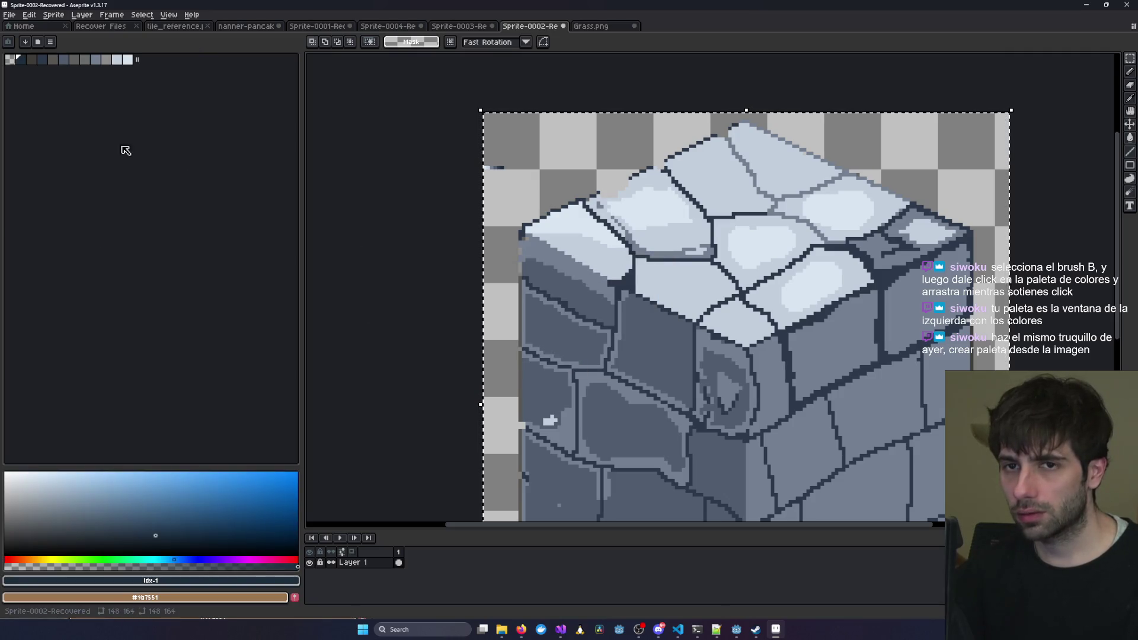
{"action": "scroll", "coordinate": [525, 177], "scroll_direction": "up", "scroll_amount": 1}
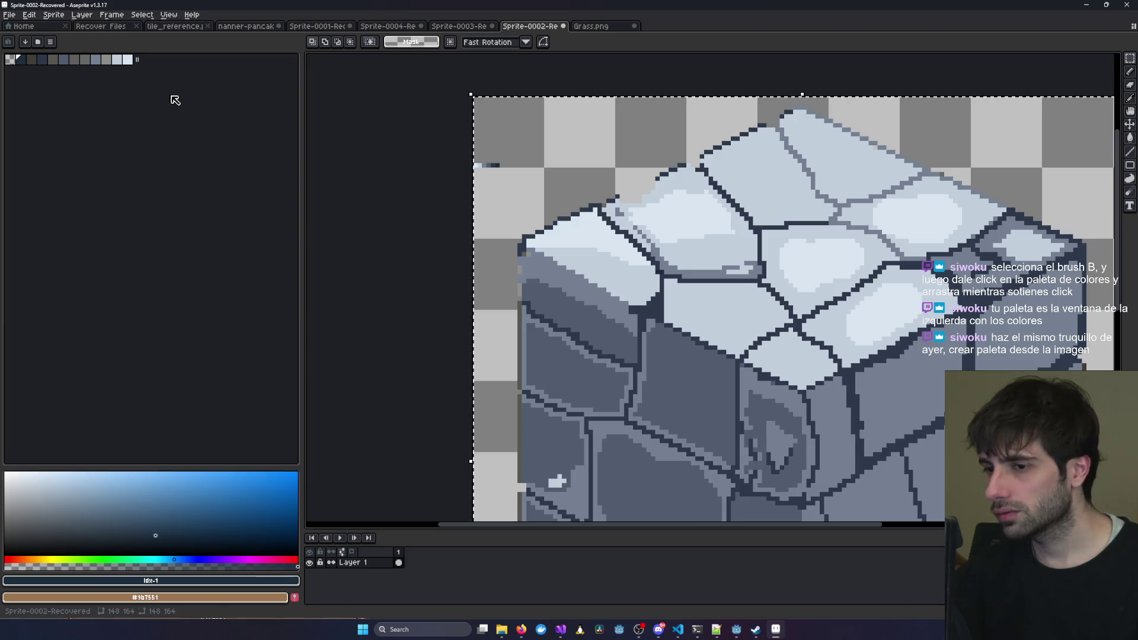
Undo the accidental one-pixel shift of the sprite and clear the selection.
{"action": "scroll", "coordinate": [516, 148], "scroll_direction": "up", "scroll_amount": 3}
{"action": "mouse_move", "coordinate": [439, 167]}
{"action": "left_mouse_down"}
{"action": "mouse_move", "coordinate": [612, 186]}
{"action": "mouse_move", "coordinate": [681, 224]}
{"action": "left_mouse_up"}
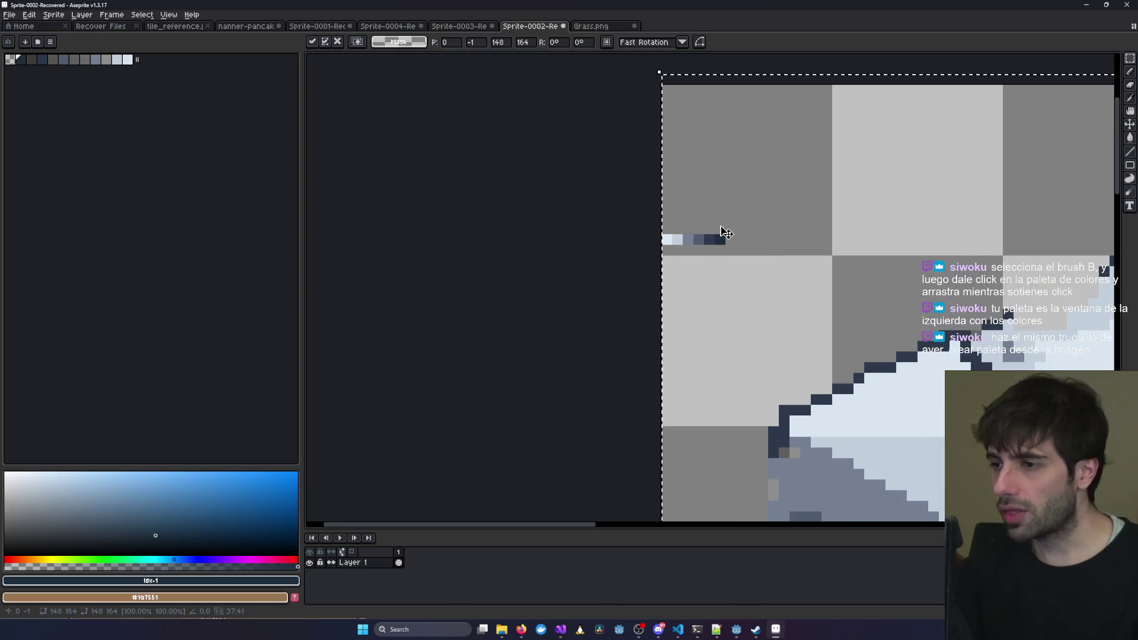
{"action": "key", "text": "Return"}
{"action": "key", "text": "ctrl+z"}
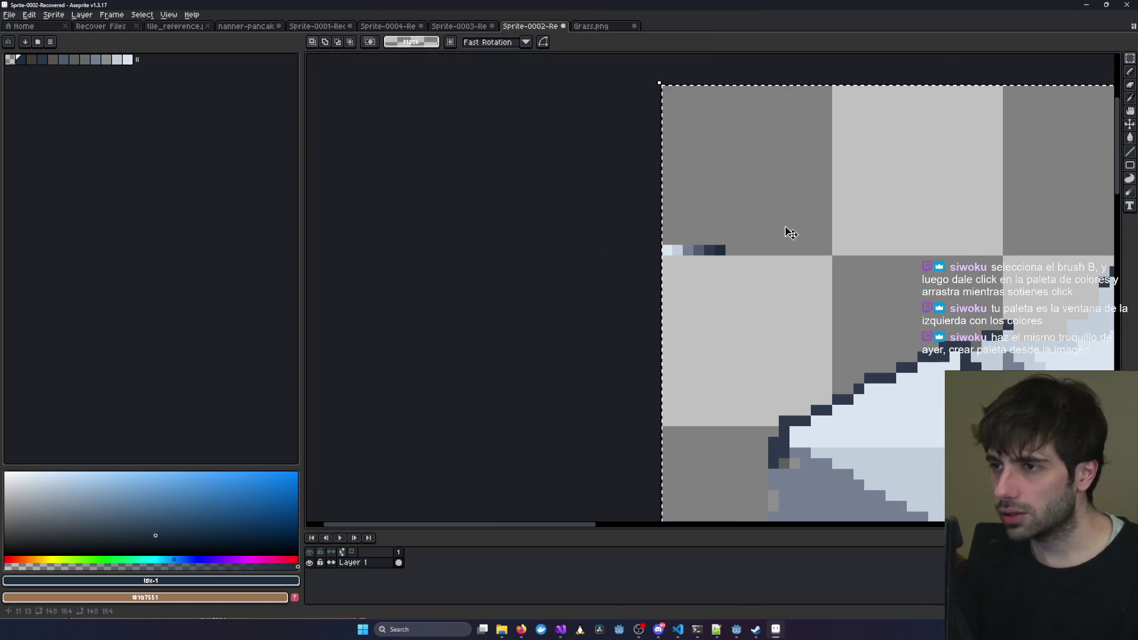
{"action": "key", "text": "ctrl+d"}
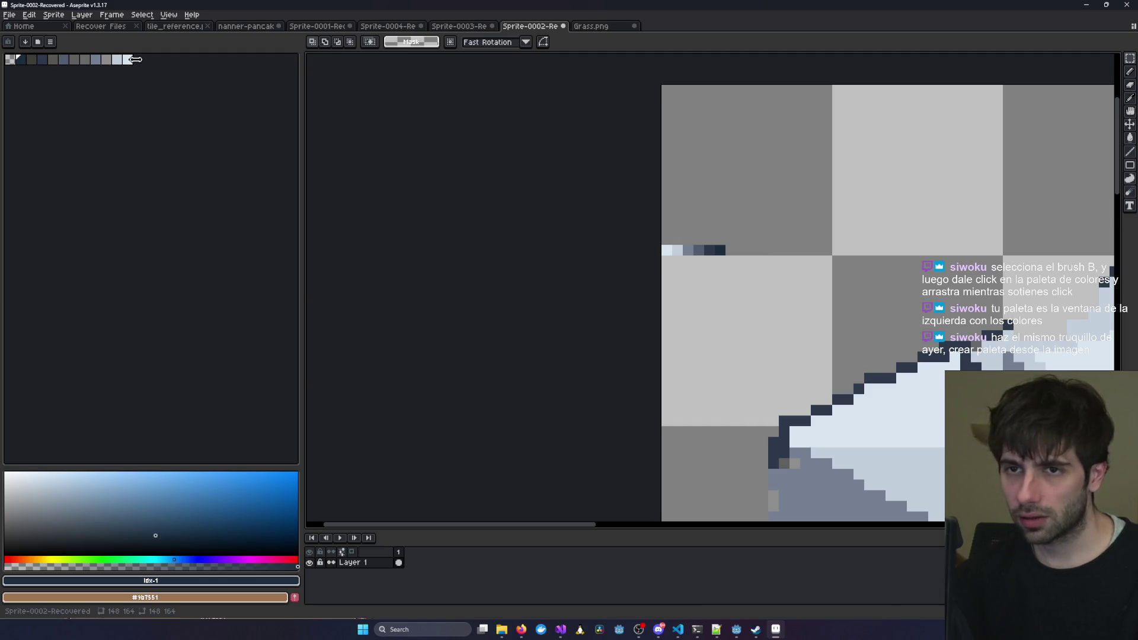
{"action": "left_click_drag", "start_coordinate": [136, 60], "coordinate": [18, 59]}
Try New Palette from Prompt on the swatch strip, then close its command window.
{"action": "left_click", "coordinate": [50, 42]}
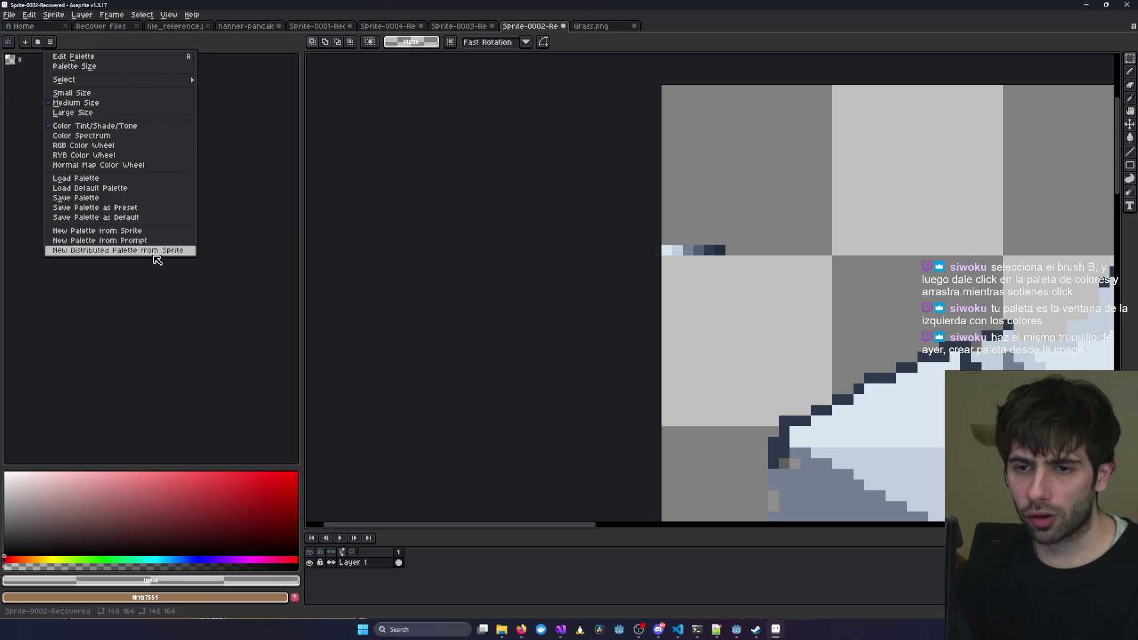
{"action": "left_click", "coordinate": [164, 241]}
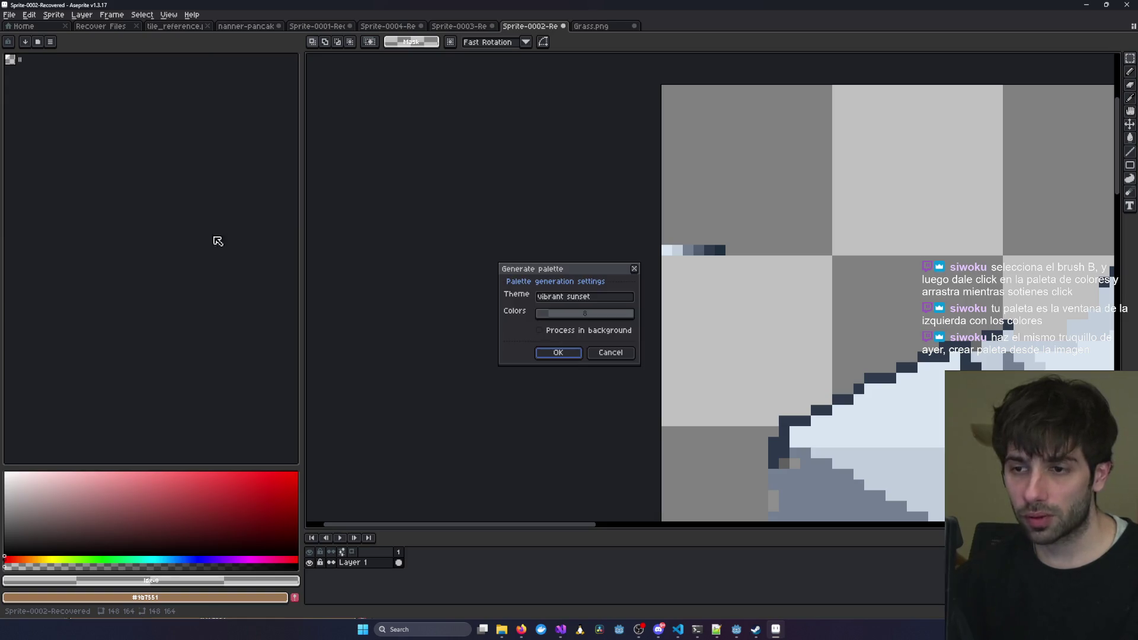
{"action": "left_click_drag", "start_coordinate": [659, 243], "coordinate": [728, 258]}
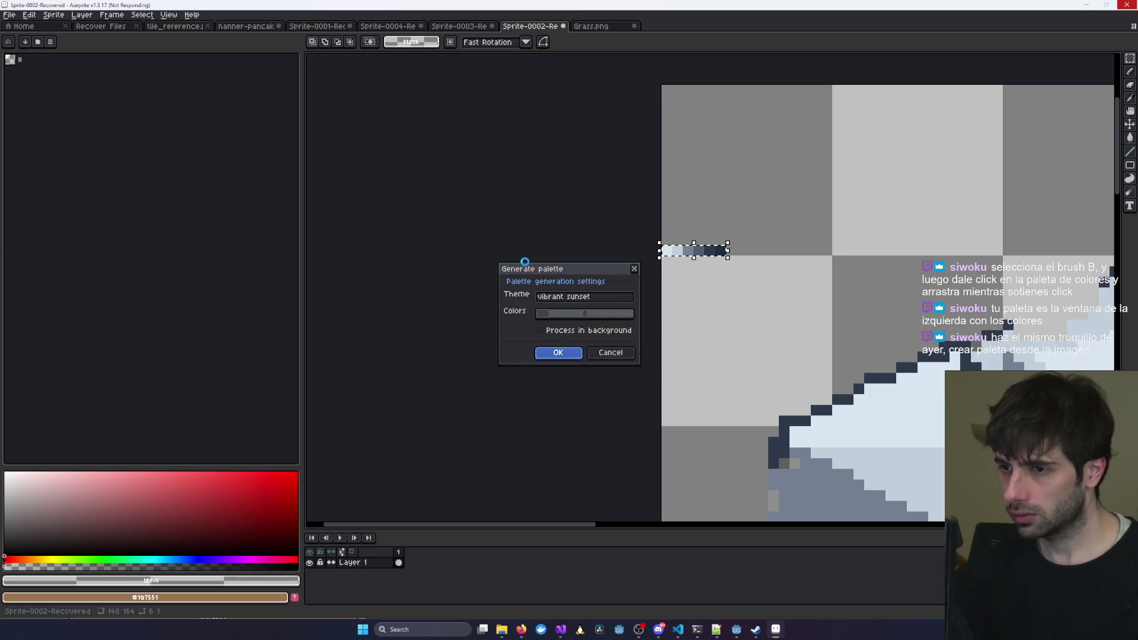
{"action": "mouse_move", "coordinate": [296, 146]}
{"action": "left_mouse_down"}
{"action": "mouse_move", "coordinate": [377, 280]}
{"action": "mouse_move", "coordinate": [418, 295]}
{"action": "mouse_move", "coordinate": [549, 187]}
{"action": "mouse_move", "coordinate": [750, 186]}
{"action": "mouse_move", "coordinate": [498, 142]}
{"action": "mouse_move", "coordinate": [270, 139]}
{"action": "left_mouse_up"}
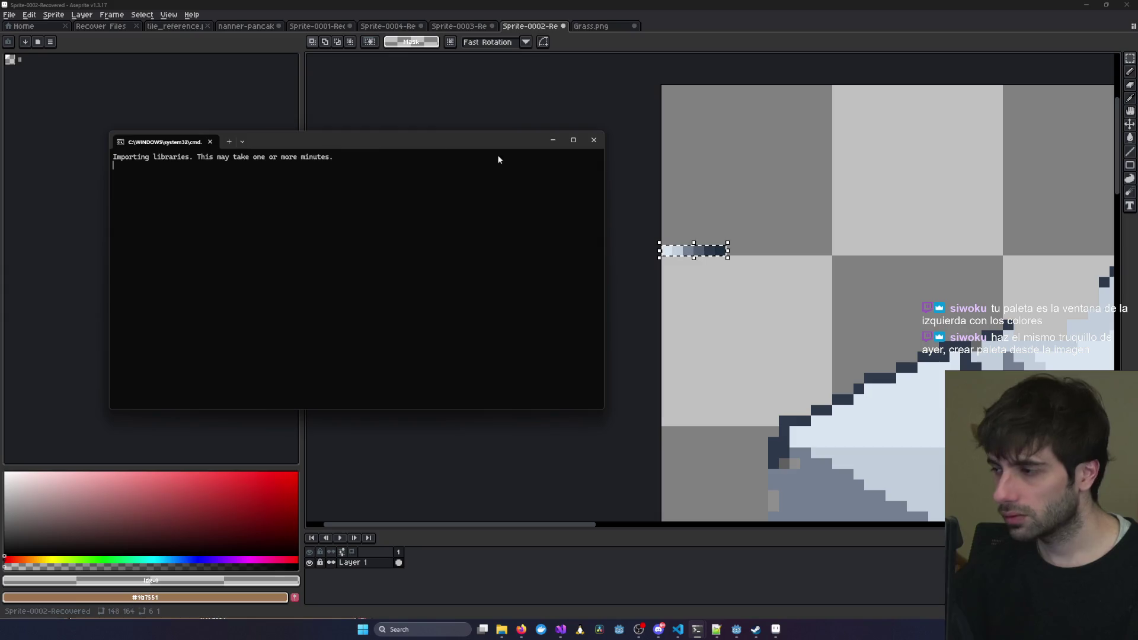
{"action": "left_click", "coordinate": [594, 140]}
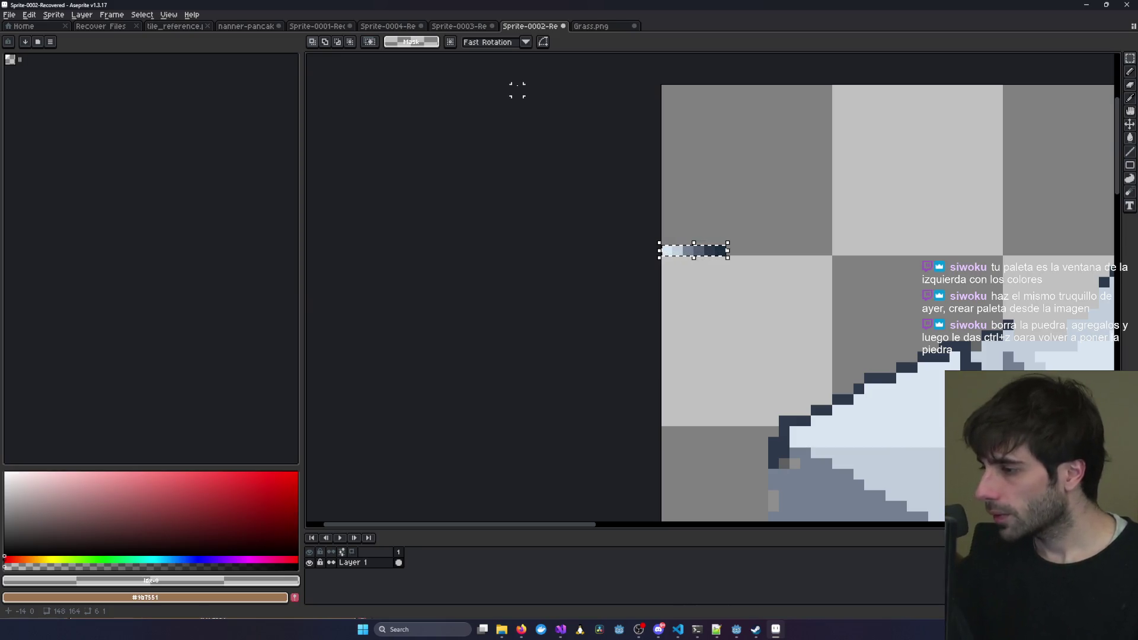
Bring the stone block into view and try, then clear, a magic-wand background selection.
{"action": "left_click_drag", "start_coordinate": [849, 229], "coordinate": [610, 216]}
{"action": "scroll", "coordinate": [610, 216], "scroll_direction": "down", "scroll_amount": 4}
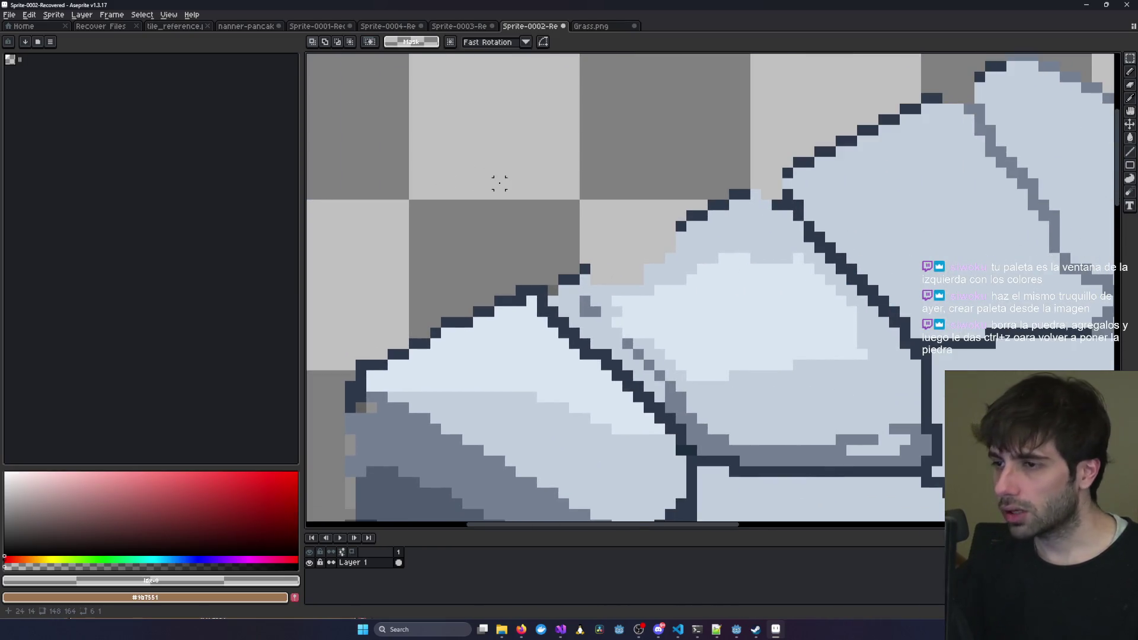
{"action": "key", "text": "m"}
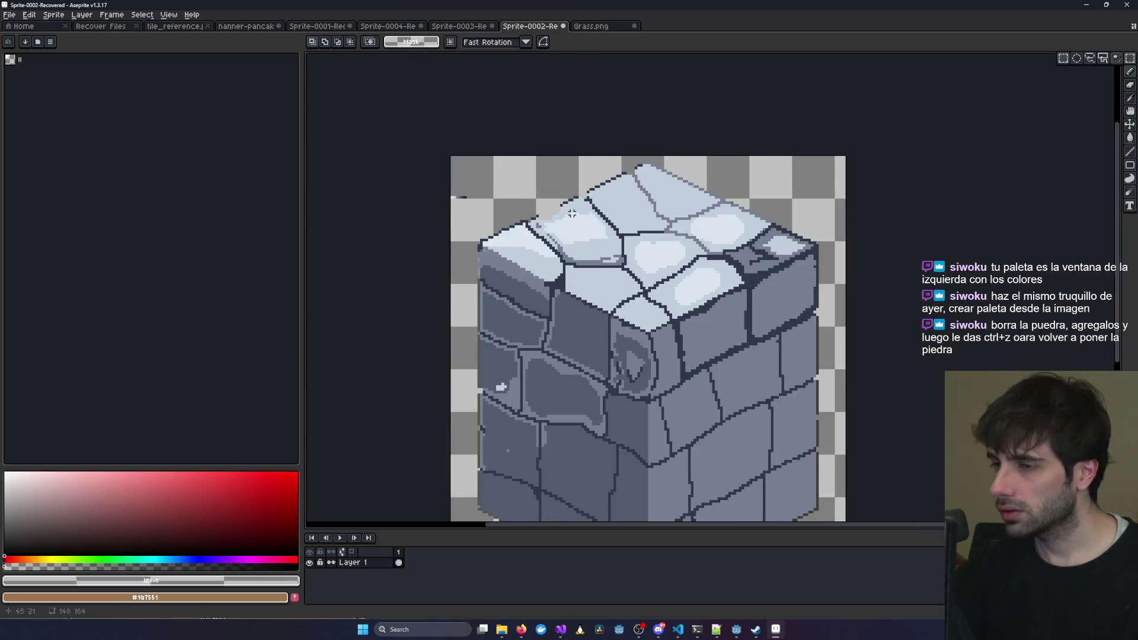
{"action": "key", "text": "w"}
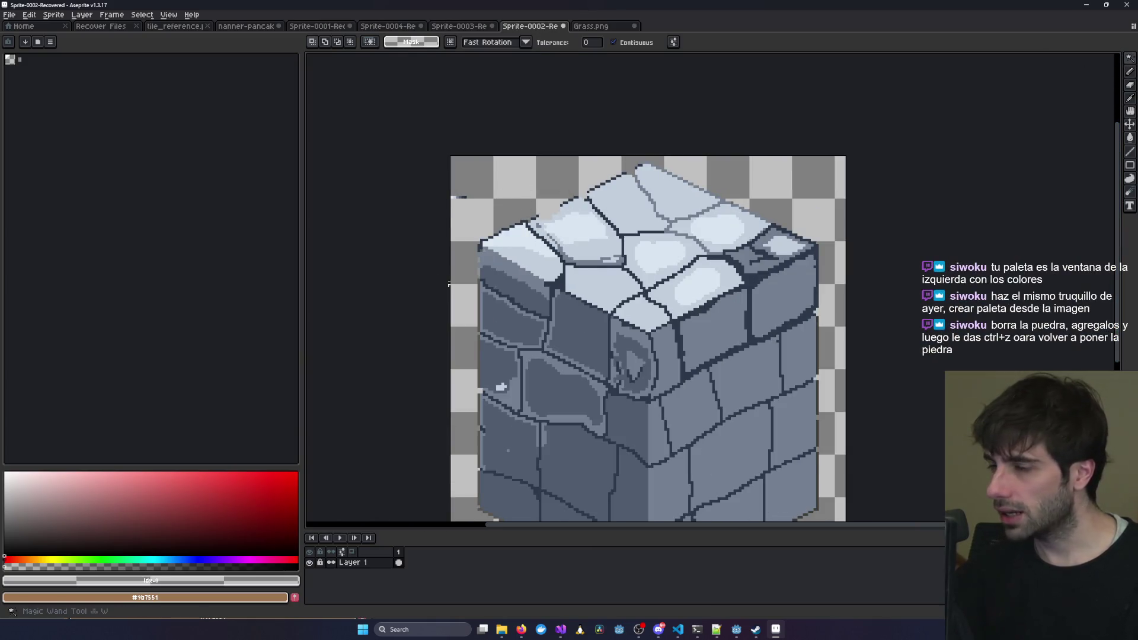
{"action": "left_click", "coordinate": [569, 170]}
{"action": "key", "text": "ctrl+d"}
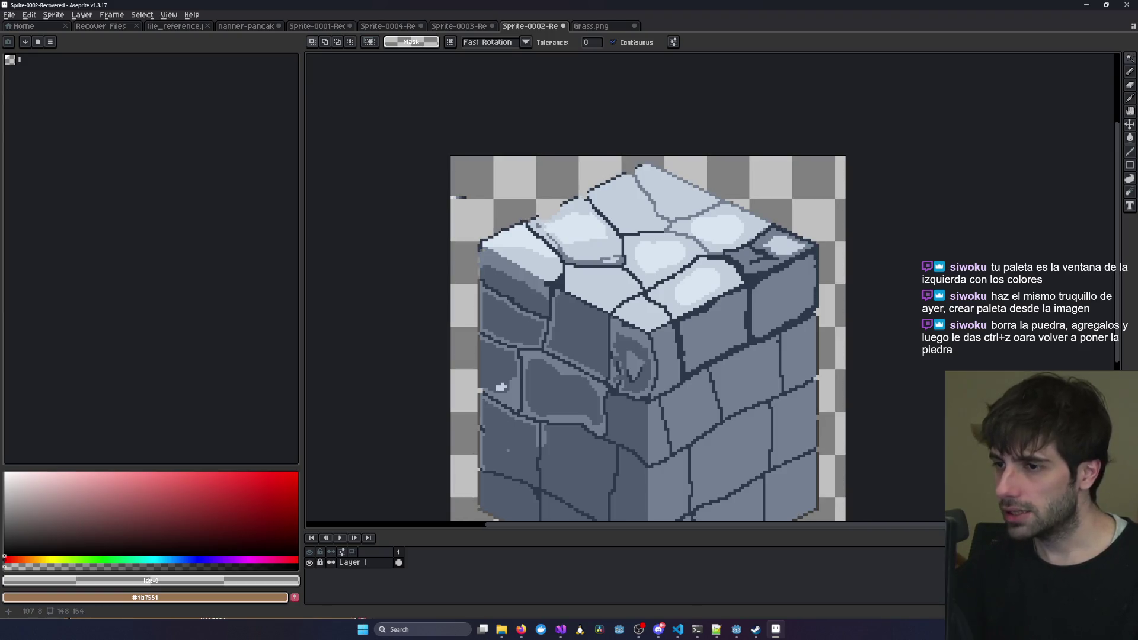
Lasso the whole stone cube and delete it.
{"action": "left_click", "coordinate": [1130, 71]}
{"action": "scroll", "coordinate": [846, 219], "scroll_direction": "down", "scroll_amount": 4}
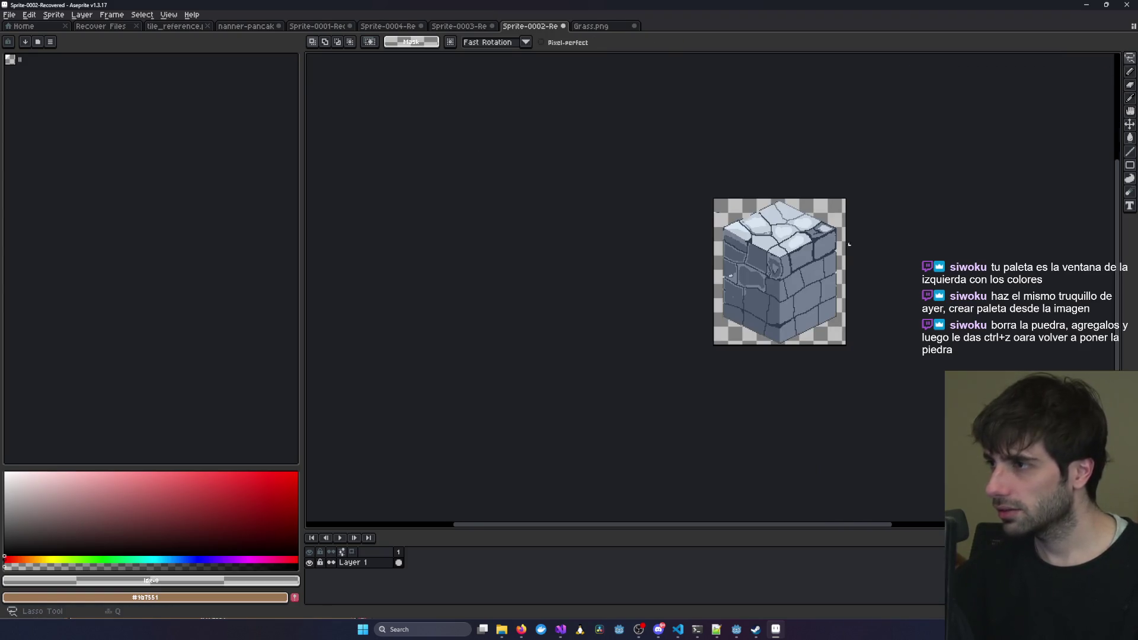
{"action": "left_click_drag", "start_coordinate": [745, 341], "coordinate": [719, 286]}
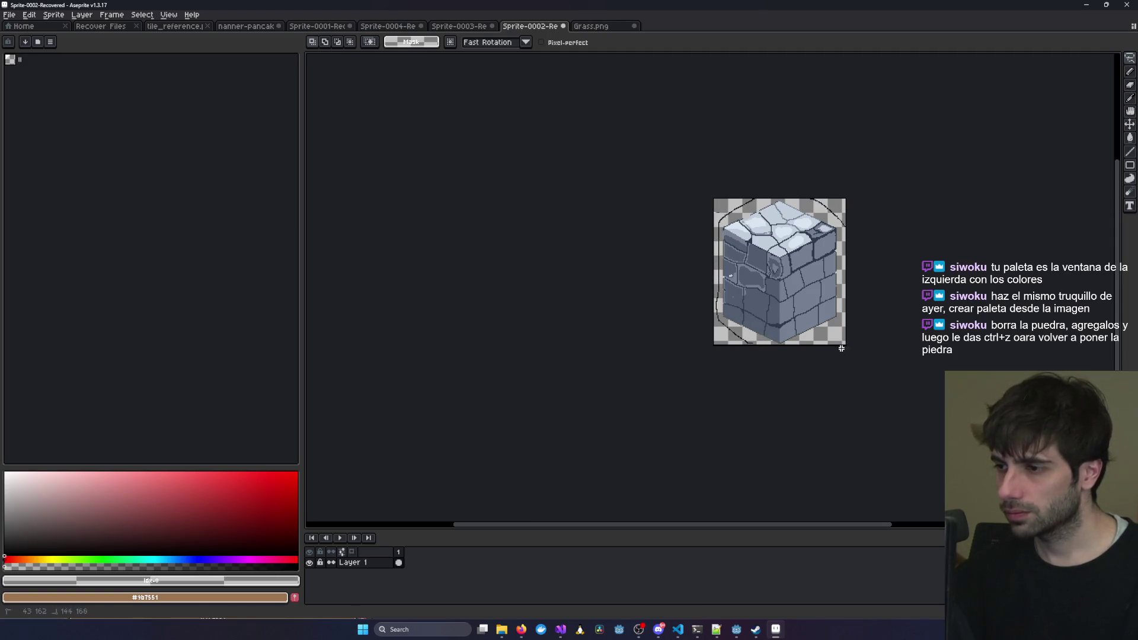
{"action": "left_click_drag", "start_coordinate": [744, 342], "coordinate": [744, 342]}
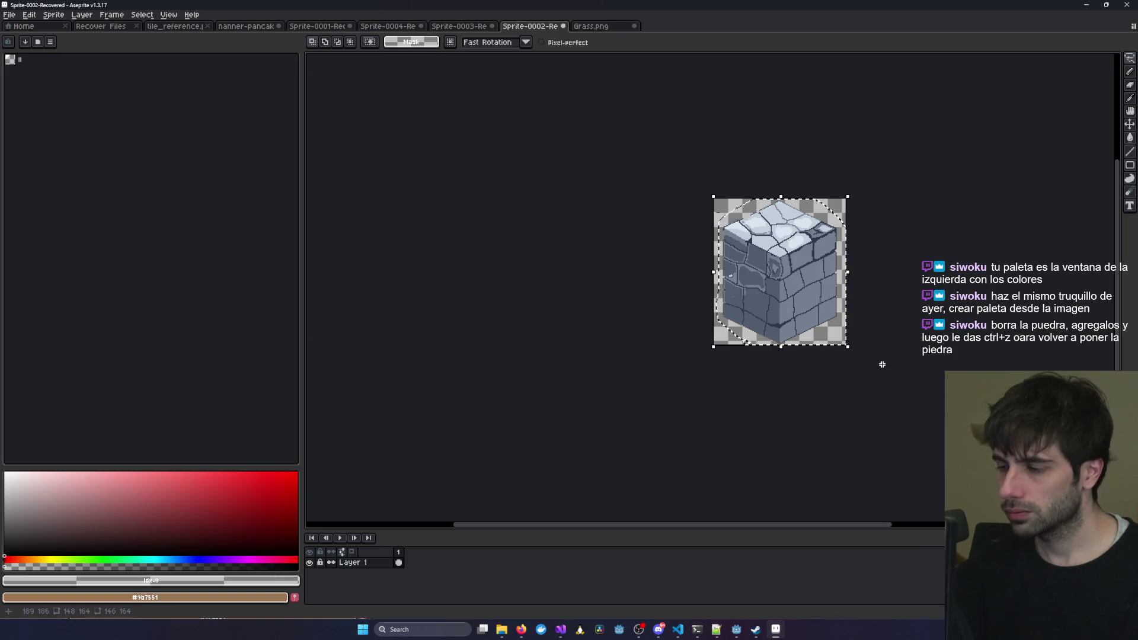
{"action": "key", "text": "Delete"}
{"action": "scroll", "coordinate": [735, 255], "scroll_direction": "up", "scroll_amount": 3}
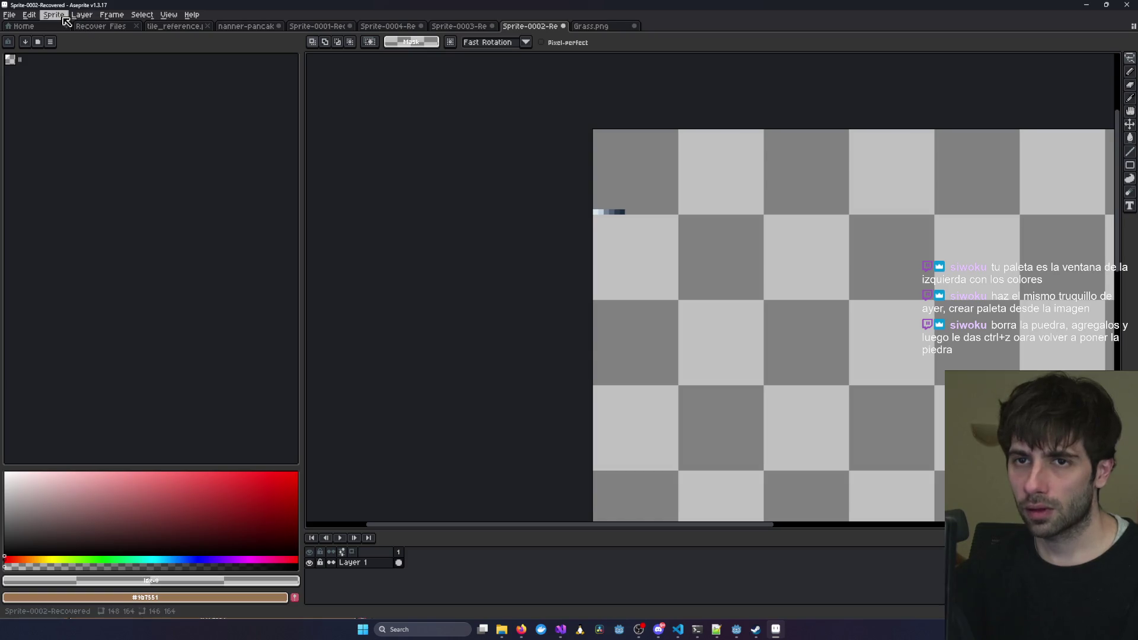
Build a new palette from the remaining colour strip with New Palette from Sprite.
{"action": "left_click", "coordinate": [50, 42]}
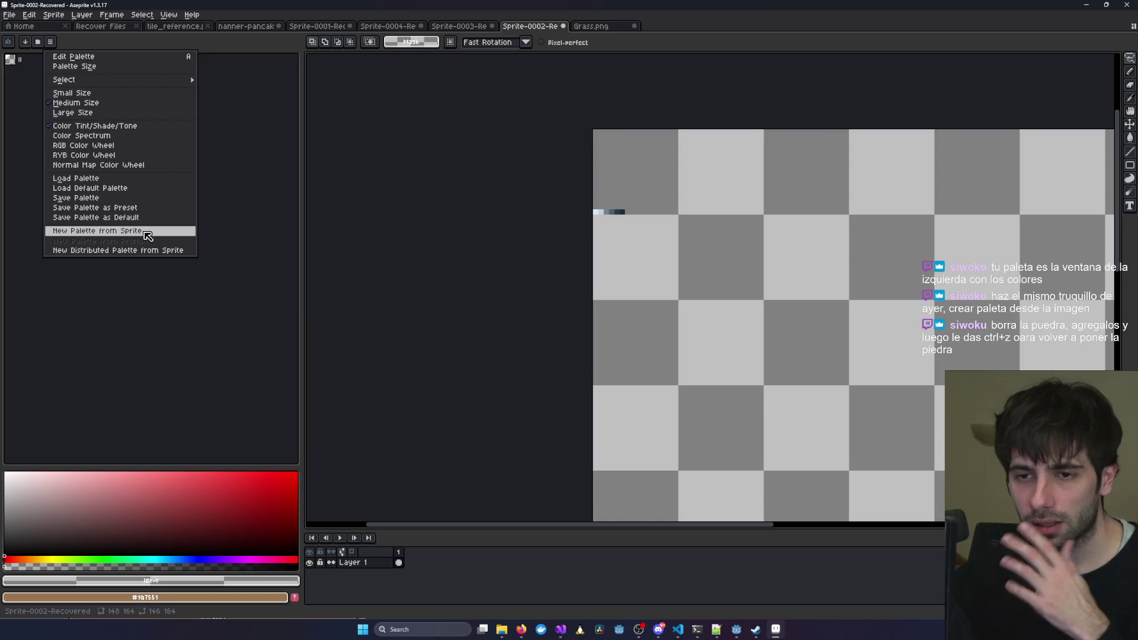
{"action": "left_click", "coordinate": [145, 232]}
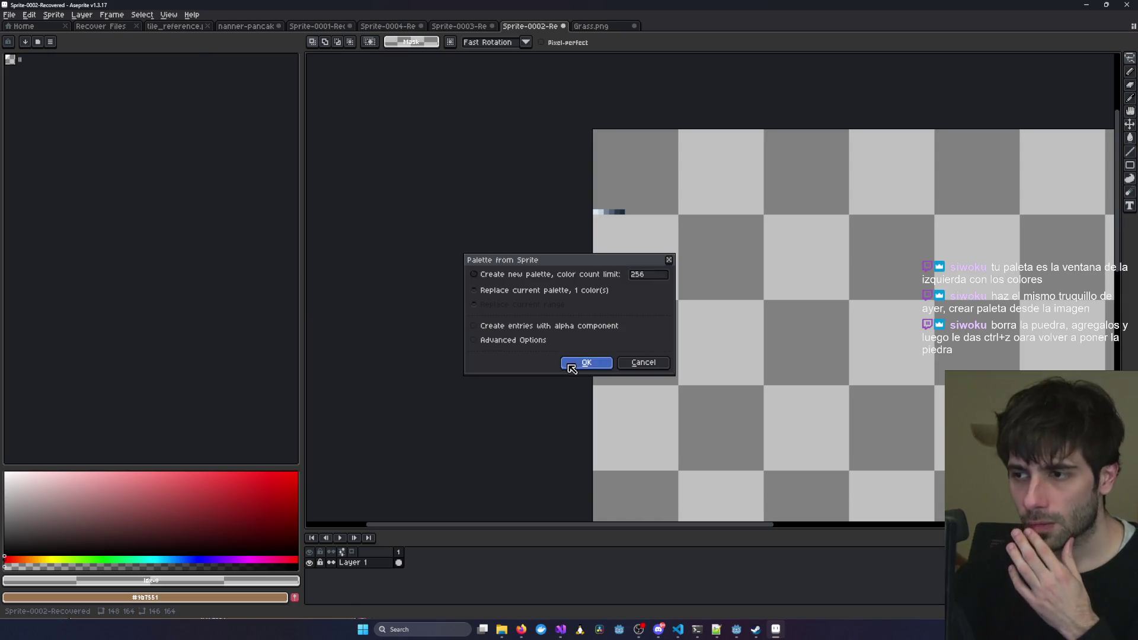
{"action": "left_click", "coordinate": [586, 362]}
{"action": "scroll", "coordinate": [648, 217], "scroll_direction": "up", "scroll_amount": 2}
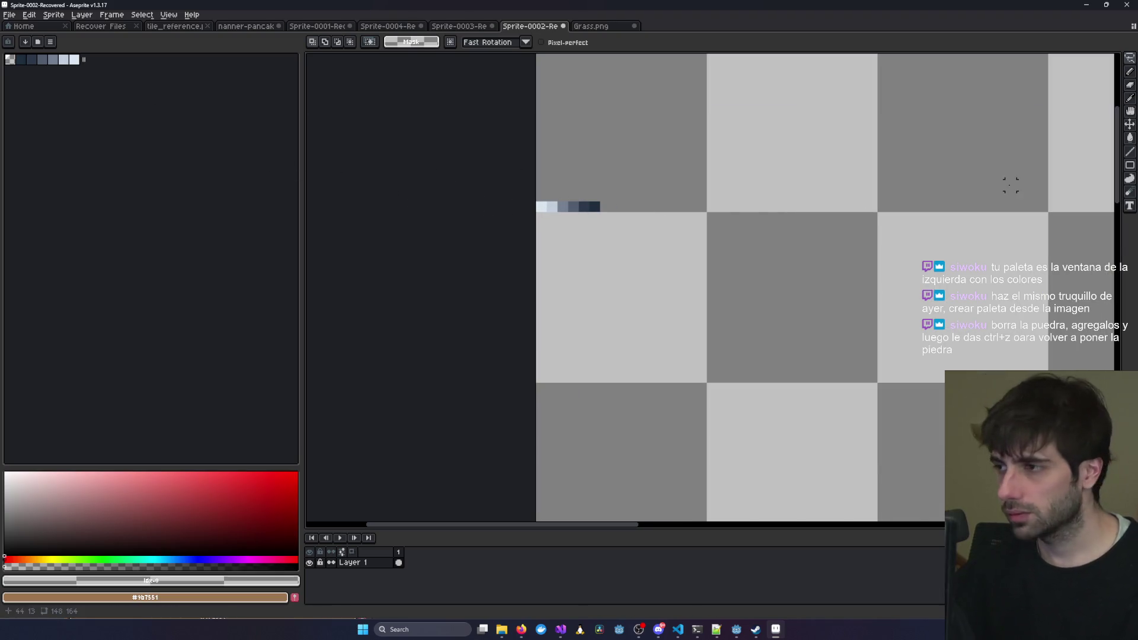
{"action": "scroll", "coordinate": [881, 237], "scroll_direction": "down", "scroll_amount": 2}
{"action": "key", "text": "ctrl+z"}
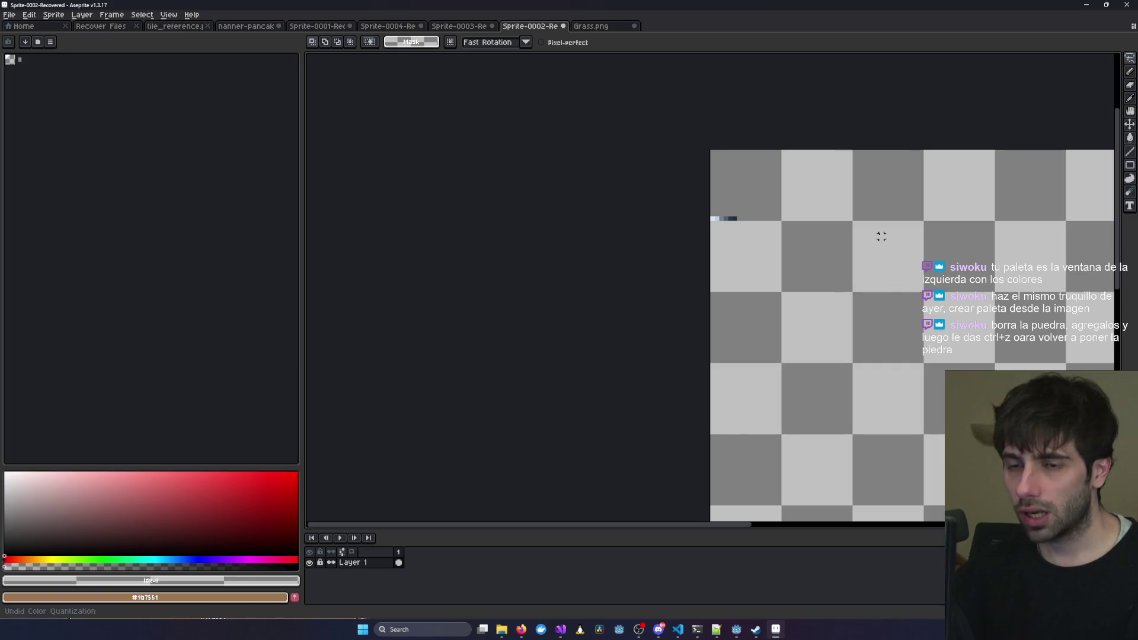
{"action": "key", "text": "ctrl+y"}
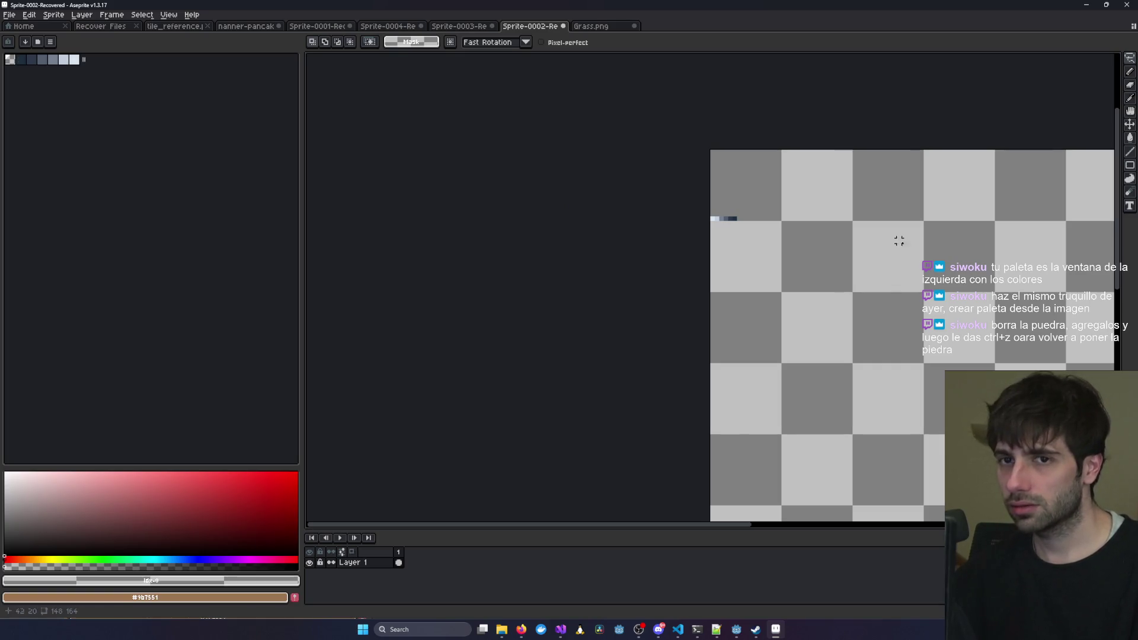
Pan to the colour strip's corner and restore the erased stone cube.
{"action": "left_click_drag", "start_coordinate": [894, 239], "coordinate": [613, 179]}
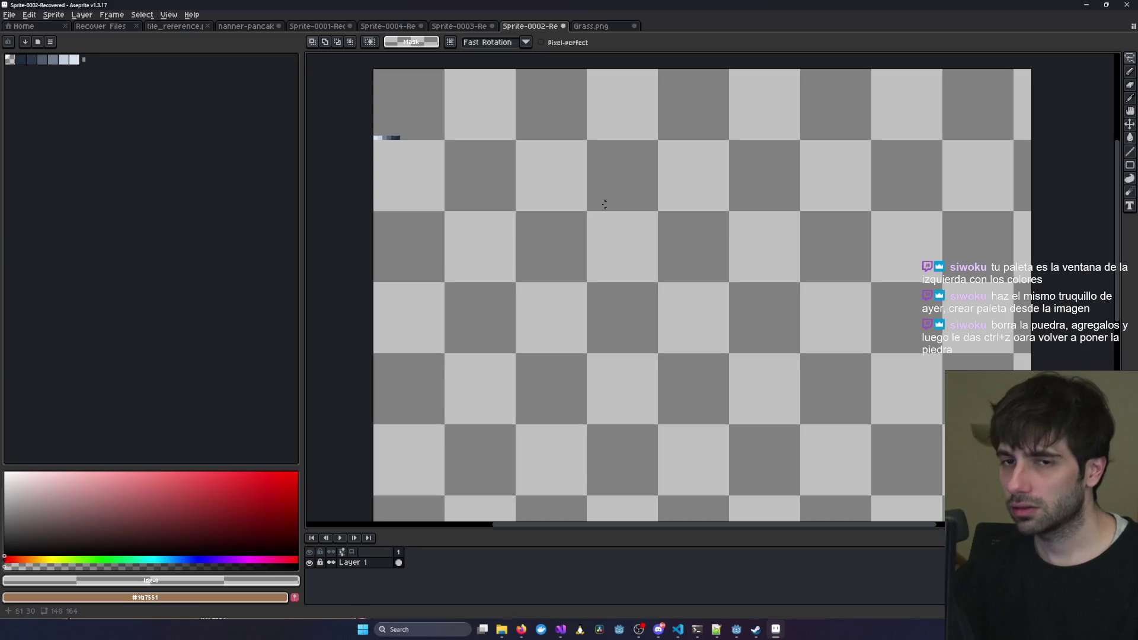
{"action": "scroll", "coordinate": [605, 204], "scroll_direction": "down", "scroll_amount": 3}
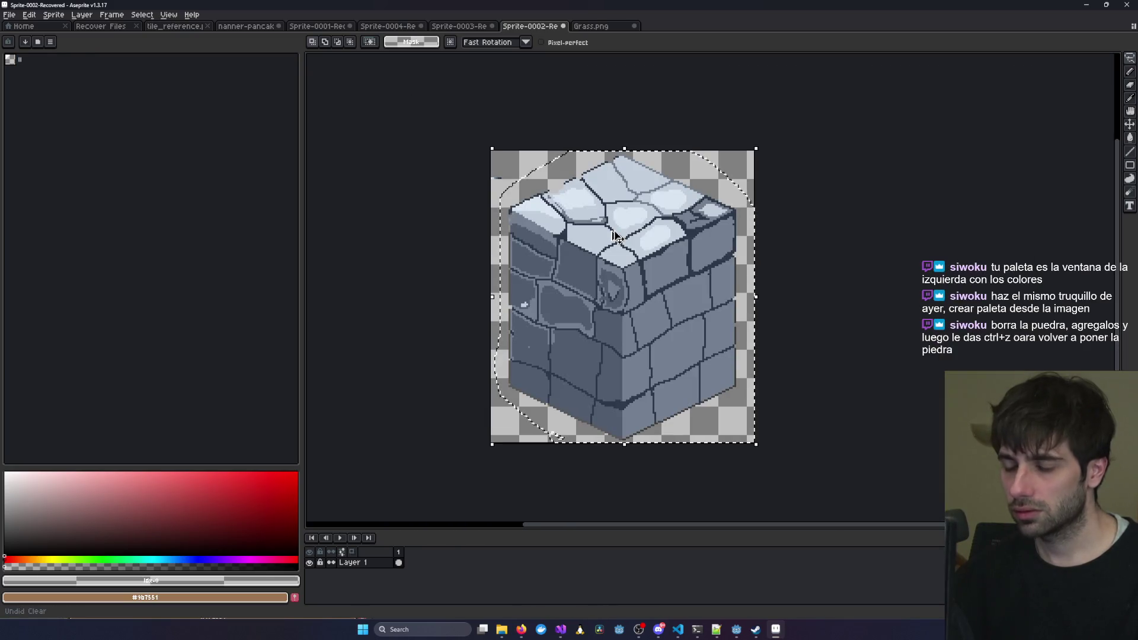
{"action": "key", "text": "ctrl+y"}
{"action": "key", "text": "ctrl+y"}
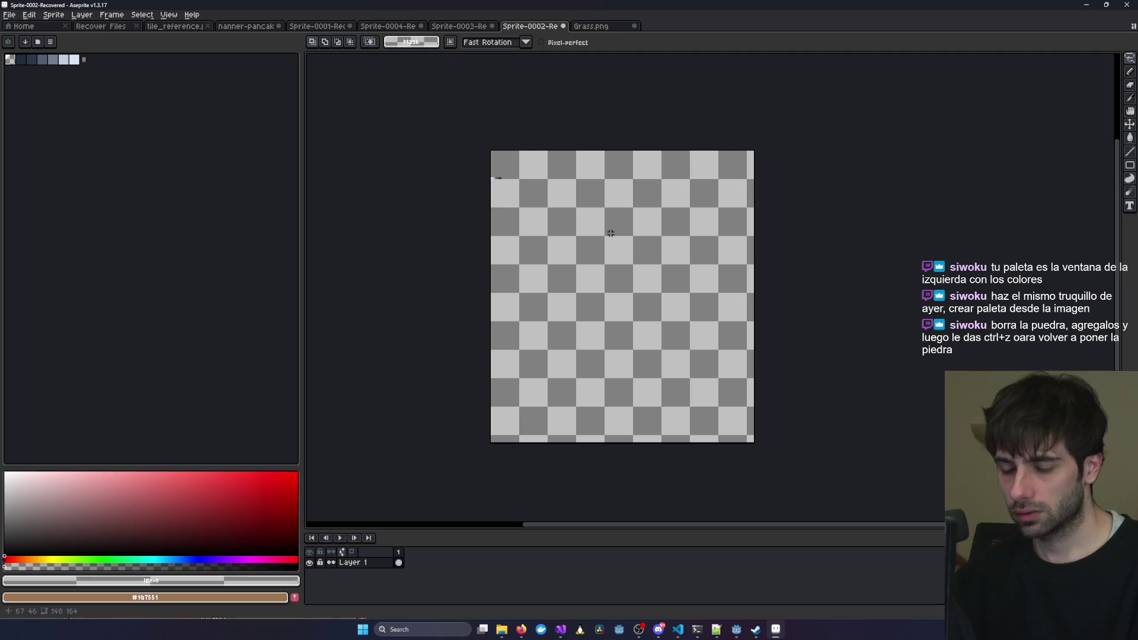
{"action": "key", "text": "ctrl+z"}
{"action": "scroll", "coordinate": [505, 215], "scroll_direction": "up", "scroll_amount": 2}
Pan to the cube's top edge, pick the Pencil, and check the ink modes.
{"action": "mouse_move", "coordinate": [504, 215]}
{"action": "left_mouse_down"}
{"action": "mouse_move", "coordinate": [332, 204]}
{"action": "mouse_move", "coordinate": [442, 204]}
{"action": "left_mouse_up"}
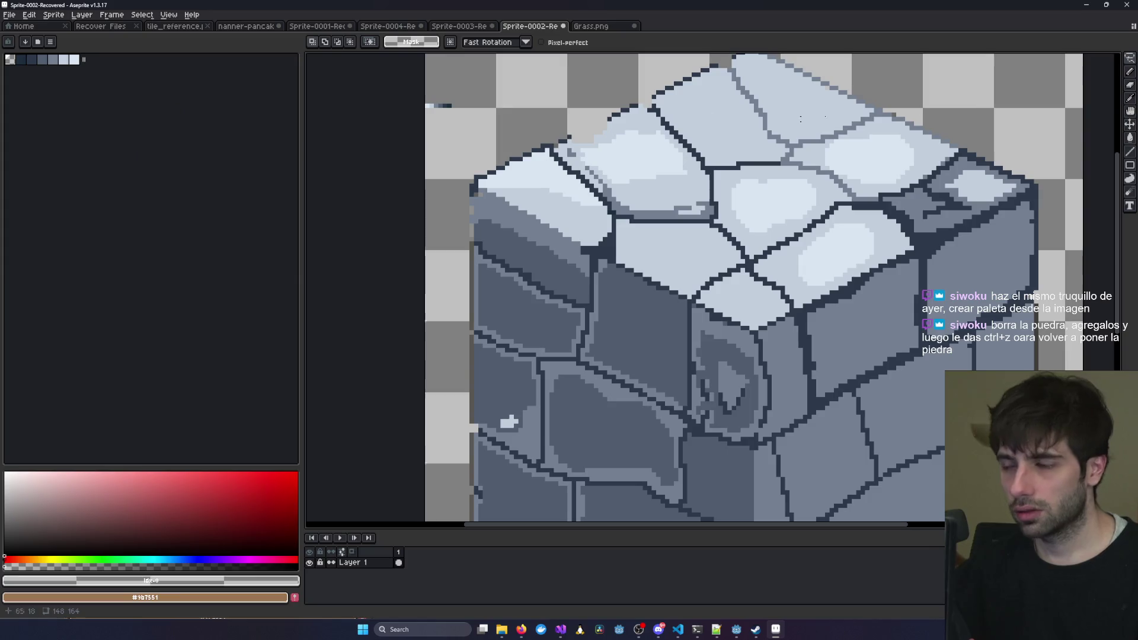
{"action": "mouse_move", "coordinate": [817, 128]}
{"action": "left_mouse_down"}
{"action": "mouse_move", "coordinate": [884, 244]}
{"action": "mouse_move", "coordinate": [755, 167]}
{"action": "left_mouse_up"}
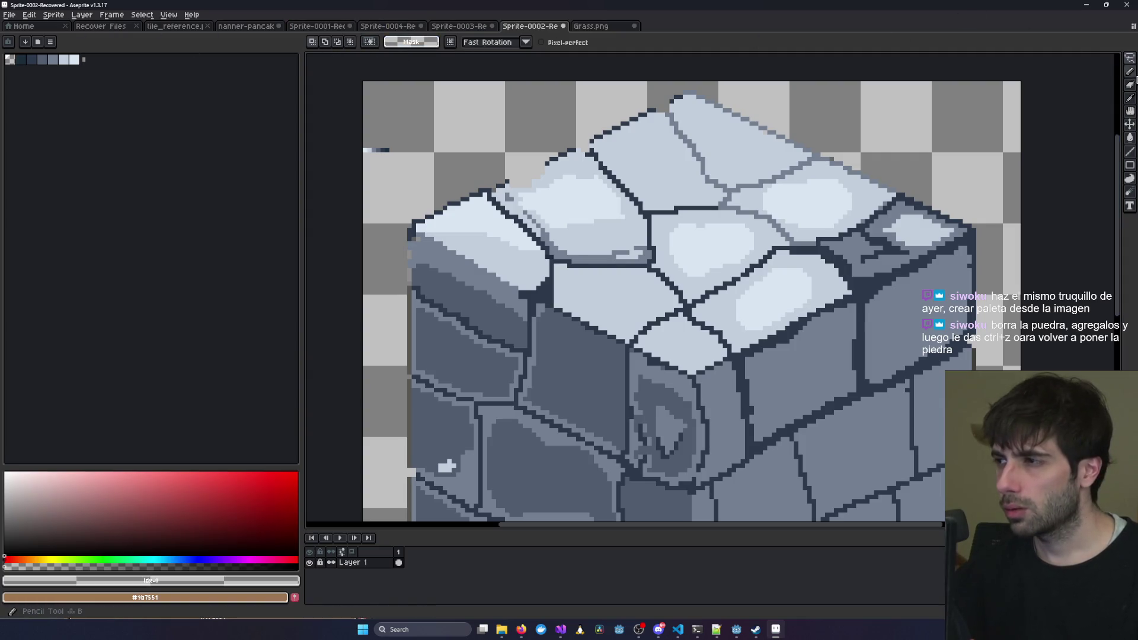
{"action": "left_click", "coordinate": [1130, 71]}
{"action": "left_click", "coordinate": [359, 43]}
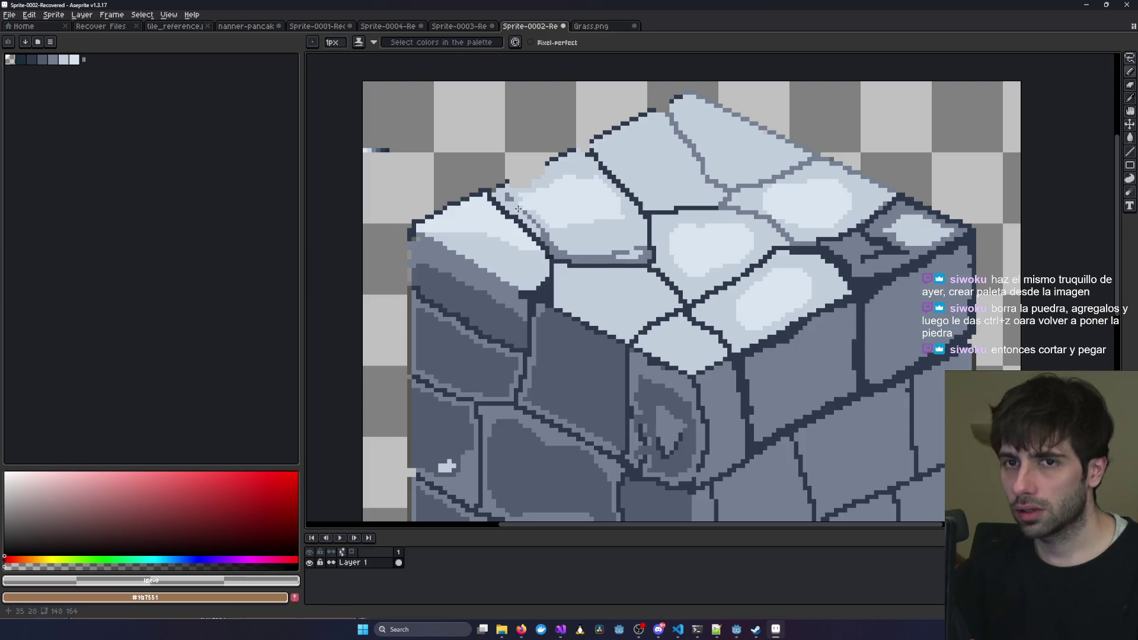
{"action": "scroll", "coordinate": [518, 208], "scroll_direction": "down", "scroll_amount": 1}
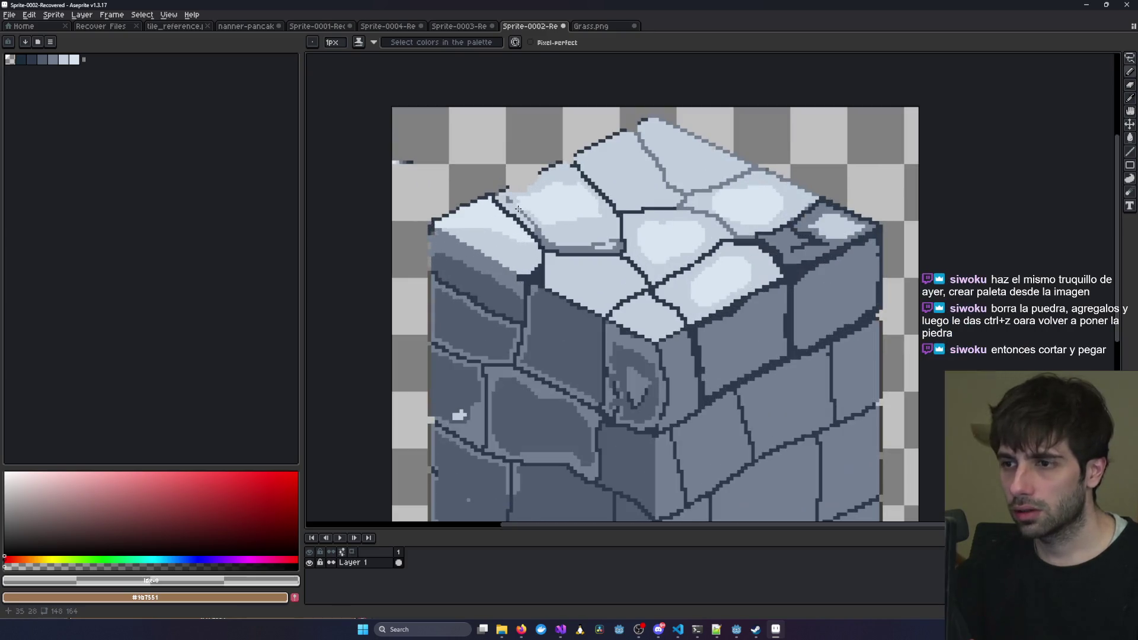
Test and undo two strokes across the cube top in the darkest palette colour.
{"action": "left_click", "coordinate": [21, 60]}
{"action": "left_click_drag", "start_coordinate": [529, 253], "coordinate": [643, 184]}
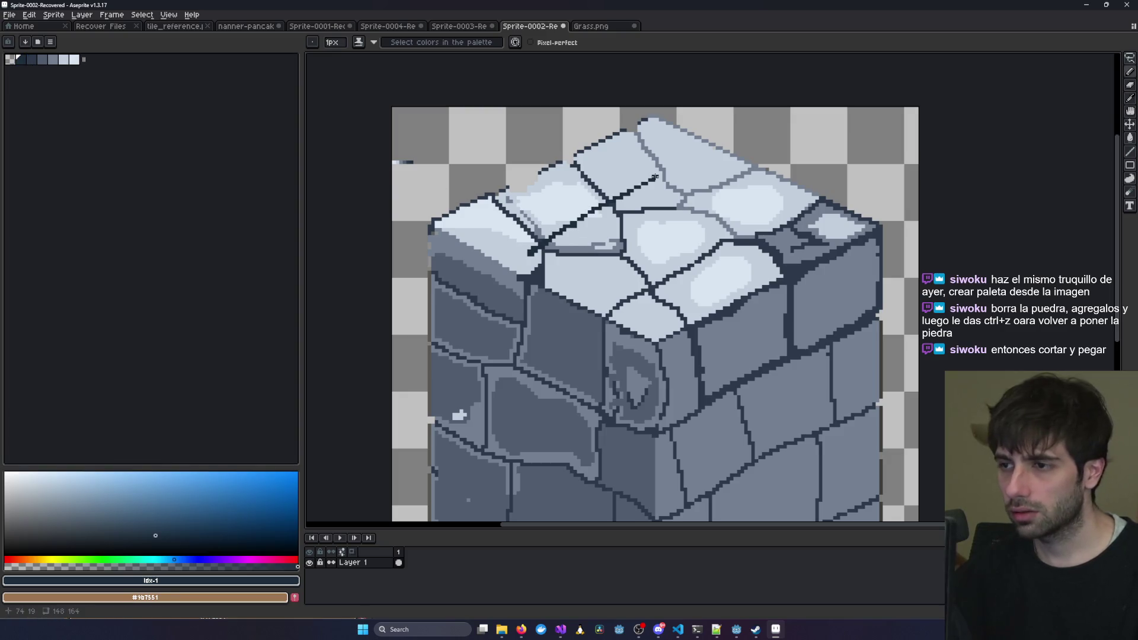
{"action": "key", "text": "ctrl+z"}
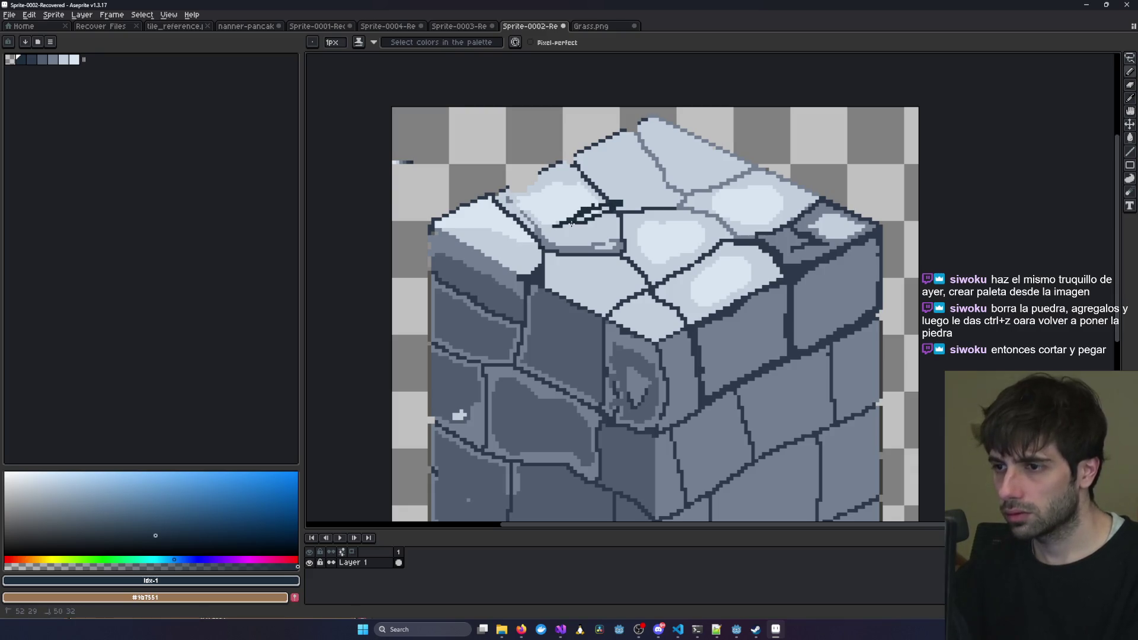
{"action": "left_click_drag", "start_coordinate": [570, 222], "coordinate": [579, 212]}
{"action": "key", "text": "ctrl+z"}
Enlarge the brush to 7px and browse the ink modes for shading.
{"action": "key", "text": "plus"}
{"action": "key", "text": "plus"}
{"action": "key", "text": "plus"}
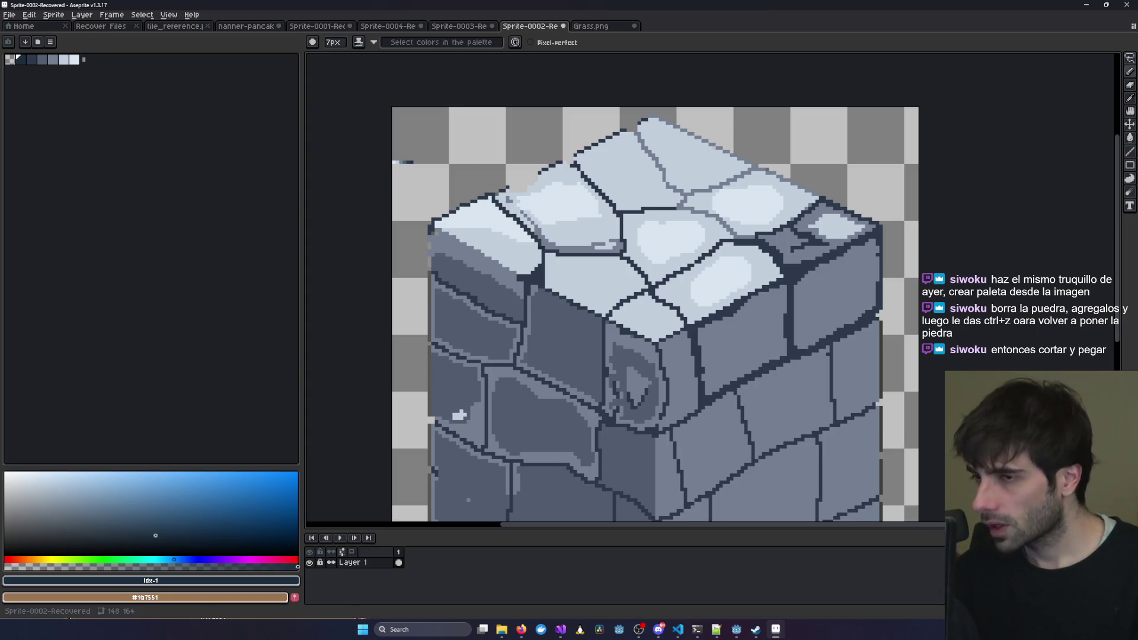
{"action": "left_click", "coordinate": [358, 42]}
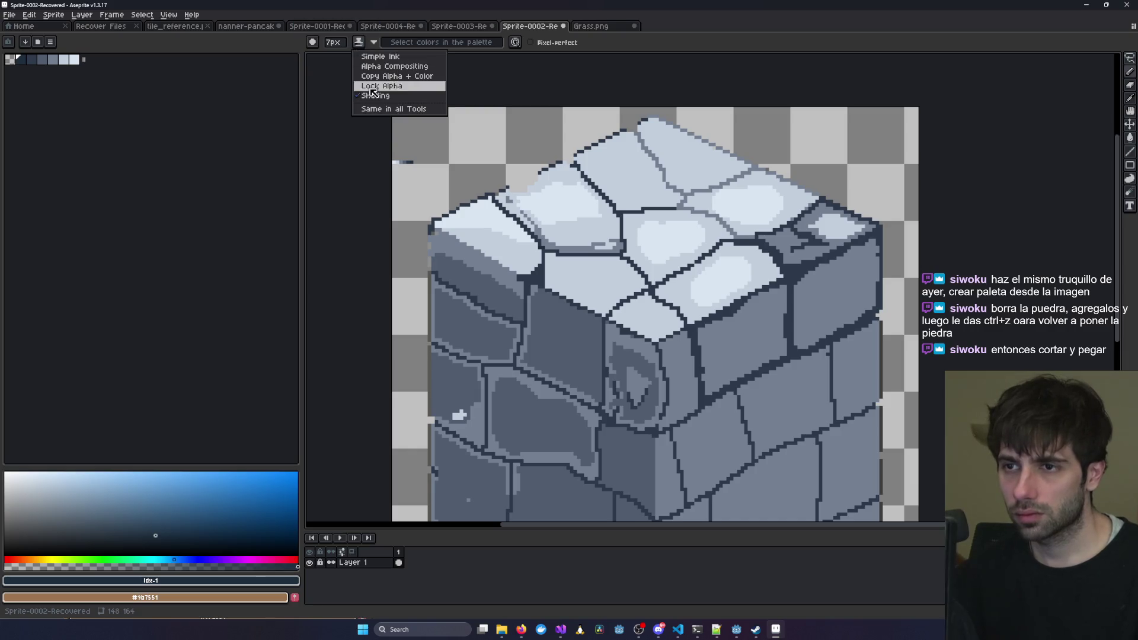
{"action": "left_click", "coordinate": [394, 81]}
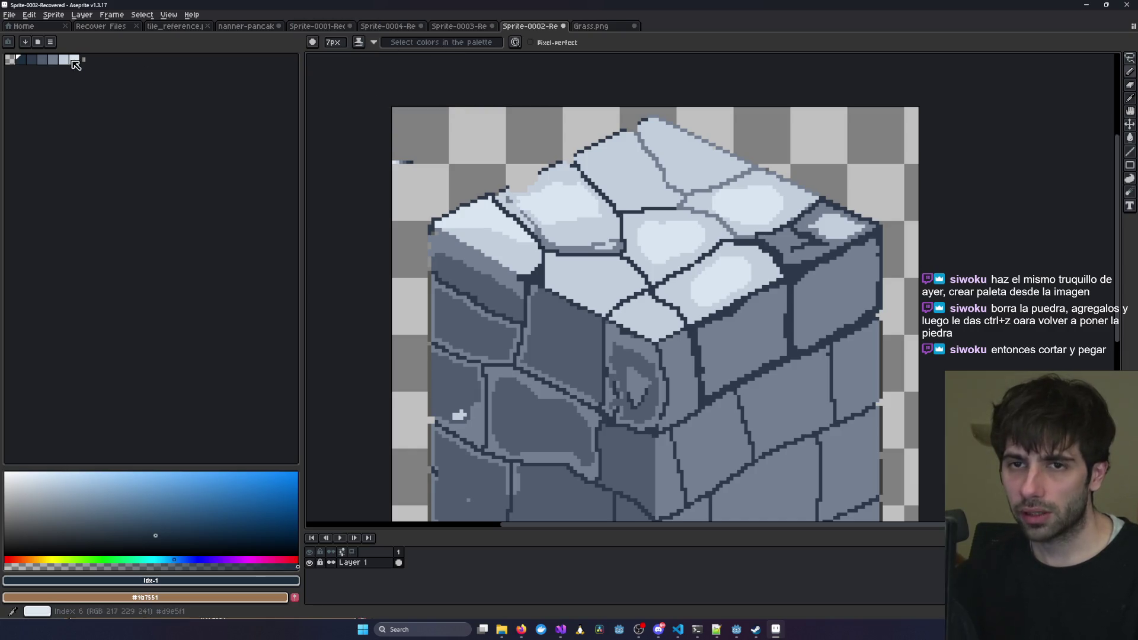
Use palette greys 1–6 as the shading ramp and test dark strokes on the cube's lower faces.
{"action": "left_click_drag", "start_coordinate": [23, 60], "coordinate": [74, 60]}
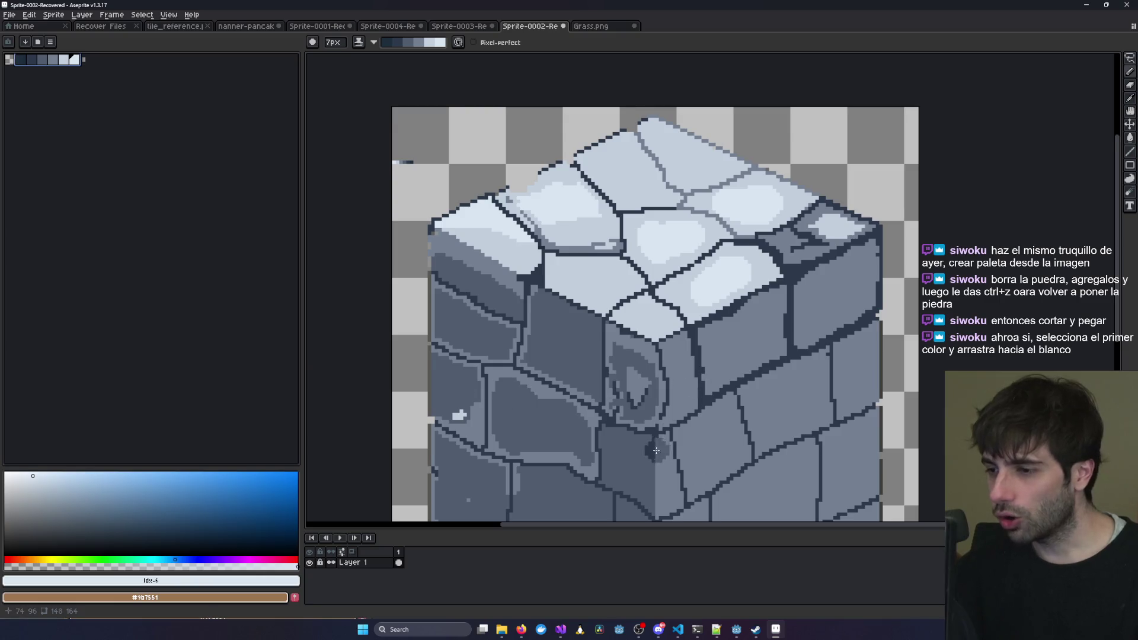
{"action": "left_click_drag", "start_coordinate": [637, 493], "coordinate": [708, 269]}
{"action": "left_click_drag", "start_coordinate": [719, 439], "coordinate": [727, 445]}
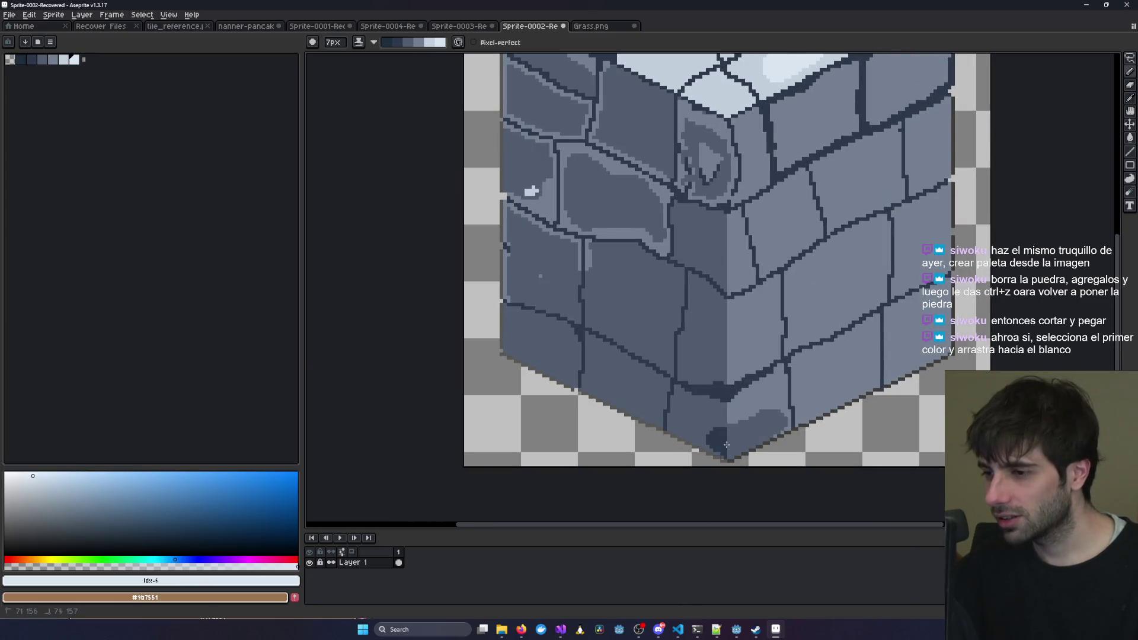
{"action": "mouse_move", "coordinate": [780, 419]}
{"action": "left_mouse_down"}
{"action": "mouse_move", "coordinate": [922, 359]}
{"action": "mouse_move", "coordinate": [942, 332]}
{"action": "mouse_move", "coordinate": [859, 356]}
{"action": "mouse_move", "coordinate": [830, 350]}
{"action": "mouse_move", "coordinate": [871, 314]}
{"action": "mouse_move", "coordinate": [790, 314]}
{"action": "mouse_move", "coordinate": [721, 352]}
{"action": "mouse_move", "coordinate": [640, 364]}
{"action": "mouse_move", "coordinate": [540, 314]}
{"action": "mouse_move", "coordinate": [624, 297]}
{"action": "mouse_move", "coordinate": [521, 284]}
{"action": "mouse_move", "coordinate": [652, 231]}
{"action": "mouse_move", "coordinate": [741, 273]}
{"action": "mouse_move", "coordinate": [775, 333]}
{"action": "mouse_move", "coordinate": [747, 415]}
{"action": "mouse_move", "coordinate": [866, 293]}
{"action": "left_mouse_up"}
{"action": "scroll", "coordinate": [916, 231], "scroll_direction": "down", "scroll_amount": 3}
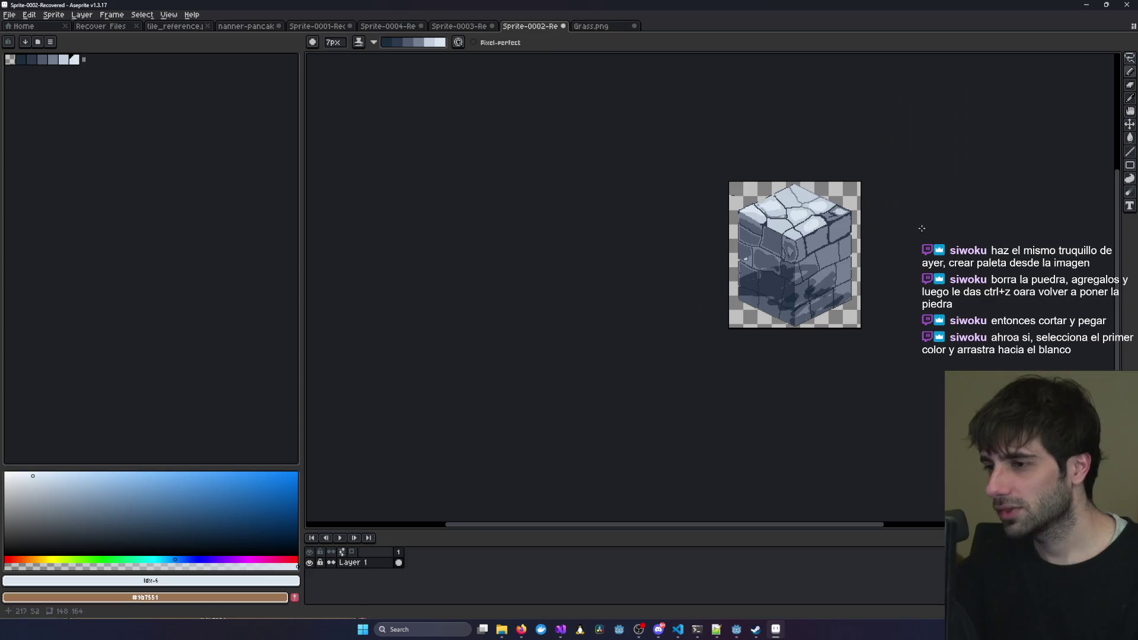
{"action": "scroll", "coordinate": [906, 240], "scroll_direction": "up", "scroll_amount": 3}
Undo the dark test strokes on the wall and recentre the view on the stone block.
{"action": "key", "text": "ctrl+z"}
{"action": "key", "text": "ctrl+z"}
{"action": "key", "text": "ctrl+z"}
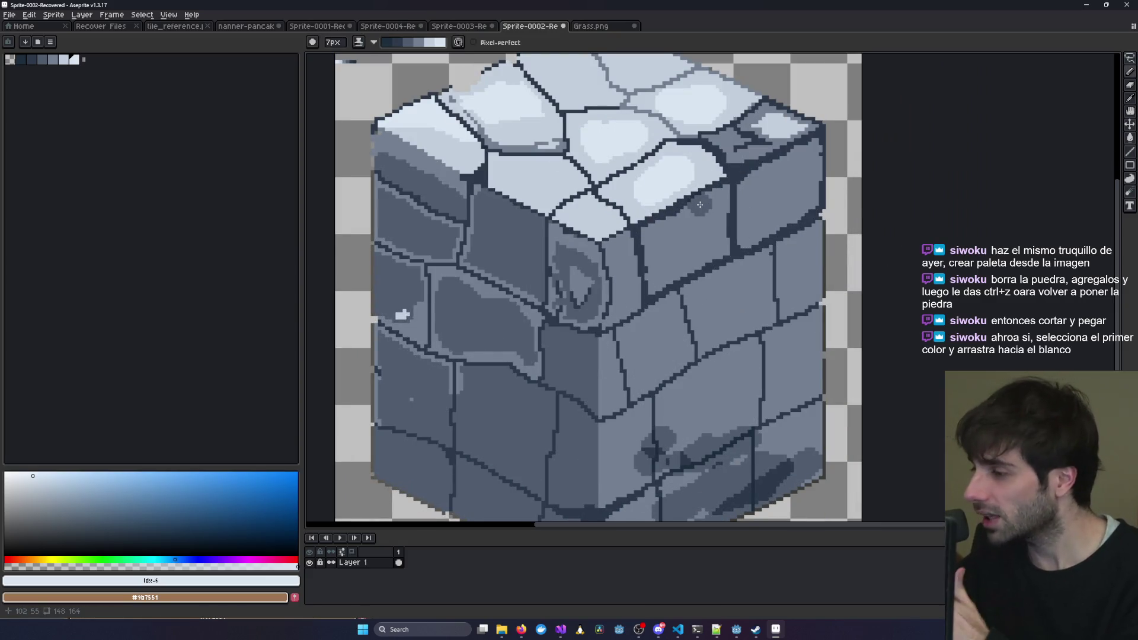
{"action": "left_click_drag", "start_coordinate": [571, 360], "coordinate": [611, 271]}
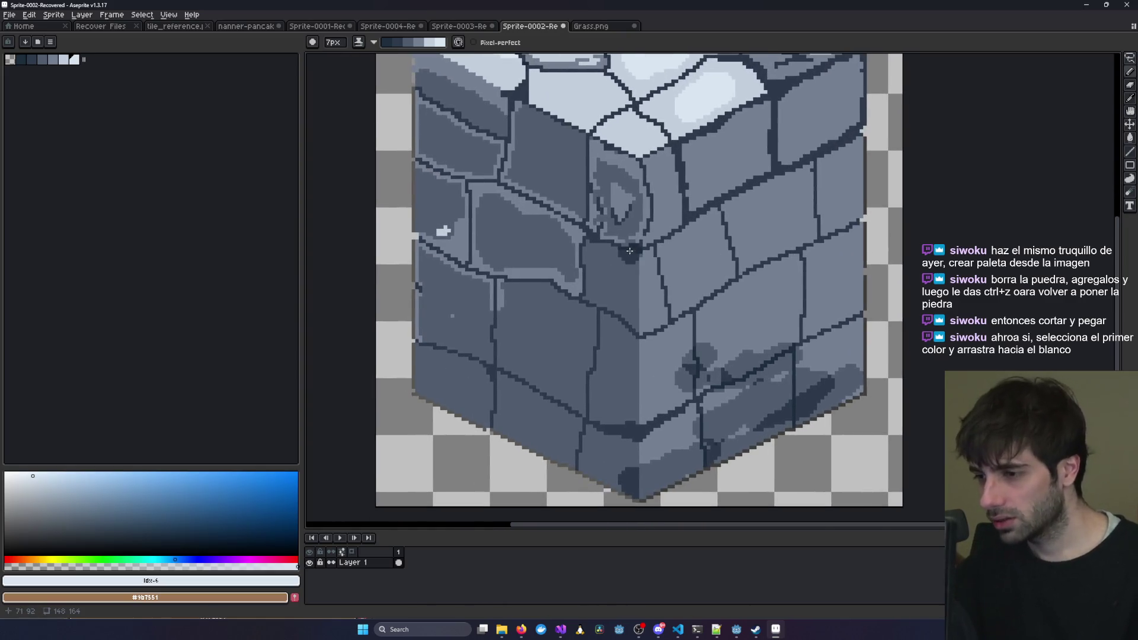
{"action": "key", "text": "ctrl+z"}
{"action": "key", "text": "ctrl+z"}
{"action": "key", "text": "ctrl+z"}
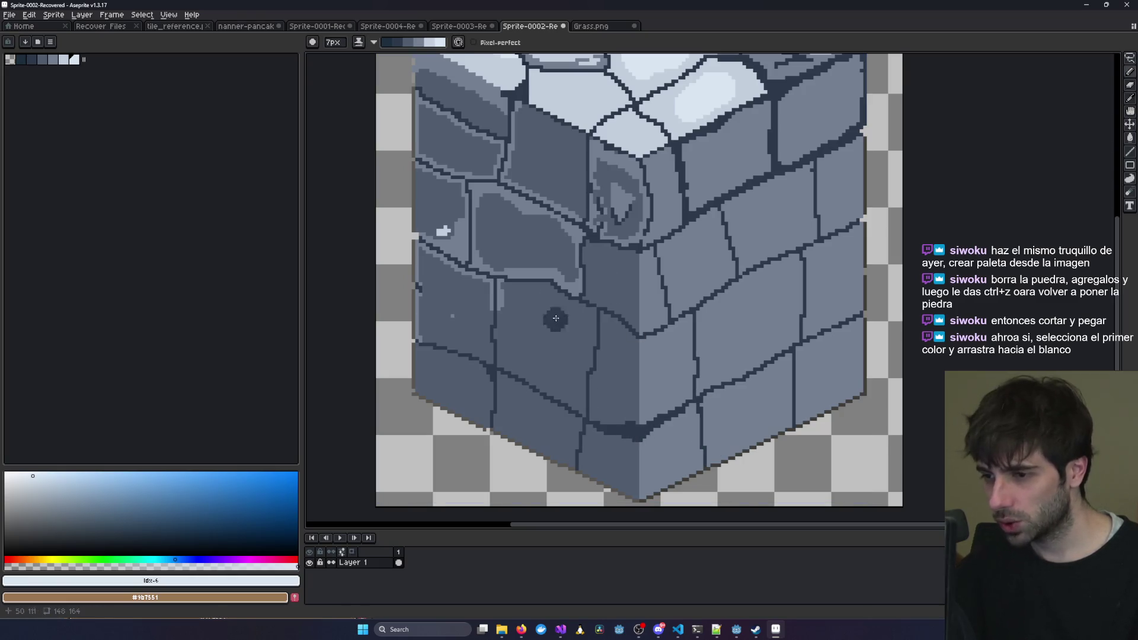
{"action": "scroll", "coordinate": [540, 195], "scroll_direction": "up", "scroll_amount": 5}
{"action": "scroll", "coordinate": [539, 196], "scroll_direction": "left", "scroll_amount": 3}
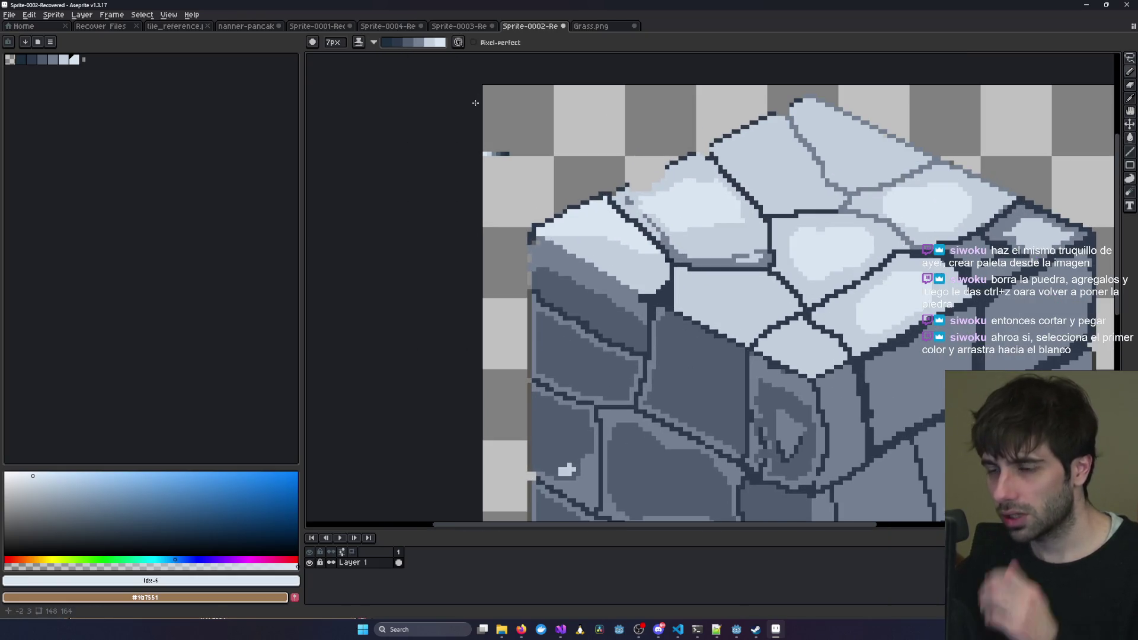
{"action": "scroll", "coordinate": [482, 143], "scroll_direction": "up", "scroll_amount": 1}
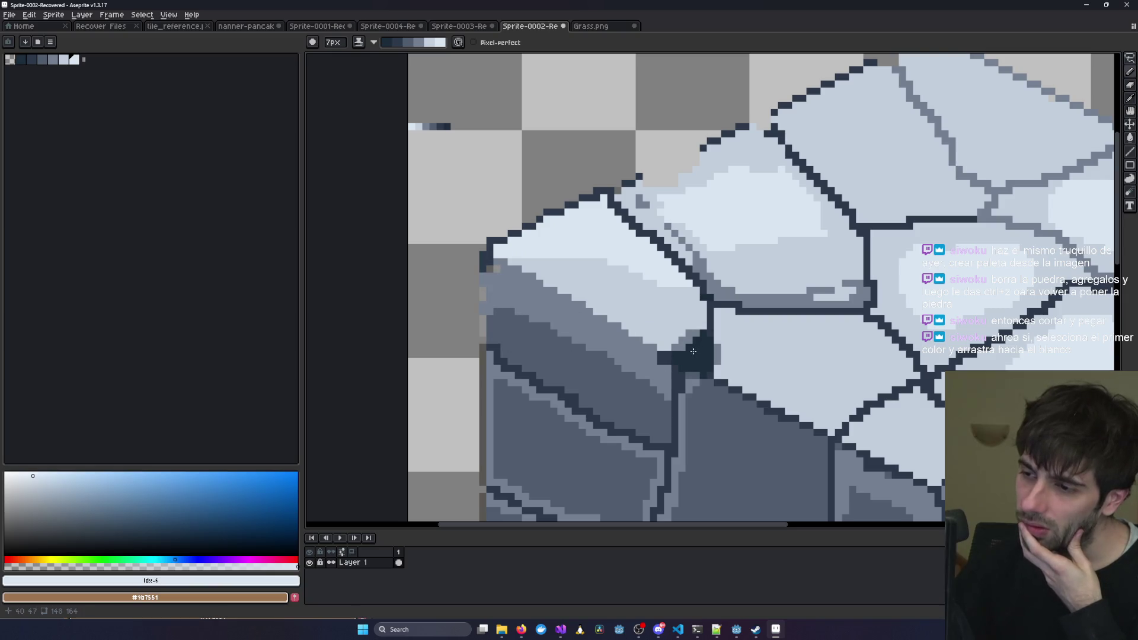
{"action": "scroll", "coordinate": [734, 241], "scroll_direction": "down", "scroll_amount": 3}
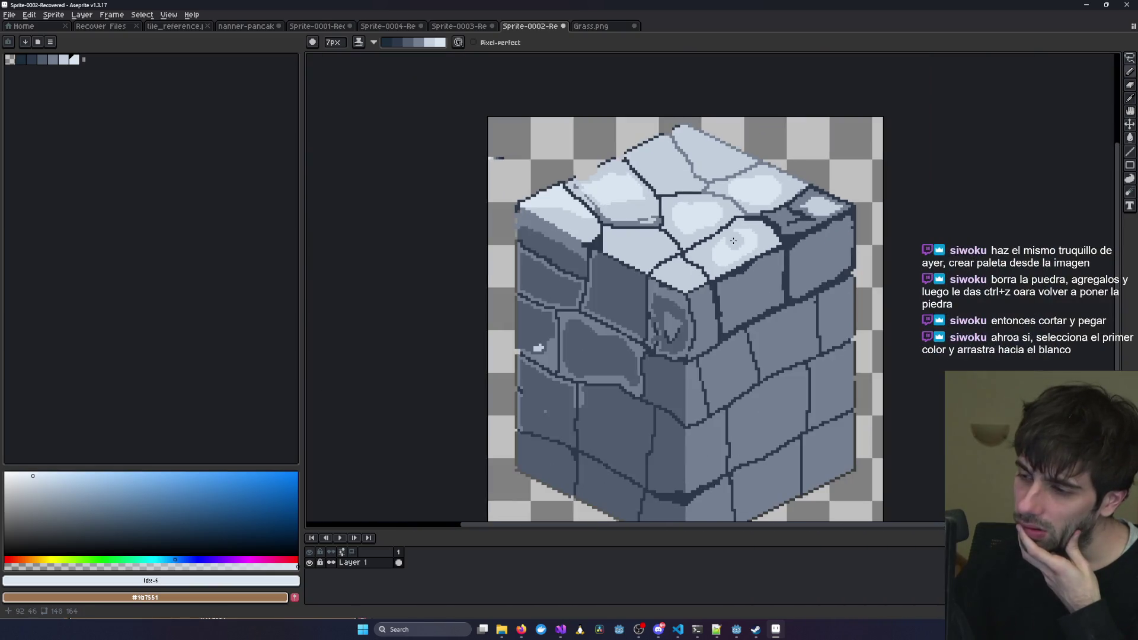
{"action": "left_click_drag", "start_coordinate": [674, 323], "coordinate": [665, 276]}
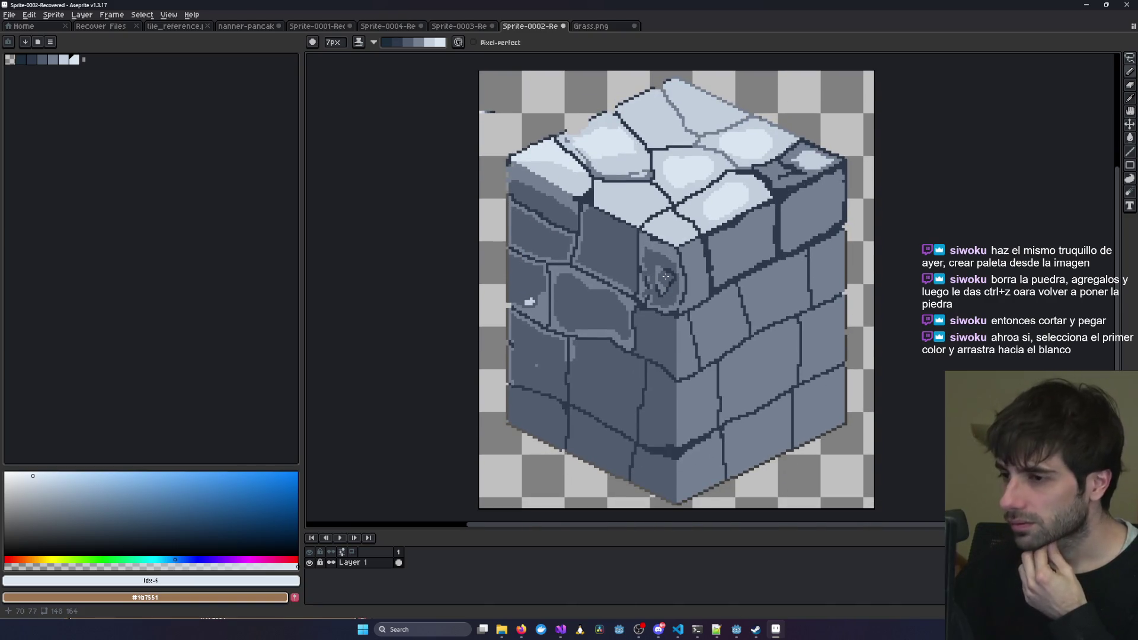
{"action": "scroll", "coordinate": [561, 237], "scroll_direction": "up", "scroll_amount": 1}
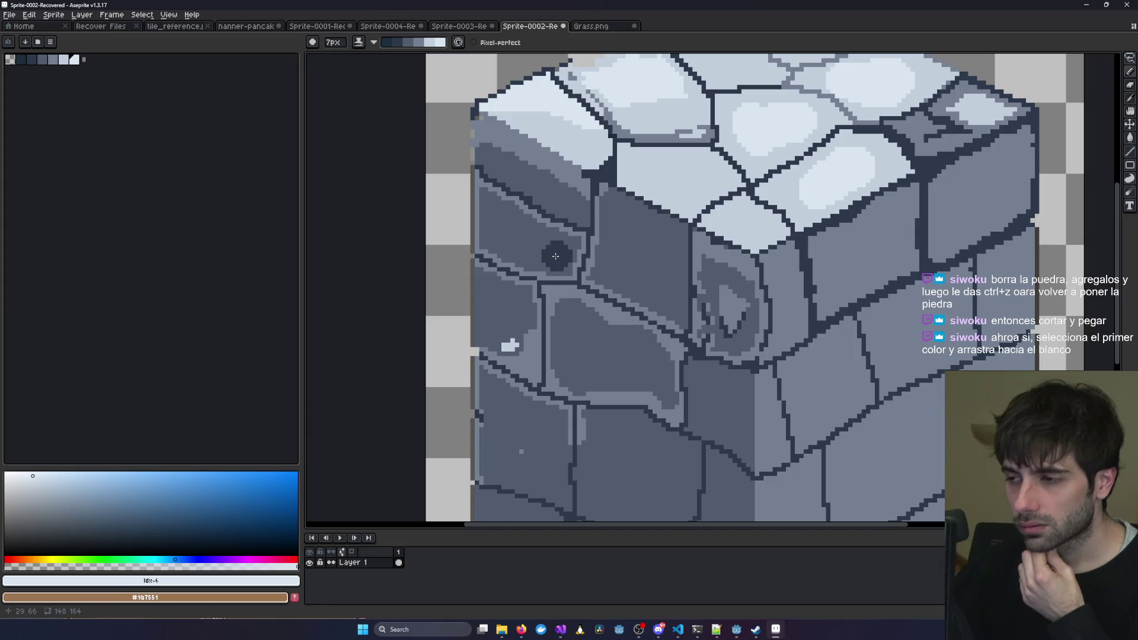
{"action": "scroll", "coordinate": [713, 236], "scroll_direction": "down", "scroll_amount": 4}
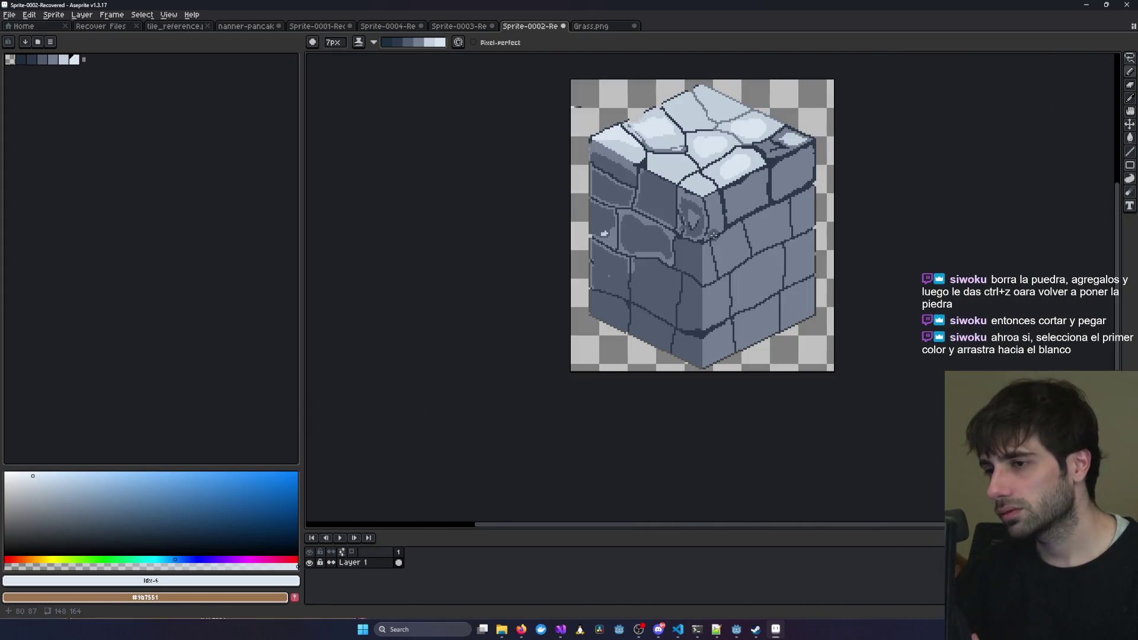
Paint a curved shadow across the cube's lower-left face down to its bottom edge, then view Grass.png.
{"action": "scroll", "coordinate": [713, 234], "scroll_direction": "up", "scroll_amount": 1}
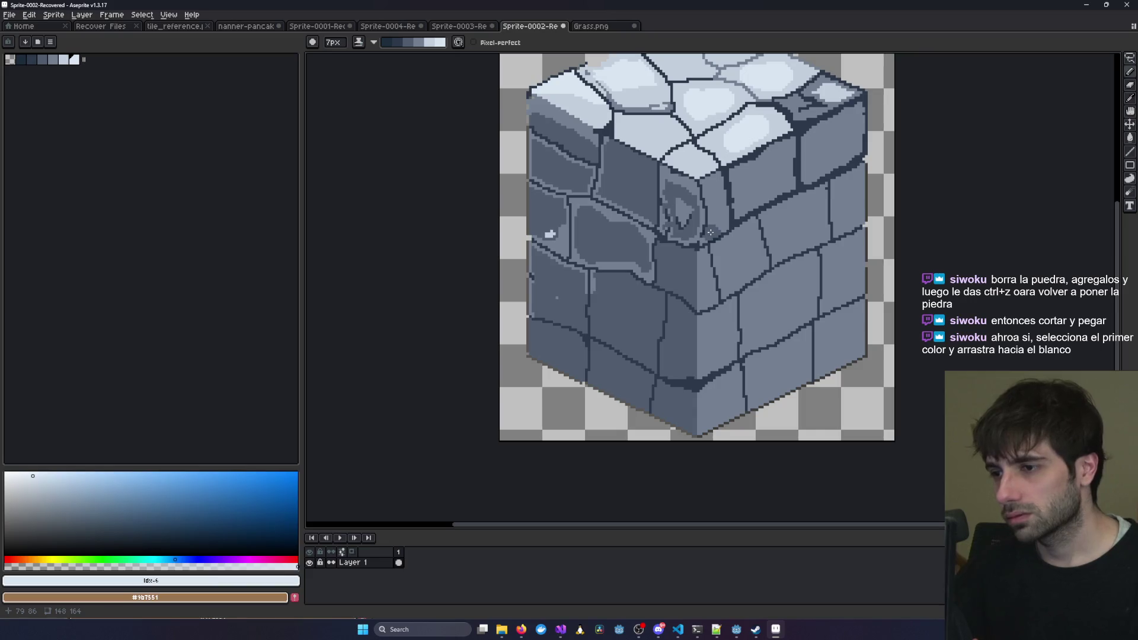
{"action": "mouse_move", "coordinate": [529, 355]}
{"action": "left_mouse_down"}
{"action": "mouse_move", "coordinate": [578, 351]}
{"action": "mouse_move", "coordinate": [692, 309]}
{"action": "mouse_move", "coordinate": [586, 368]}
{"action": "mouse_move", "coordinate": [546, 366]}
{"action": "mouse_move", "coordinate": [679, 338]}
{"action": "mouse_move", "coordinate": [562, 383]}
{"action": "left_mouse_up"}
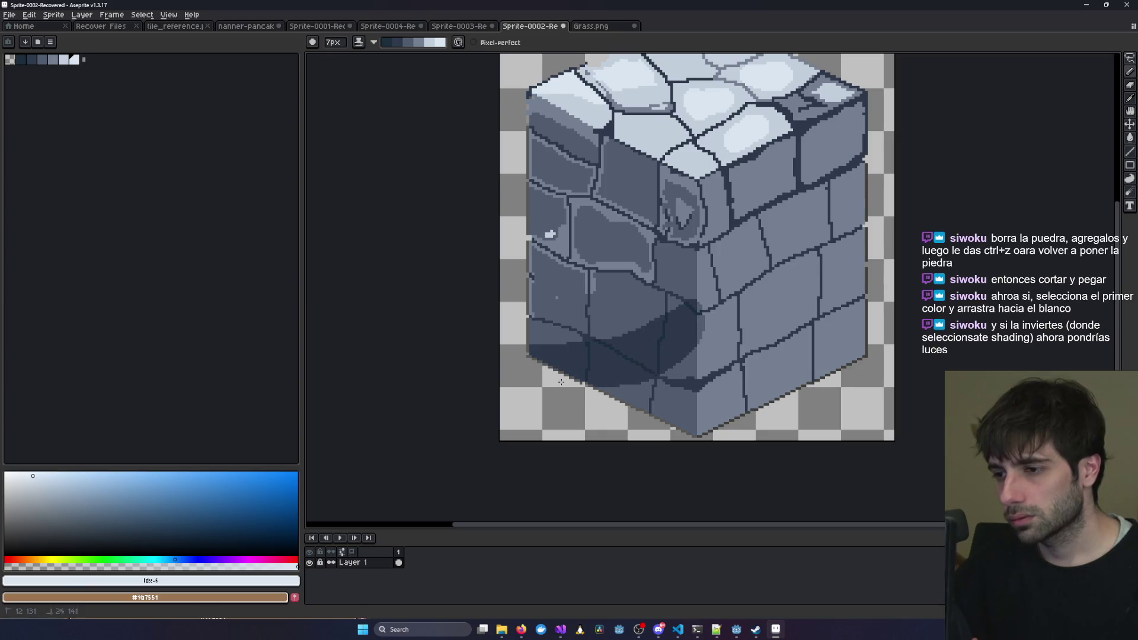
{"action": "mouse_move", "coordinate": [687, 344]}
{"action": "left_mouse_down"}
{"action": "mouse_move", "coordinate": [616, 393]}
{"action": "mouse_move", "coordinate": [658, 393]}
{"action": "mouse_move", "coordinate": [682, 415]}
{"action": "left_mouse_up"}
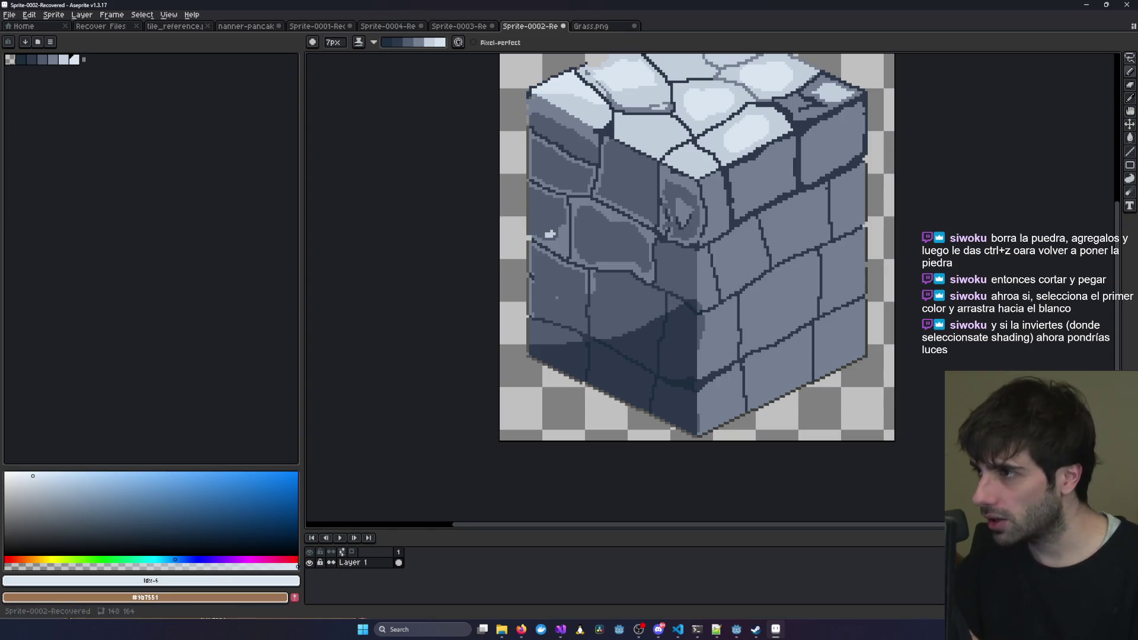
{"action": "left_click", "coordinate": [591, 26]}
{"action": "scroll", "coordinate": [606, 289], "scroll_direction": "up", "scroll_amount": 5}
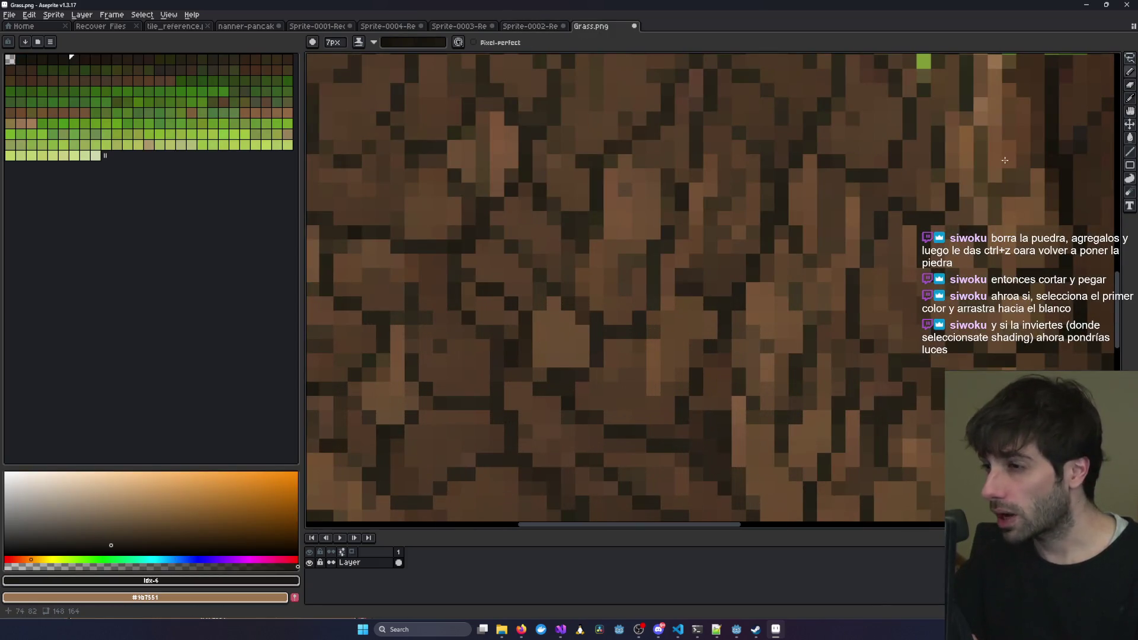
Zoom in and out on the Grass.png dirt texture, then switch to the Sprite-0004-Recovered stone block.
{"action": "scroll", "coordinate": [1005, 160], "scroll_direction": "down", "scroll_amount": 3}
{"action": "scroll", "coordinate": [617, 265], "scroll_direction": "up", "scroll_amount": 5}
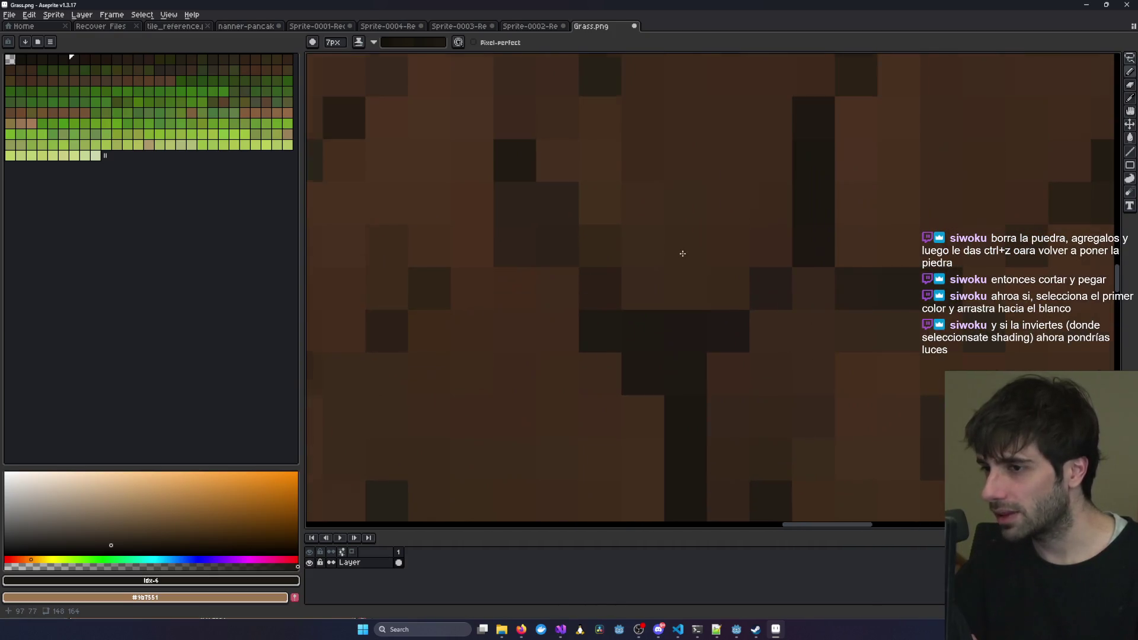
{"action": "scroll", "coordinate": [683, 253], "scroll_direction": "up", "scroll_amount": 1}
{"action": "scroll", "coordinate": [452, 327], "scroll_direction": "left", "scroll_amount": 10}
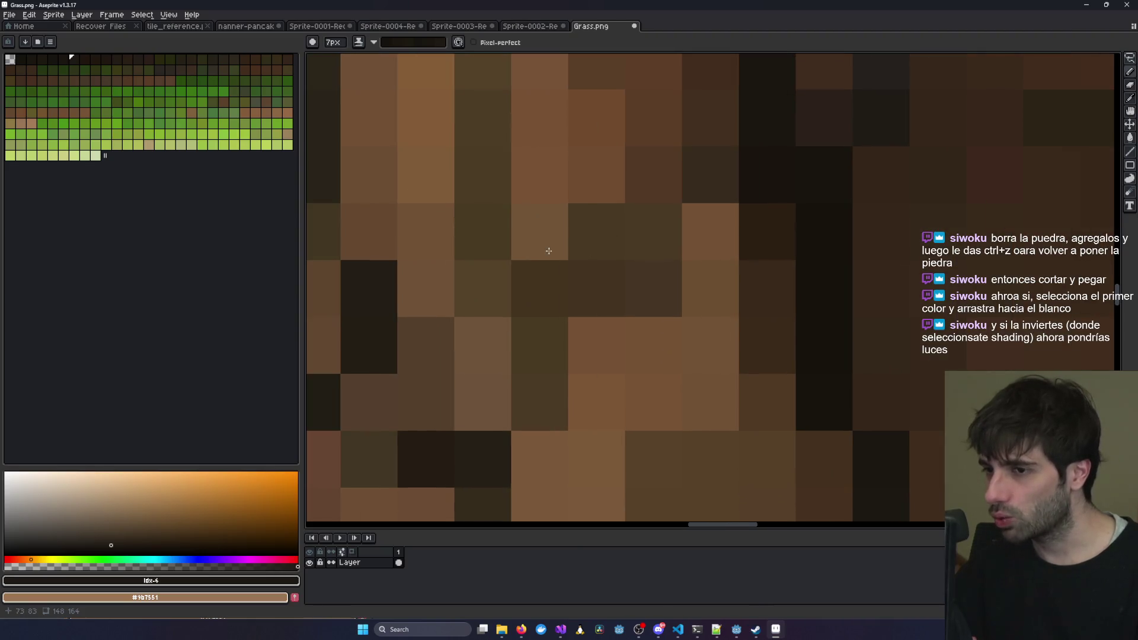
{"action": "scroll", "coordinate": [677, 294], "scroll_direction": "down", "scroll_amount": 8}
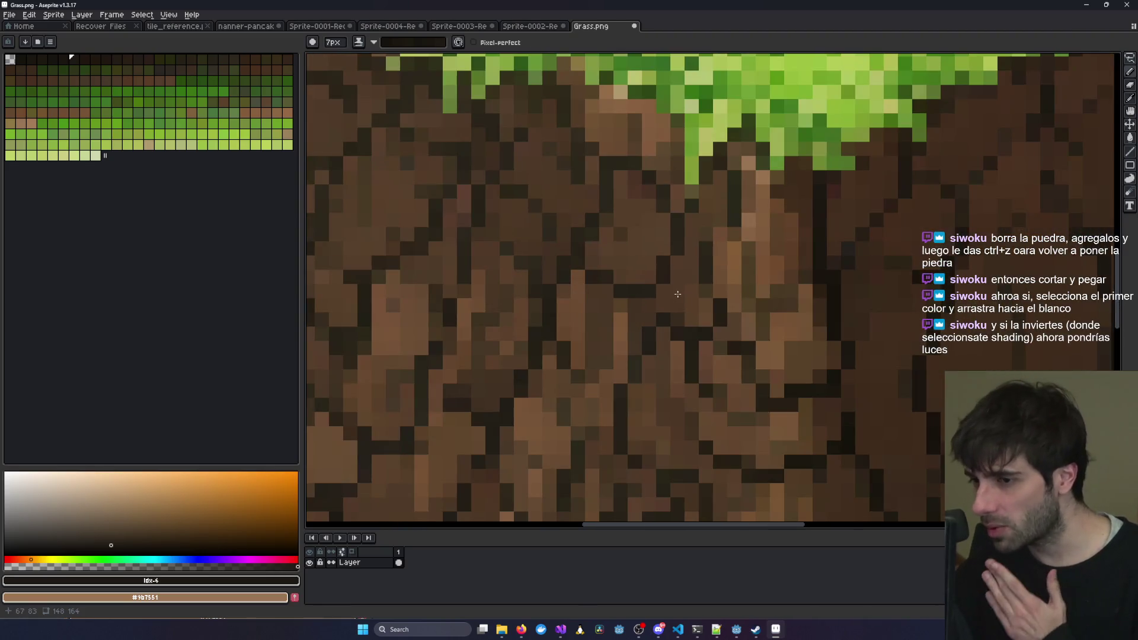
{"action": "scroll", "coordinate": [678, 294], "scroll_direction": "down", "scroll_amount": 5}
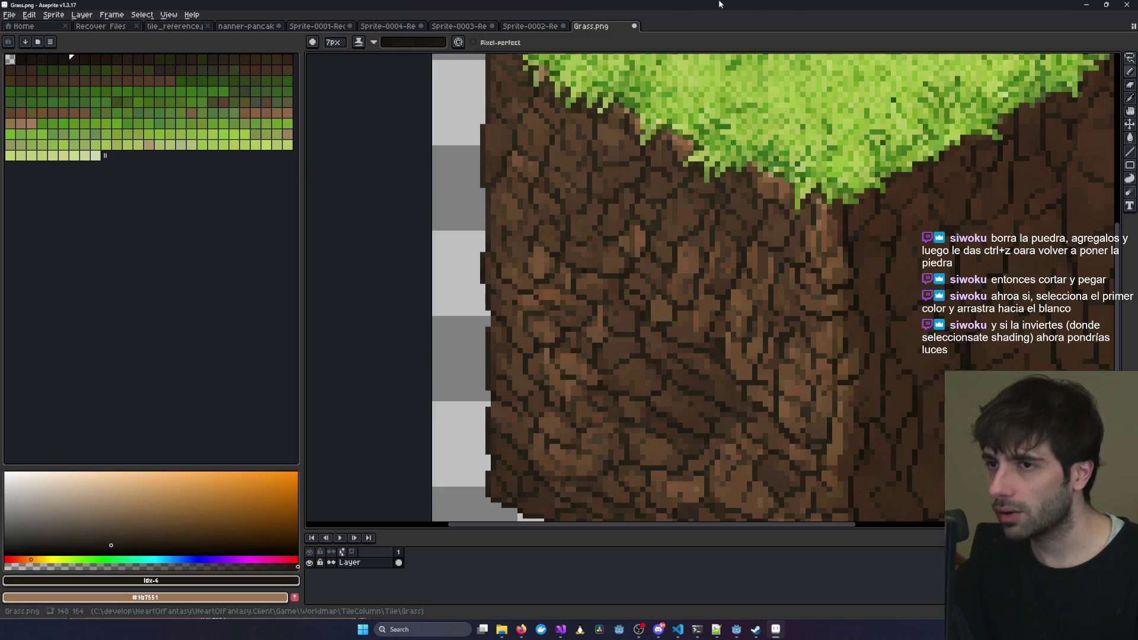
{"action": "left_click", "coordinate": [438, 26]}
{"action": "left_click", "coordinate": [388, 27]}
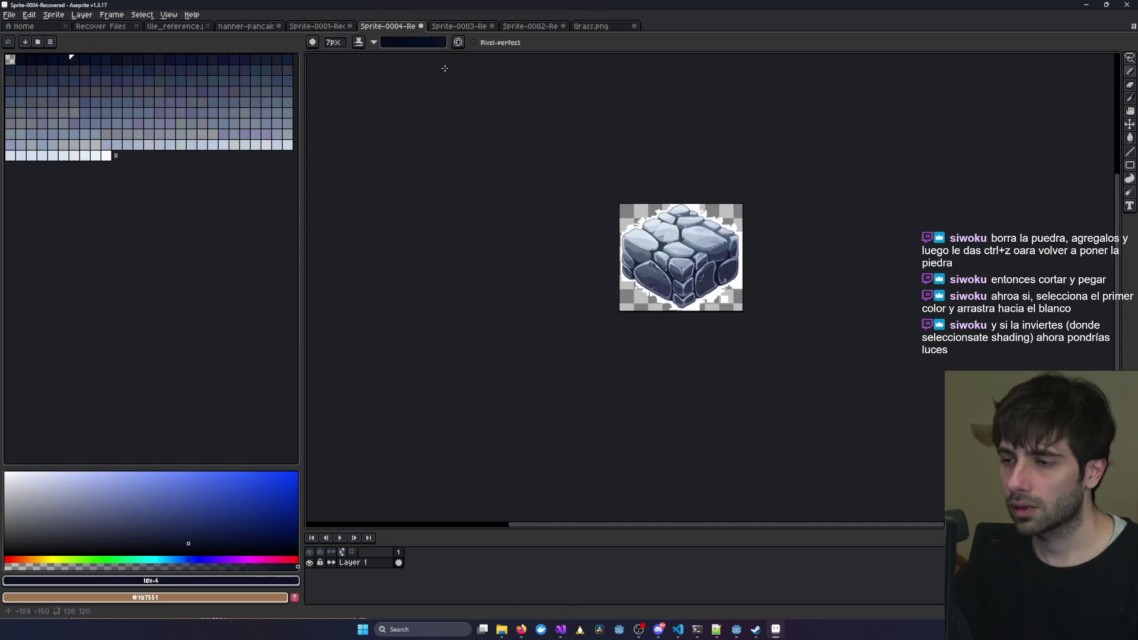
Flip through Sprite-0003, Sprite-0001, tile_reference.png and Sprite-0004, then return to Sprite-0002-Recovered.
{"action": "left_click", "coordinate": [454, 27]}
{"action": "left_click", "coordinate": [323, 27]}
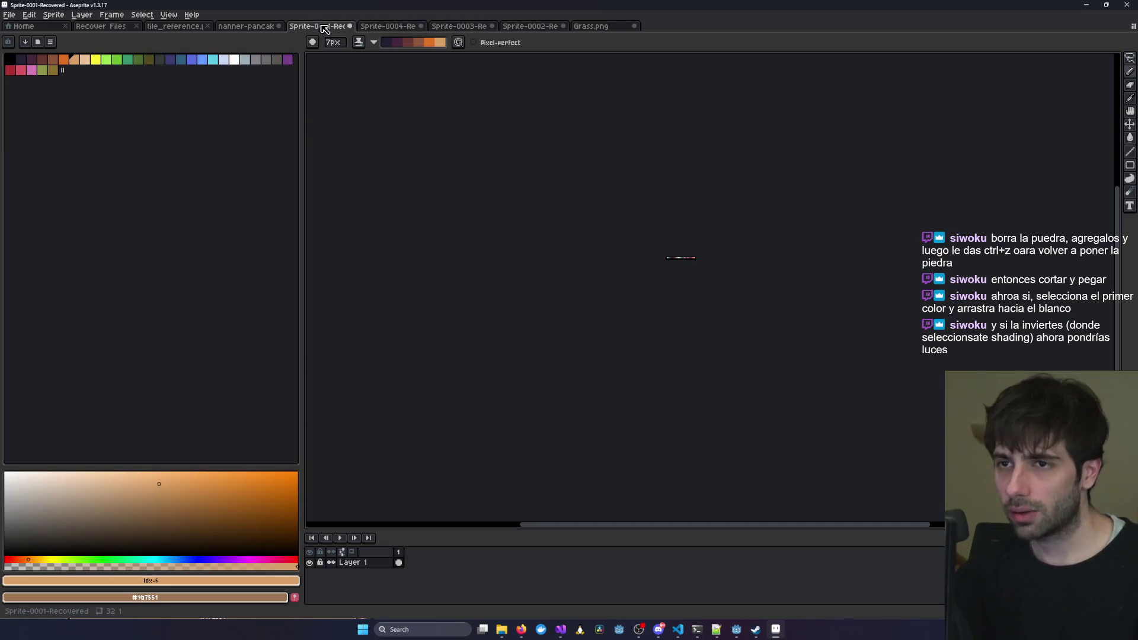
{"action": "left_click", "coordinate": [196, 28]}
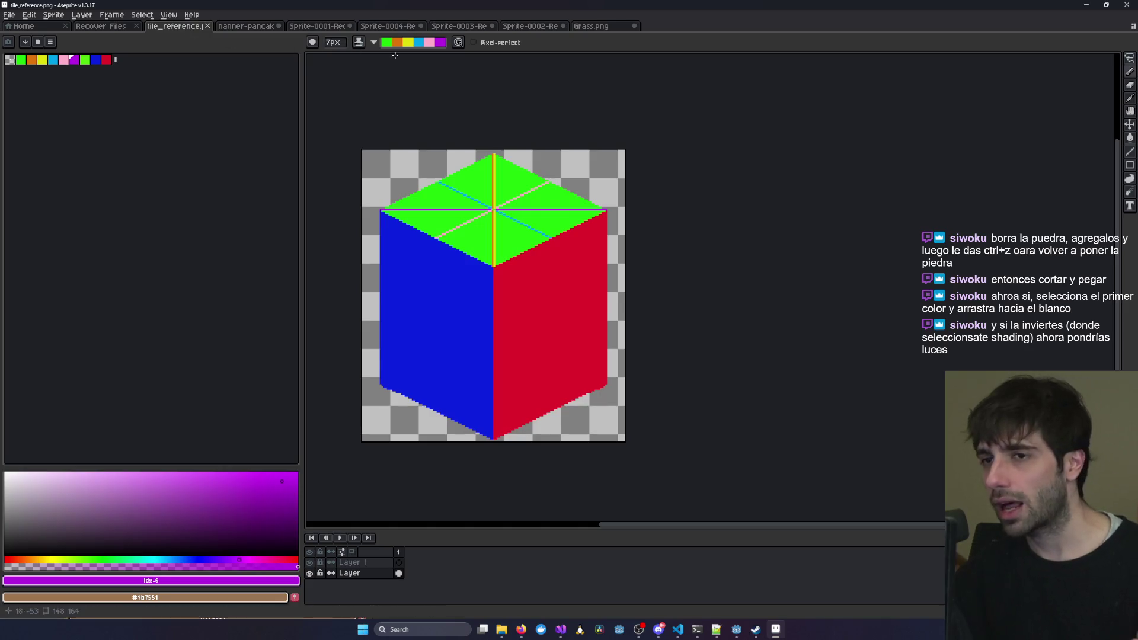
{"action": "left_click", "coordinate": [406, 26]}
{"action": "left_click", "coordinate": [464, 27]}
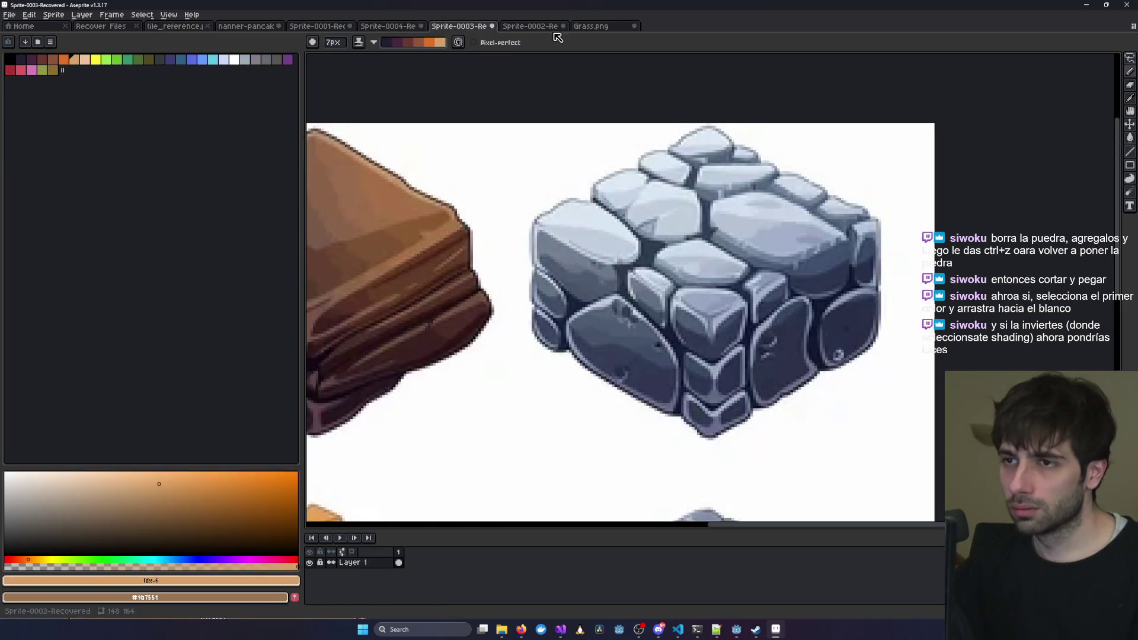
{"action": "left_click", "coordinate": [530, 26]}
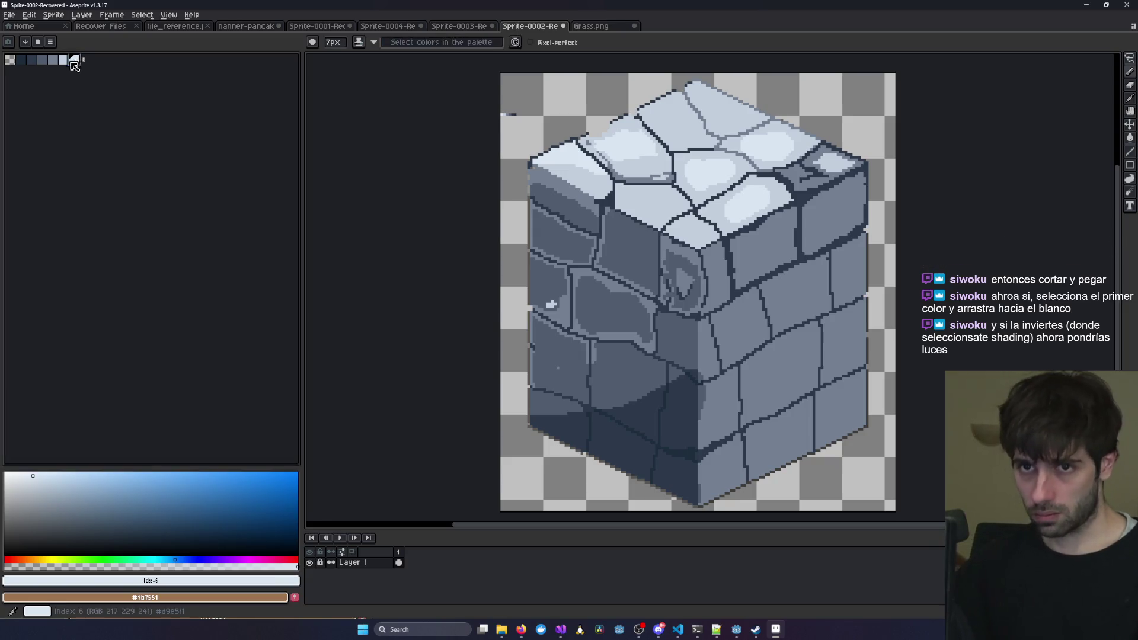
Reselect greys 1–6 and undo a test dark stroke on the cube's left face.
{"action": "left_click_drag", "start_coordinate": [74, 59], "coordinate": [22, 60]}
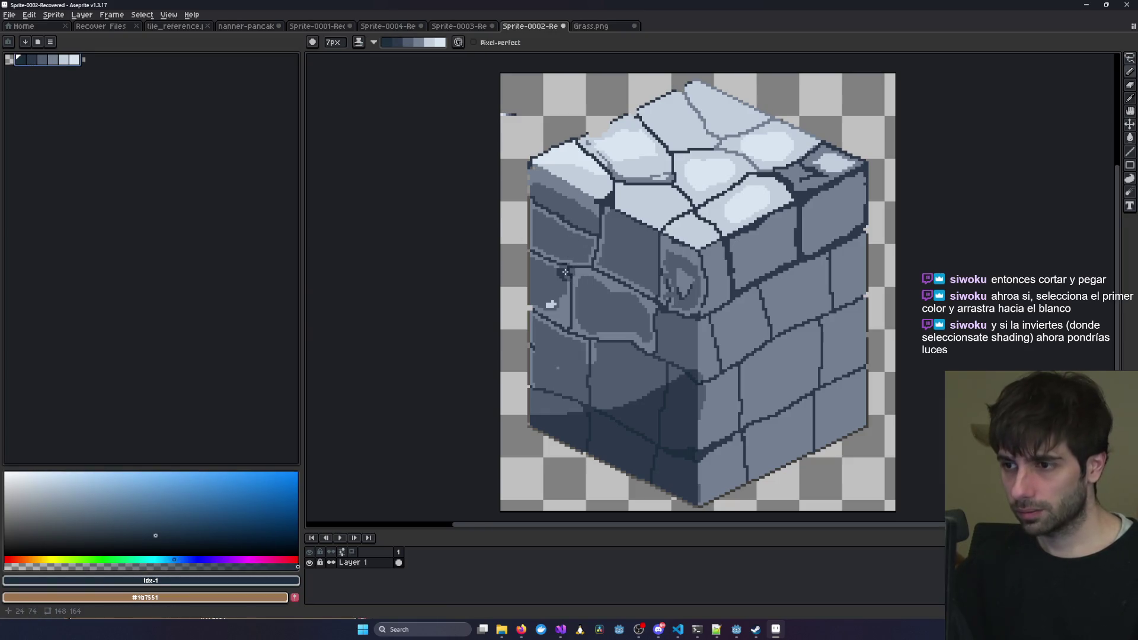
{"action": "left_click_drag", "start_coordinate": [586, 245], "coordinate": [549, 274]}
{"action": "key", "text": "ctrl+z"}
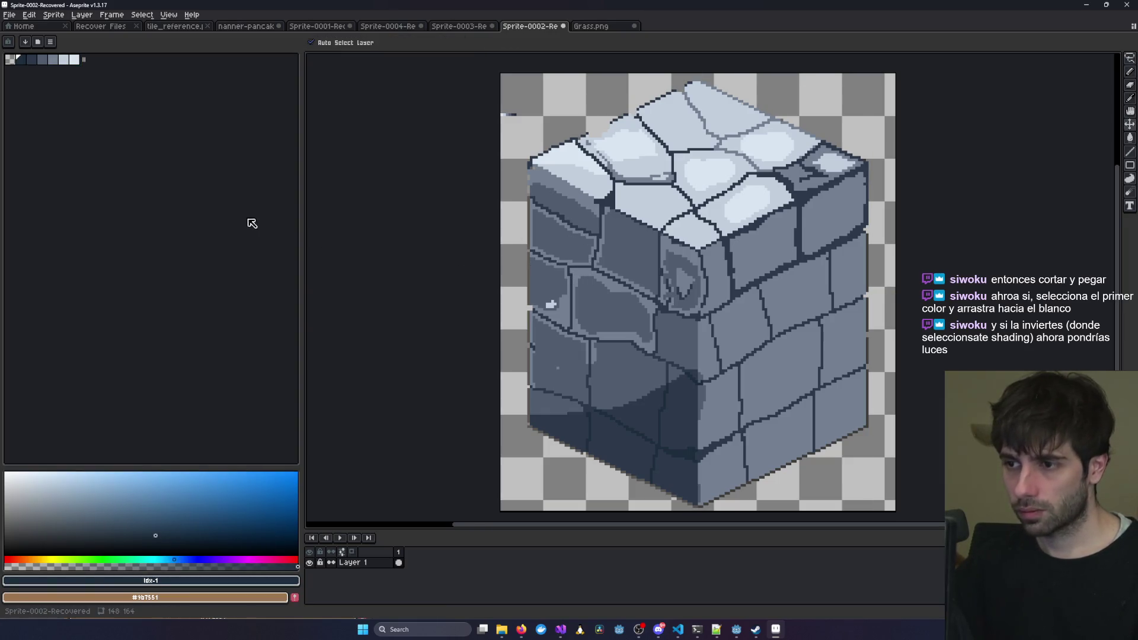
{"action": "left_click_drag", "start_coordinate": [23, 61], "coordinate": [74, 59]}
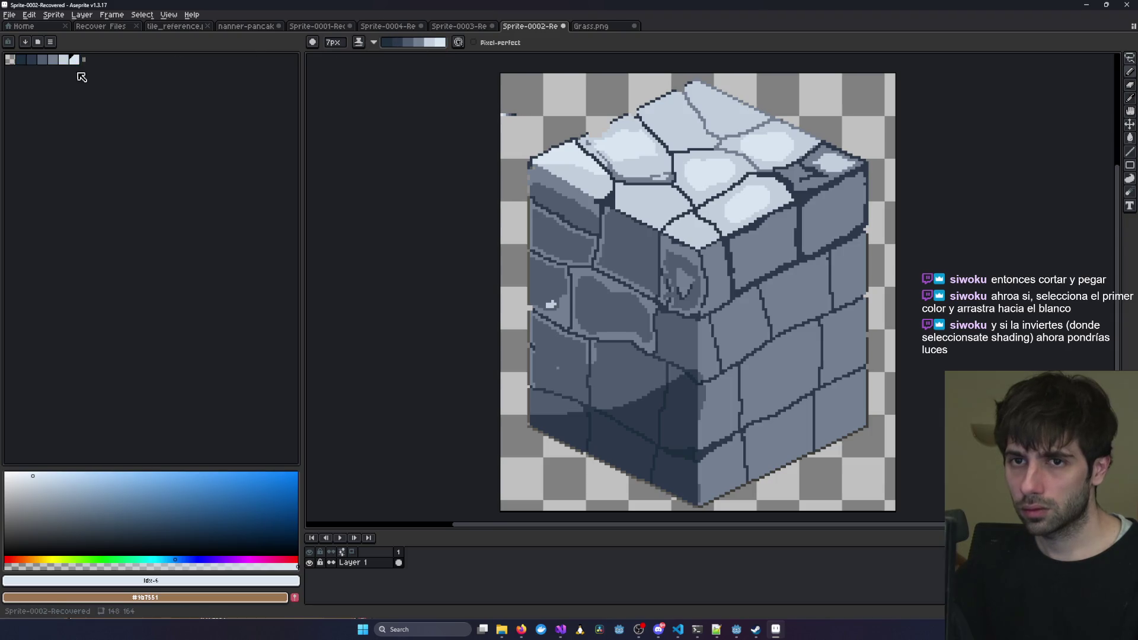
Make the darkest navy swatch the foreground colour and open the palette options.
{"action": "left_click", "coordinate": [32, 60]}
{"action": "left_click", "coordinate": [19, 63]}
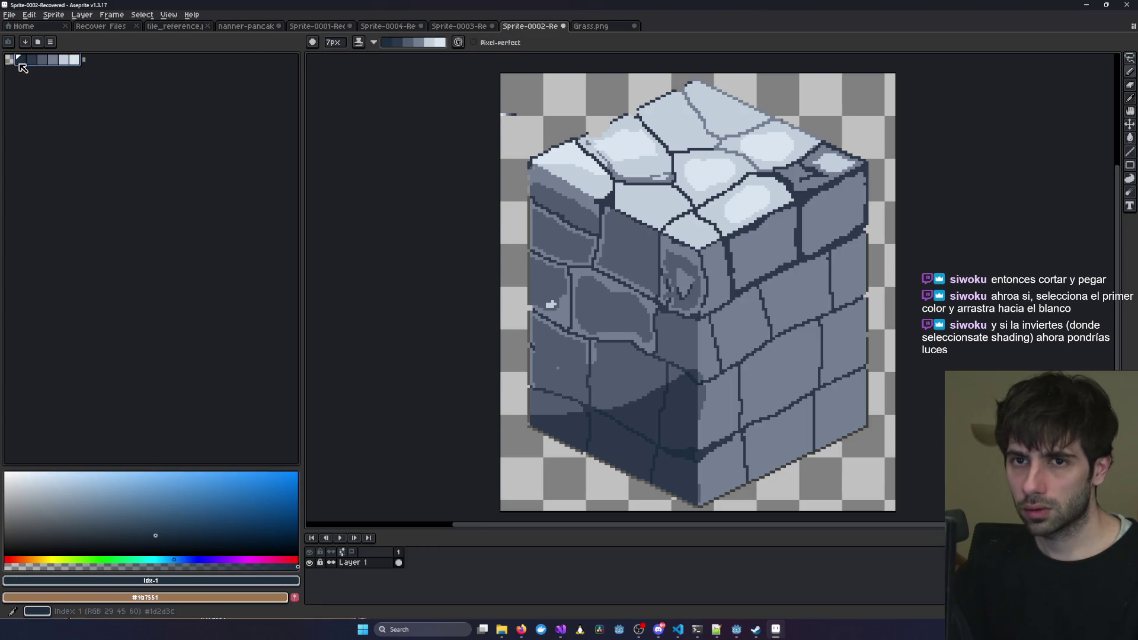
{"action": "left_click_drag", "start_coordinate": [20, 60], "coordinate": [74, 59]}
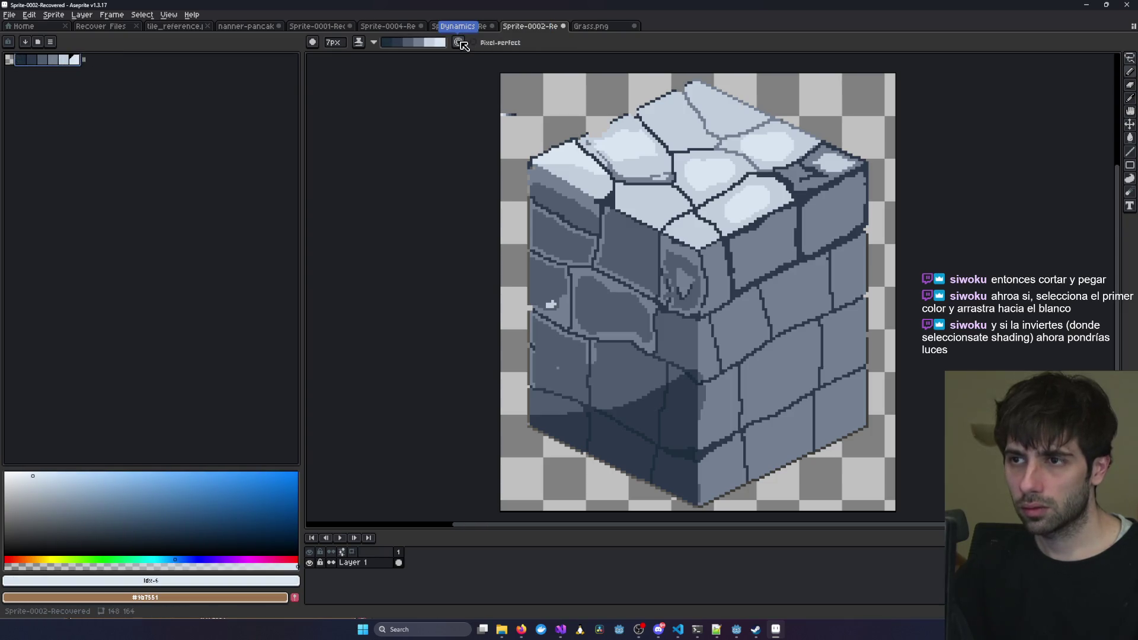
{"action": "left_click", "coordinate": [20, 61]}
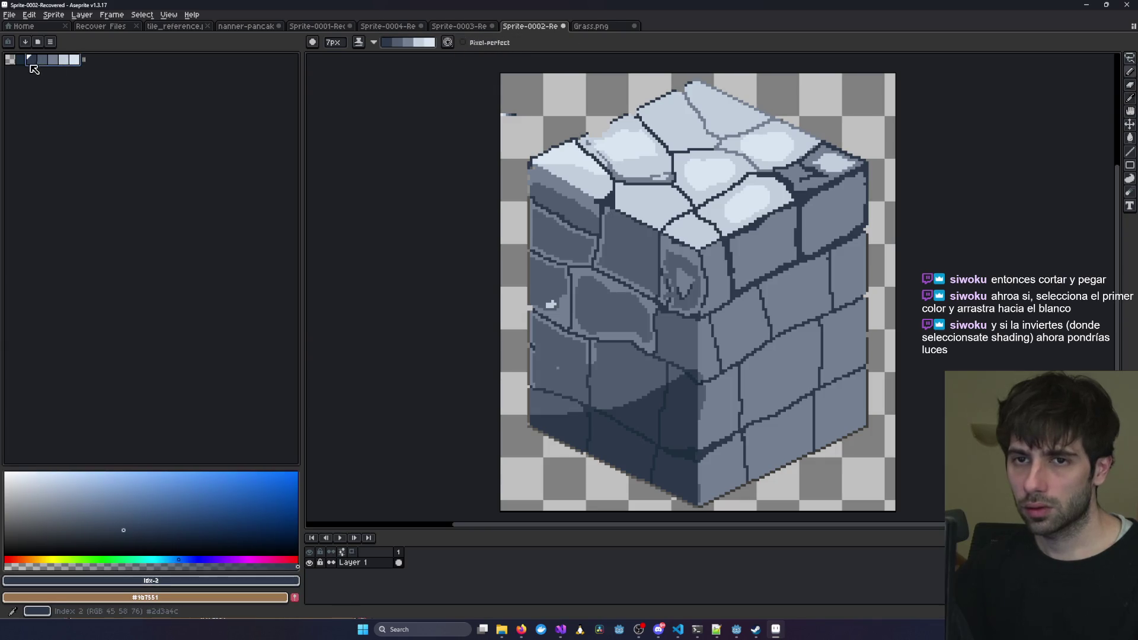
{"action": "left_click", "coordinate": [50, 41]}
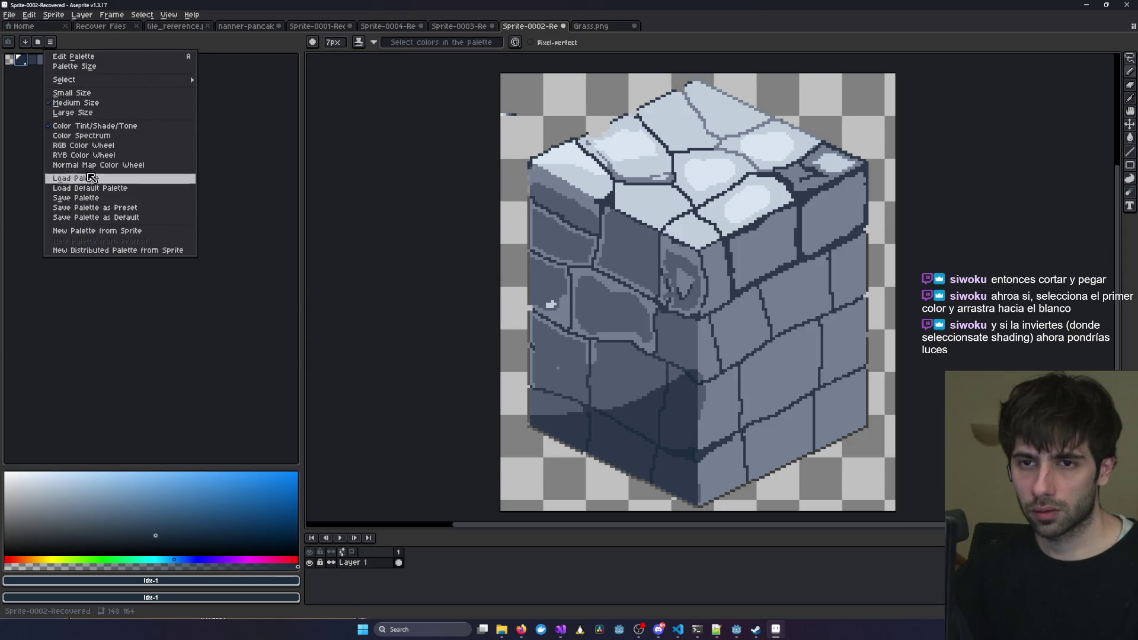
Turn on palette editing mode.
{"action": "mouse_move", "coordinate": [99, 80]}
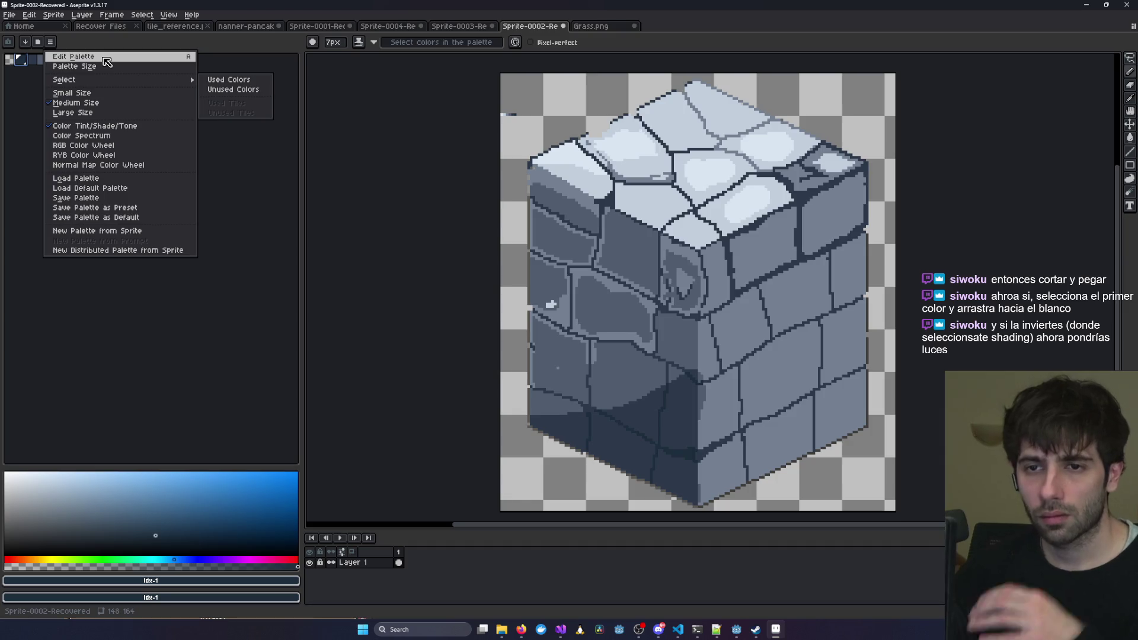
{"action": "left_click", "coordinate": [106, 58]}
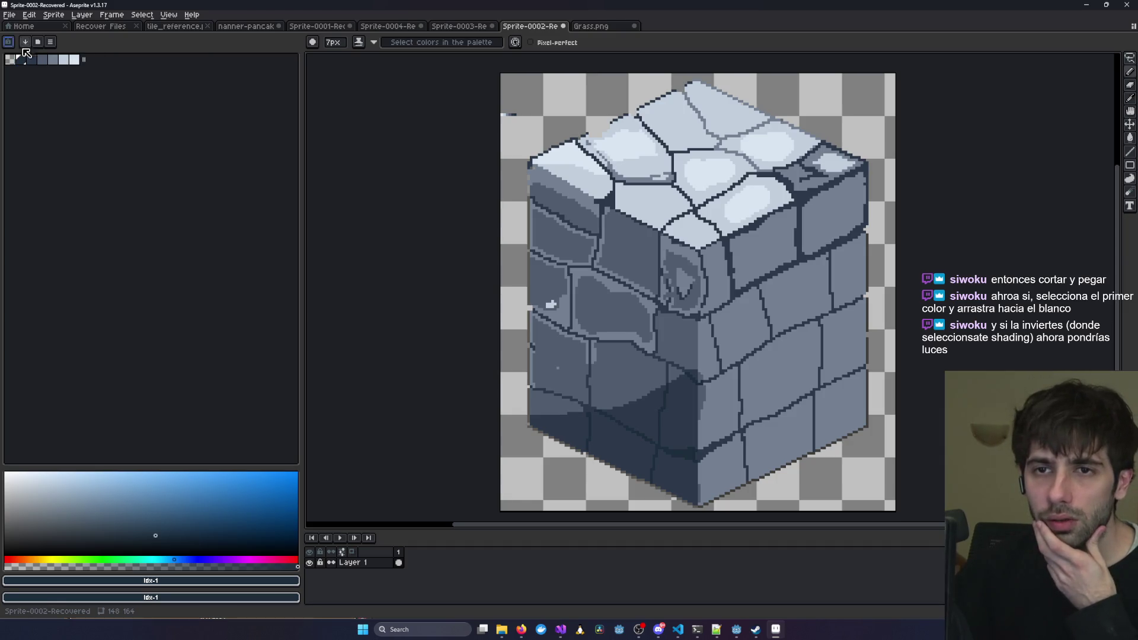
{"action": "left_click", "coordinate": [52, 42]}
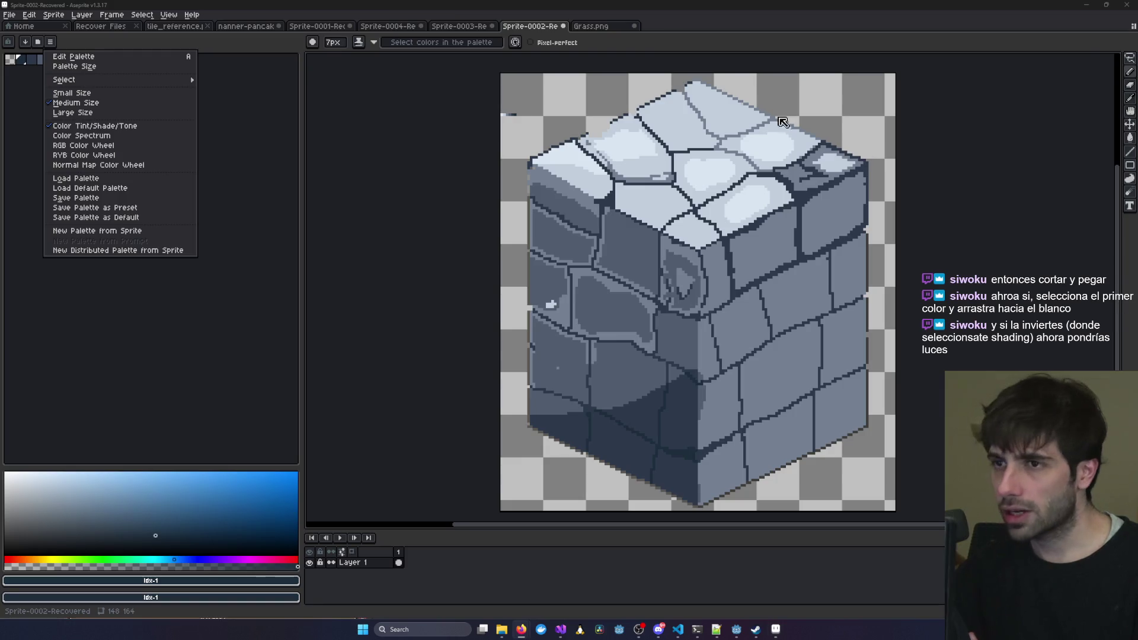
{"action": "left_click", "coordinate": [310, 79]}
Switch to Shading ink with swatches 1–6 as a reversed, lightening ramp.
{"action": "left_click", "coordinate": [364, 47]}
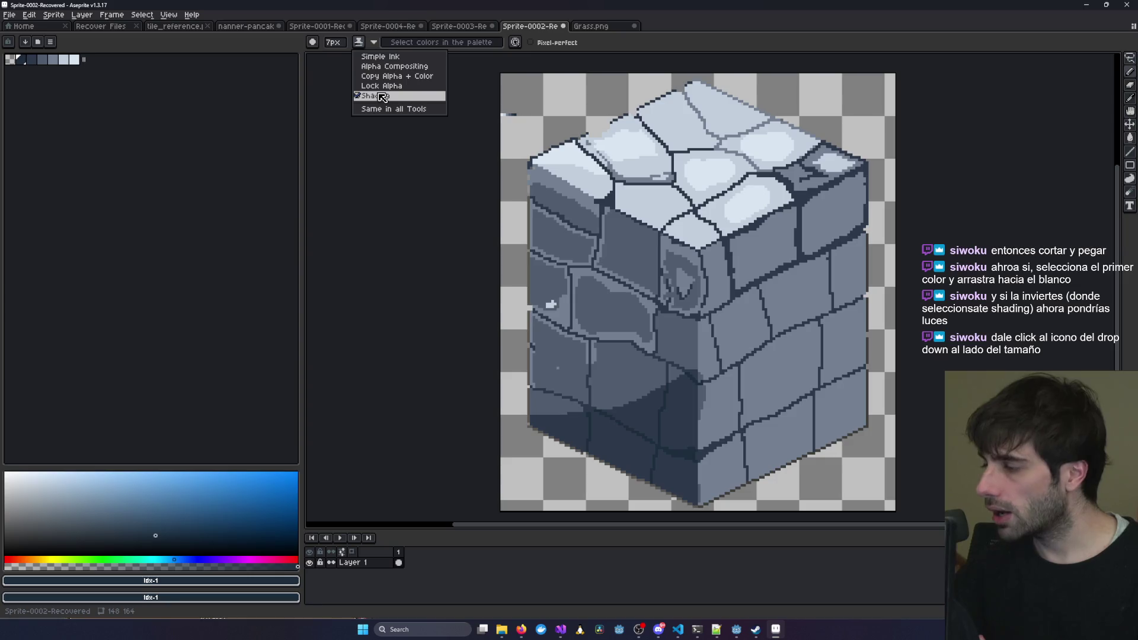
{"action": "left_click", "coordinate": [382, 96]}
{"action": "left_click", "coordinate": [375, 43]}
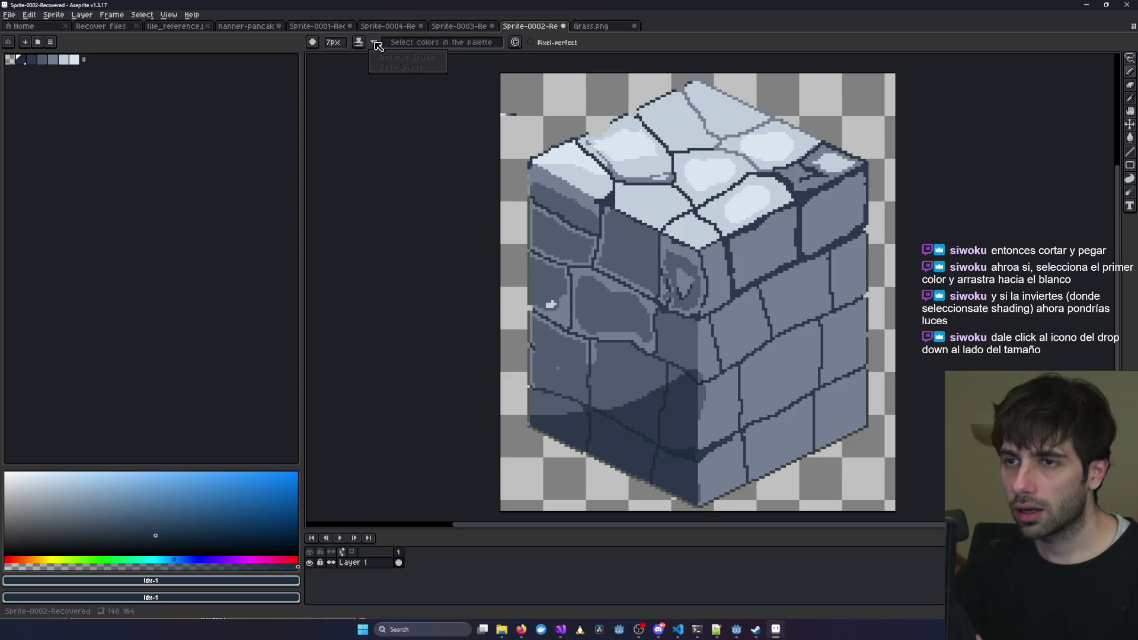
{"action": "left_click", "coordinate": [375, 43]}
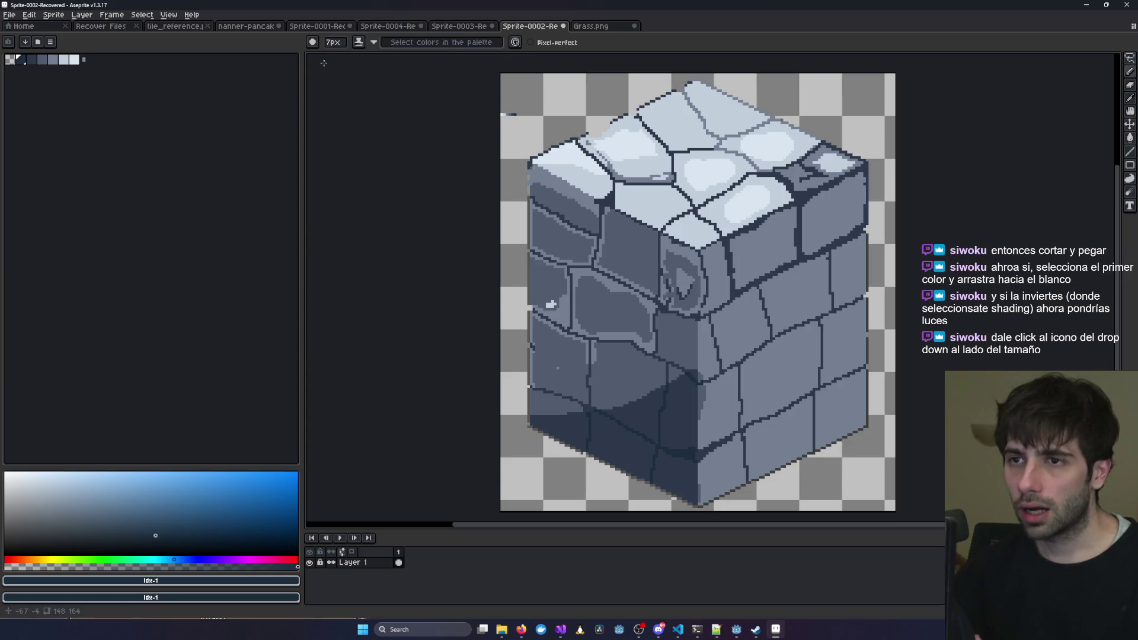
{"action": "left_click_drag", "start_coordinate": [24, 60], "coordinate": [74, 60]}
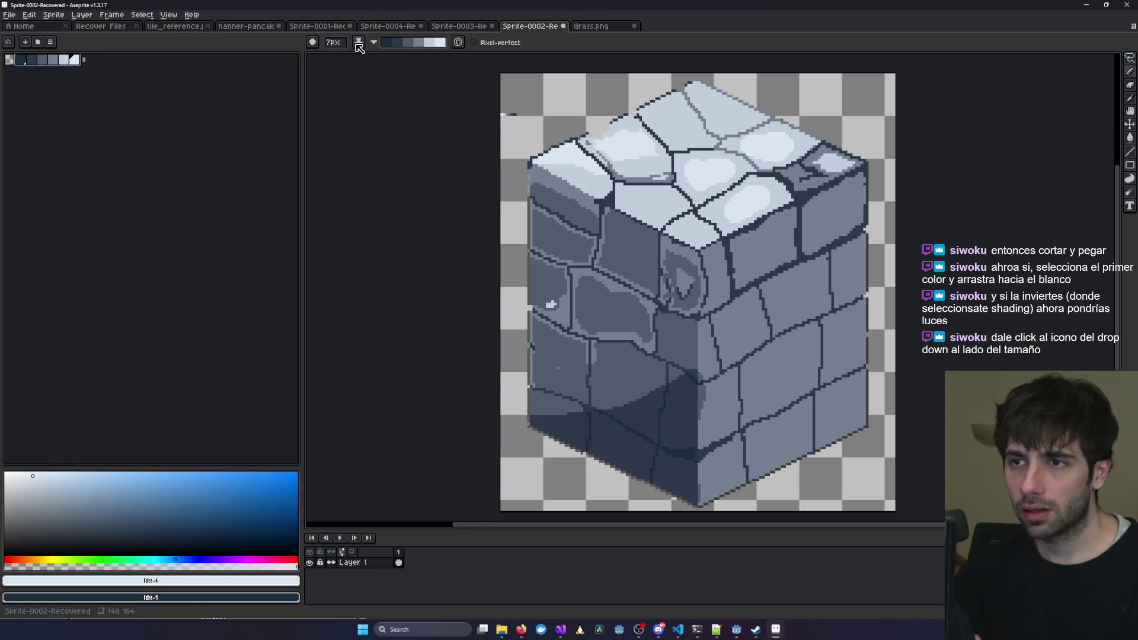
{"action": "left_click", "coordinate": [374, 42]}
{"action": "left_click", "coordinate": [405, 56]}
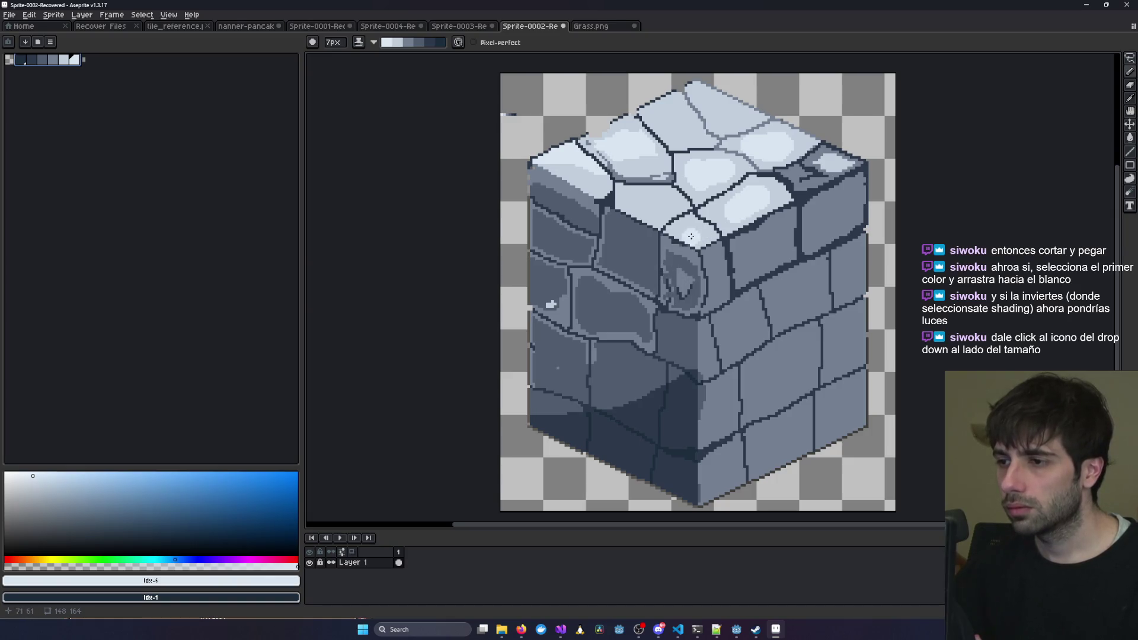
Lighten pixels along the cube's top front edge, undoing the front corner stone highlight.
{"action": "left_click_drag", "start_coordinate": [694, 238], "coordinate": [720, 224]}
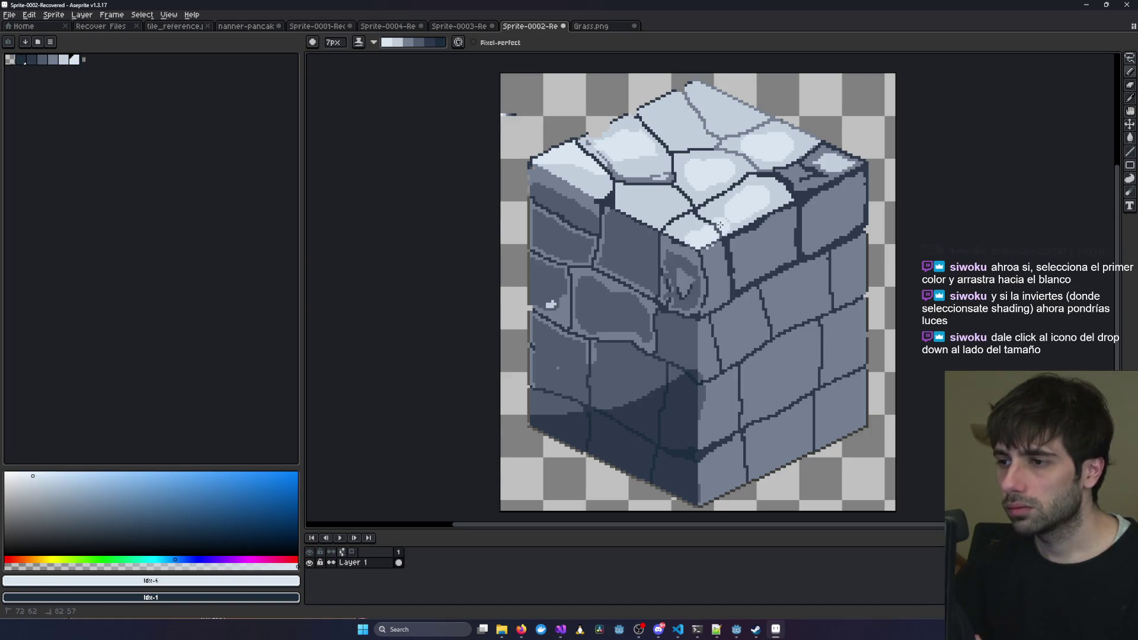
{"action": "scroll", "coordinate": [710, 237], "scroll_direction": "up", "scroll_amount": 2}
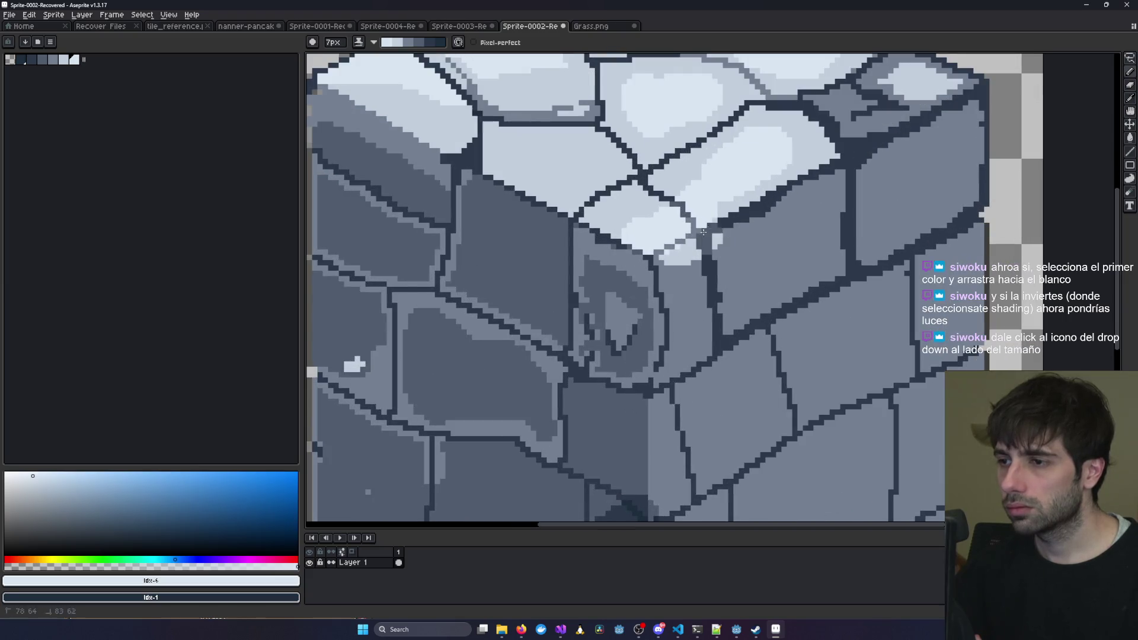
{"action": "mouse_move", "coordinate": [683, 242]}
{"action": "left_mouse_down"}
{"action": "mouse_move", "coordinate": [634, 270]}
{"action": "mouse_move", "coordinate": [610, 249]}
{"action": "mouse_move", "coordinate": [650, 273]}
{"action": "left_mouse_up"}
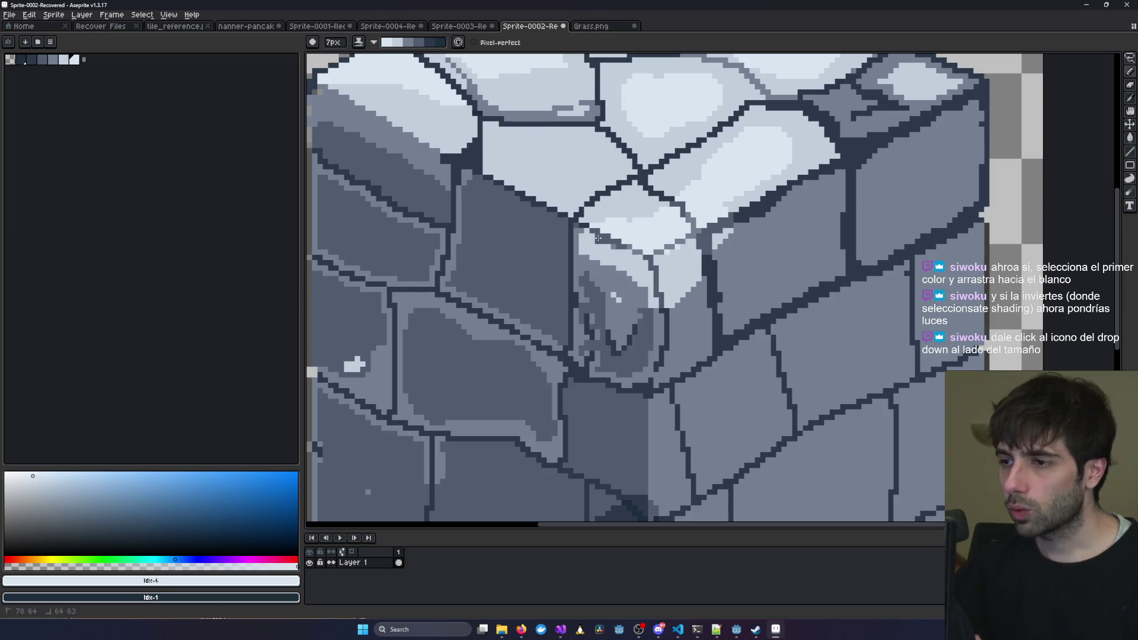
{"action": "scroll", "coordinate": [738, 304], "scroll_direction": "down", "scroll_amount": 2}
{"action": "left_click_drag", "start_coordinate": [738, 304], "coordinate": [599, 294]}
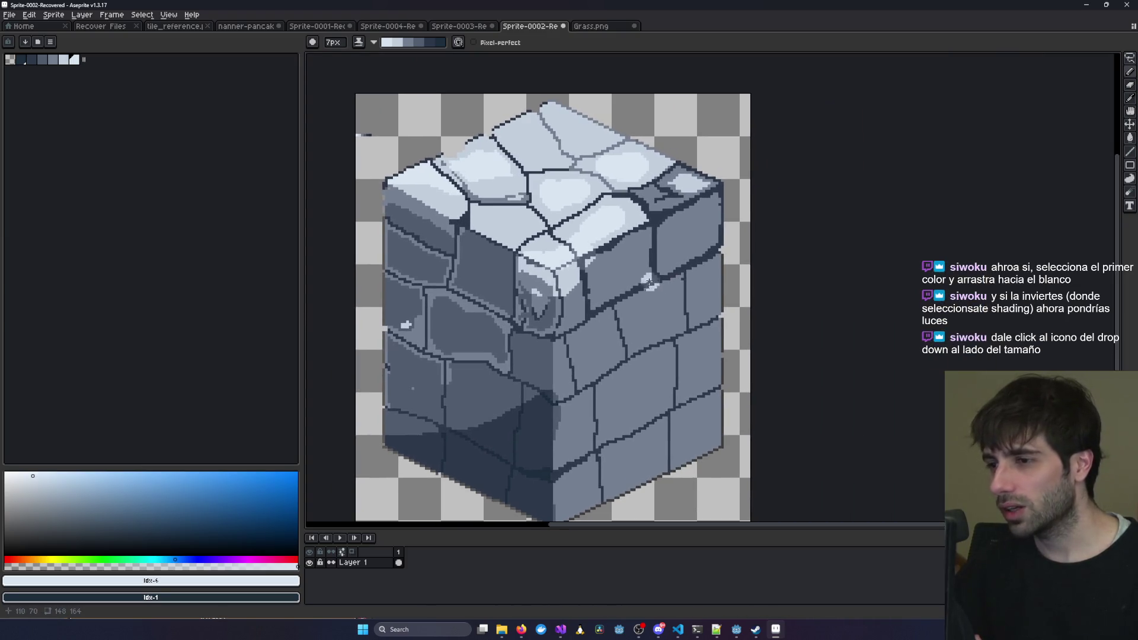
{"action": "mouse_move", "coordinate": [540, 261]}
{"action": "left_mouse_down"}
{"action": "mouse_move", "coordinate": [536, 277]}
{"action": "mouse_move", "coordinate": [544, 271]}
{"action": "mouse_move", "coordinate": [534, 271]}
{"action": "left_mouse_up"}
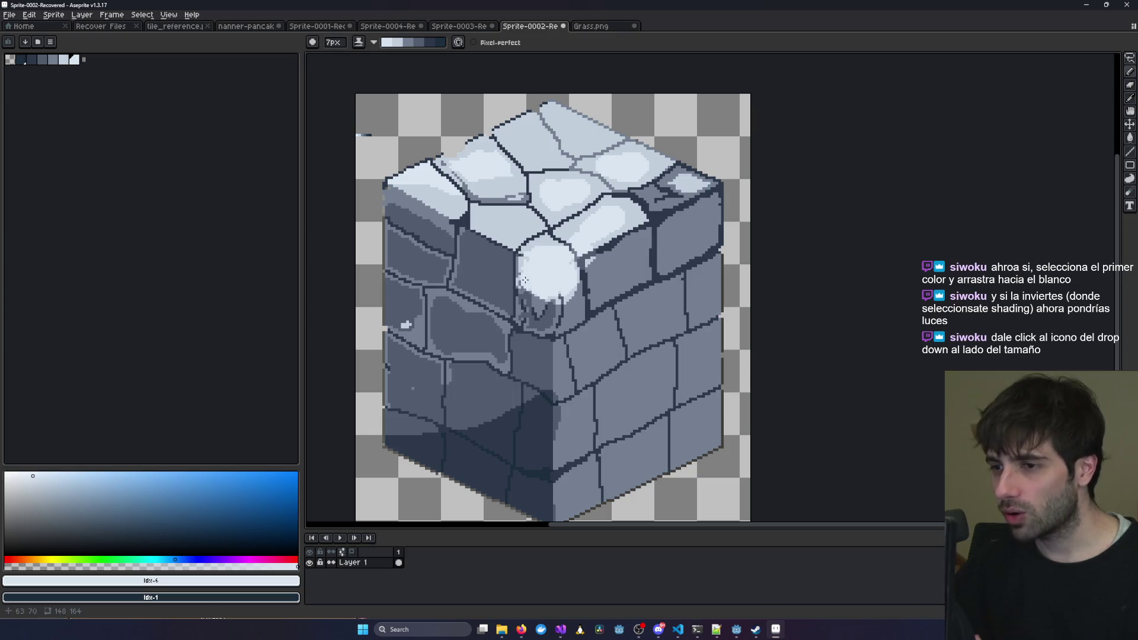
{"action": "scroll", "coordinate": [524, 280], "scroll_direction": "down", "scroll_amount": 4}
{"action": "scroll", "coordinate": [660, 251], "scroll_direction": "up", "scroll_amount": 4}
{"action": "key", "text": "ctrl+z"}
{"action": "key", "text": "ctrl+z"}
{"action": "key", "text": "ctrl+z"}
{"action": "key", "text": "b"}
Zoom and pan to bring the cube's lower front into view.
{"action": "scroll", "coordinate": [573, 266], "scroll_direction": "up", "scroll_amount": 2}
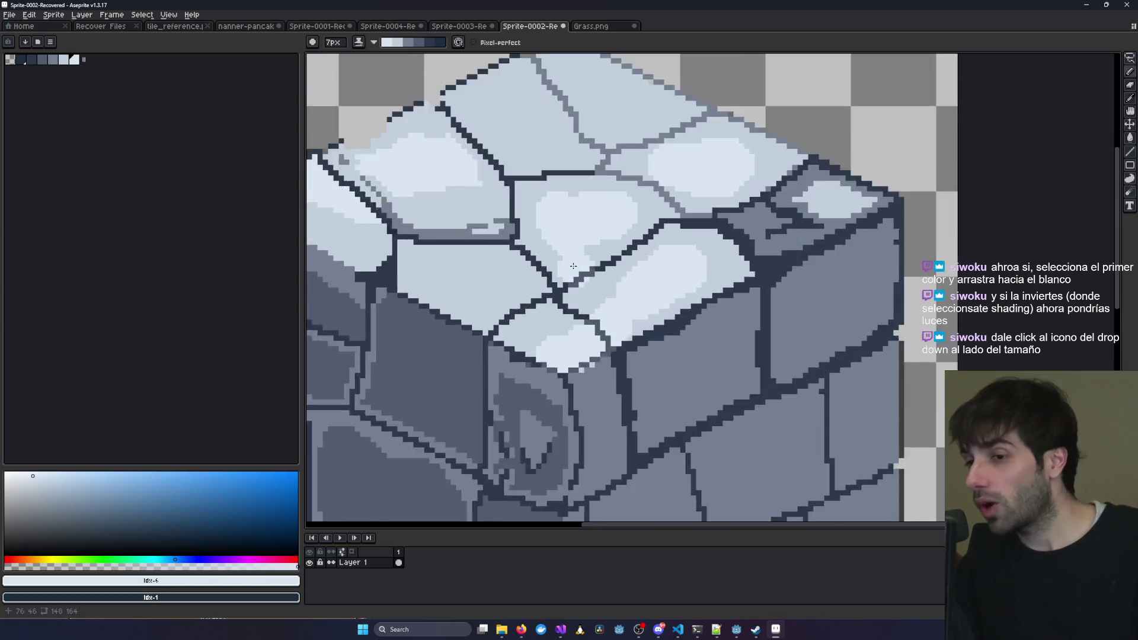
{"action": "scroll", "coordinate": [573, 266], "scroll_direction": "up", "scroll_amount": 1}
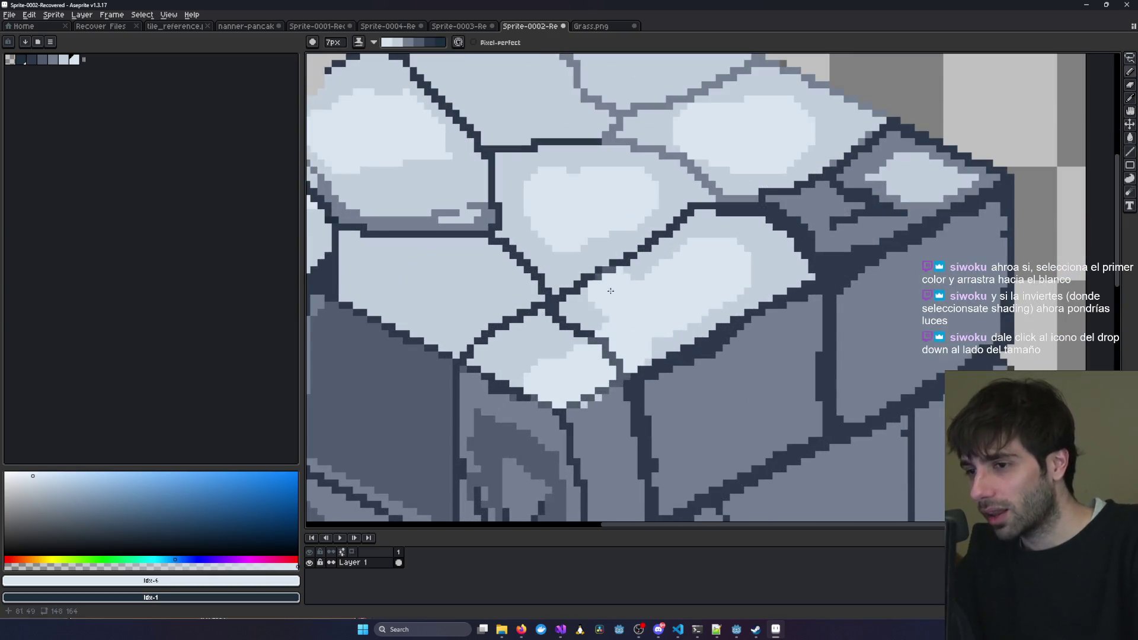
{"action": "scroll", "coordinate": [611, 291], "scroll_direction": "down", "scroll_amount": 2}
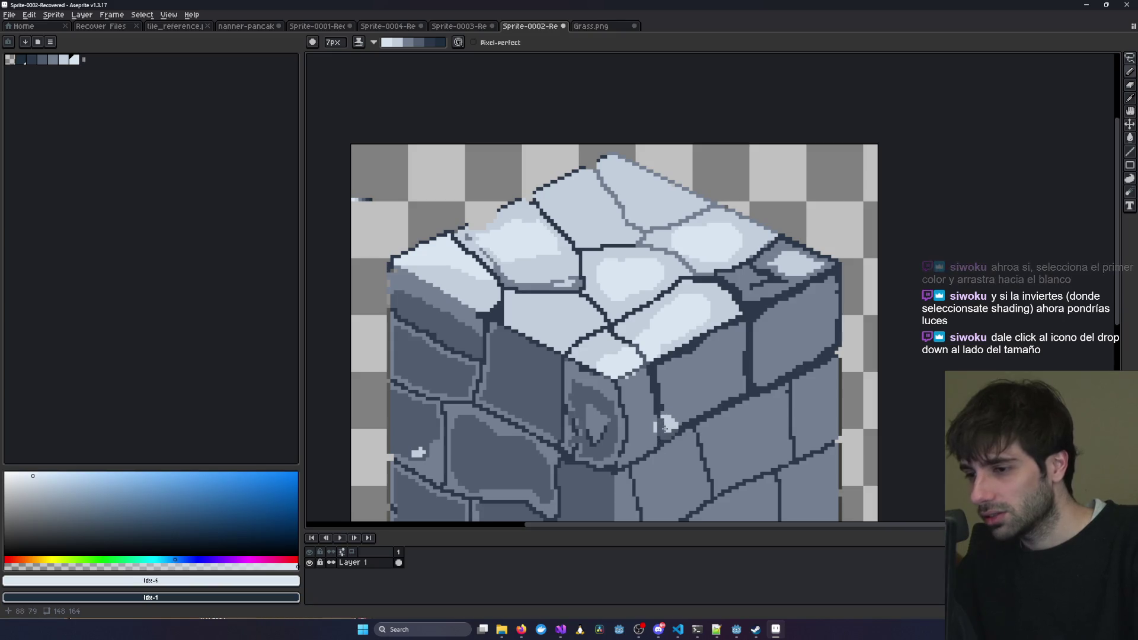
{"action": "left_click_drag", "start_coordinate": [665, 428], "coordinate": [834, 238]}
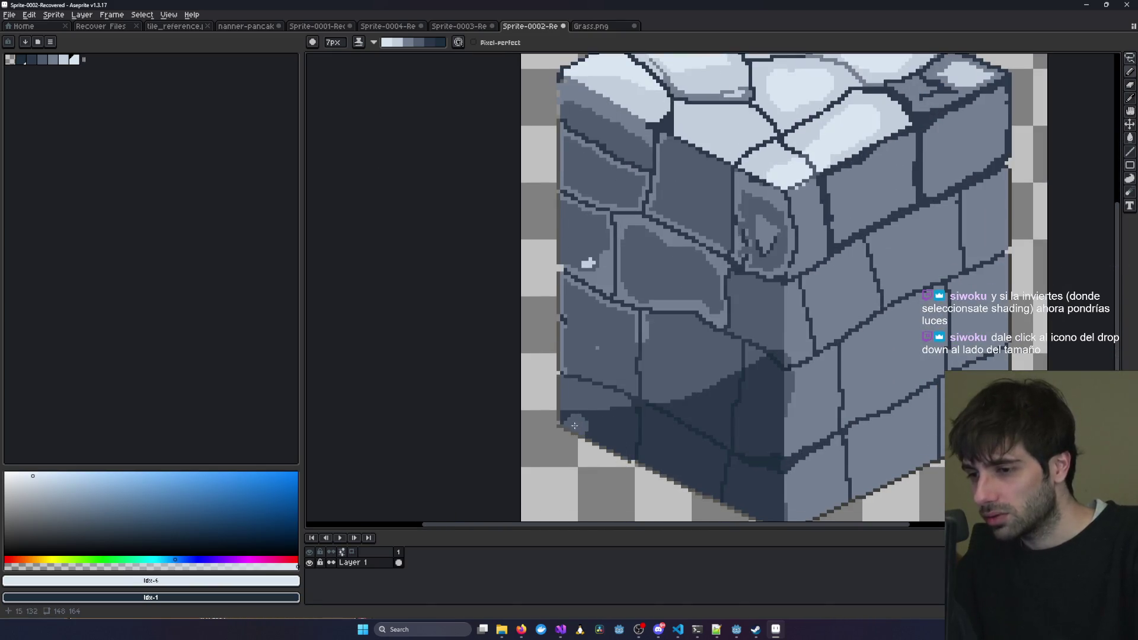
{"action": "scroll", "coordinate": [788, 459], "scroll_direction": "down", "scroll_amount": 1}
{"action": "scroll", "coordinate": [712, 422], "scroll_direction": "down", "scroll_amount": 1}
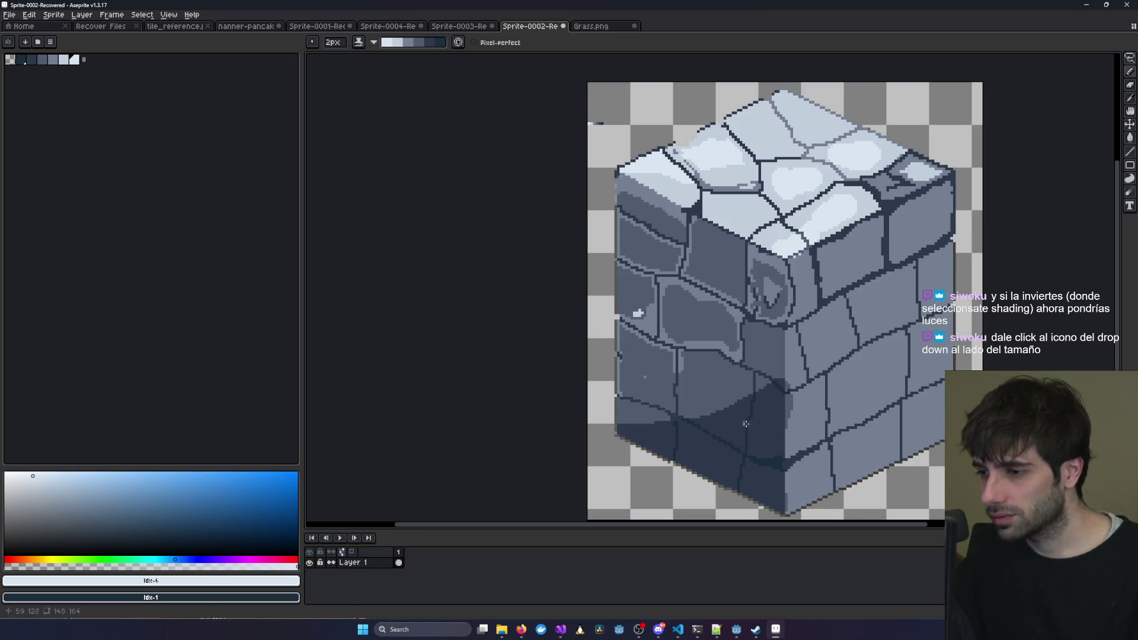
{"action": "scroll", "coordinate": [746, 424], "scroll_direction": "down", "scroll_amount": 1}
{"action": "scroll", "coordinate": [746, 424], "scroll_direction": "up", "scroll_amount": 6}
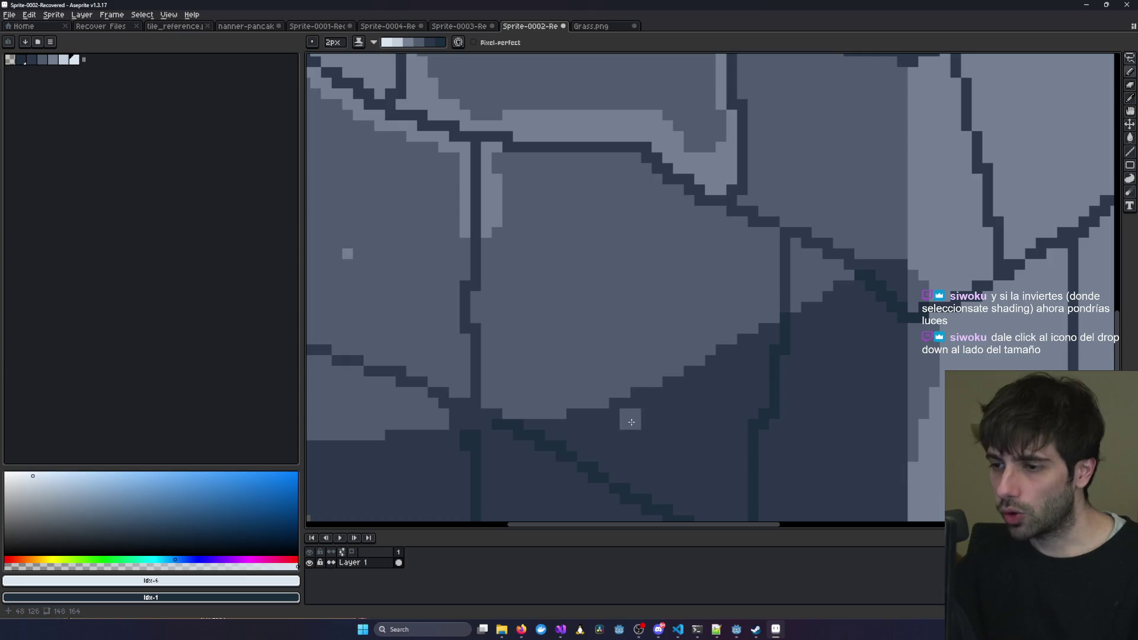
Enlarge the brush and paint light highlights onto the stone on the left face.
{"action": "scroll", "coordinate": [631, 422], "scroll_direction": "up", "scroll_amount": 2}
{"action": "key", "text": "plus"}
{"action": "key", "text": "plus"}
{"action": "key", "text": "plus"}
{"action": "left_click_drag", "start_coordinate": [615, 407], "coordinate": [554, 255]}
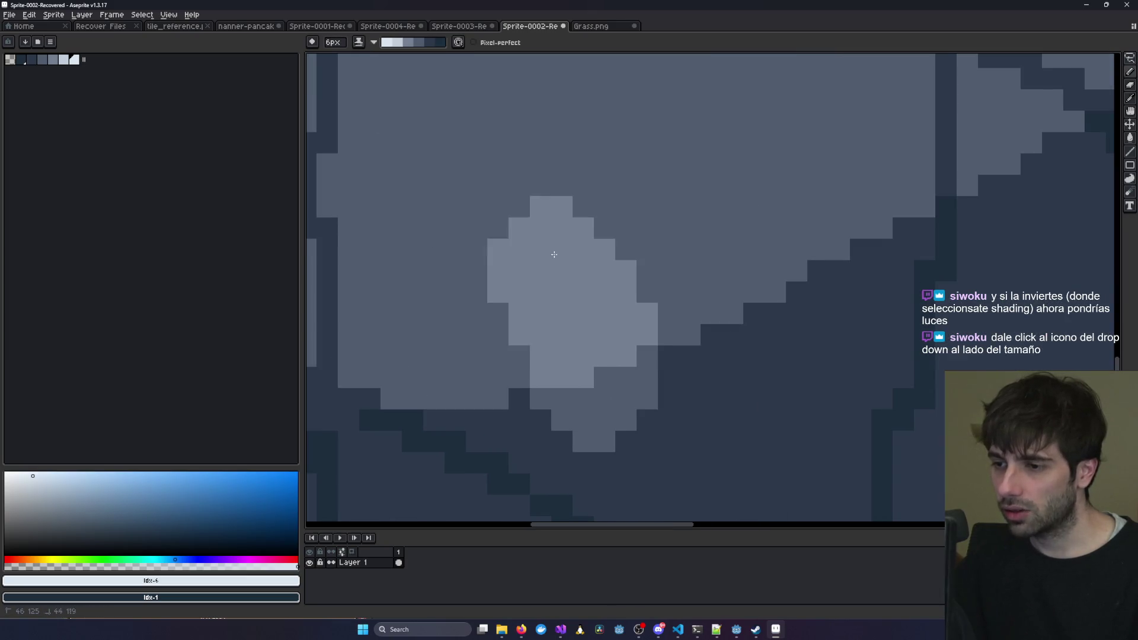
{"action": "key", "text": "minus"}
{"action": "key", "text": "minus"}
{"action": "key", "text": "minus"}
{"action": "left_click_drag", "start_coordinate": [646, 228], "coordinate": [676, 264]}
{"action": "mouse_move", "coordinate": [605, 190]}
{"action": "left_mouse_down"}
{"action": "mouse_move", "coordinate": [664, 208]}
{"action": "mouse_move", "coordinate": [690, 314]}
{"action": "mouse_move", "coordinate": [655, 300]}
{"action": "mouse_move", "coordinate": [601, 213]}
{"action": "mouse_move", "coordinate": [652, 219]}
{"action": "mouse_move", "coordinate": [712, 261]}
{"action": "mouse_move", "coordinate": [688, 332]}
{"action": "mouse_move", "coordinate": [729, 237]}
{"action": "mouse_move", "coordinate": [670, 278]}
{"action": "mouse_move", "coordinate": [628, 184]}
{"action": "mouse_move", "coordinate": [641, 177]}
{"action": "mouse_move", "coordinate": [611, 184]}
{"action": "left_mouse_up"}
Flip the shading ramp back to darkening and shade parts of the light stone.
{"action": "left_click", "coordinate": [373, 43]}
{"action": "left_click", "coordinate": [402, 57]}
{"action": "mouse_move", "coordinate": [623, 230]}
{"action": "left_mouse_down"}
{"action": "mouse_move", "coordinate": [642, 218]}
{"action": "mouse_move", "coordinate": [694, 240]}
{"action": "mouse_move", "coordinate": [630, 286]}
{"action": "mouse_move", "coordinate": [691, 216]}
{"action": "mouse_move", "coordinate": [670, 299]}
{"action": "mouse_move", "coordinate": [622, 205]}
{"action": "mouse_move", "coordinate": [667, 229]}
{"action": "mouse_move", "coordinate": [645, 284]}
{"action": "mouse_move", "coordinate": [687, 314]}
{"action": "mouse_move", "coordinate": [703, 246]}
{"action": "mouse_move", "coordinate": [616, 274]}
{"action": "left_mouse_up"}
{"action": "scroll", "coordinate": [616, 274], "scroll_direction": "down", "scroll_amount": 3}
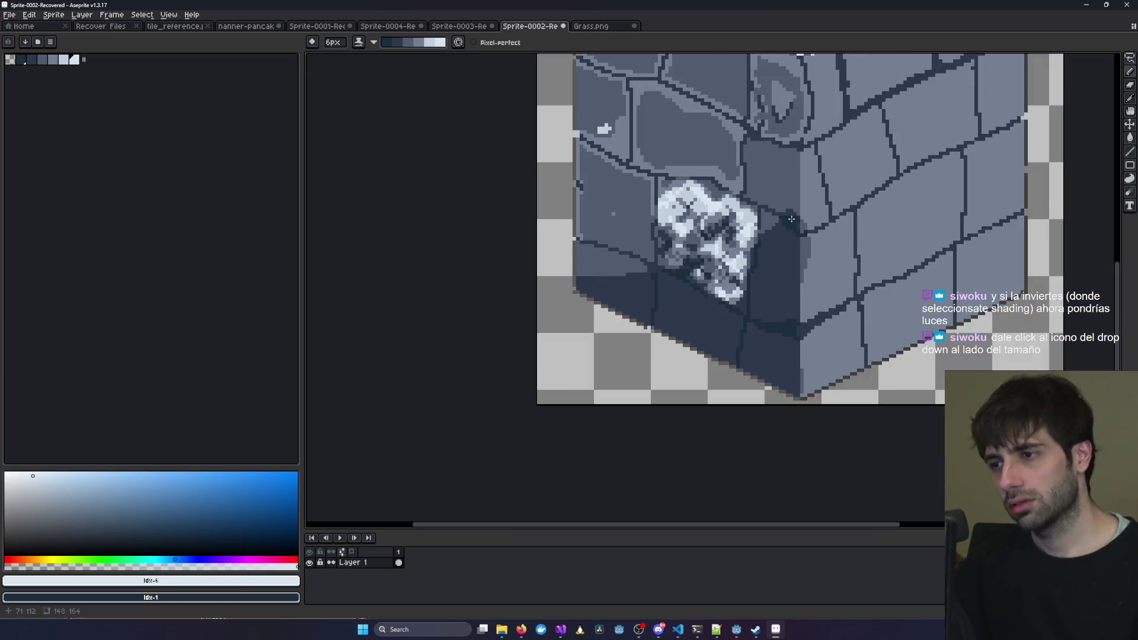
{"action": "scroll", "coordinate": [617, 222], "scroll_direction": "up", "scroll_amount": 2}
{"action": "scroll", "coordinate": [617, 222], "scroll_direction": "up", "scroll_amount": 1}
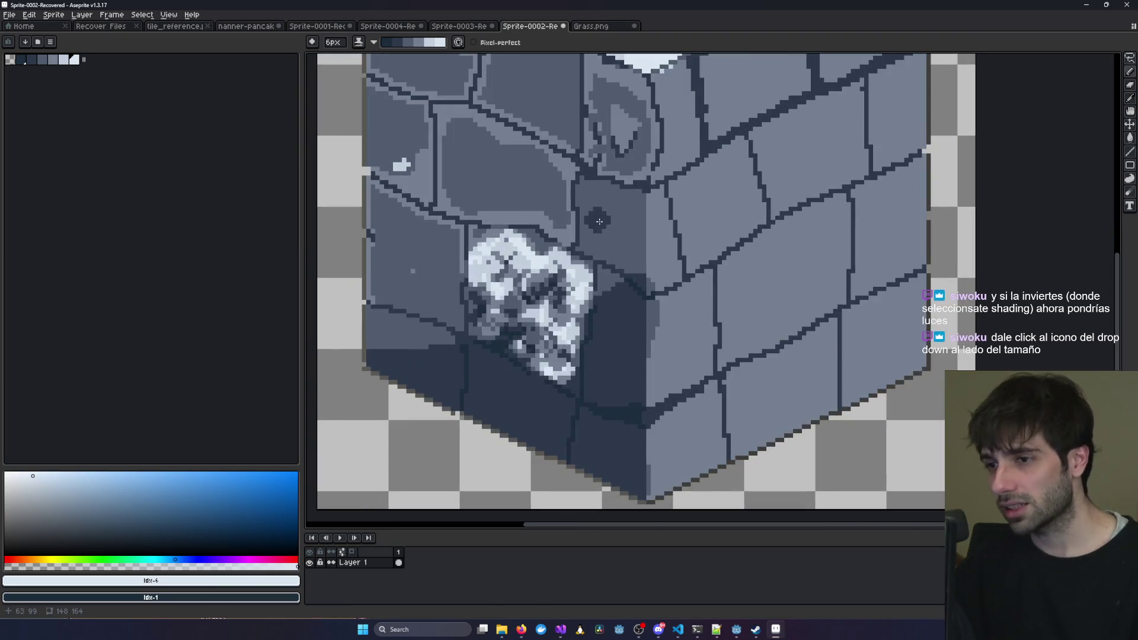
{"action": "scroll", "coordinate": [526, 259], "scroll_direction": "up", "scroll_amount": 1}
{"action": "mouse_move", "coordinate": [492, 259]}
{"action": "left_mouse_down"}
{"action": "mouse_move", "coordinate": [474, 255]}
{"action": "mouse_move", "coordinate": [498, 246]}
{"action": "left_mouse_up"}
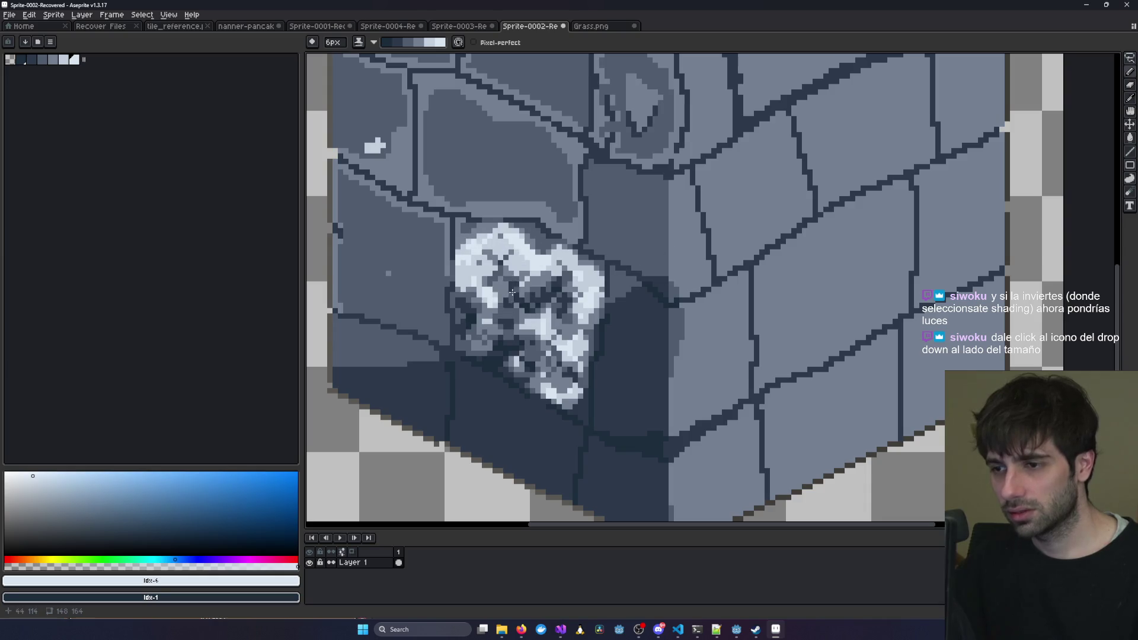
Undo the last four dark pencil strokes on the bright patch.
{"action": "key", "text": "ctrl+z"}
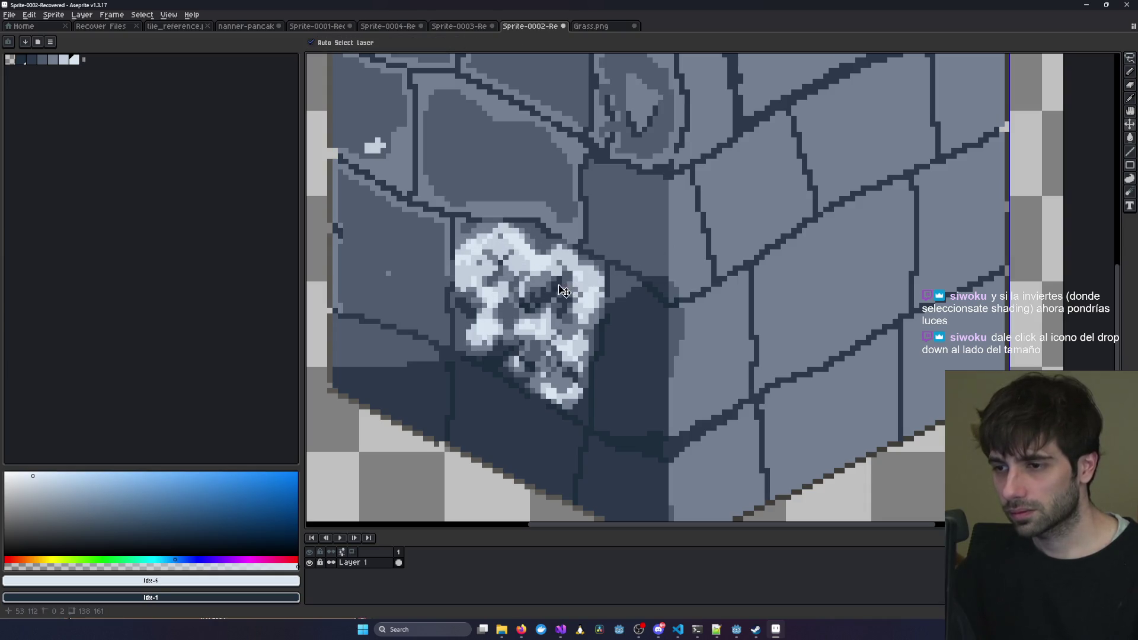
{"action": "key", "text": "ctrl+z"}
{"action": "key", "text": "ctrl+z"}
{"action": "key", "text": "ctrl+z"}
{"action": "key", "text": "ctrl+z"}
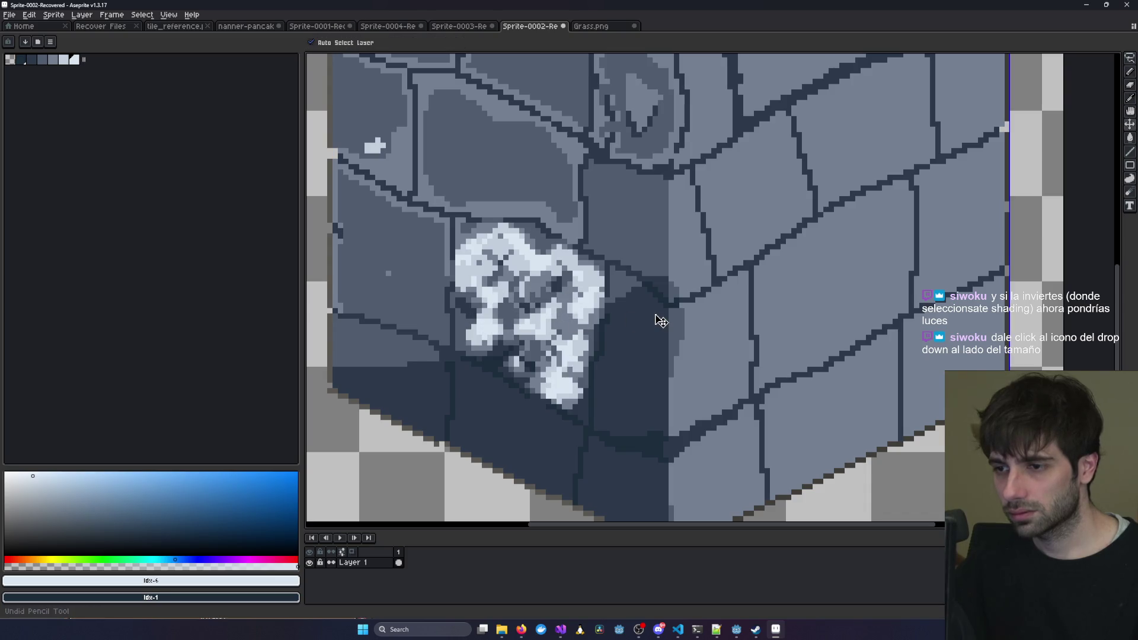
{"action": "key", "text": "ctrl+z"}
{"action": "key", "text": "ctrl+z"}
{"action": "key", "text": "ctrl+z"}
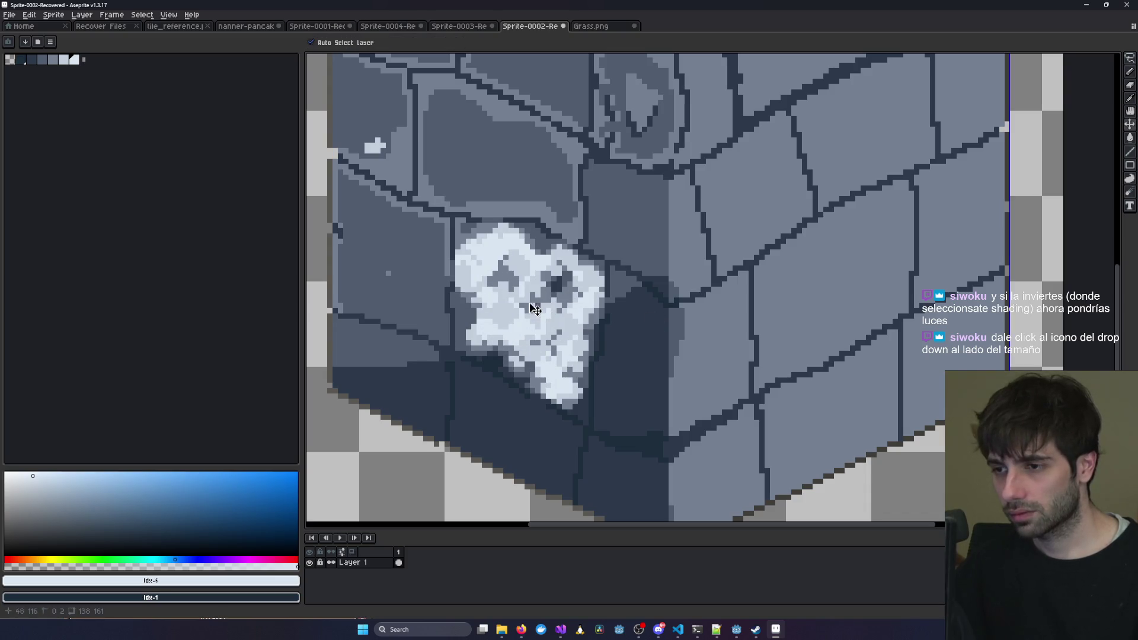
{"action": "key", "text": "ctrl+z"}
{"action": "key", "text": "ctrl+z"}
{"action": "key", "text": "ctrl+z"}
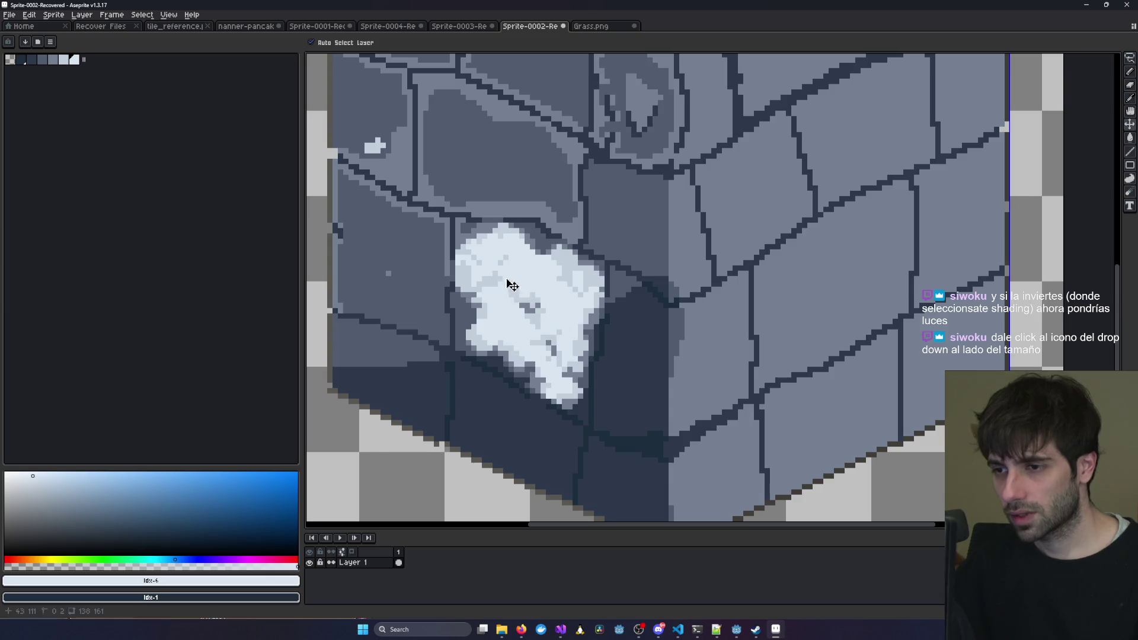
Darken the bright patch's top-left and top-right edges and its right side.
{"action": "left_click_drag", "start_coordinate": [543, 274], "coordinate": [580, 282]}
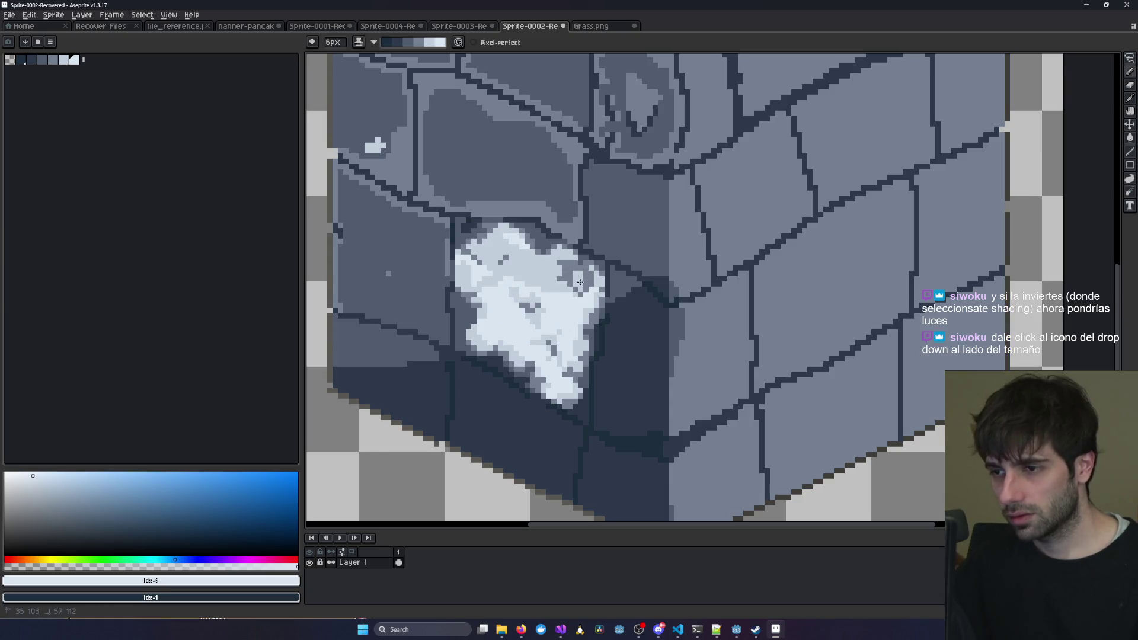
{"action": "mouse_move", "coordinate": [493, 247]}
{"action": "left_mouse_down"}
{"action": "mouse_move", "coordinate": [548, 303]}
{"action": "mouse_move", "coordinate": [594, 289]}
{"action": "left_mouse_up"}
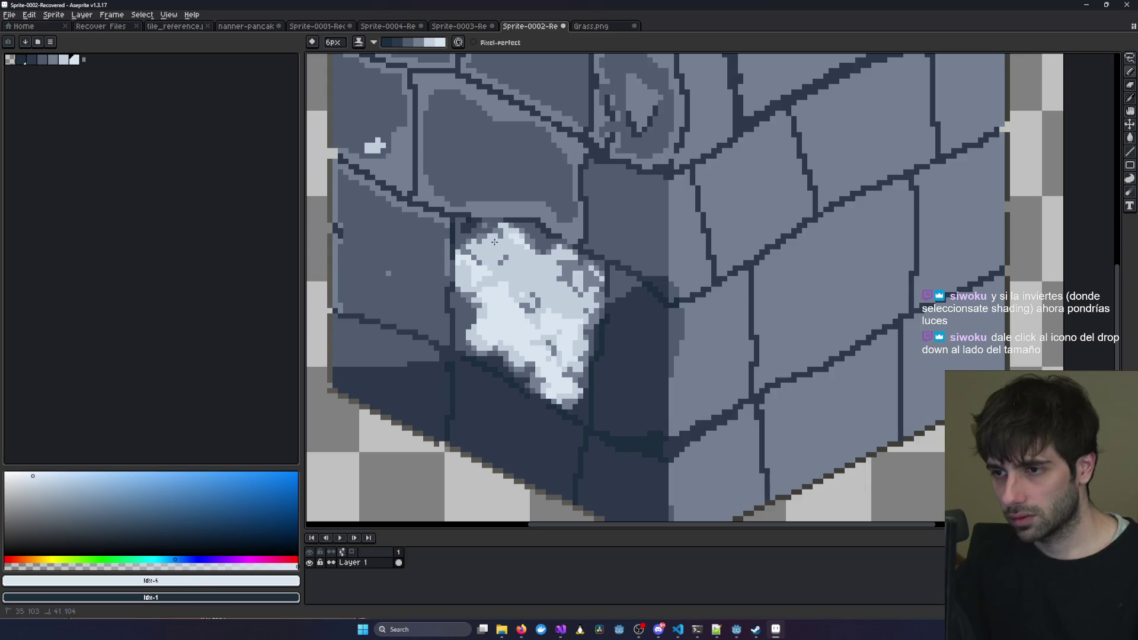
{"action": "left_click_drag", "start_coordinate": [513, 245], "coordinate": [569, 274]}
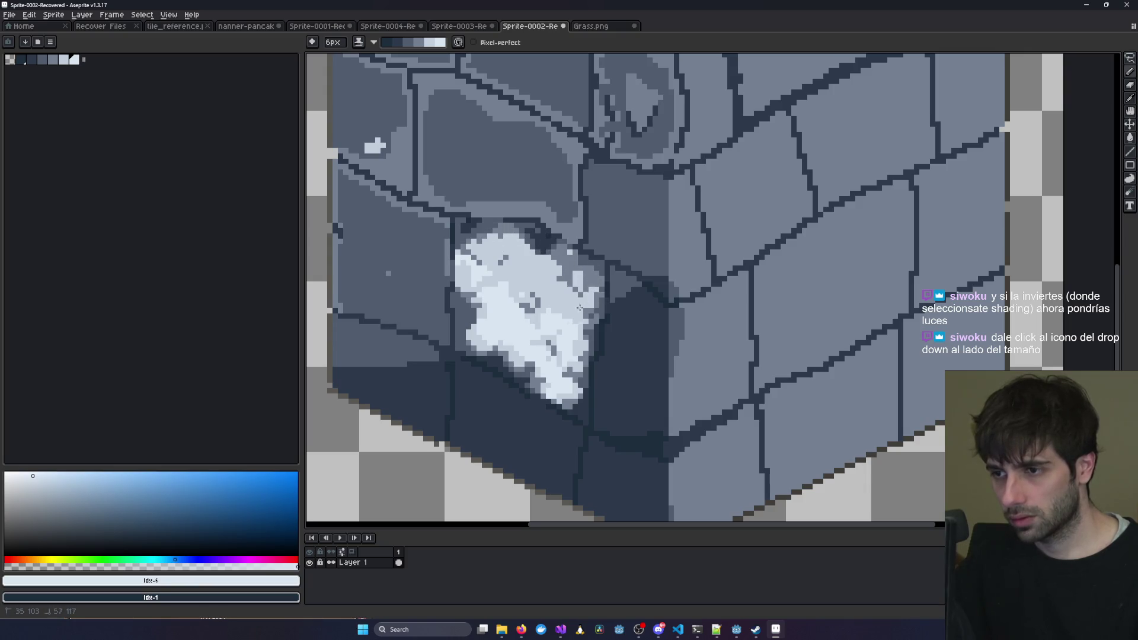
{"action": "mouse_move", "coordinate": [465, 234]}
{"action": "left_mouse_down"}
{"action": "mouse_move", "coordinate": [486, 261]}
{"action": "mouse_move", "coordinate": [474, 249]}
{"action": "mouse_move", "coordinate": [572, 305]}
{"action": "left_mouse_up"}
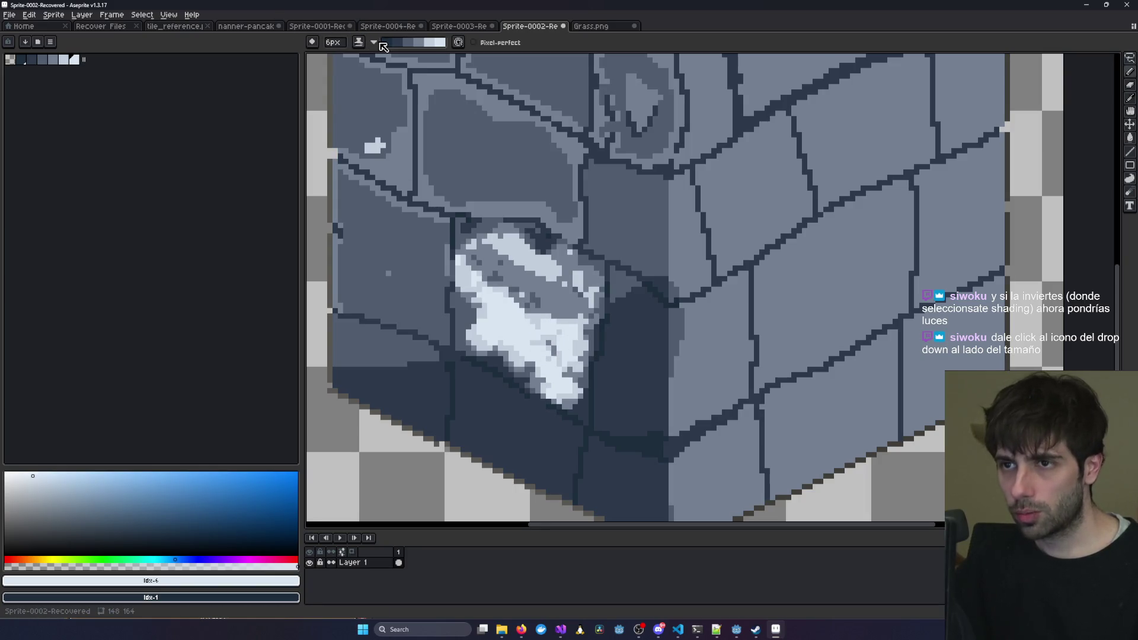
Reverse the shade order and test a brightening stroke across the light patch.
{"action": "left_click", "coordinate": [374, 43]}
{"action": "left_click", "coordinate": [403, 58]}
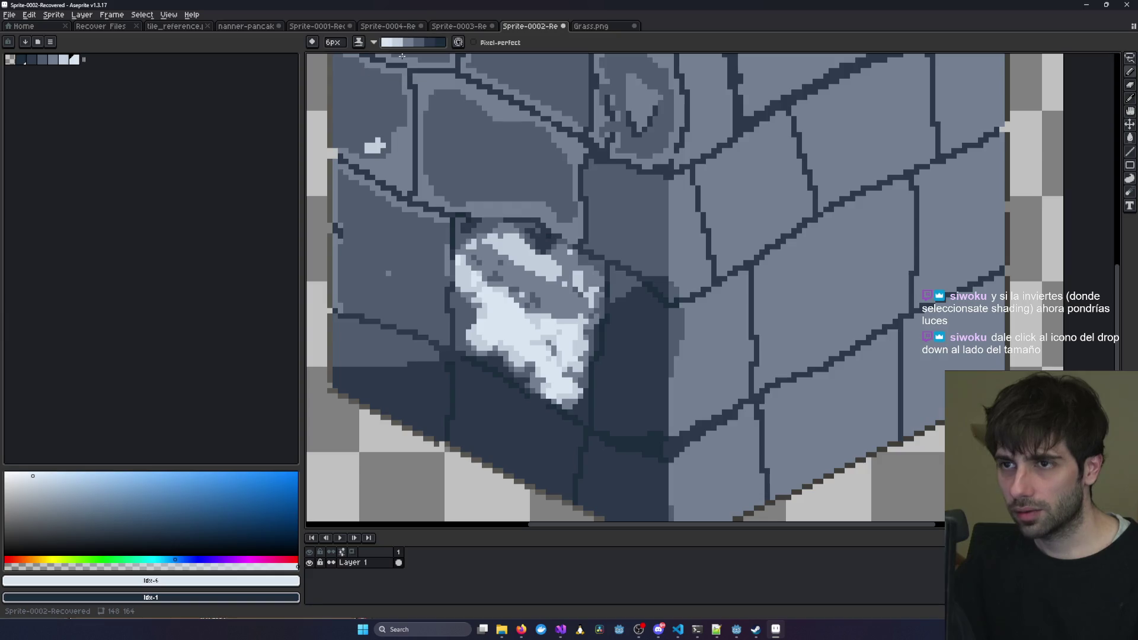
{"action": "left_click", "coordinate": [374, 43]}
{"action": "left_click", "coordinate": [544, 301]}
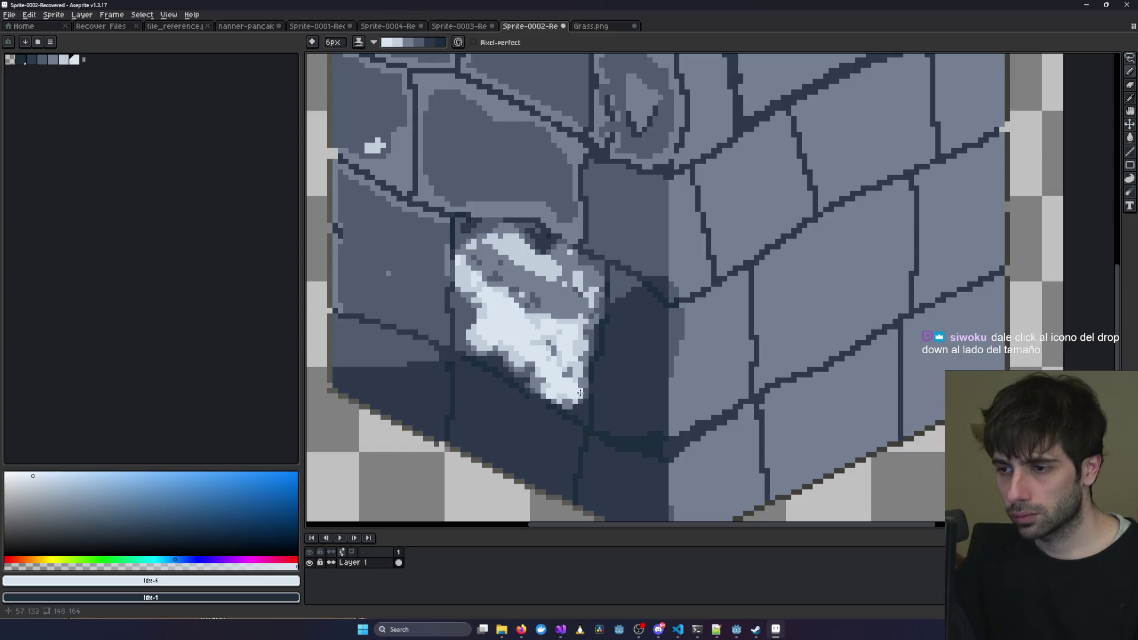
{"action": "left_click_drag", "start_coordinate": [532, 341], "coordinate": [482, 326]}
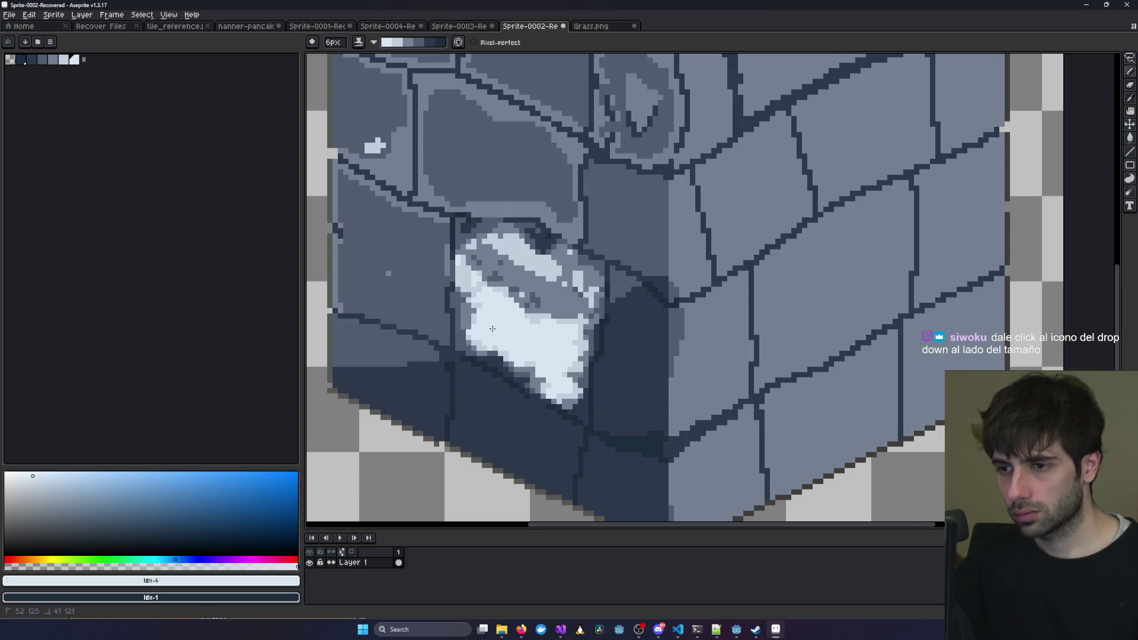
Undo three times to remove the patch and its lower dark shading.
{"action": "scroll", "coordinate": [478, 322], "scroll_direction": "down", "scroll_amount": 5}
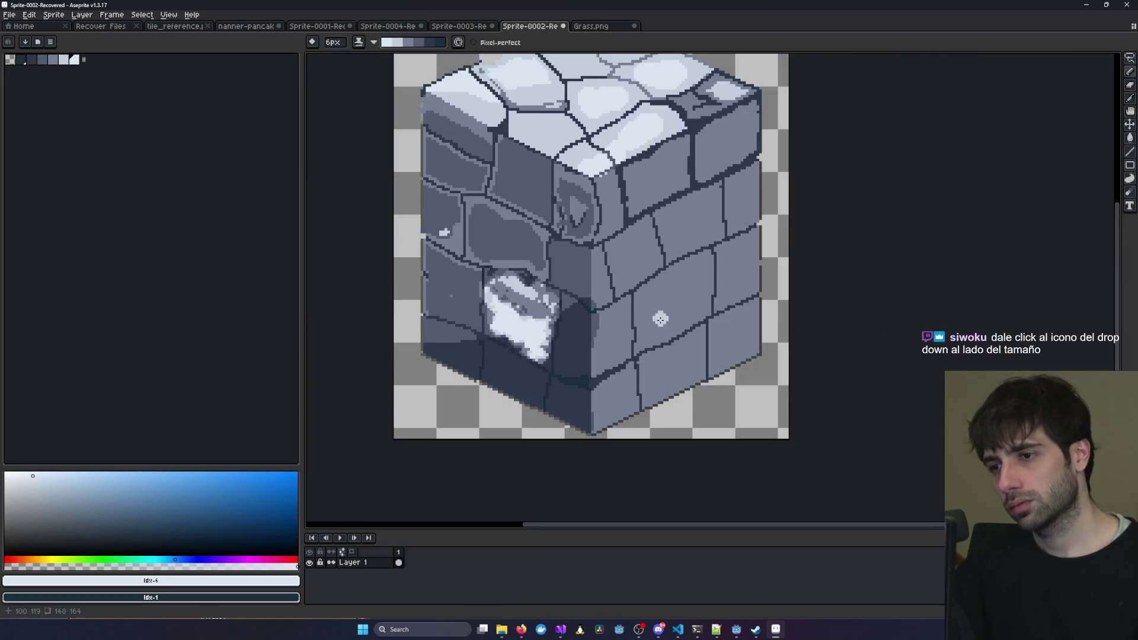
{"action": "key", "text": "ctrl+z"}
{"action": "key", "text": "ctrl+z"}
{"action": "key", "text": "ctrl+z"}
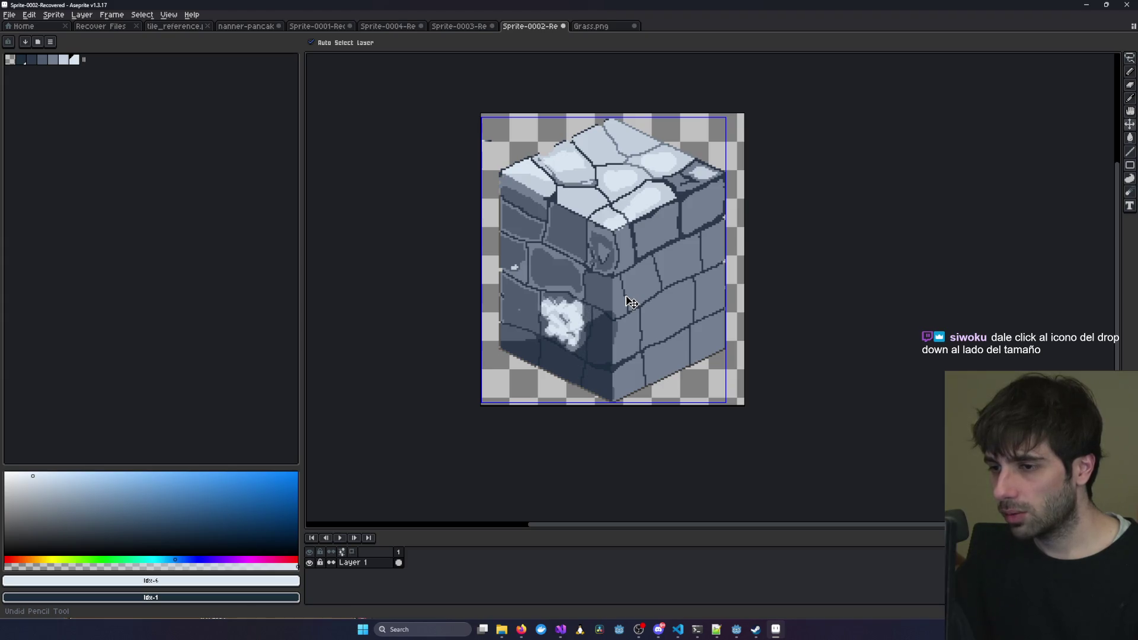
{"action": "key", "text": "ctrl+z"}
{"action": "key", "text": "ctrl+z"}
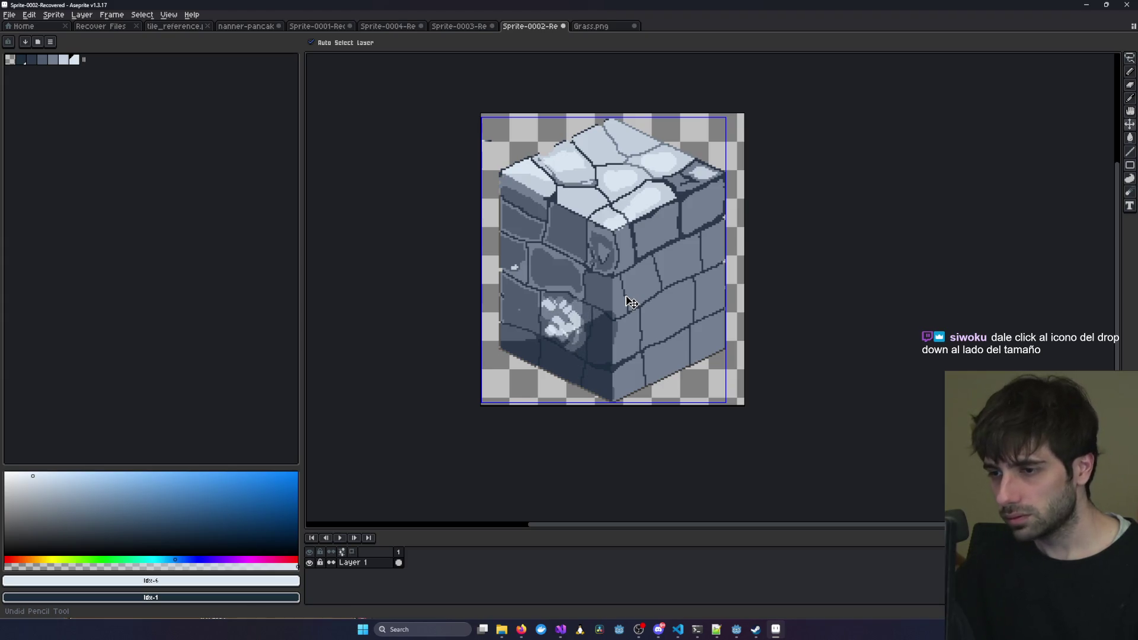
{"action": "key", "text": "ctrl+z"}
{"action": "key", "text": "ctrl+z"}
{"action": "key", "text": "ctrl+z"}
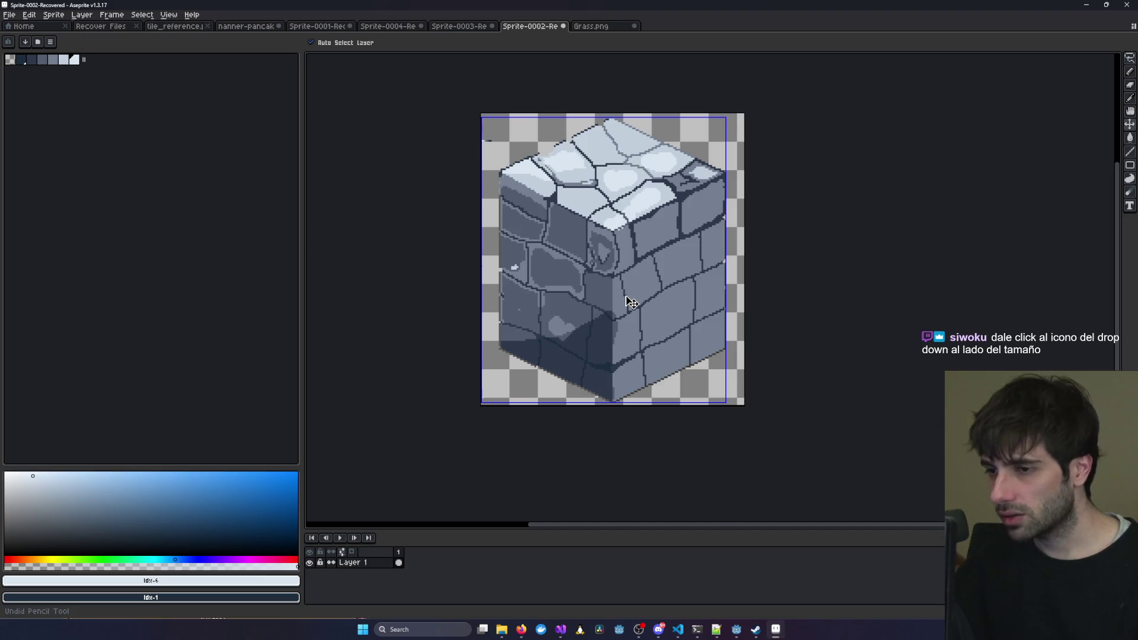
{"action": "scroll", "coordinate": [592, 276], "scroll_direction": "up", "scroll_amount": 3}
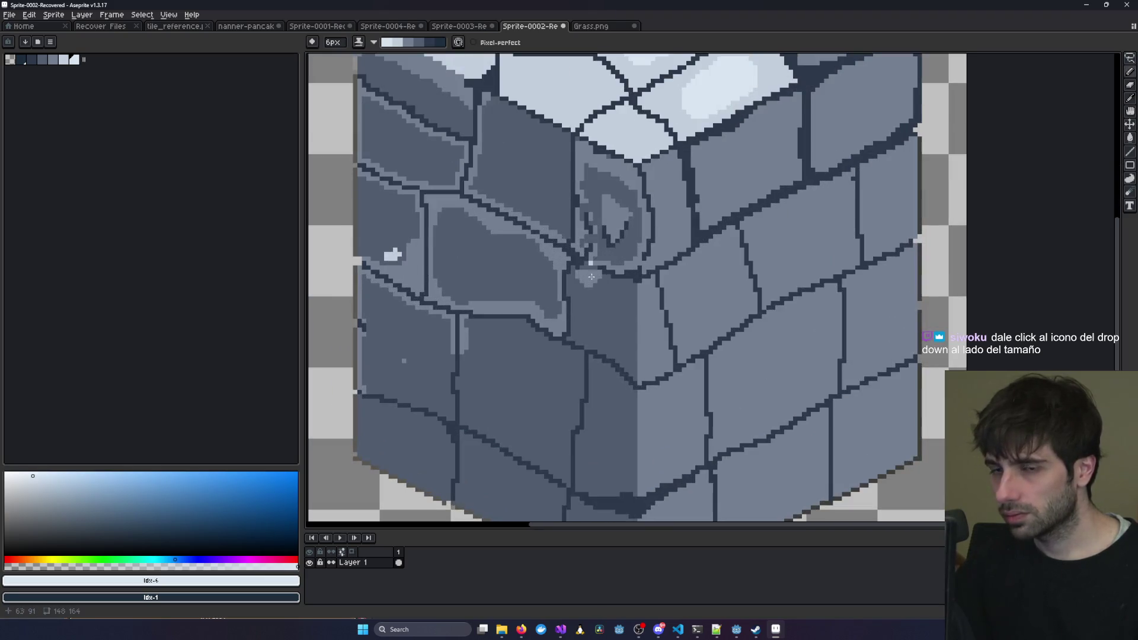
Paint light lines over the stone's dark outlines below the top corner, shrinking the brush to 3px then 2px.
{"action": "scroll", "coordinate": [552, 267], "scroll_direction": "up", "scroll_amount": 2}
{"action": "mouse_move", "coordinate": [520, 219]}
{"action": "left_mouse_down"}
{"action": "mouse_move", "coordinate": [477, 202]}
{"action": "mouse_move", "coordinate": [551, 236]}
{"action": "mouse_move", "coordinate": [573, 214]}
{"action": "left_mouse_up"}
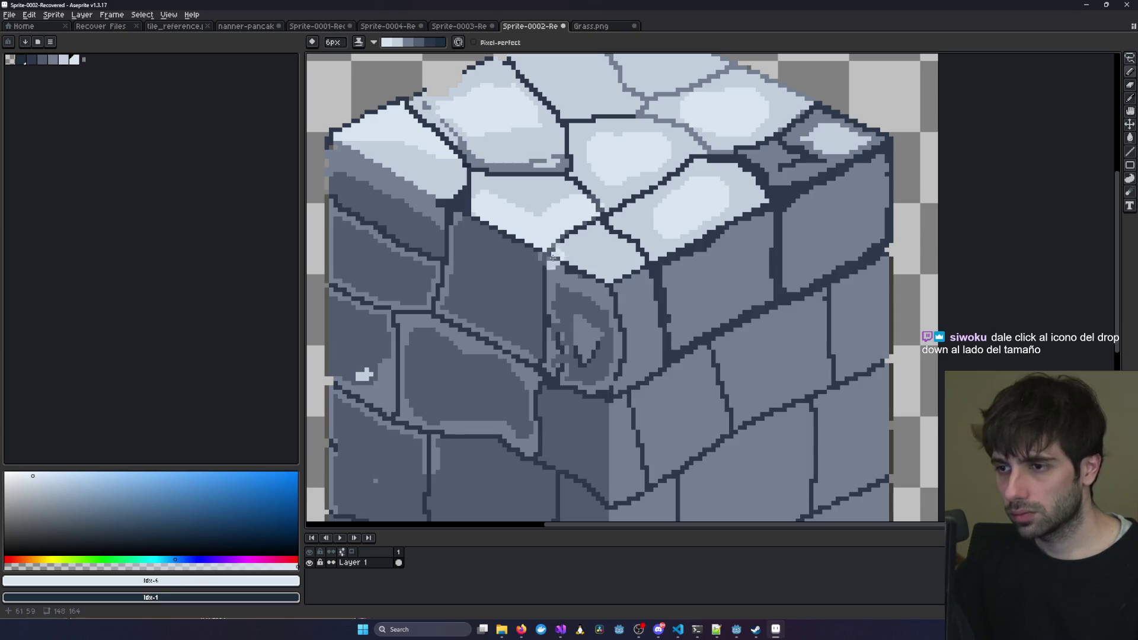
{"action": "left_click", "coordinate": [458, 223]}
{"action": "key", "text": "minus"}
{"action": "key", "text": "minus"}
{"action": "key", "text": "minus"}
{"action": "left_click_drag", "start_coordinate": [536, 264], "coordinate": [536, 345]}
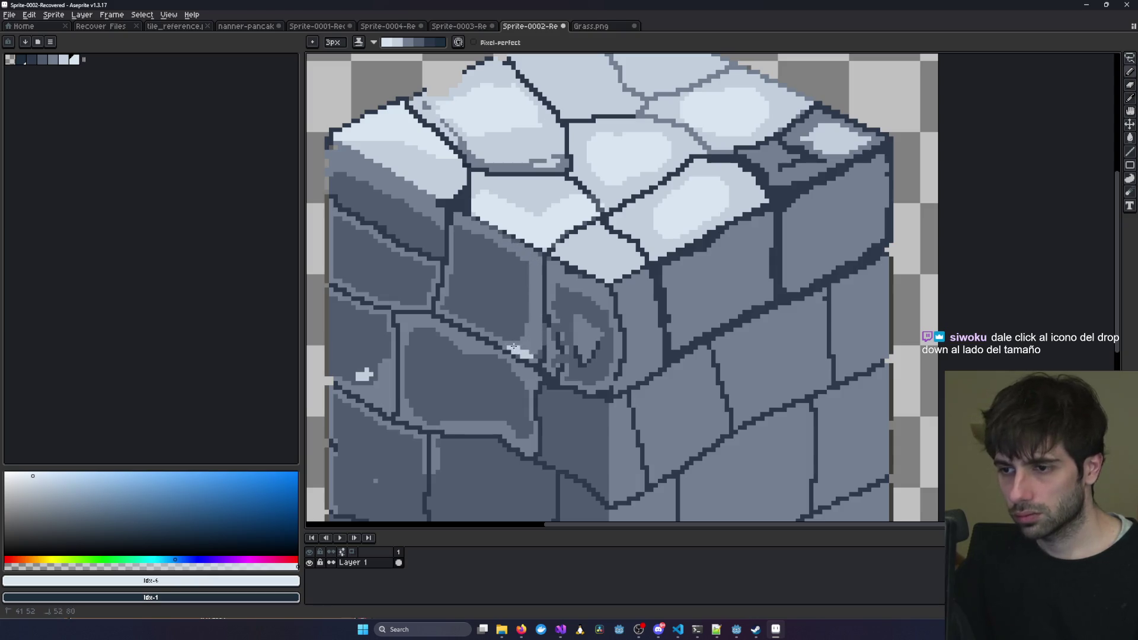
{"action": "scroll", "coordinate": [573, 281], "scroll_direction": "down", "scroll_amount": 3}
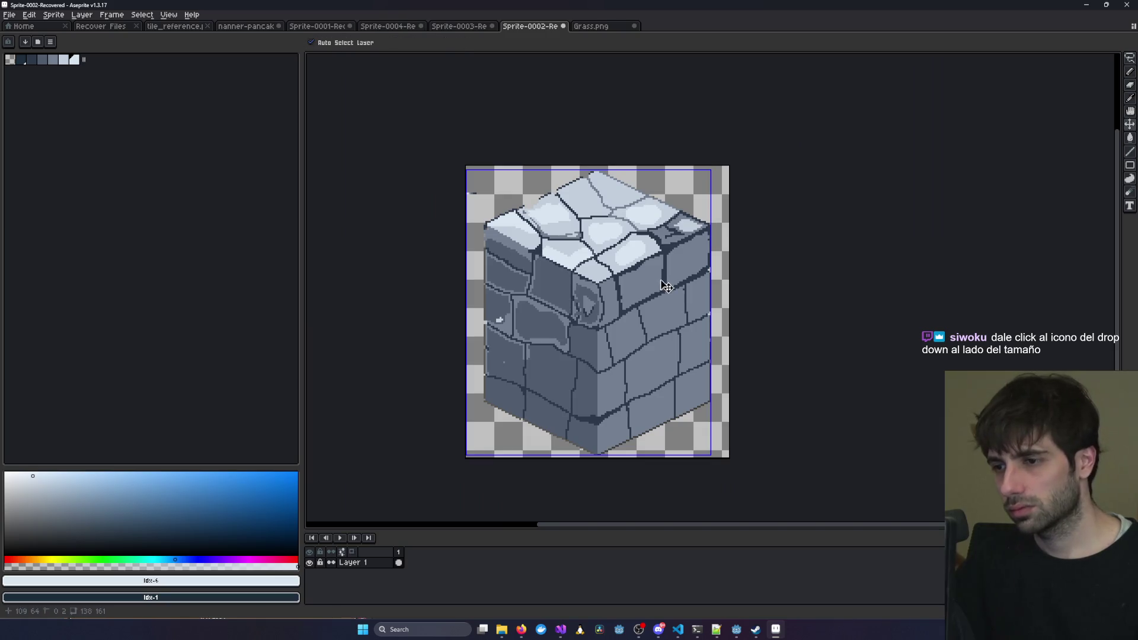
{"action": "scroll", "coordinate": [573, 297], "scroll_direction": "up", "scroll_amount": 4}
{"action": "mouse_move", "coordinate": [558, 336]}
{"action": "left_mouse_down"}
{"action": "mouse_move", "coordinate": [559, 252]}
{"action": "mouse_move", "coordinate": [470, 179]}
{"action": "mouse_move", "coordinate": [510, 198]}
{"action": "left_mouse_up"}
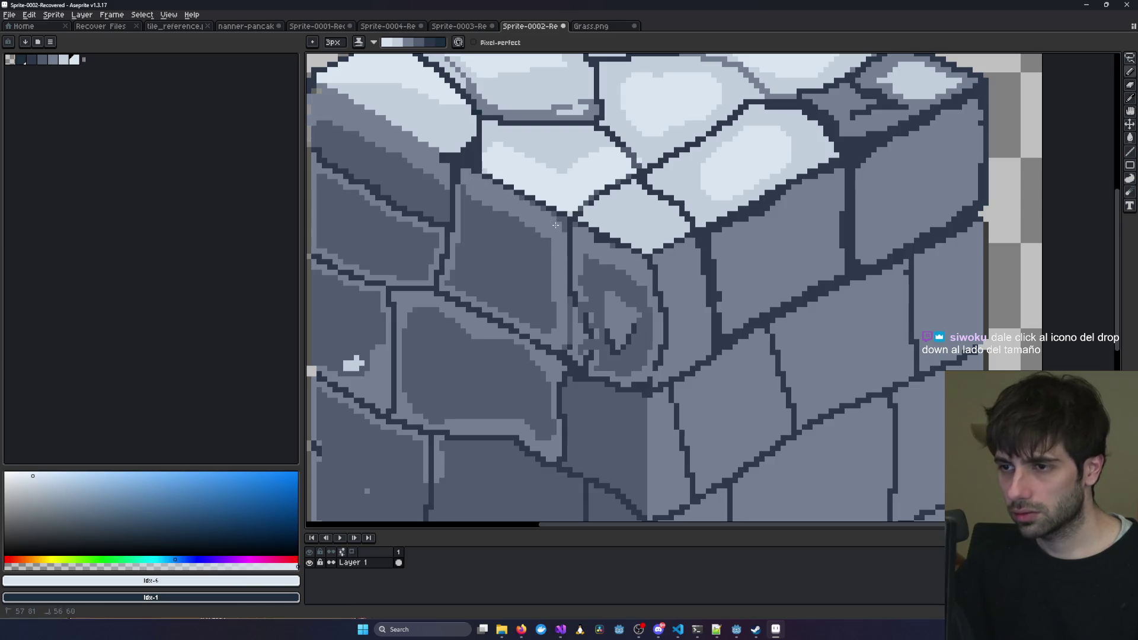
{"action": "scroll", "coordinate": [560, 226], "scroll_direction": "down", "scroll_amount": 2}
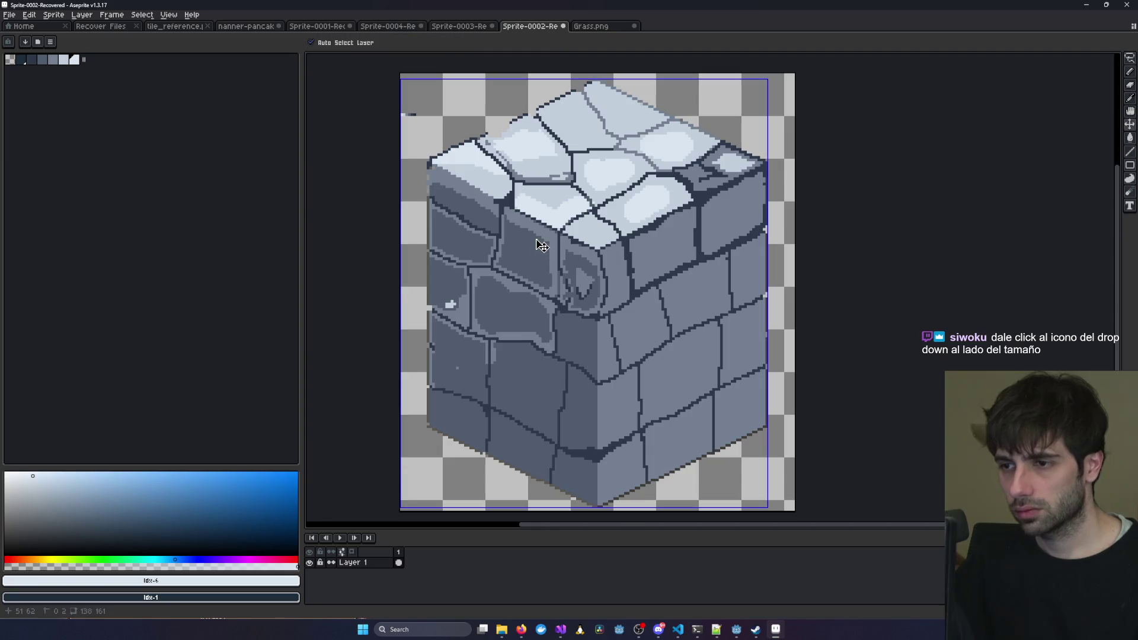
{"action": "scroll", "coordinate": [507, 216], "scroll_direction": "down", "scroll_amount": 1}
{"action": "scroll", "coordinate": [507, 224], "scroll_direction": "up", "scroll_amount": 2}
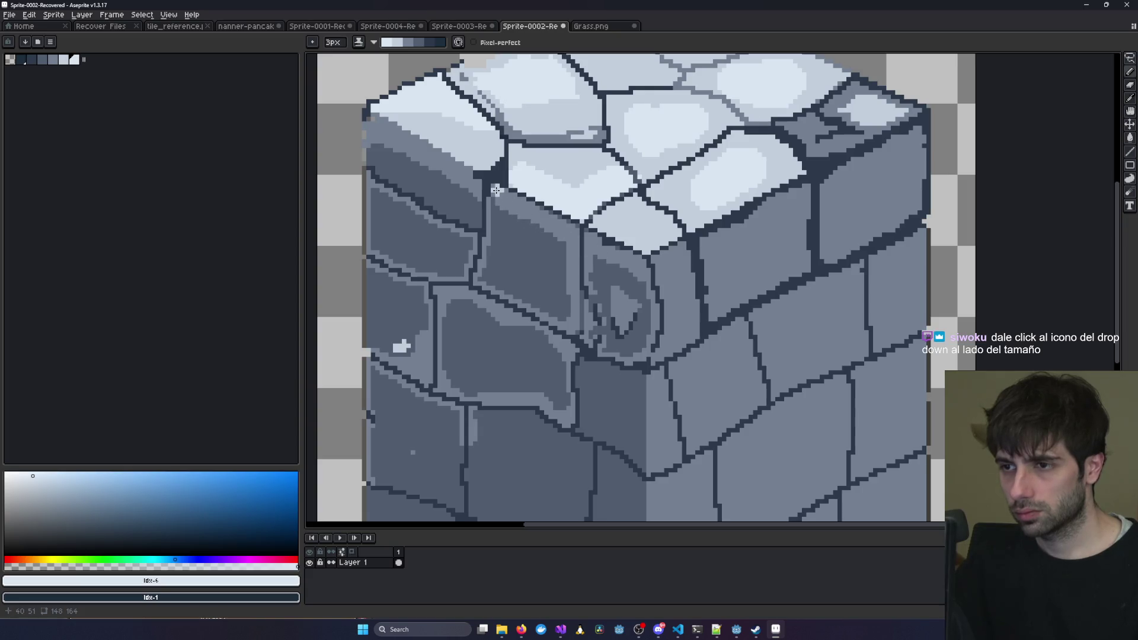
{"action": "key", "text": "minus"}
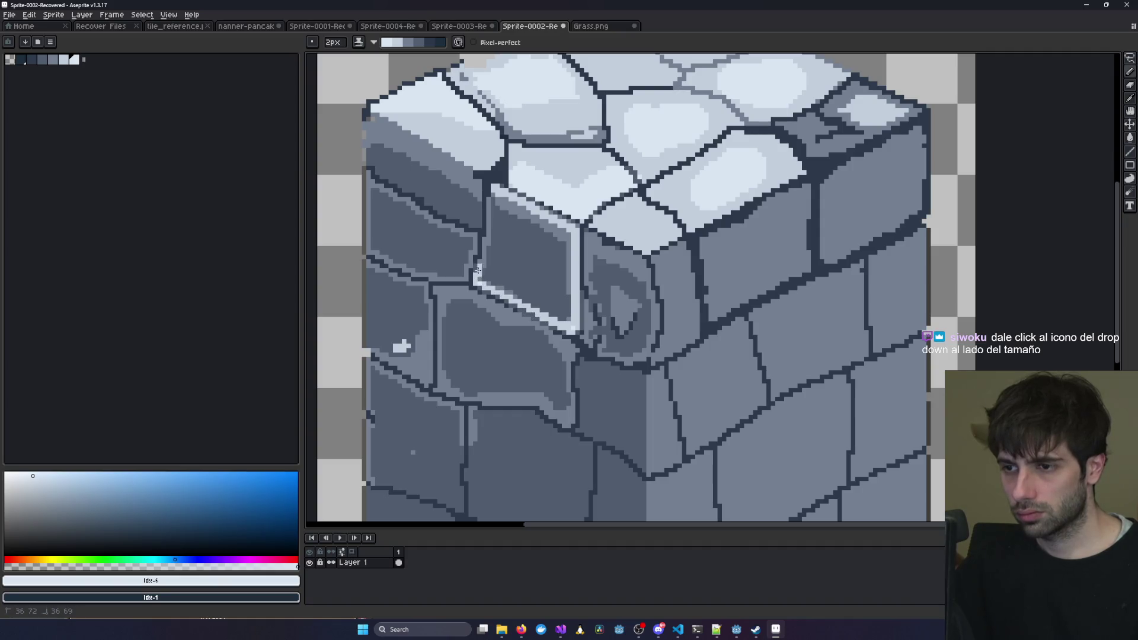
Undo the light pencil highlight strokes around the stone.
{"action": "key", "text": "ctrl+z"}
{"action": "scroll", "coordinate": [489, 204], "scroll_direction": "down", "scroll_amount": 3}
{"action": "scroll", "coordinate": [636, 235], "scroll_direction": "up", "scroll_amount": 3}
{"action": "key", "text": "ctrl+z"}
{"action": "key", "text": "ctrl+z"}
{"action": "key", "text": "ctrl+z"}
{"action": "key", "text": "b"}
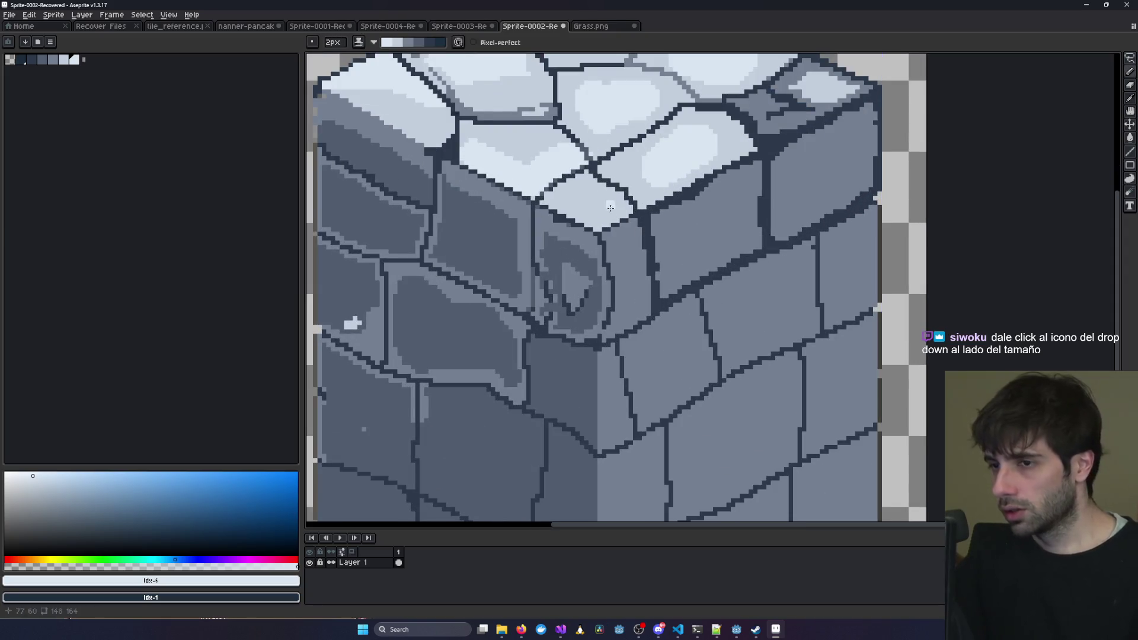
Briefly switch to Firefox, then return and adjust the view to show the whole block.
{"action": "key", "text": "alt+Tab"}
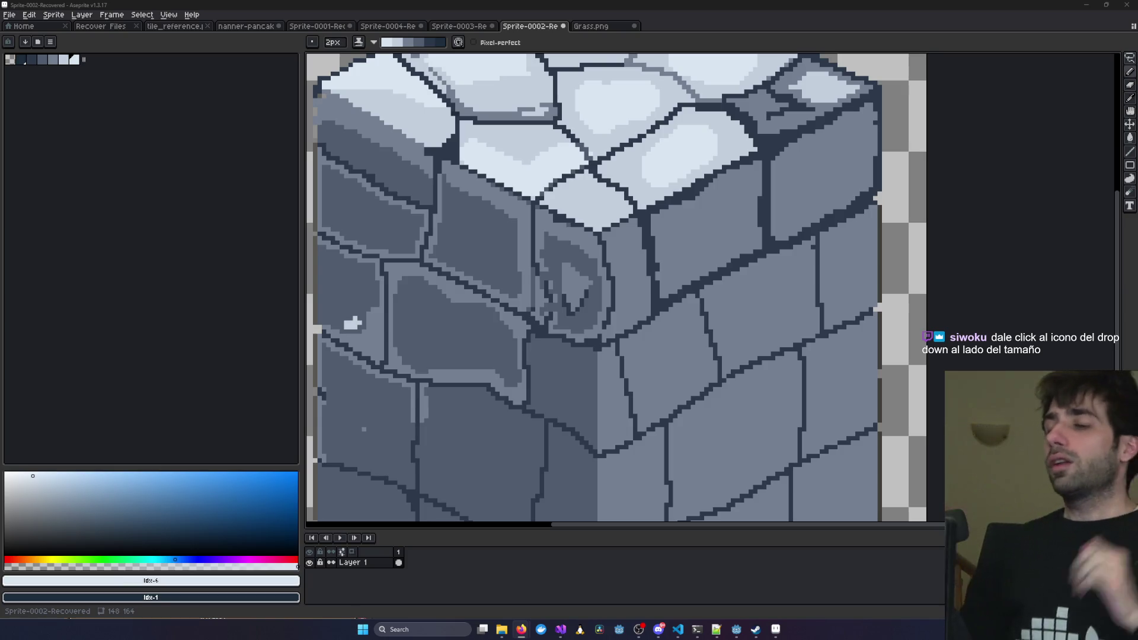
{"action": "scroll", "coordinate": [646, 273], "scroll_direction": "down", "scroll_amount": 5}
{"action": "scroll", "coordinate": [646, 273], "scroll_direction": "up", "scroll_amount": 3}
{"action": "left_click_drag", "start_coordinate": [763, 274], "coordinate": [788, 275]}
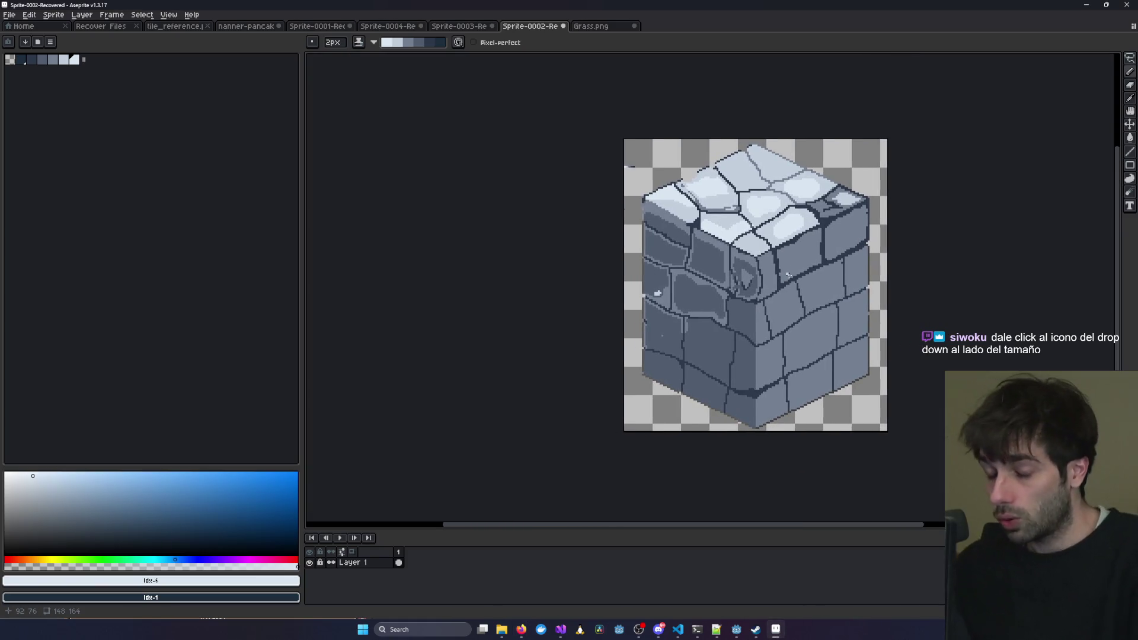